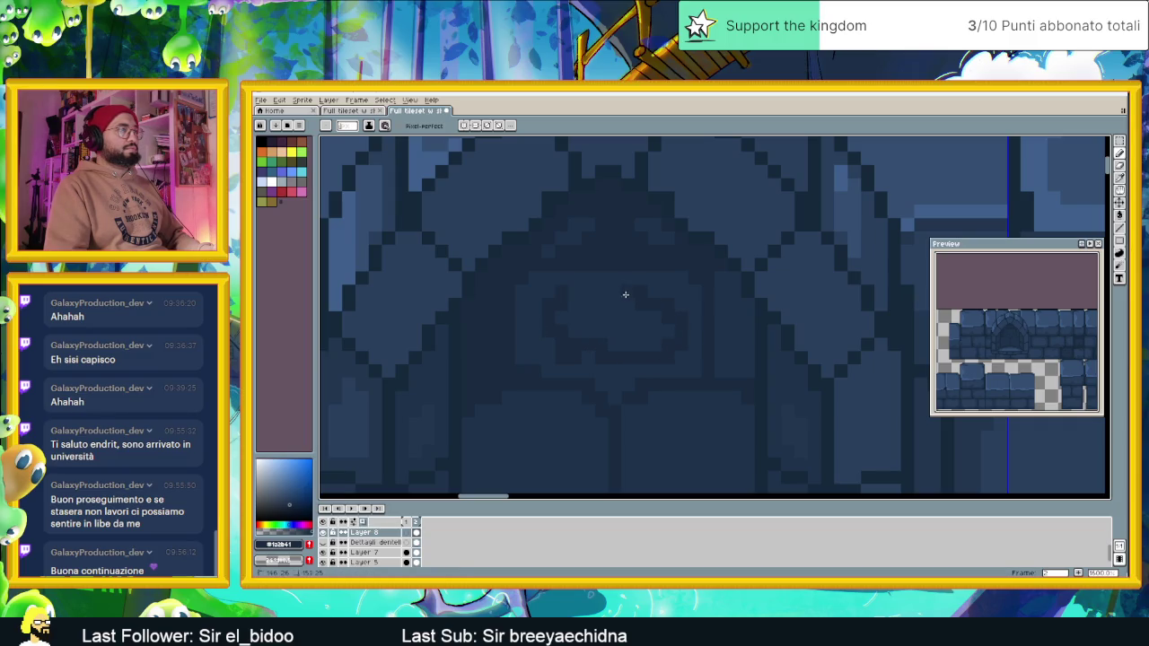
Step: Fill the arched doorway's interior with a flat, darker colour using the Paint Bucket
scroll(692, 351, "down", 2)
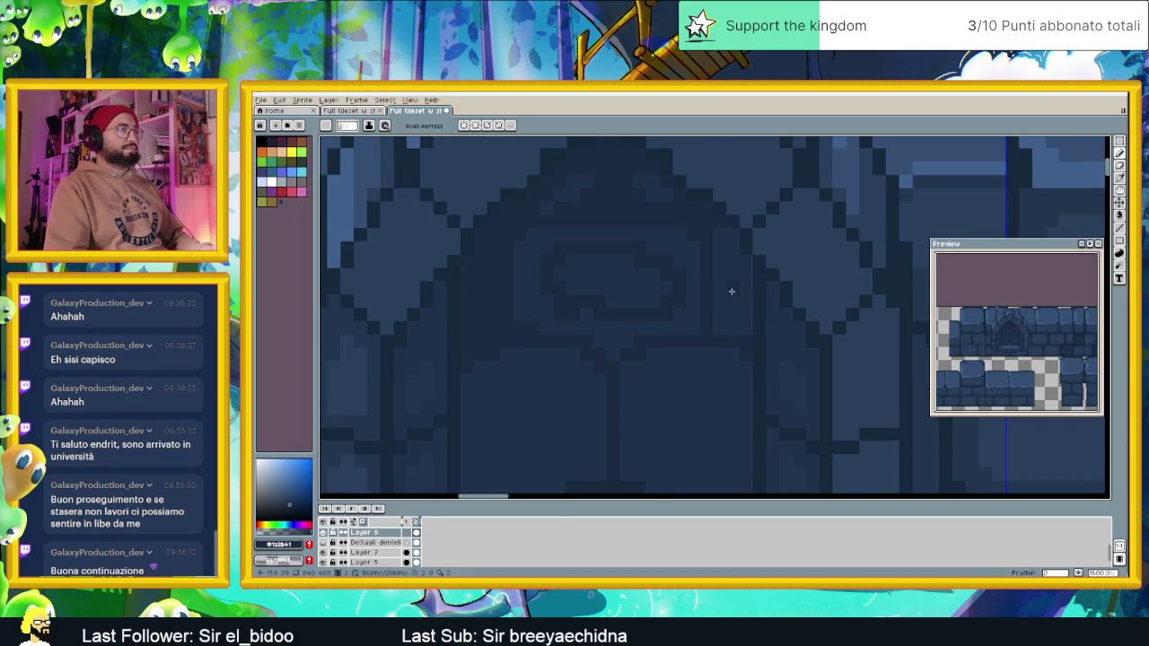
scroll(706, 341, "down", 2)
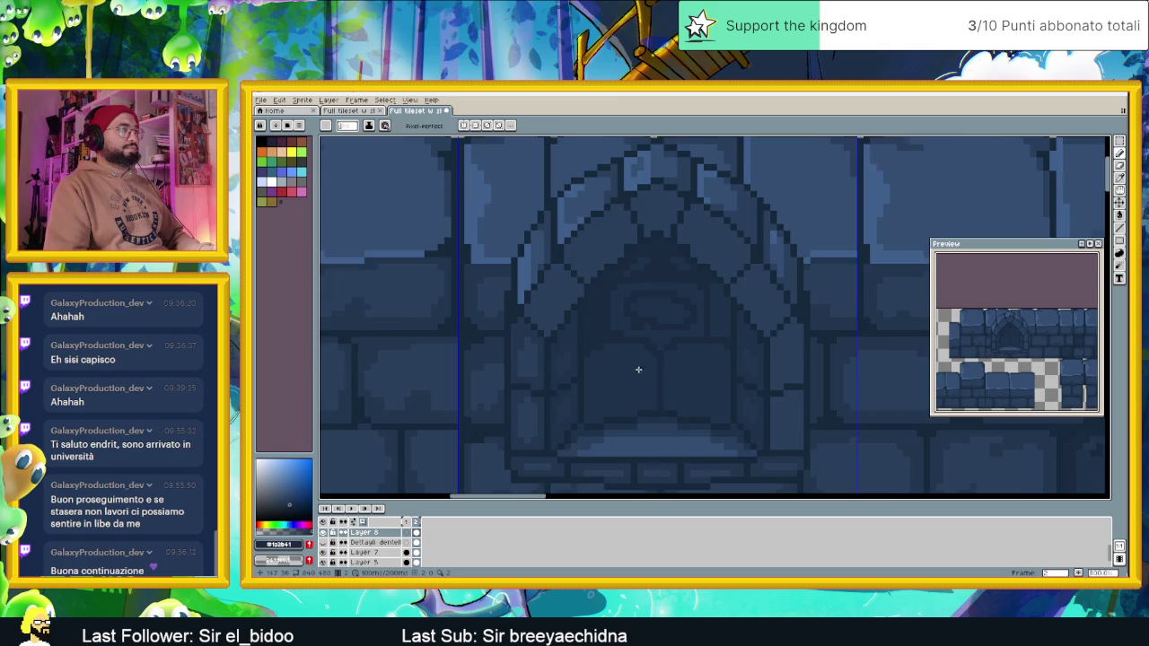
scroll(639, 368, "up", 2)
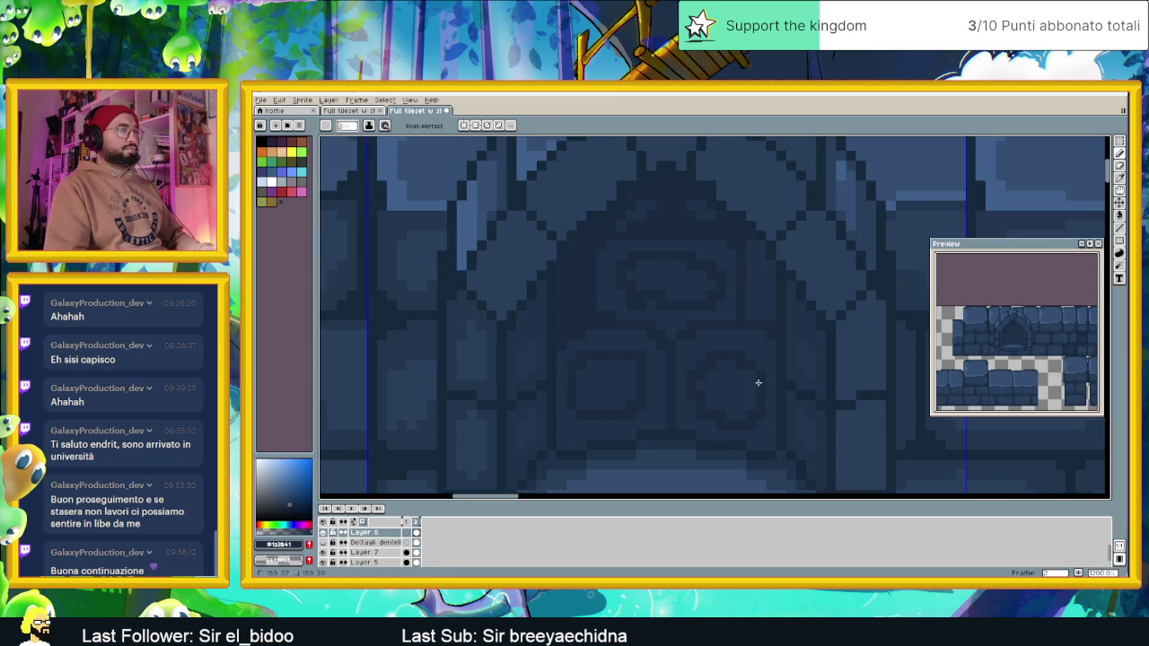
key("g")
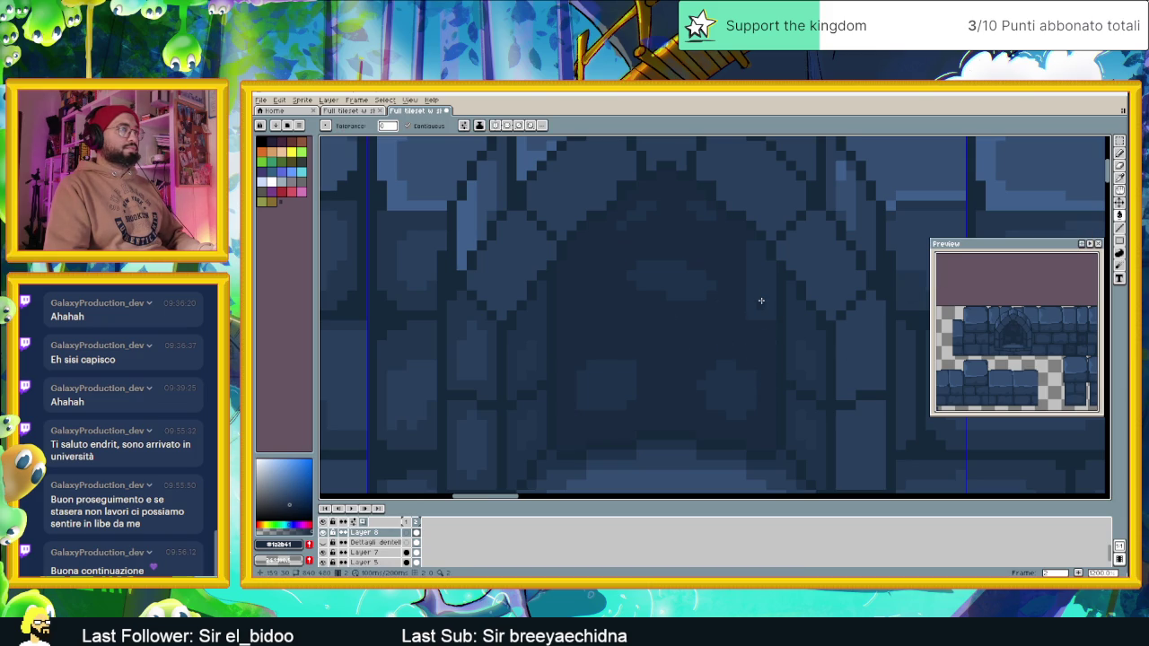
scroll(756, 312, "down", 2)
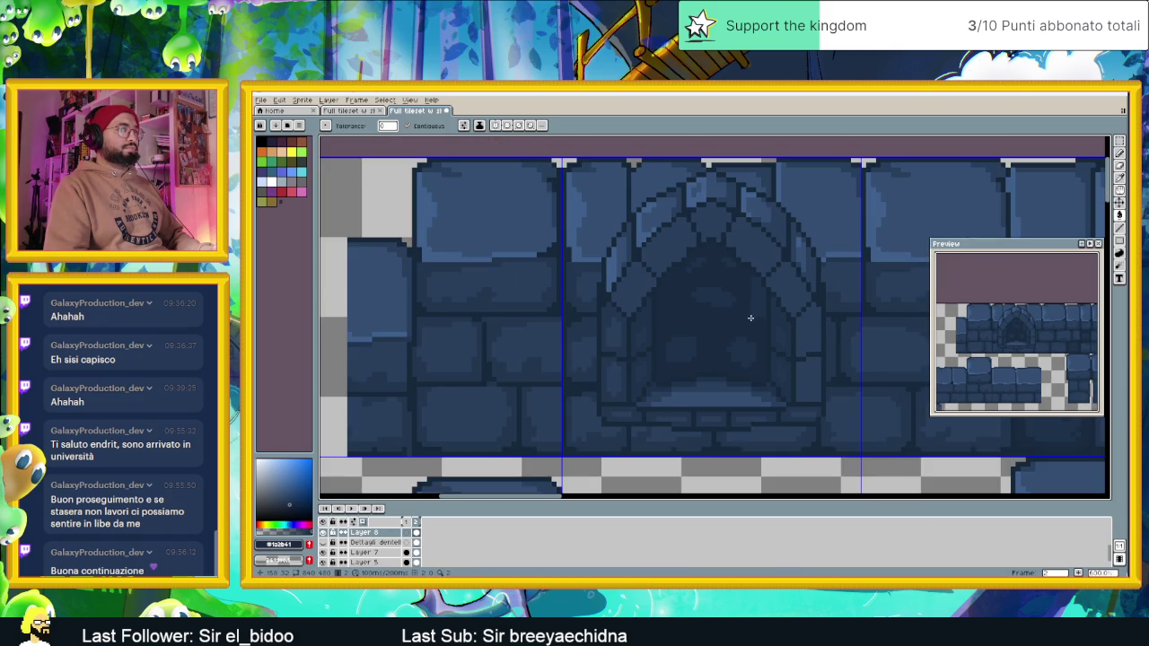
left_click_drag(768, 319, 676, 343)
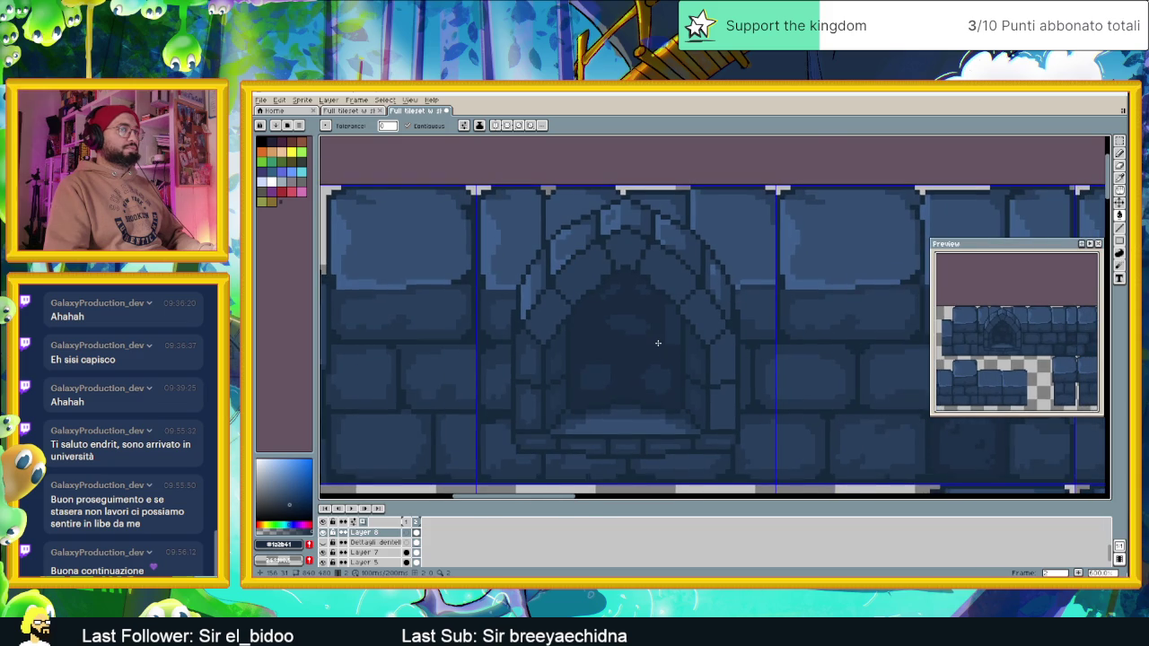
scroll(655, 344, "up", 1)
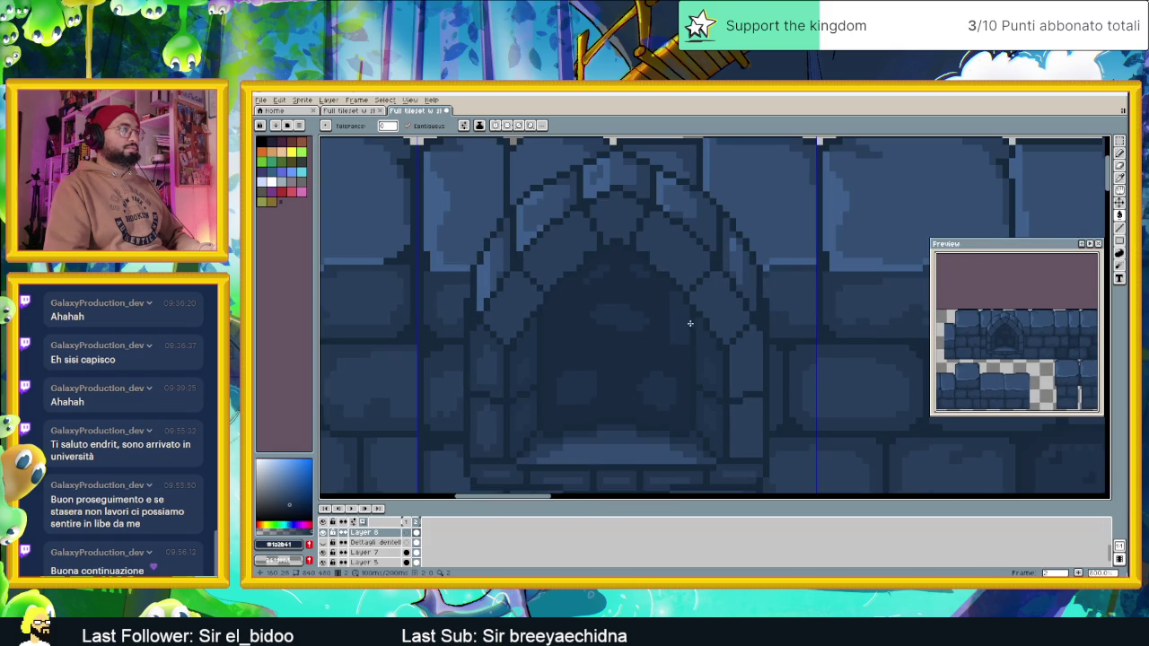
Step: Return to the Pencil and zoom around the arch tile to check the fill
left_click(1119, 153)
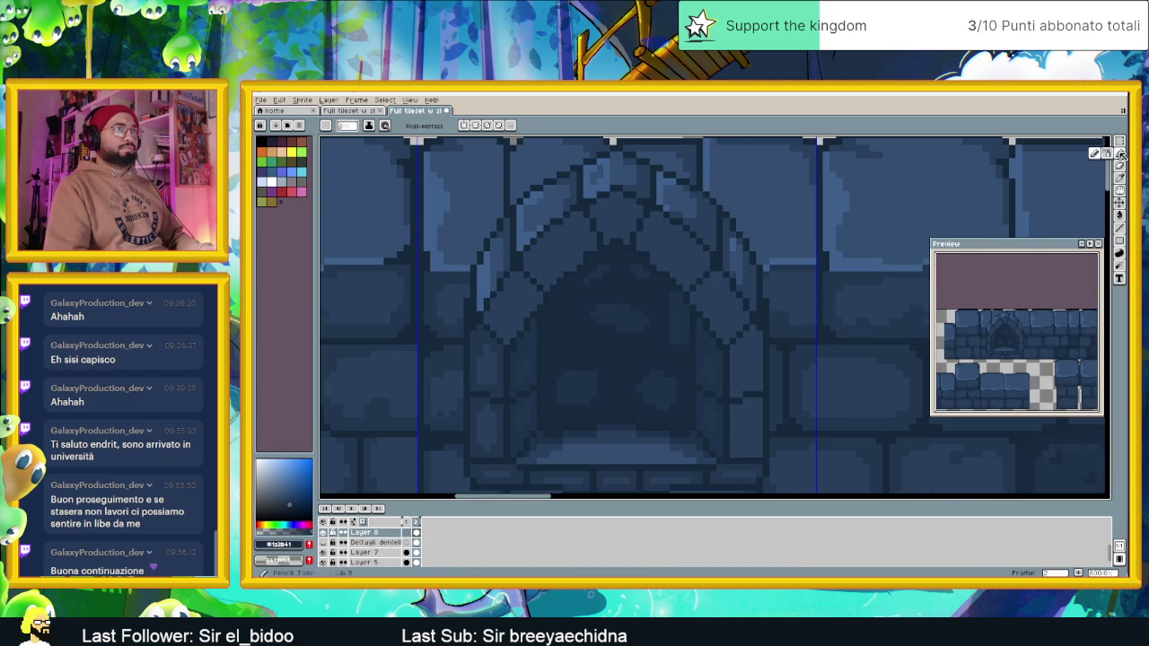
scroll(682, 296, "up", 1)
scroll(642, 247, "up", 1)
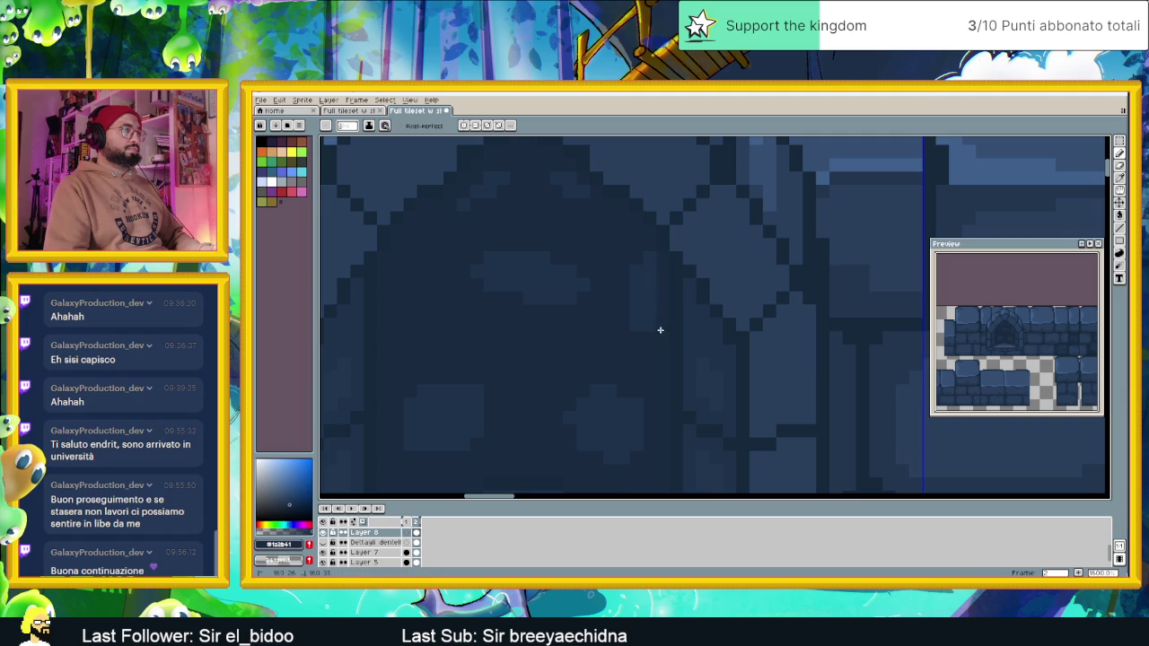
scroll(484, 329, "left", 2)
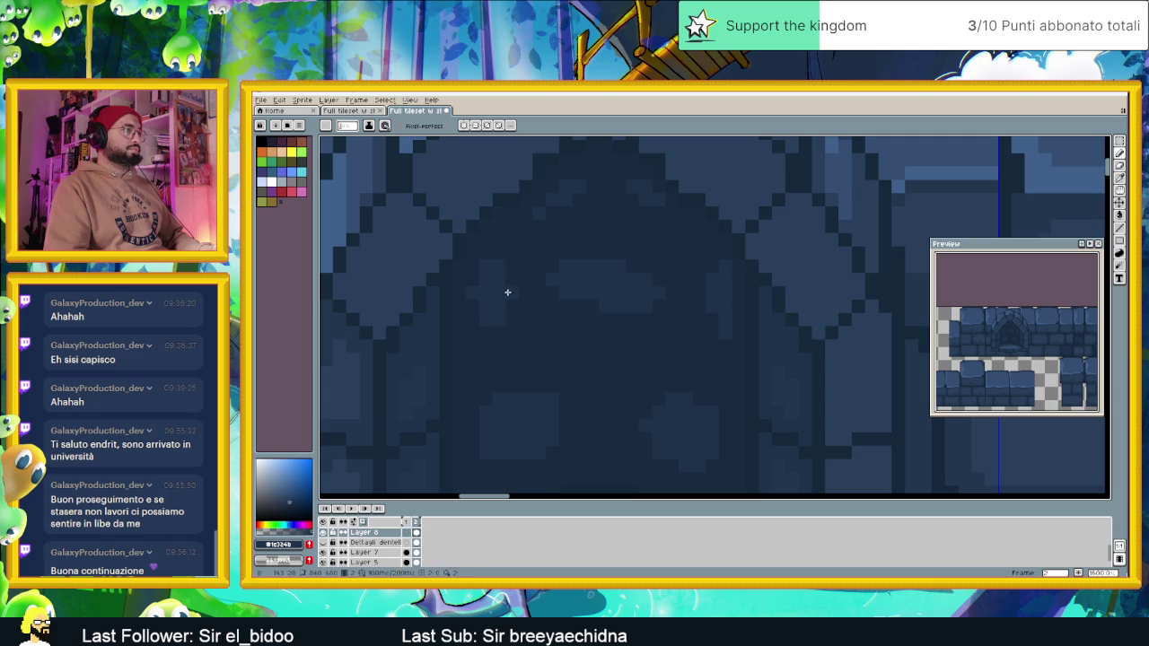
scroll(539, 347, "down", 3)
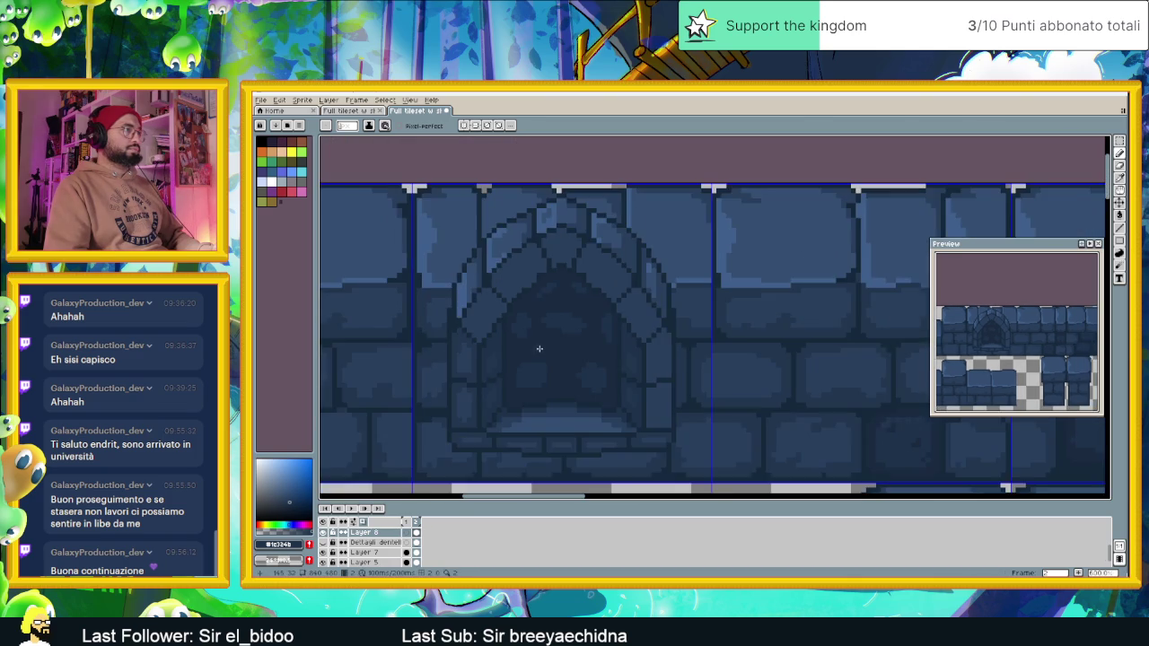
scroll(568, 375, "up", 2)
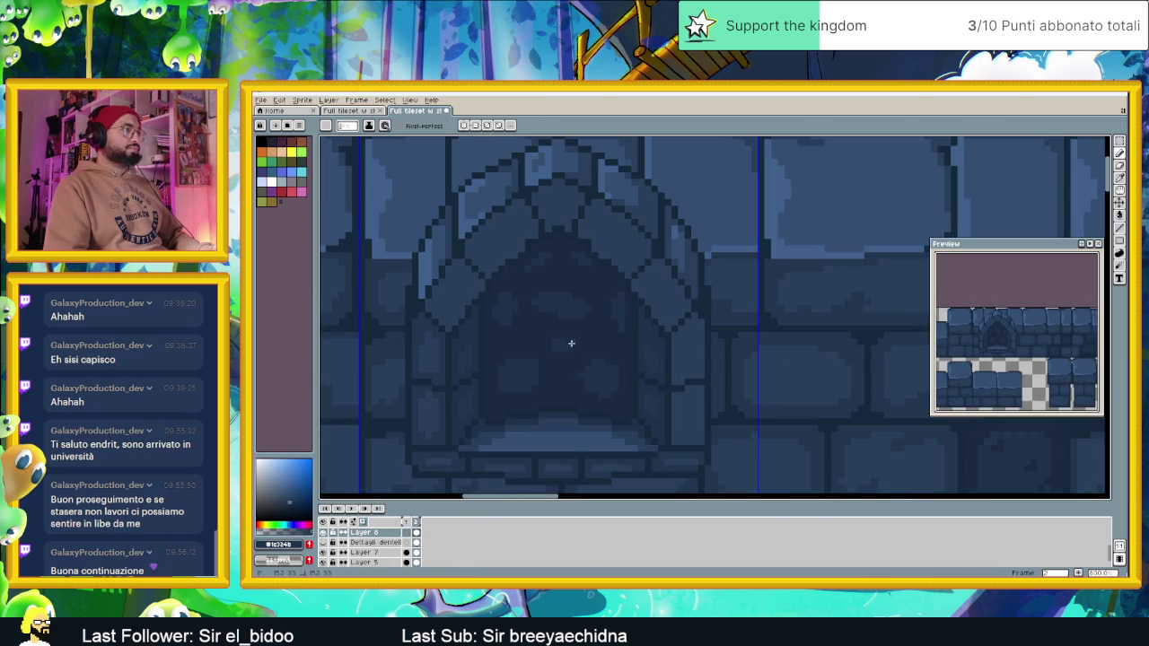
scroll(577, 354, "down", 2)
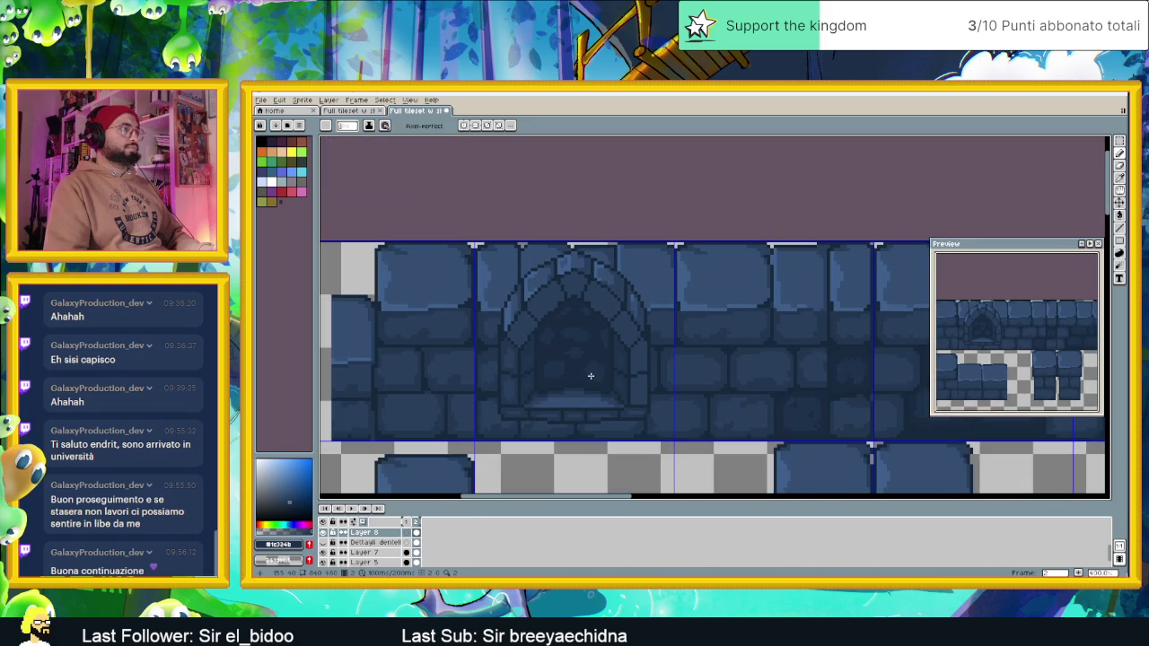
scroll(576, 373, "up", 1)
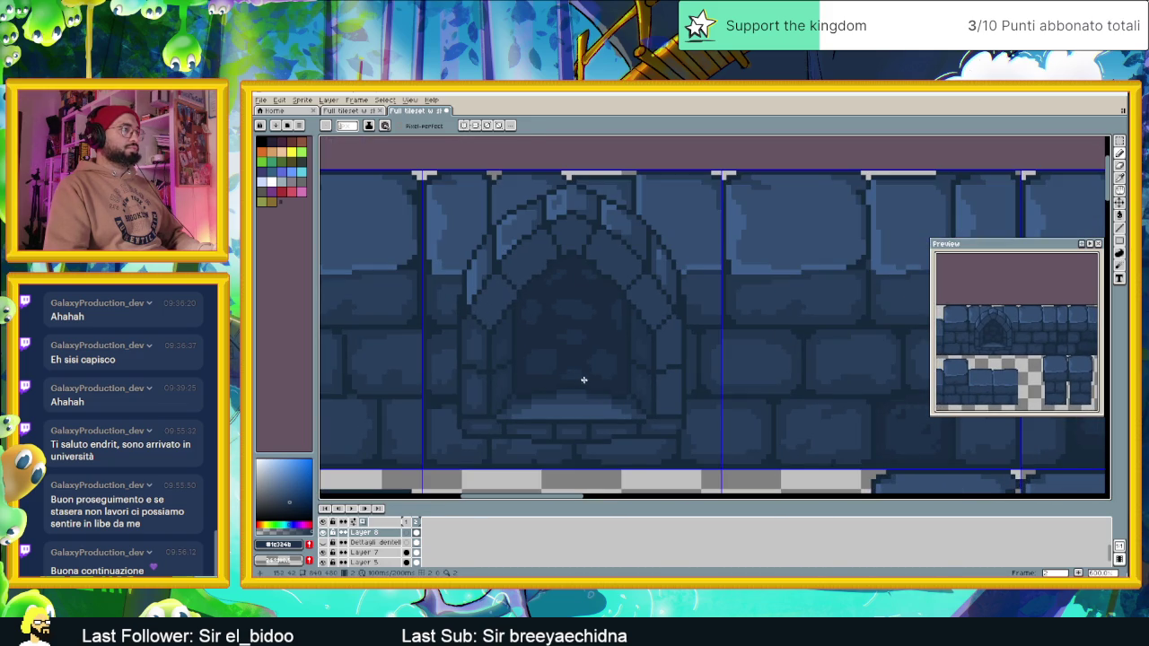
scroll(583, 380, "down", 1)
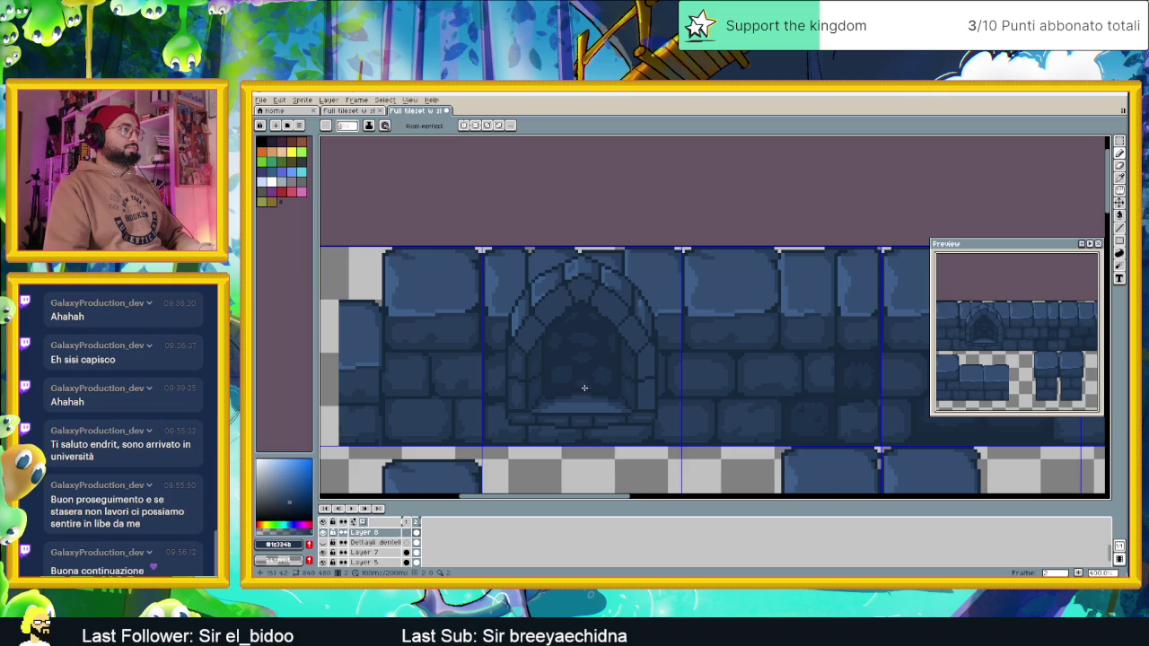
scroll(571, 388, "up", 2)
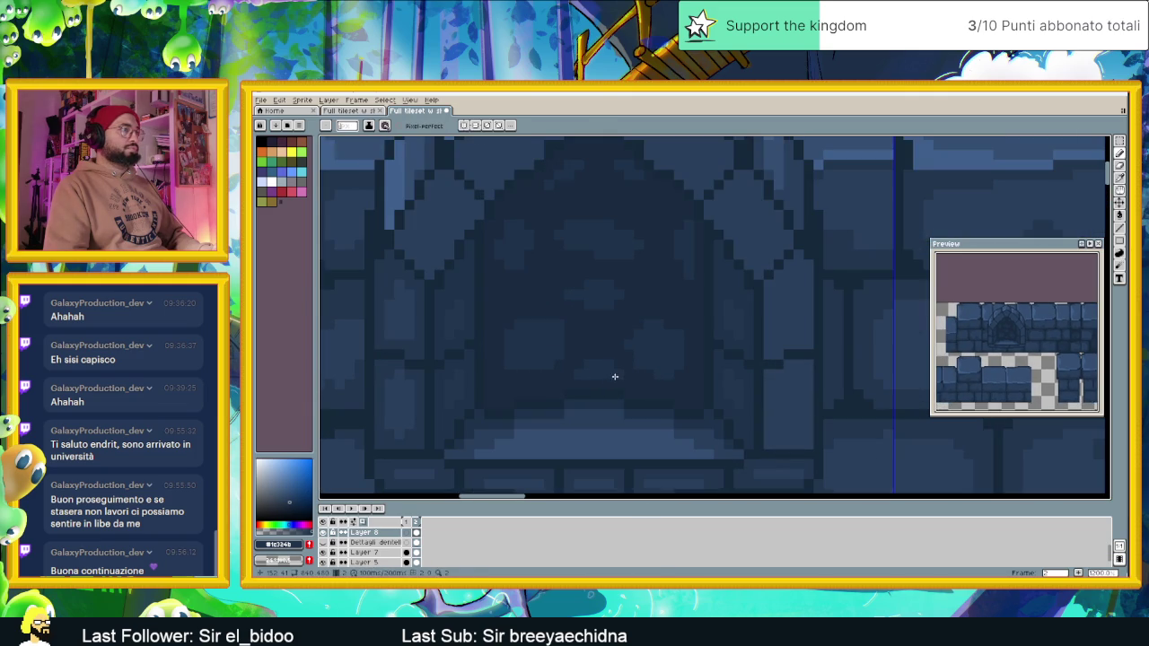
scroll(606, 394, "down", 1)
scroll(639, 378, "up", 1)
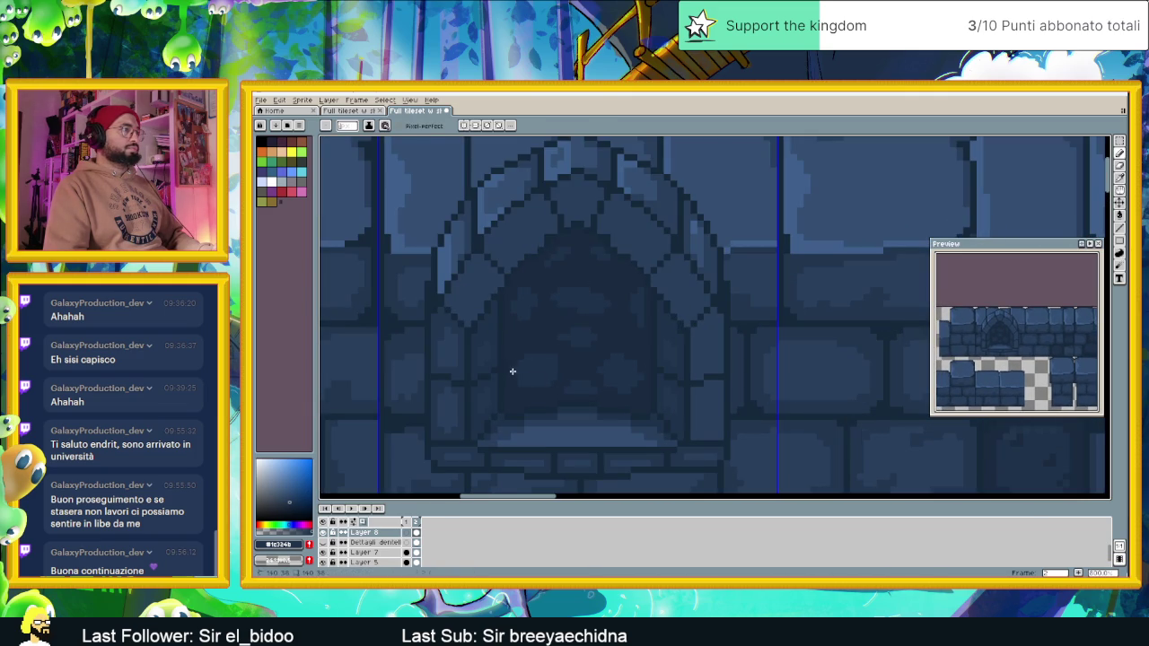
scroll(568, 409, "down", 2)
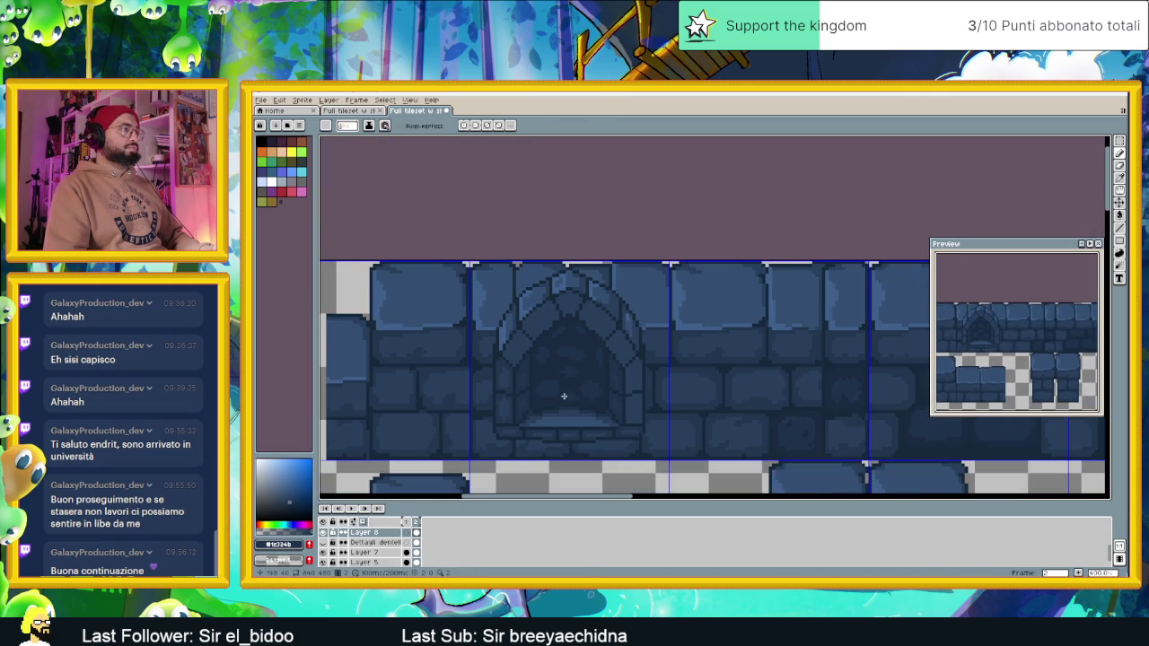
scroll(564, 396, "up", 2)
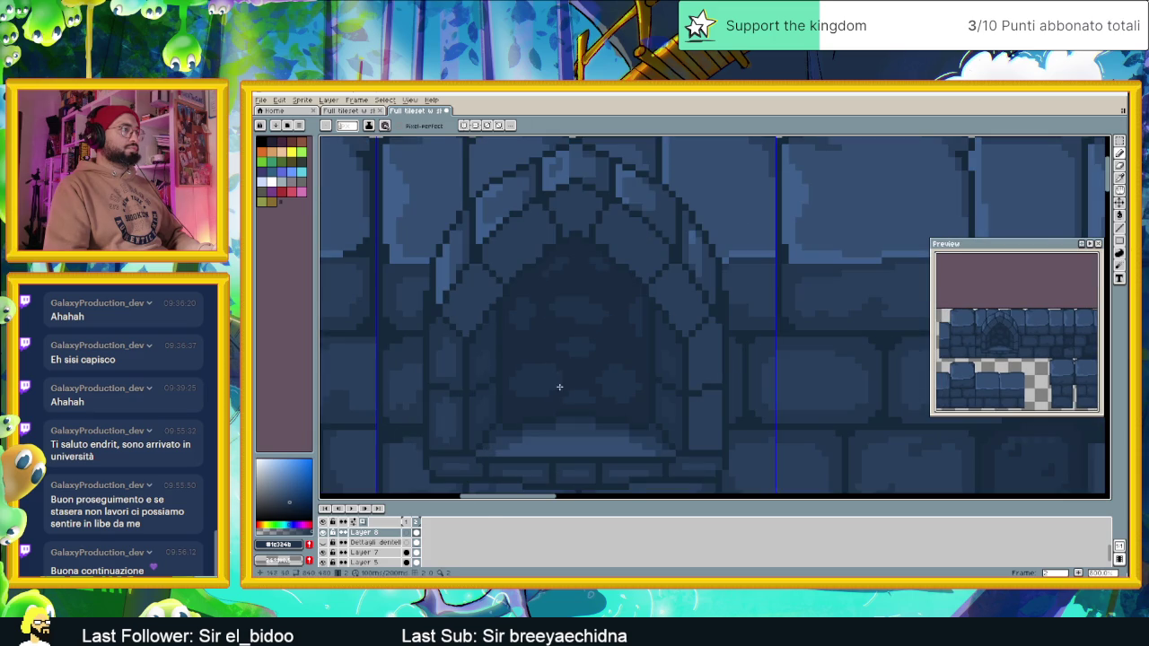
scroll(557, 375, "down", 1)
scroll(569, 411, "down", 1)
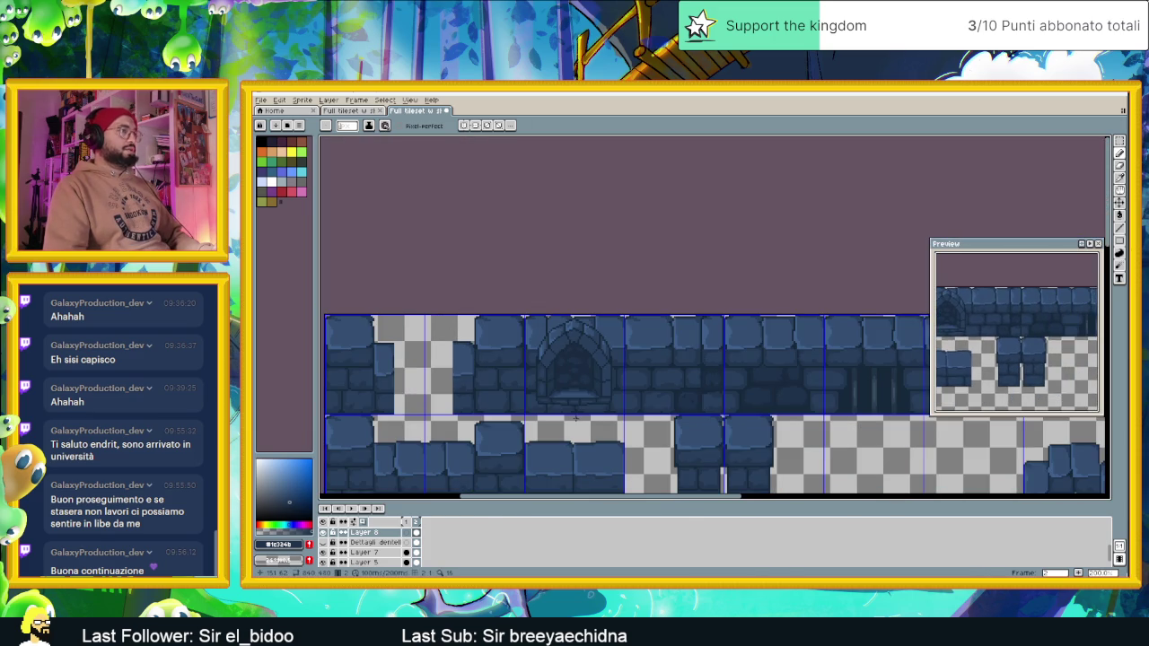
scroll(576, 416, "down", 1)
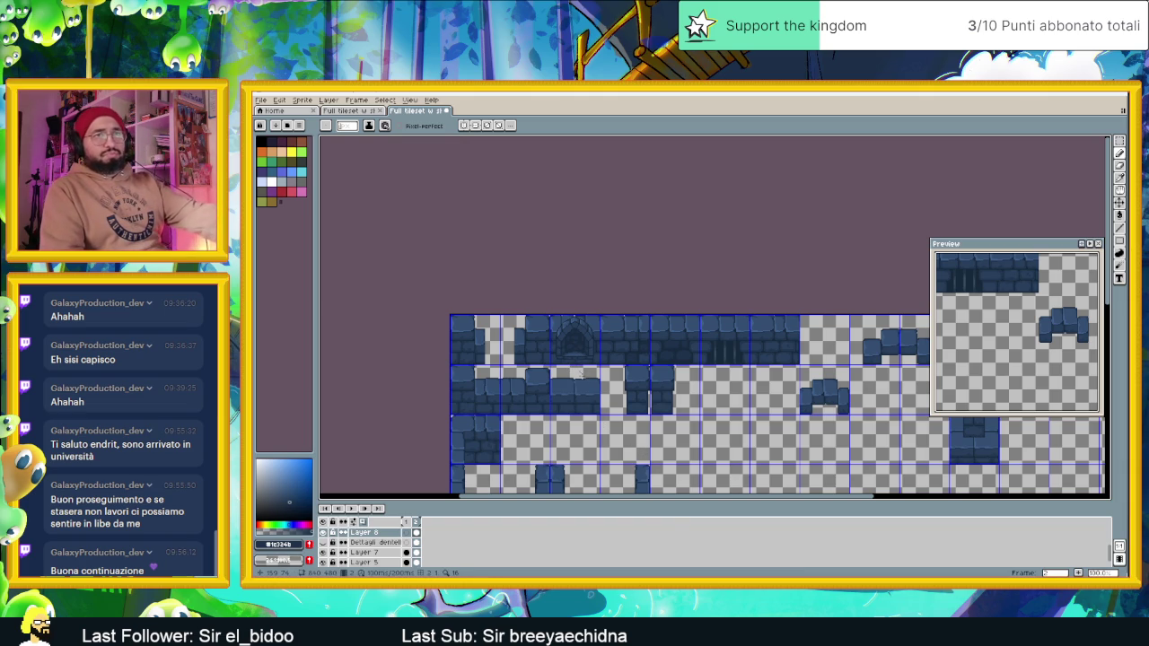
scroll(575, 334, "up", 1)
scroll(596, 352, "up", 1)
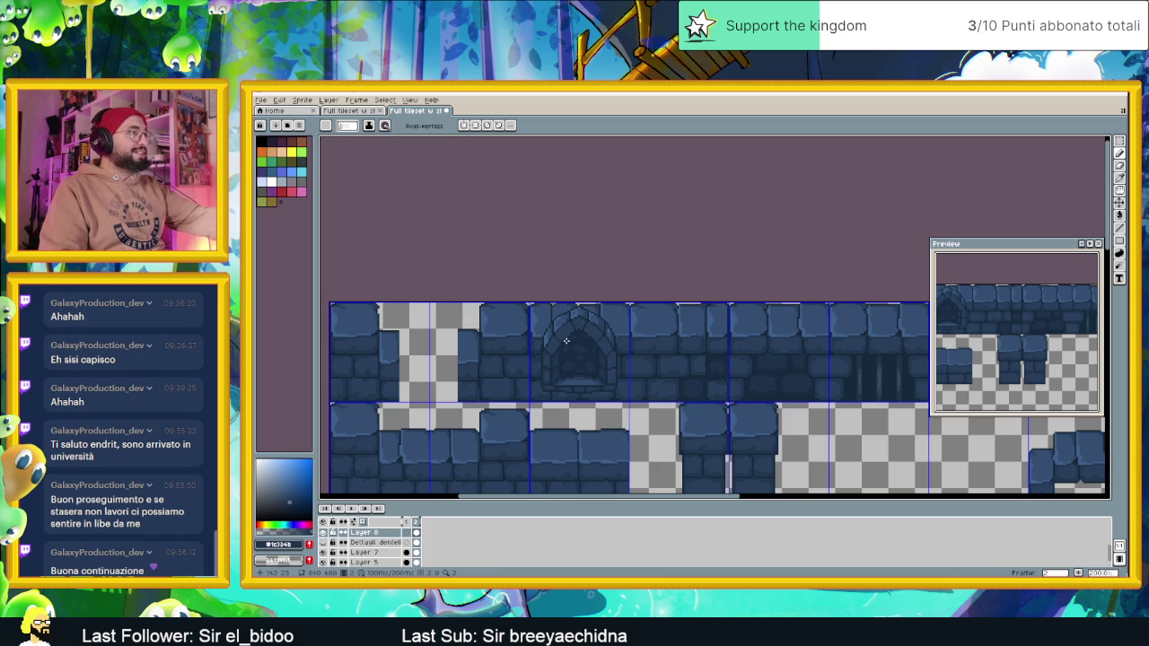
scroll(557, 339, "up", 2)
scroll(529, 359, "up", 1)
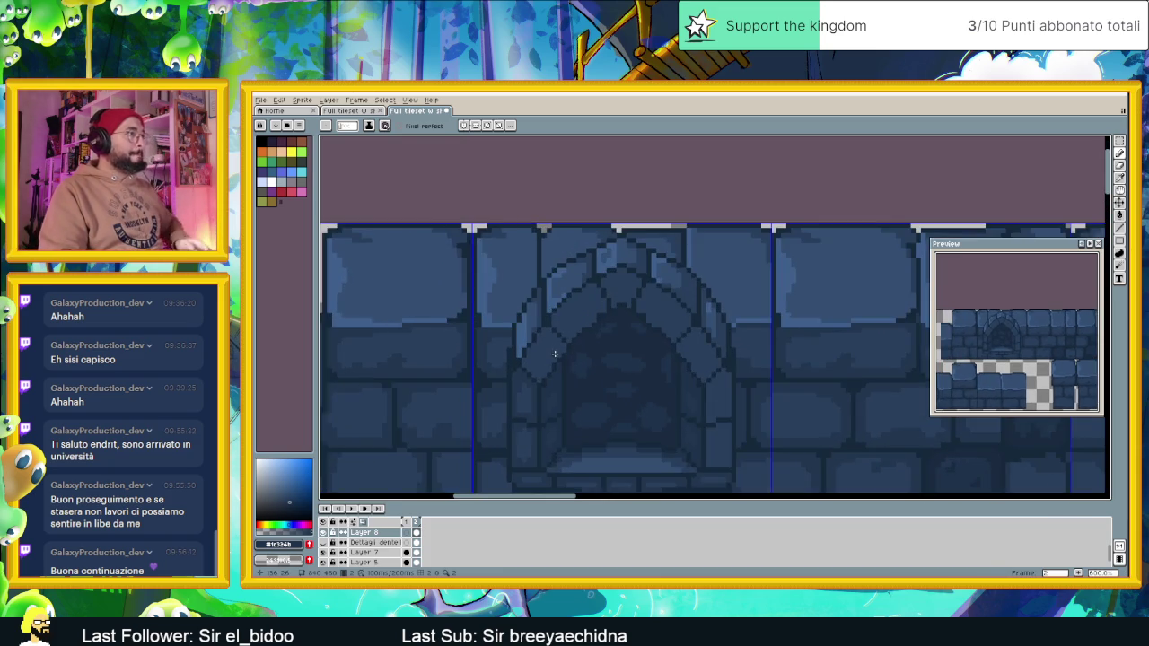
Step: Sample a dark blue from the artwork with the Eyedropper
scroll(503, 381, "up", 2)
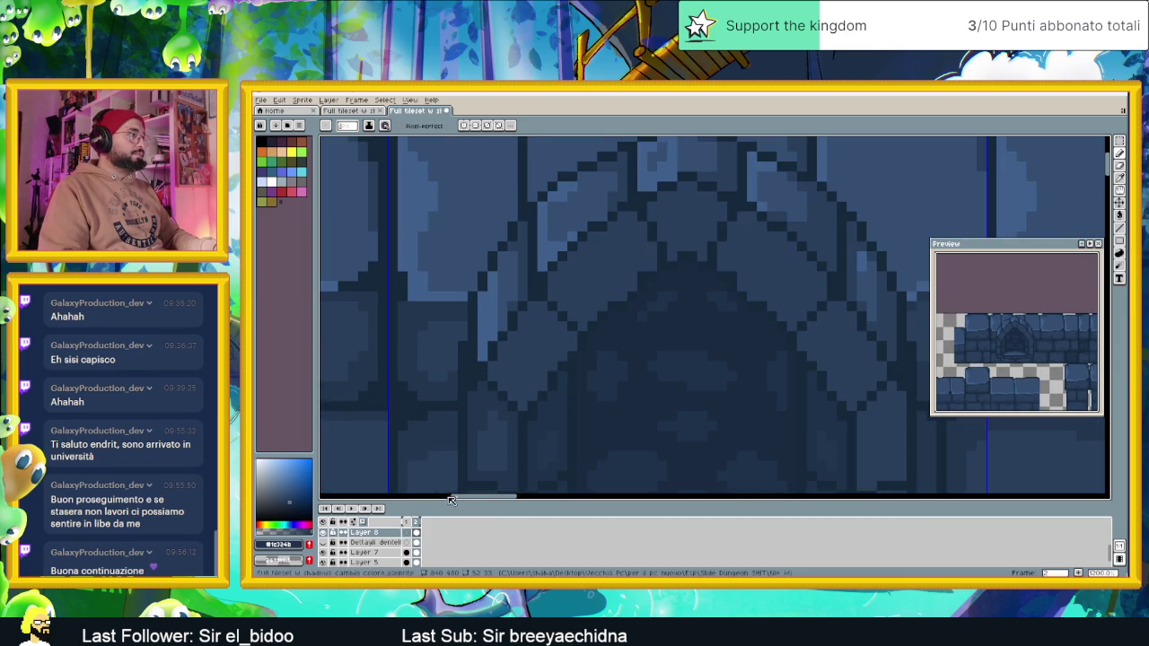
left_click(485, 395, "alt")
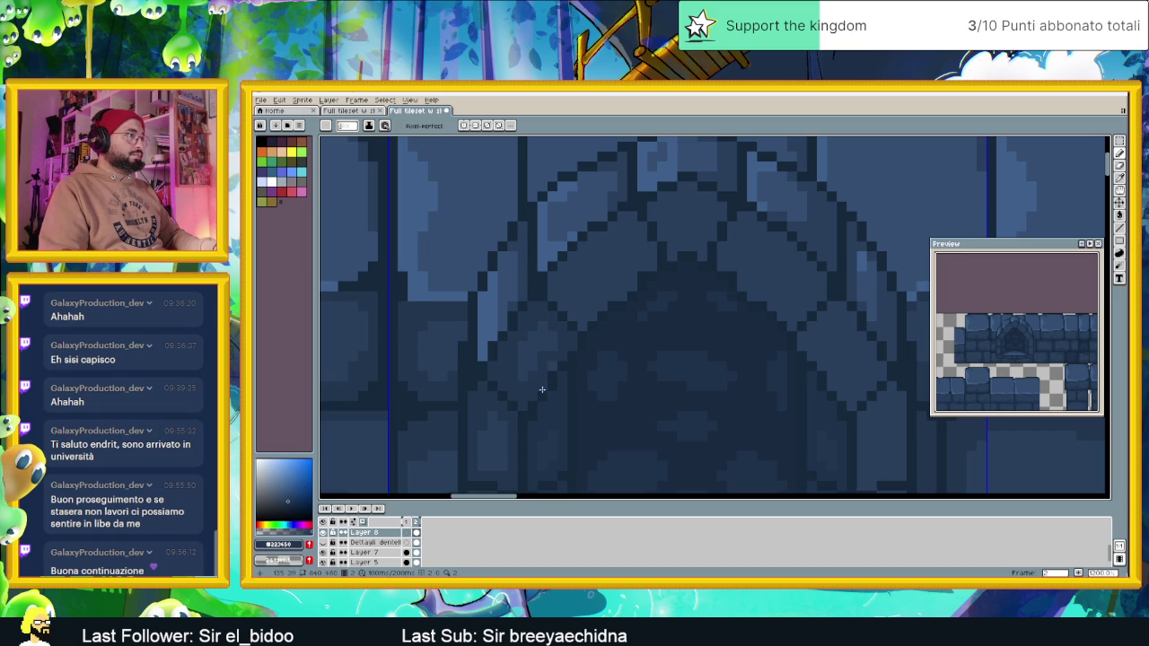
scroll(552, 367, "down", 3)
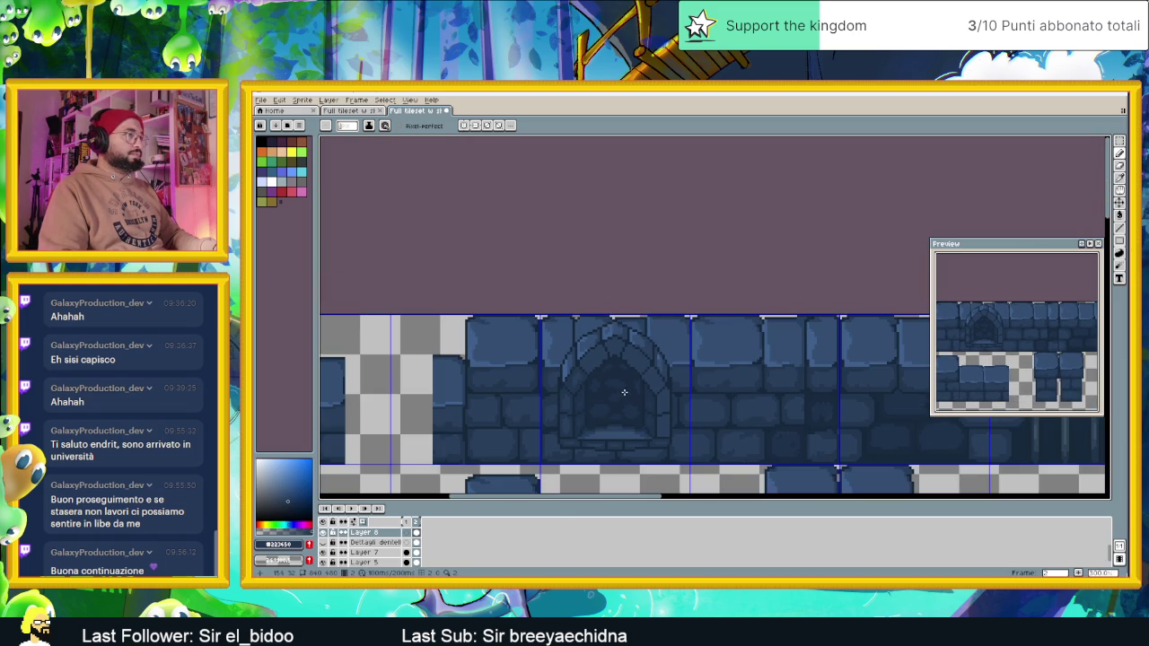
scroll(626, 394, "up", 1)
scroll(610, 381, "up", 1)
scroll(581, 311, "up", 2)
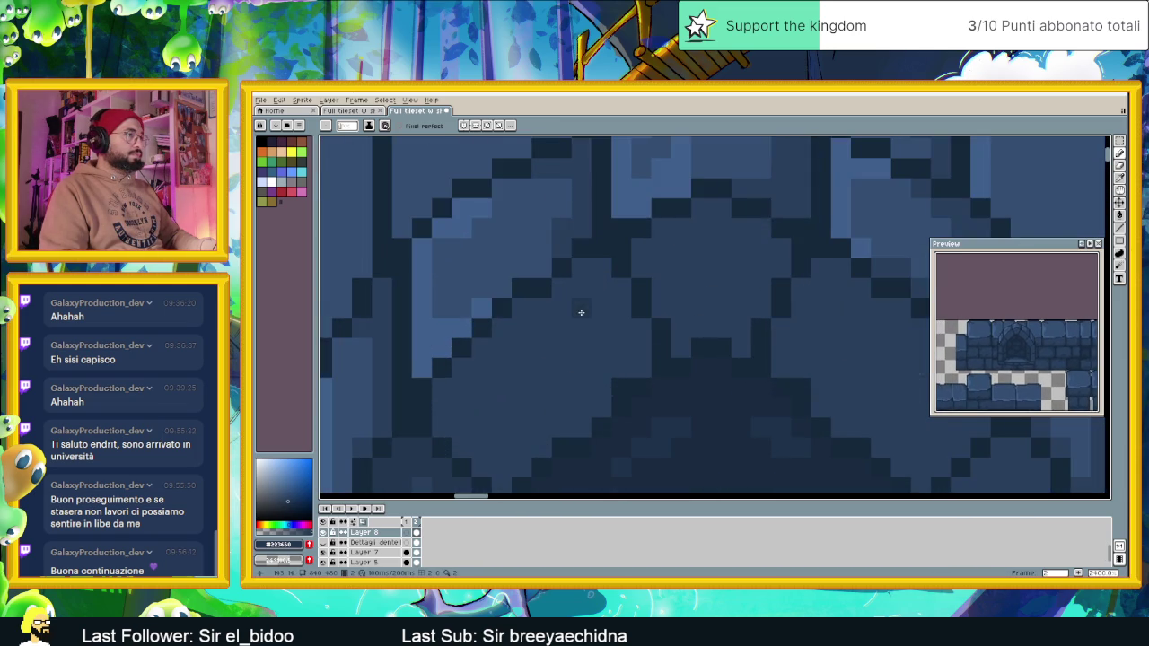
scroll(603, 323, "down", 1)
Step: With vertical symmetry on, paint mirrored dark pixels along the inner arch and doorway
left_click(463, 125)
mouse_move(581, 310)
left_mouse_down()
mouse_move(526, 336)
mouse_move(512, 392)
mouse_move(536, 403)
mouse_move(592, 372)
mouse_move(619, 330)
mouse_move(597, 302)
mouse_move(608, 297)
mouse_move(578, 300)
left_mouse_up()
left_click(588, 286)
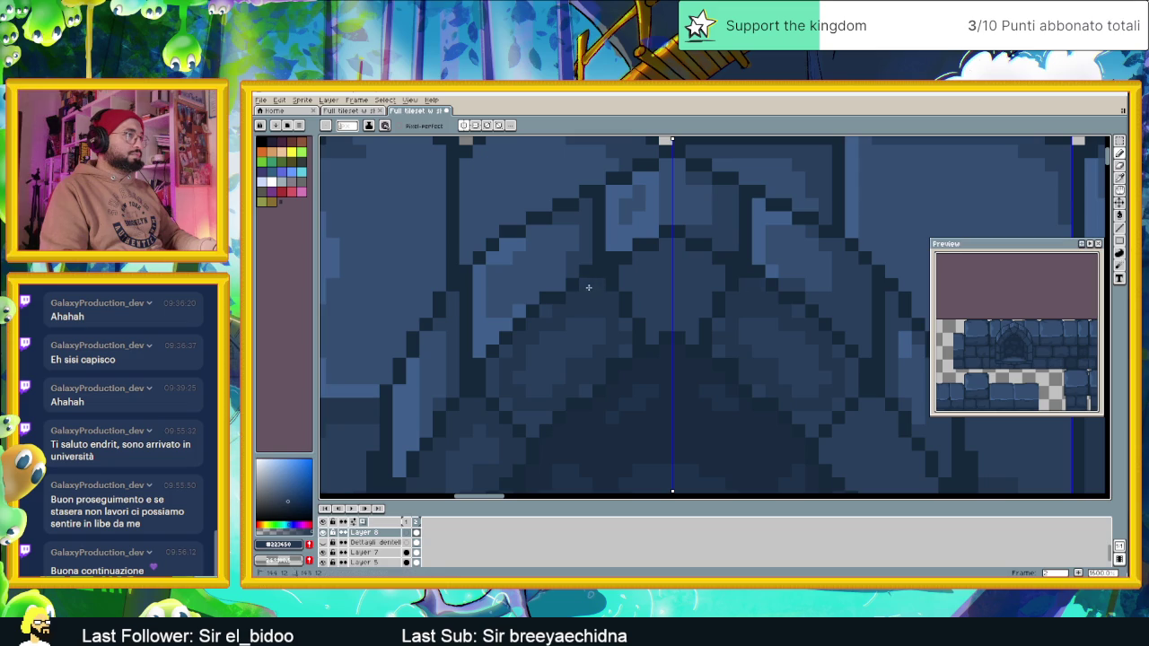
left_click(544, 314)
left_click_drag(493, 363, 506, 404)
left_click(538, 415)
left_click(533, 431)
left_click(585, 391)
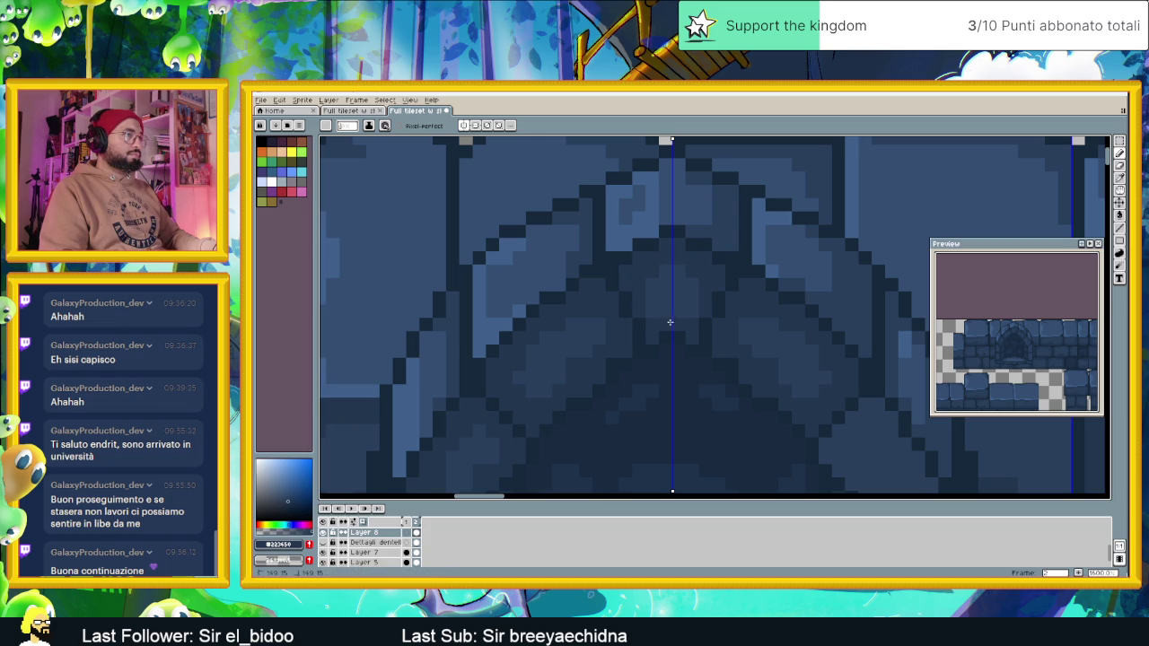
scroll(687, 323, "down", 2)
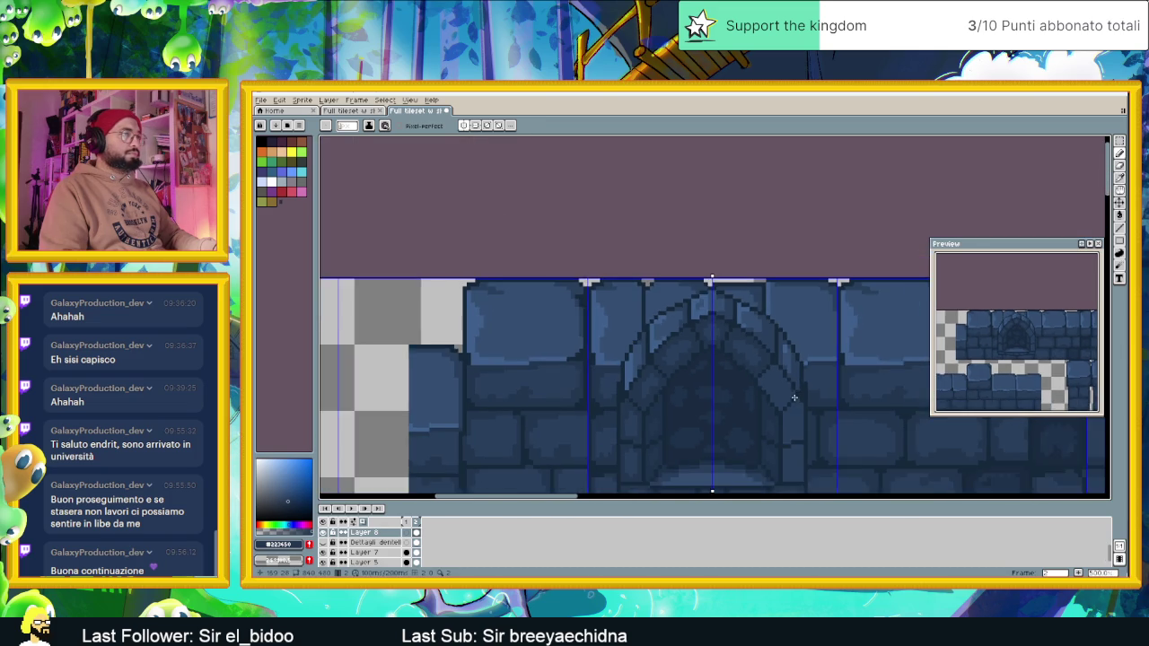
Step: Redo the last undone pencil strokes on the arch tile
scroll(732, 312, "up", 2)
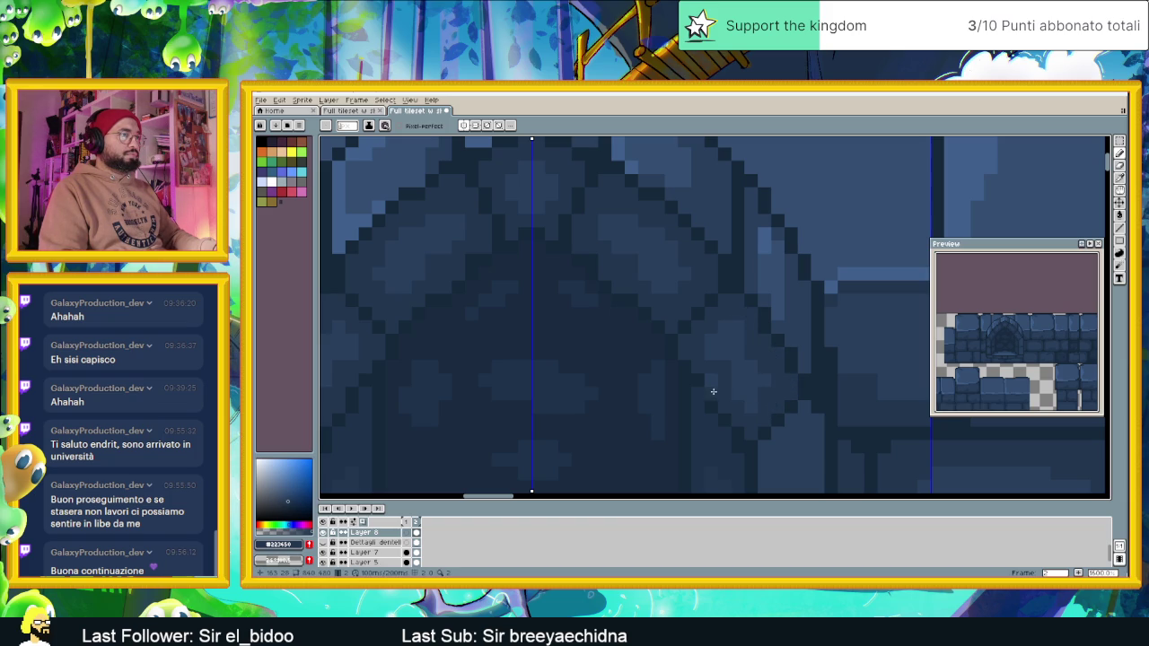
scroll(728, 385, "down", 2)
scroll(760, 413, "down", 1)
scroll(753, 430, "up", 1)
scroll(752, 415, "up", 1)
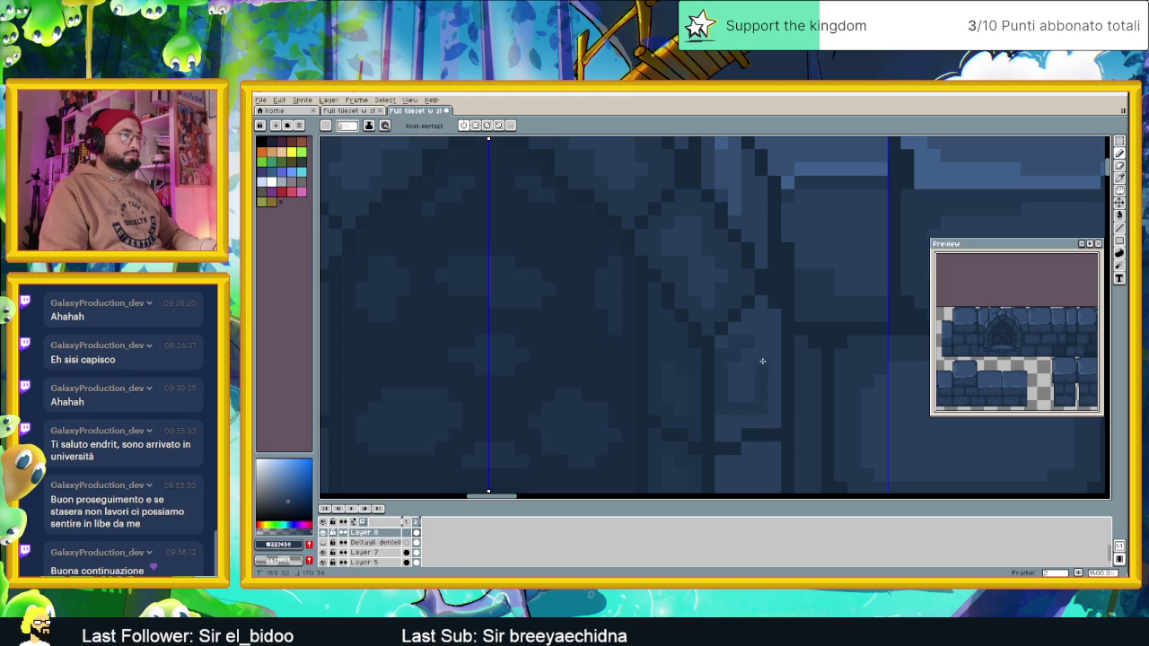
scroll(754, 410, "down", 1)
scroll(753, 415, "up", 1)
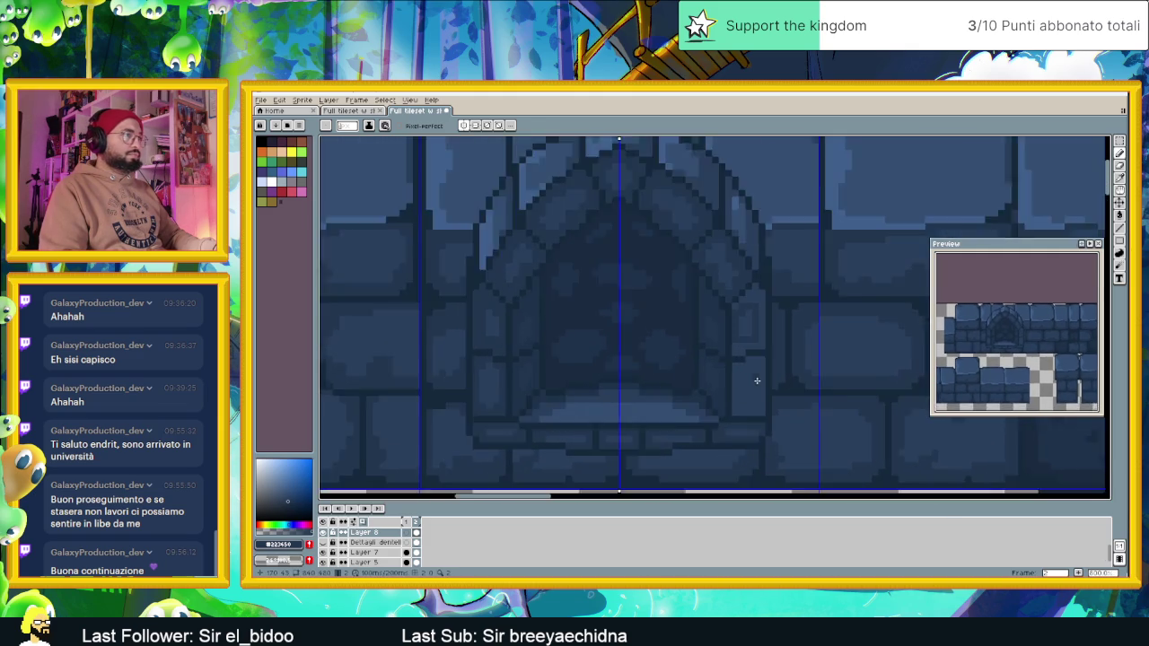
scroll(753, 375, "up", 1)
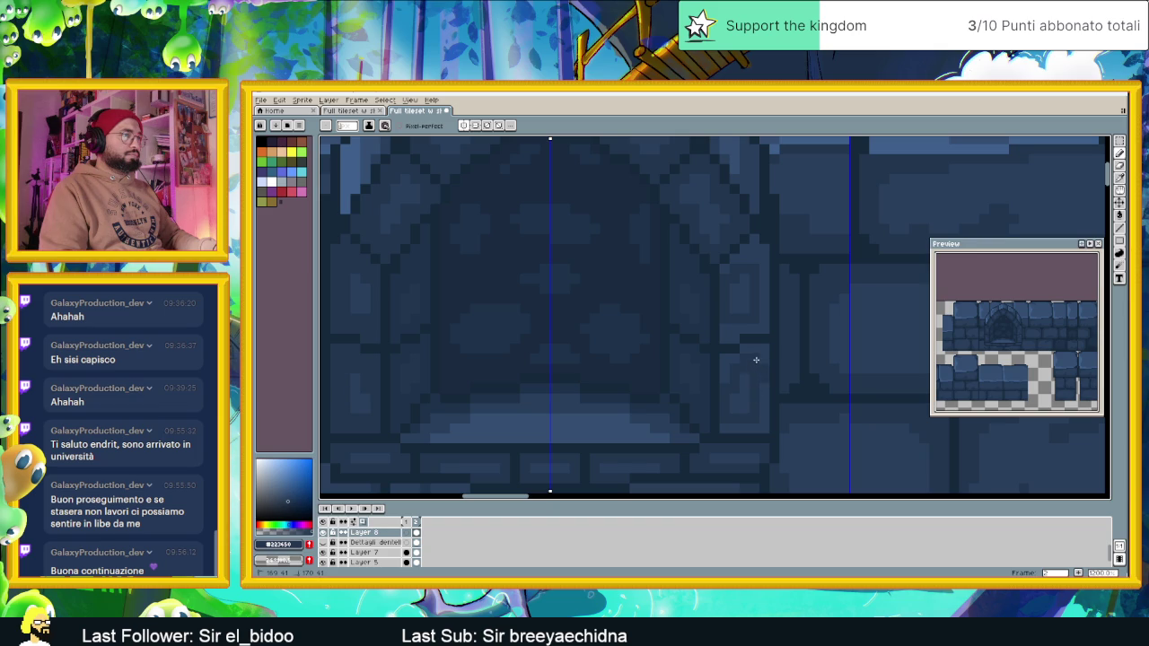
scroll(743, 378, "down", 2)
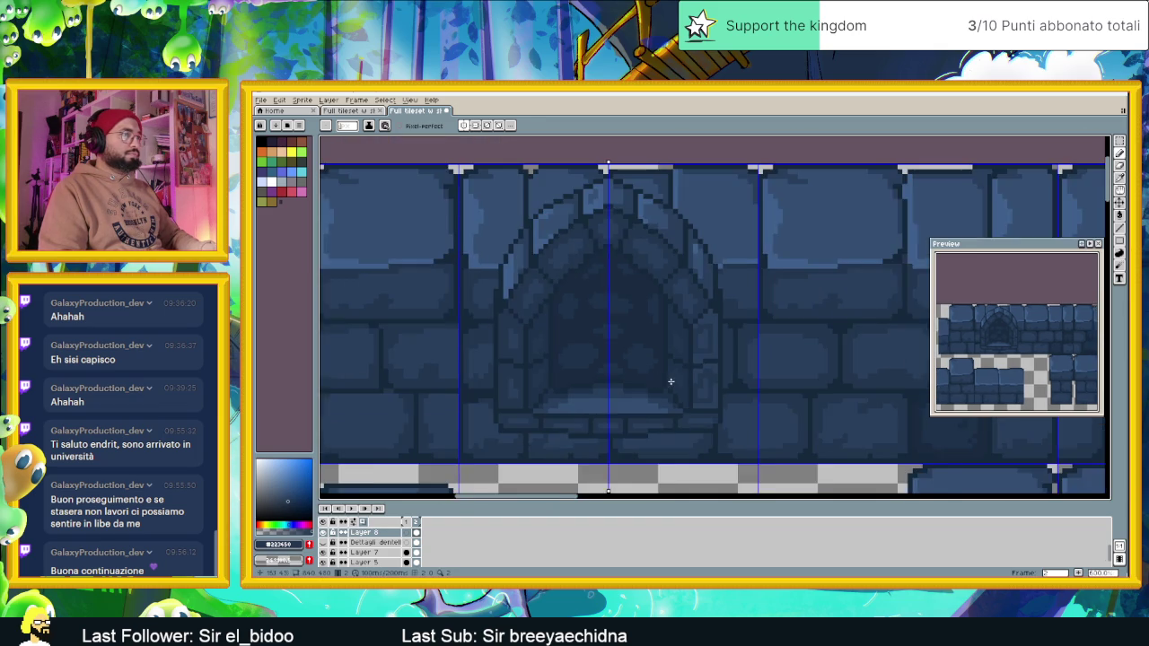
left_click_drag(661, 384, 751, 384)
key("v")
key("ctrl+y")
key("b")
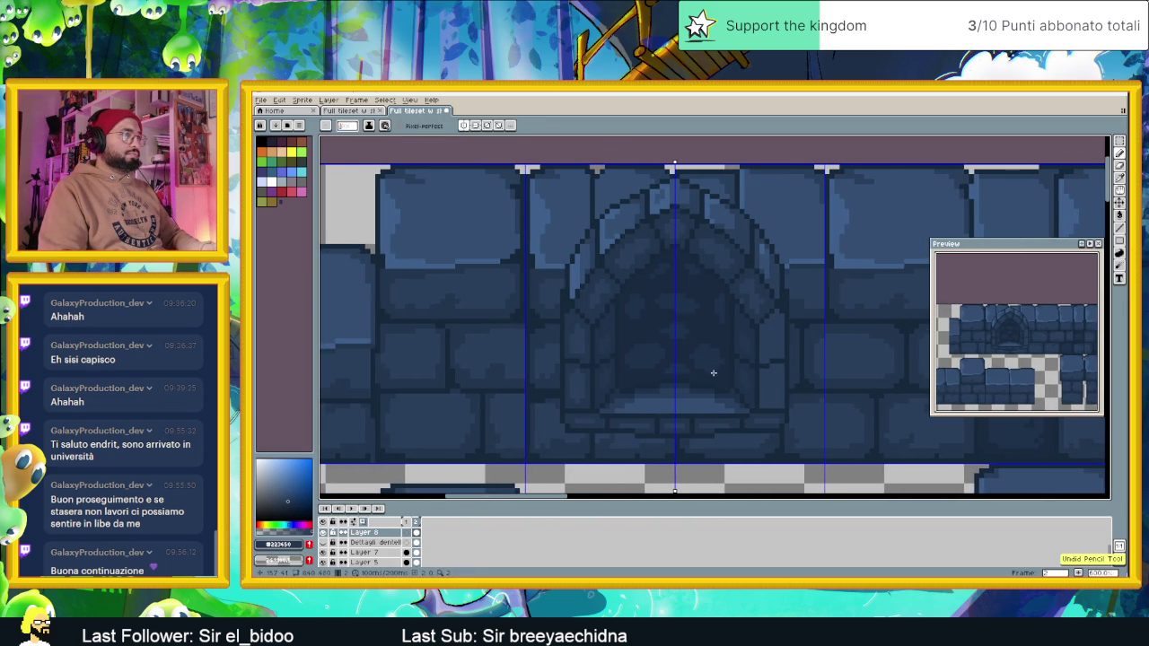
Step: Paint a lighter vertical pixel column and a darker diagonal line on the arch
key("i")
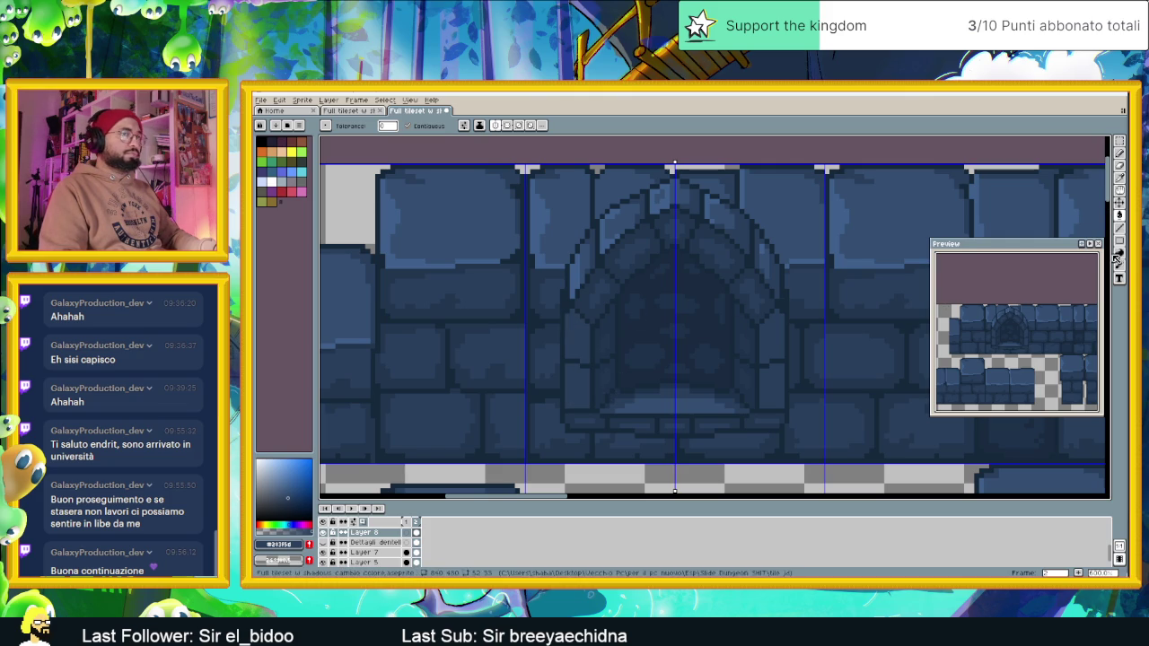
left_click(1119, 153)
scroll(769, 320, "up", 1)
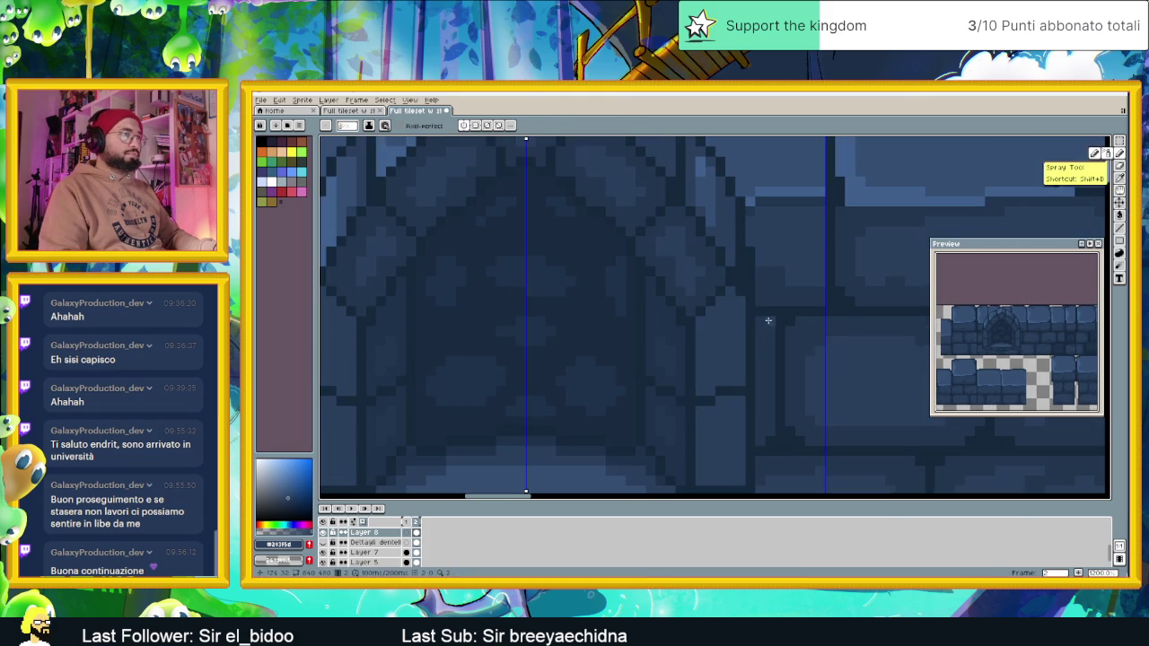
scroll(731, 350, "up", 1)
scroll(732, 350, "up", 1)
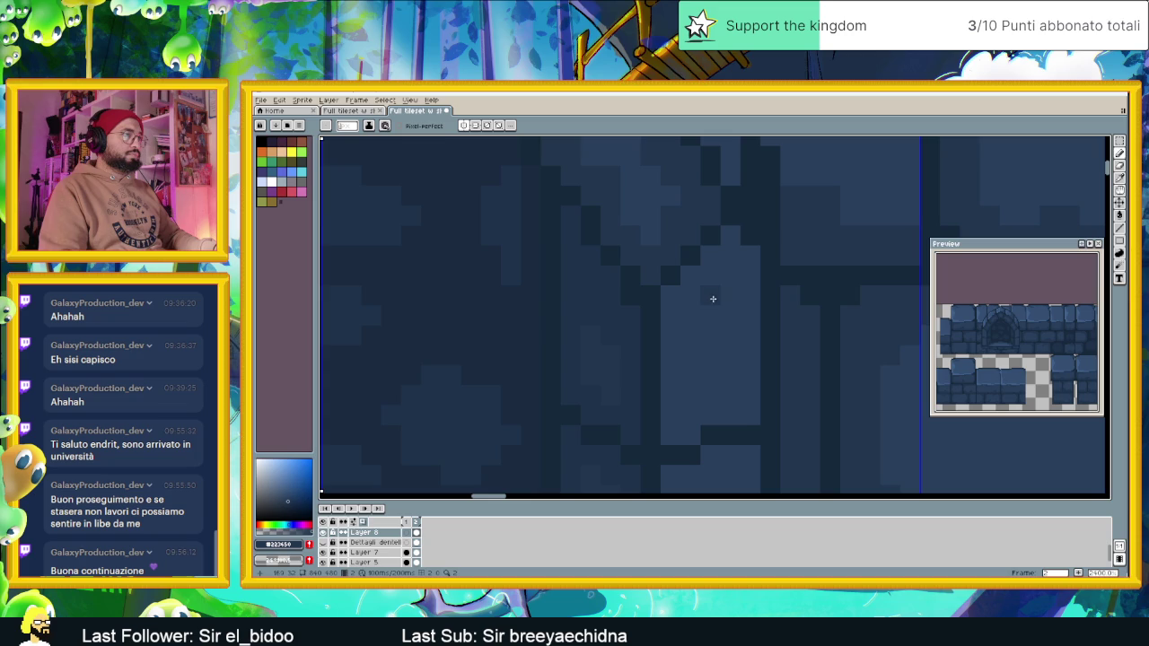
left_click_drag(687, 404, 738, 280)
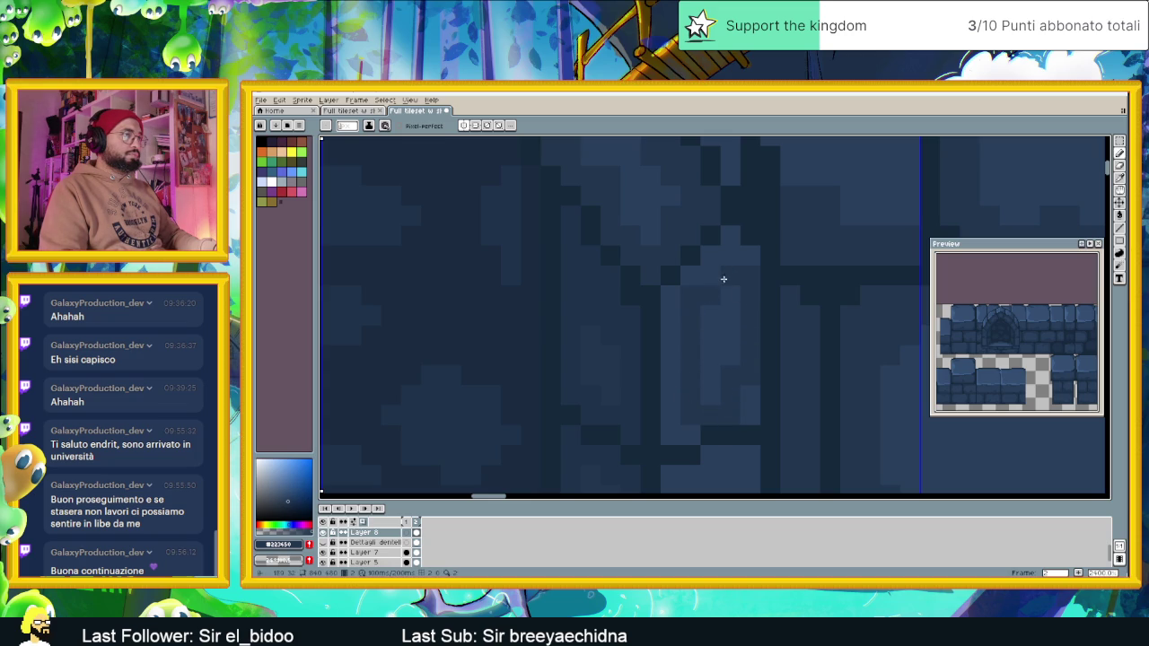
left_click_drag(754, 415, 713, 356)
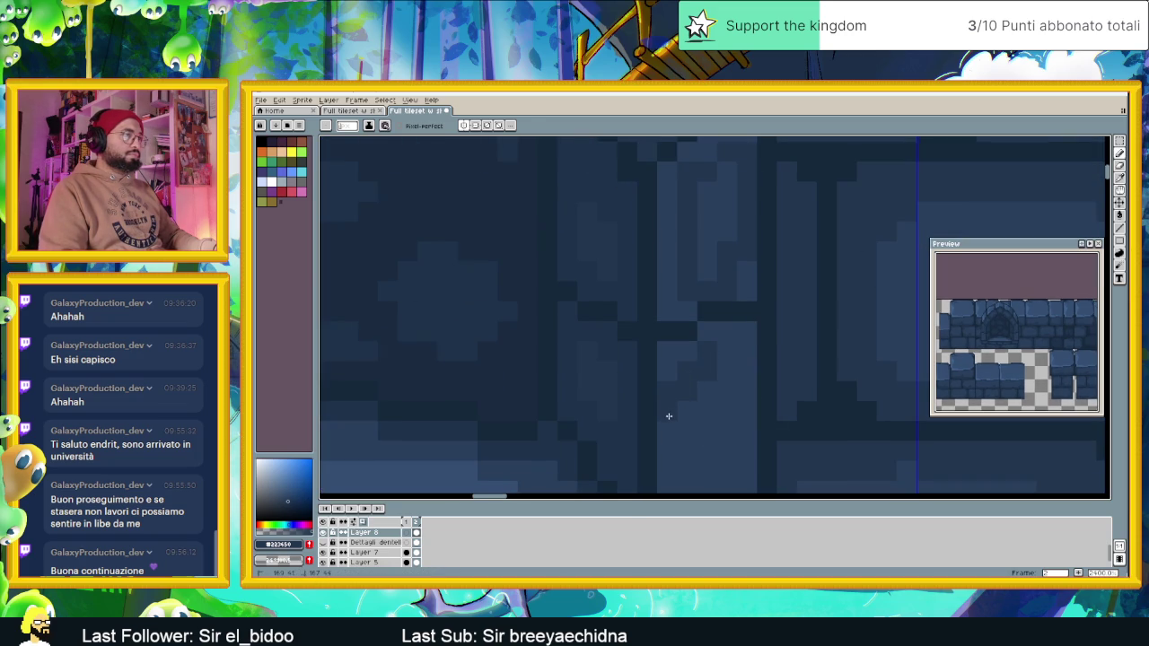
left_click_drag(674, 445, 713, 350)
mouse_move(750, 303)
left_mouse_down()
mouse_move(741, 375)
mouse_move(697, 382)
mouse_move(676, 357)
mouse_move(690, 355)
left_mouse_up()
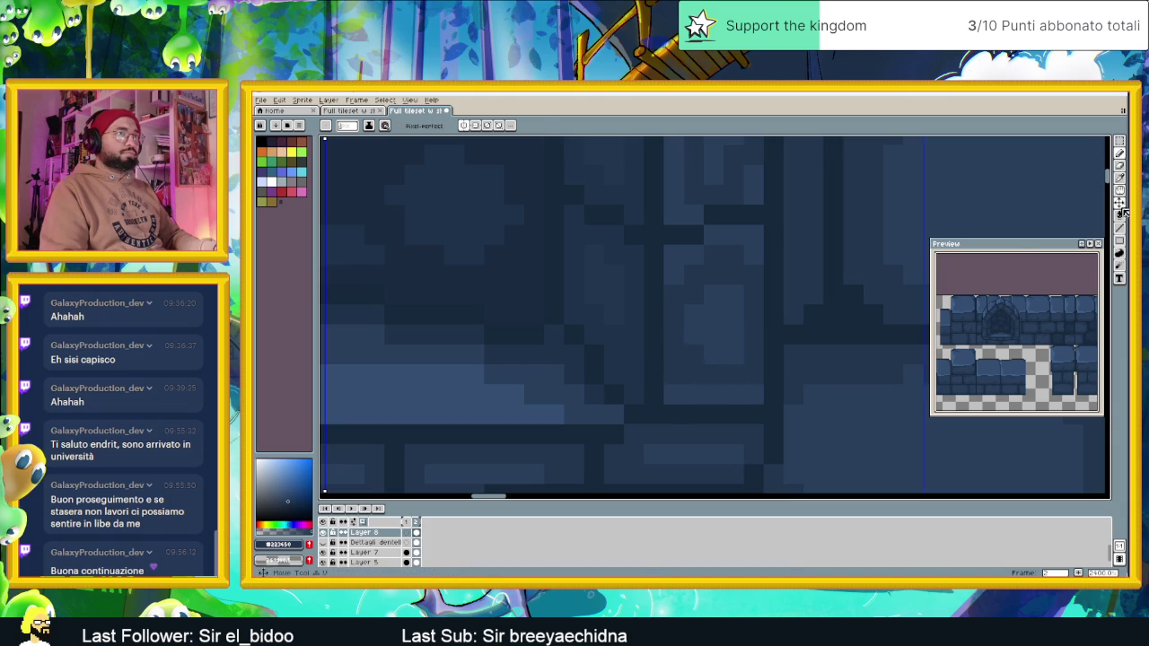
Step: Bucket-fill the stones beside the arch and the bottom strip with darker blue
left_click(1120, 214)
left_click(679, 214)
left_click(694, 393)
left_click(685, 269)
scroll(696, 262, "down", 3)
scroll(718, 274, "up", 1)
scroll(741, 327, "down", 1)
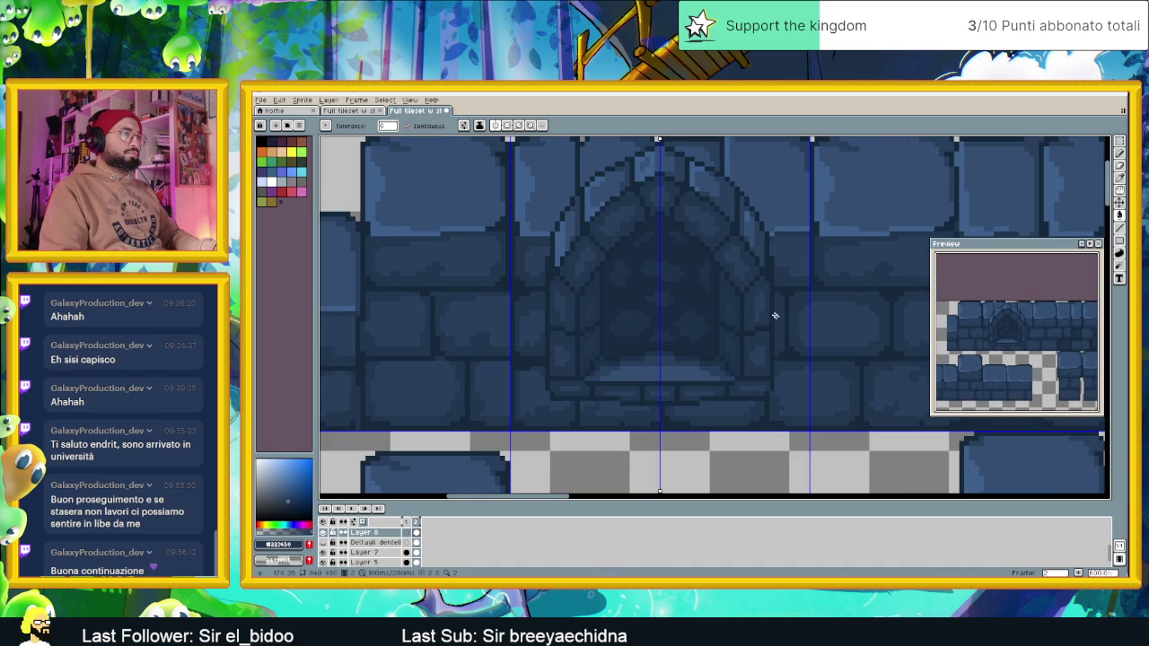
scroll(754, 297, "down", 2)
scroll(746, 283, "up", 3)
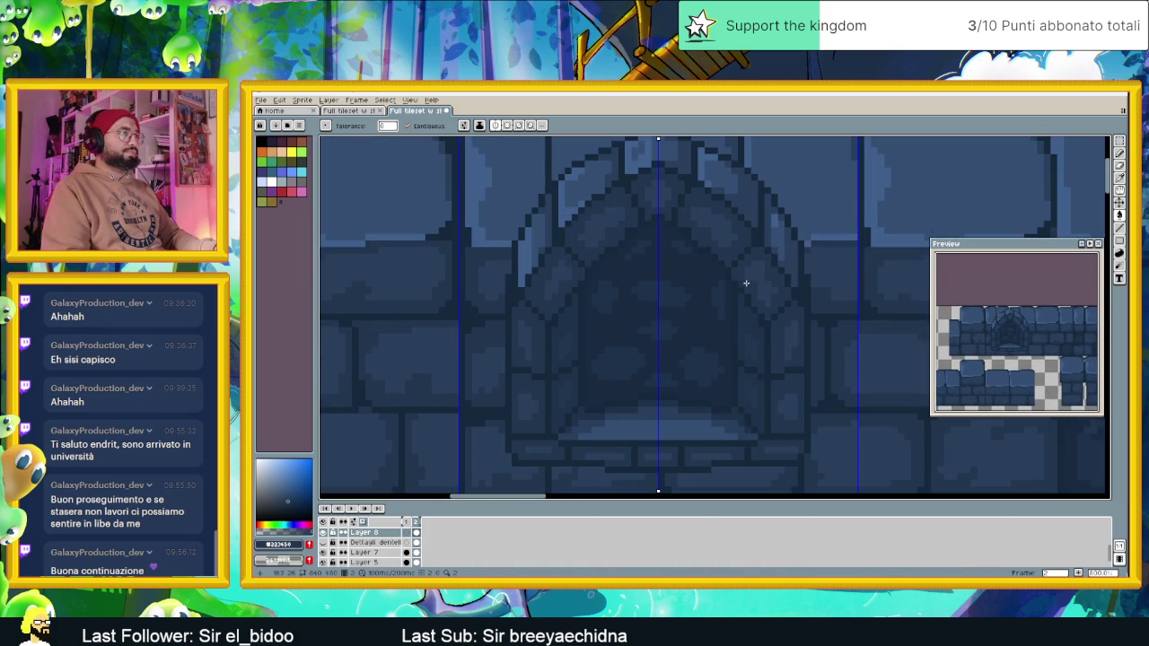
Step: Sample a blue from the arch stones to draw with the Pencil
left_click(1119, 178)
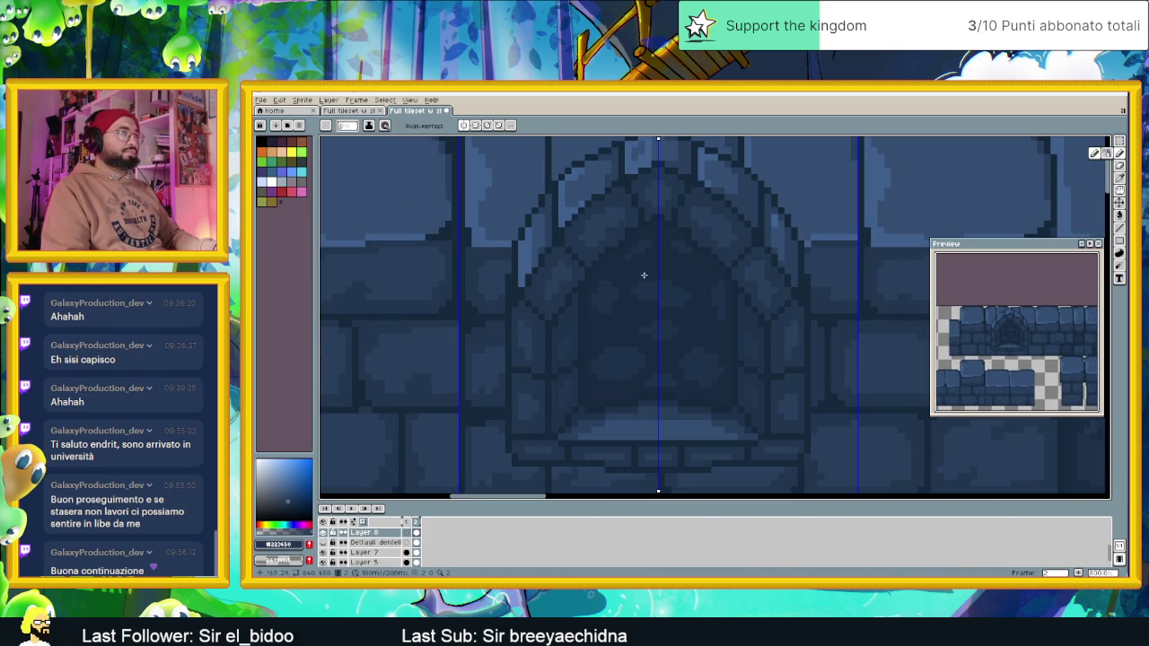
left_click(753, 260)
key("b")
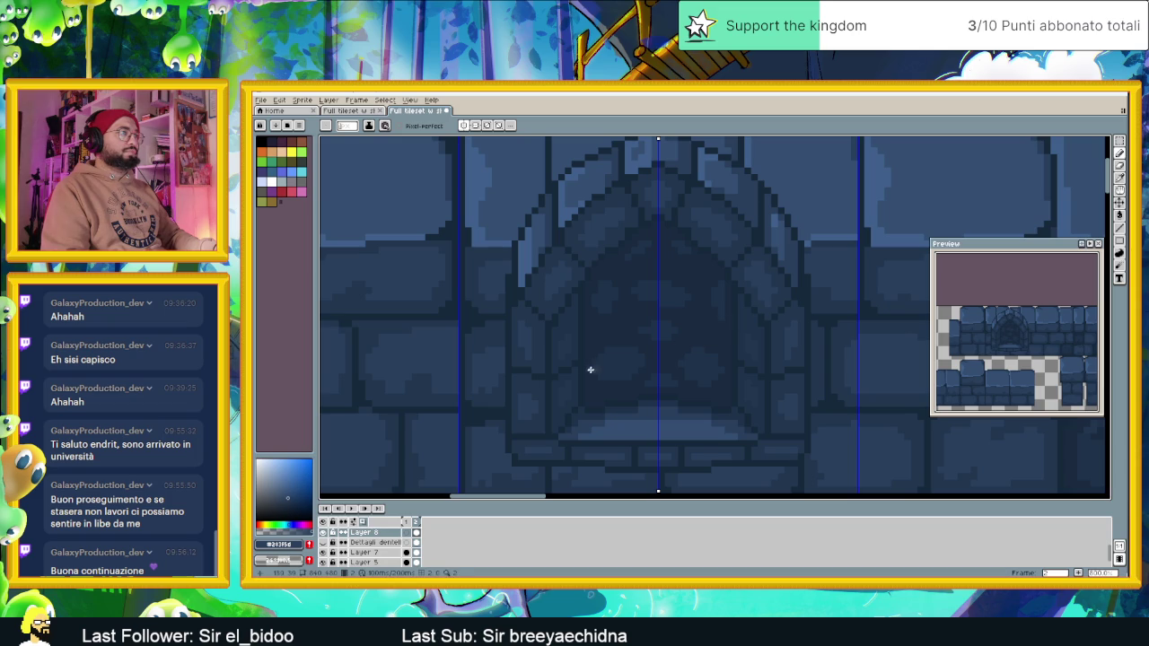
scroll(590, 367, "down", 1)
scroll(549, 385, "up", 1)
scroll(533, 388, "up", 1)
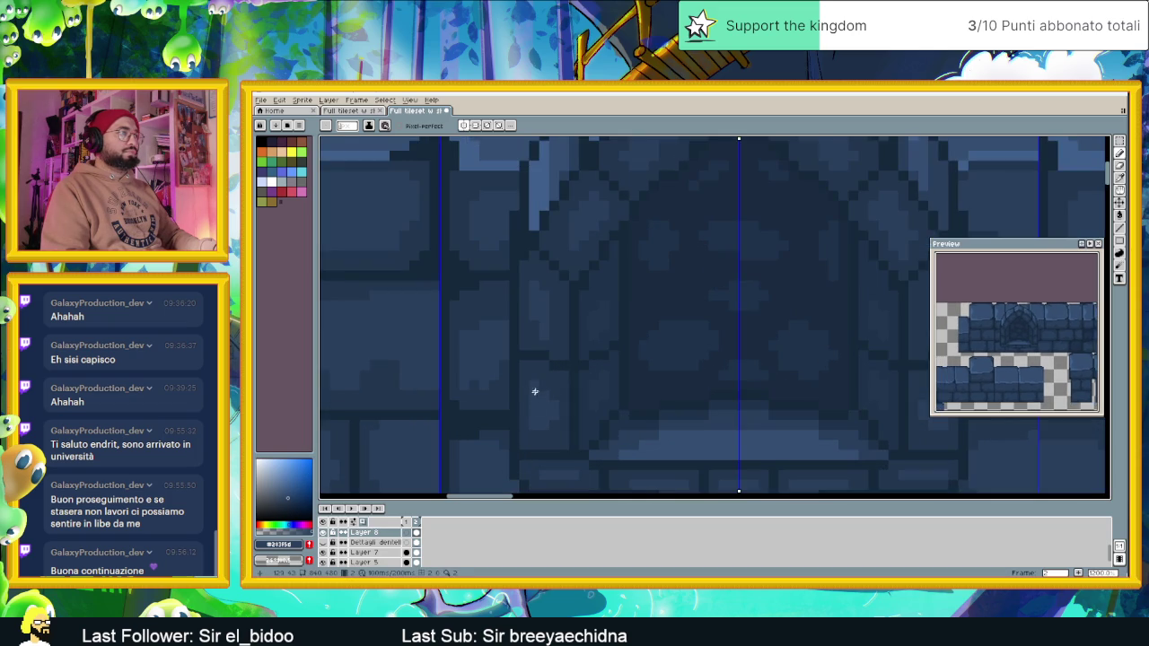
scroll(563, 435, "down", 2)
scroll(563, 435, "down", 1)
scroll(717, 439, "down", 1)
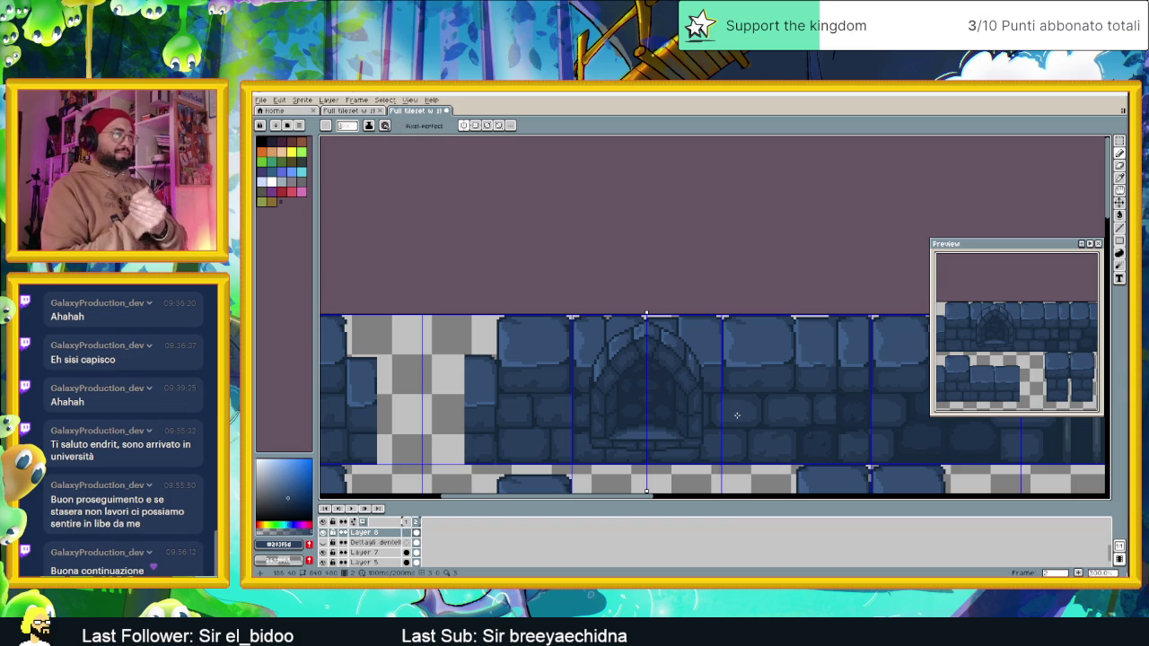
Step: Zoom in and out around the arch to inspect the refined shading
scroll(695, 376, "down", 1)
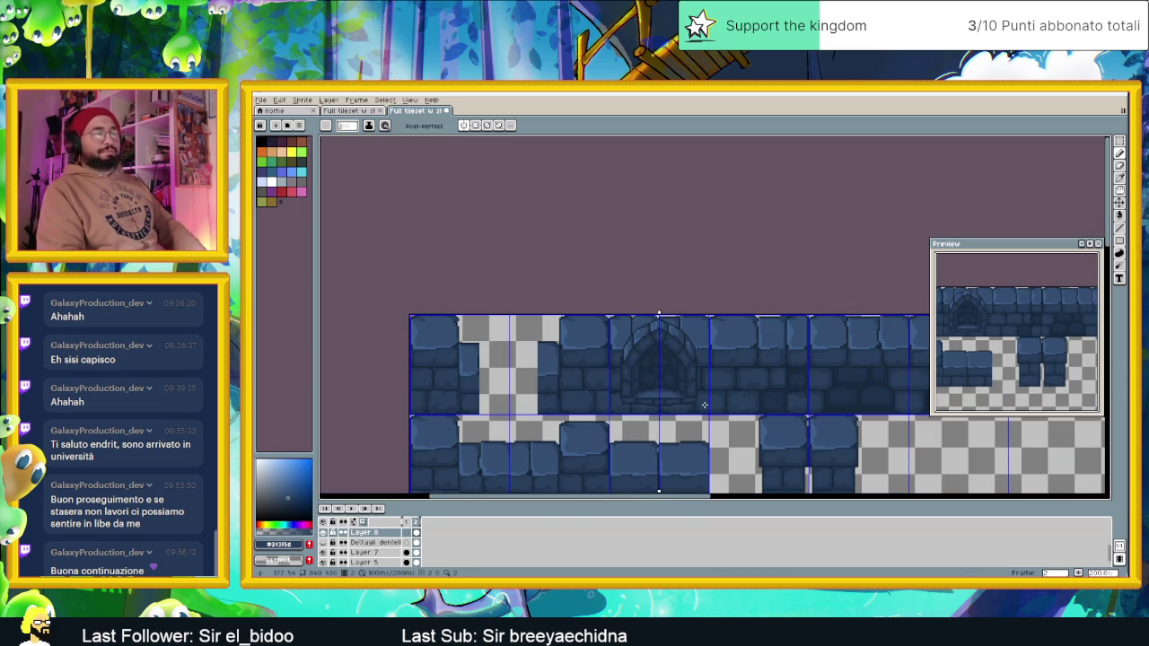
scroll(703, 405, "down", 1)
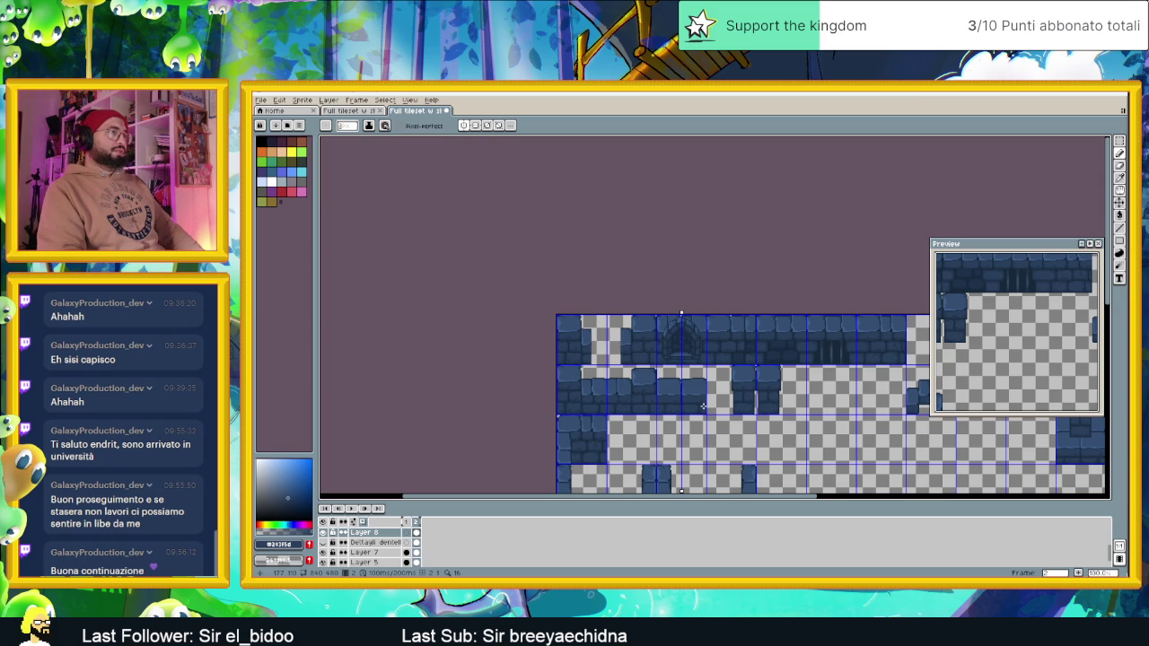
scroll(682, 337, "up", 2)
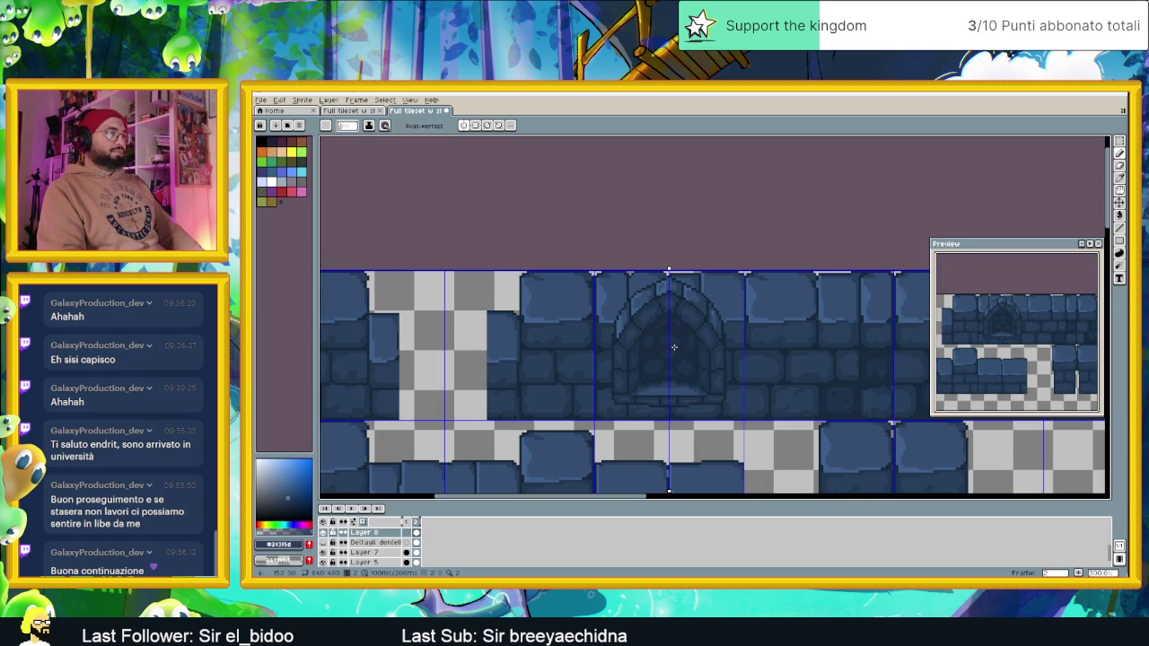
scroll(674, 346, "up", 1)
scroll(669, 345, "up", 1)
scroll(664, 345, "up", 1)
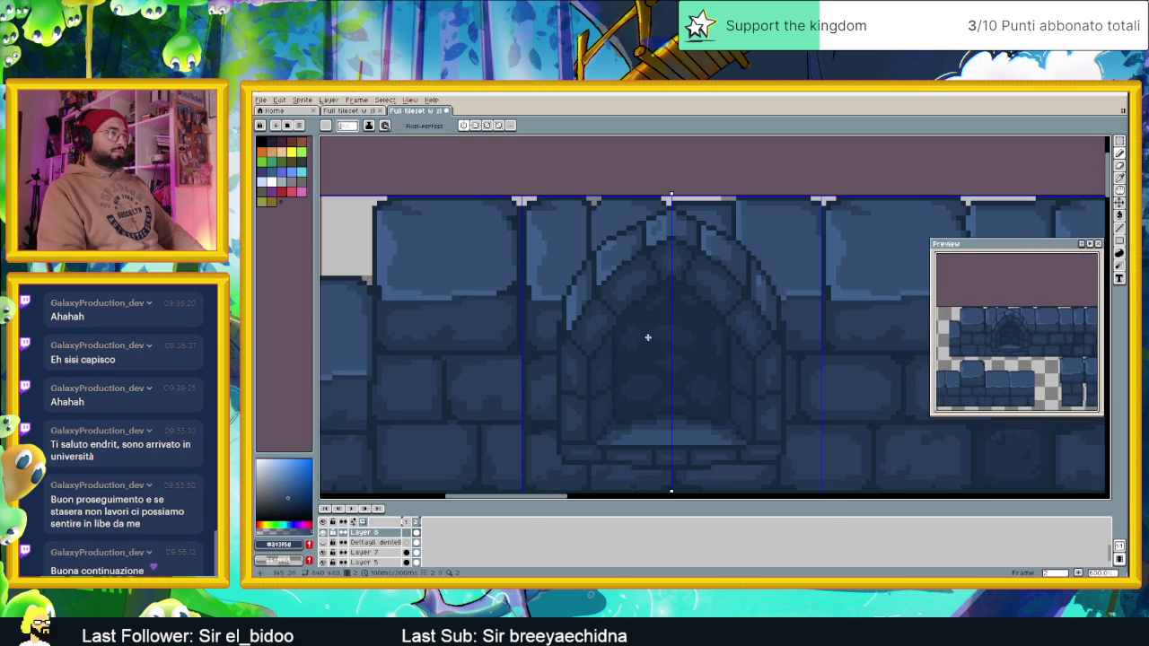
scroll(634, 302, "up", 1)
scroll(634, 300, "up", 1)
scroll(628, 296, "up", 1)
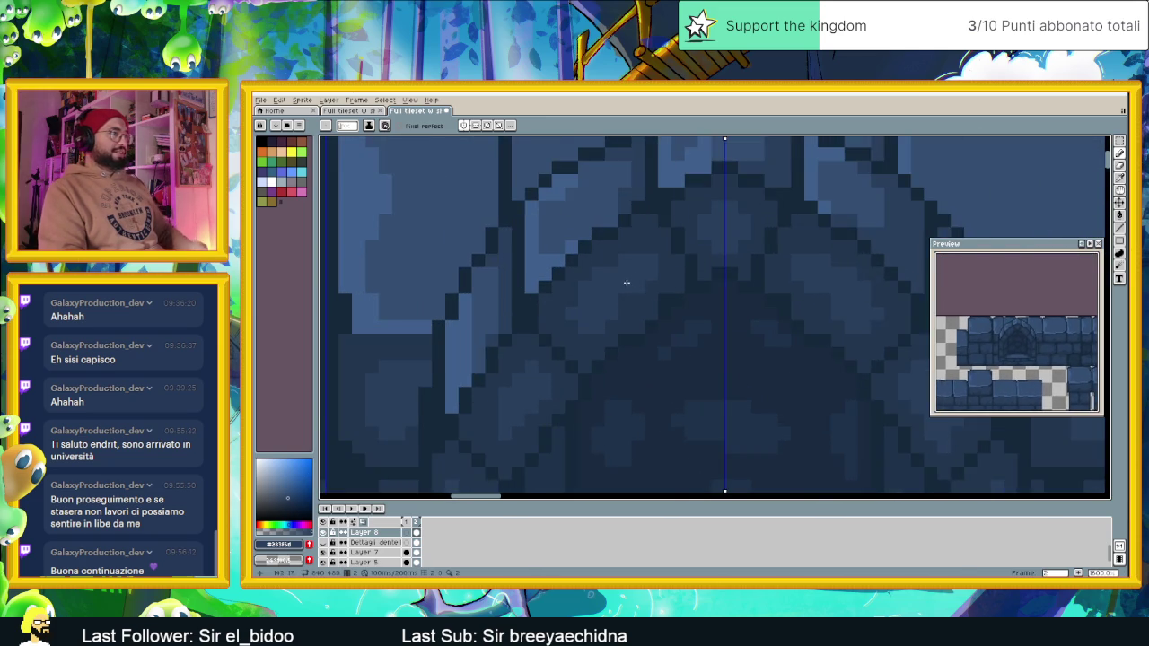
scroll(620, 290, "down", 3)
scroll(620, 290, "down", 1)
scroll(620, 288, "down", 1)
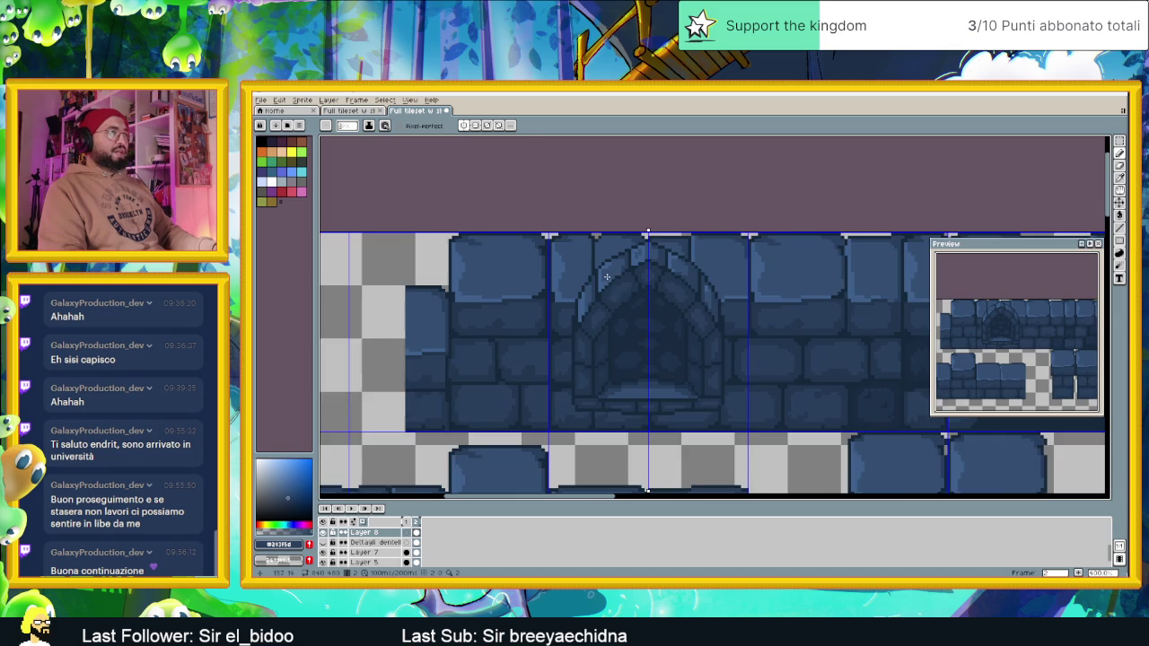
scroll(619, 285, "up", 2)
scroll(619, 284, "up", 1)
Step: Sample a darker blue from the doorway shading and return to the Pencil
key("i")
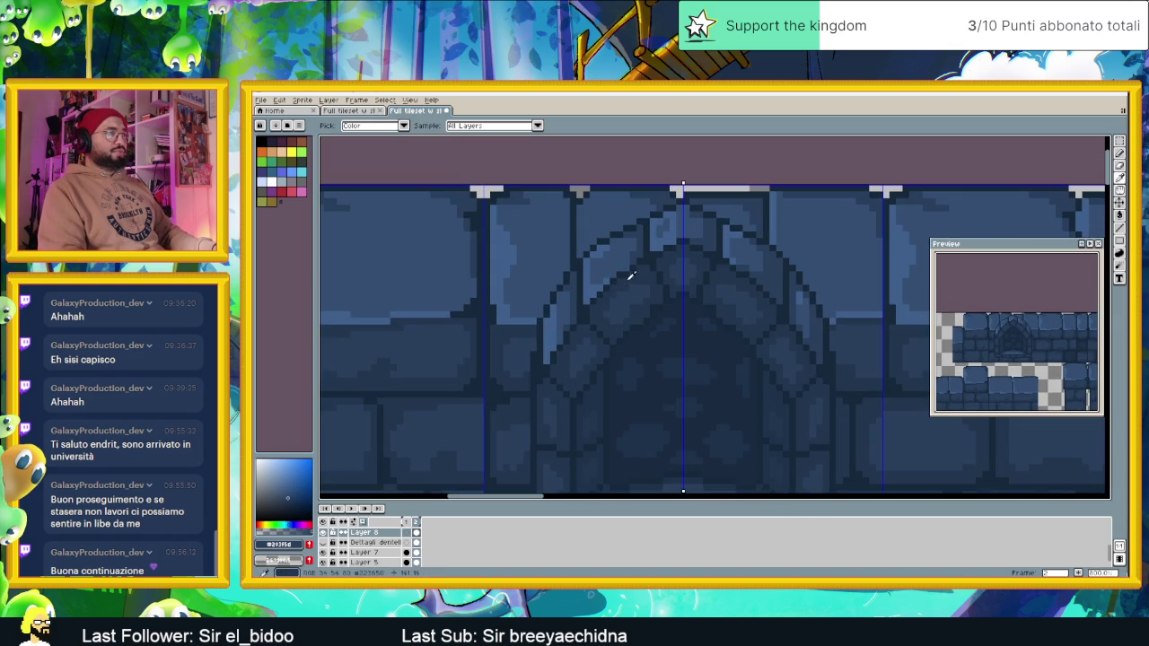
left_click(628, 403)
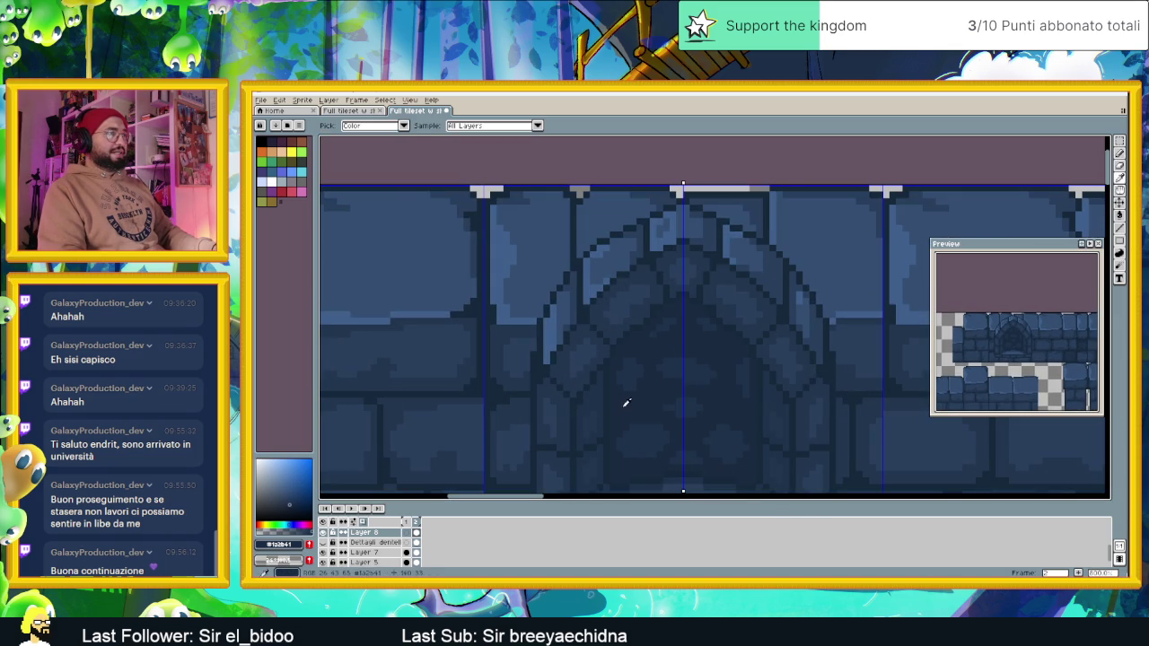
key("b")
scroll(598, 296, "up", 1)
scroll(598, 296, "up", 1)
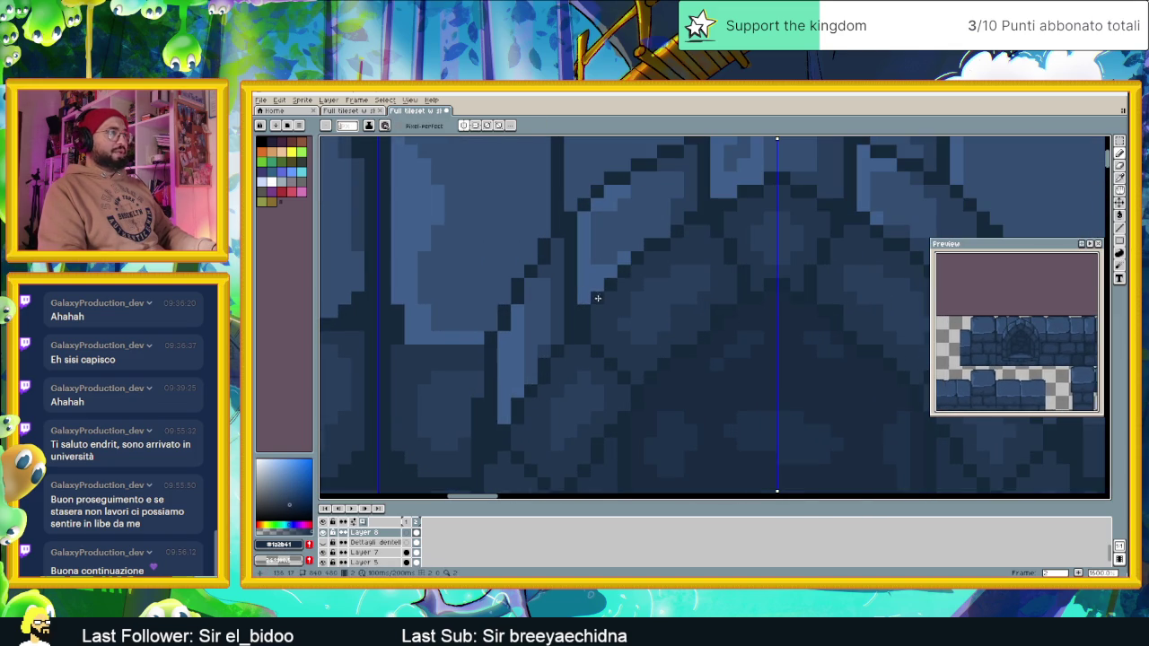
key("i")
key("b")
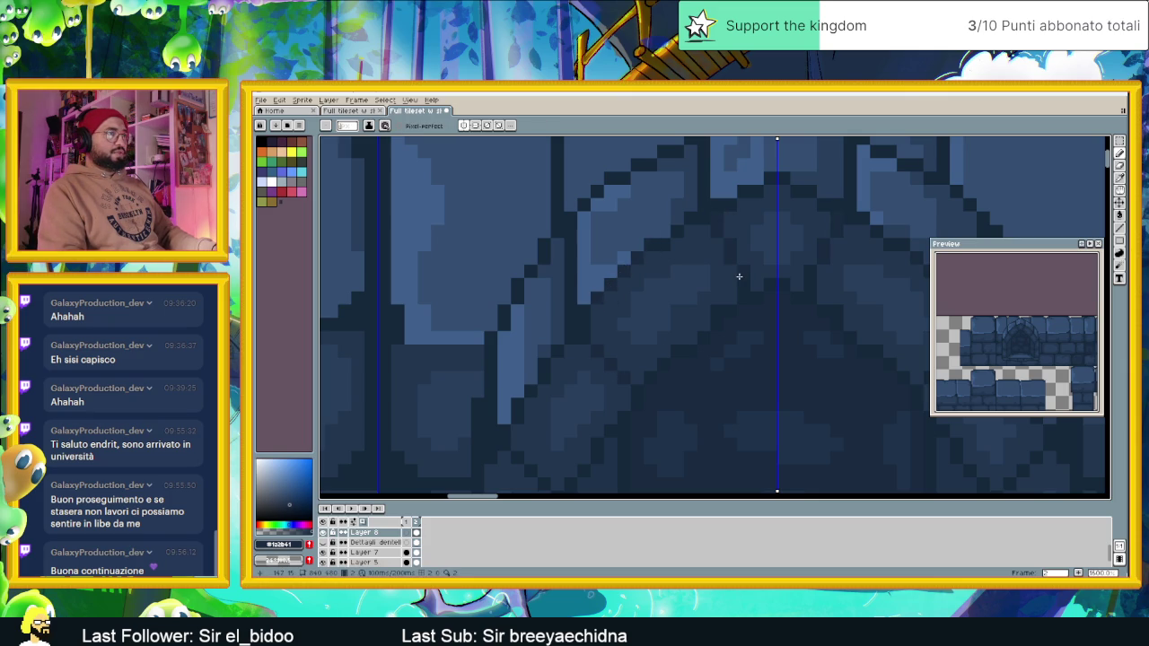
Step: Zoom in and out over the arch to inspect the doorway shading
scroll(769, 272, "down", 1)
scroll(794, 294, "down", 1)
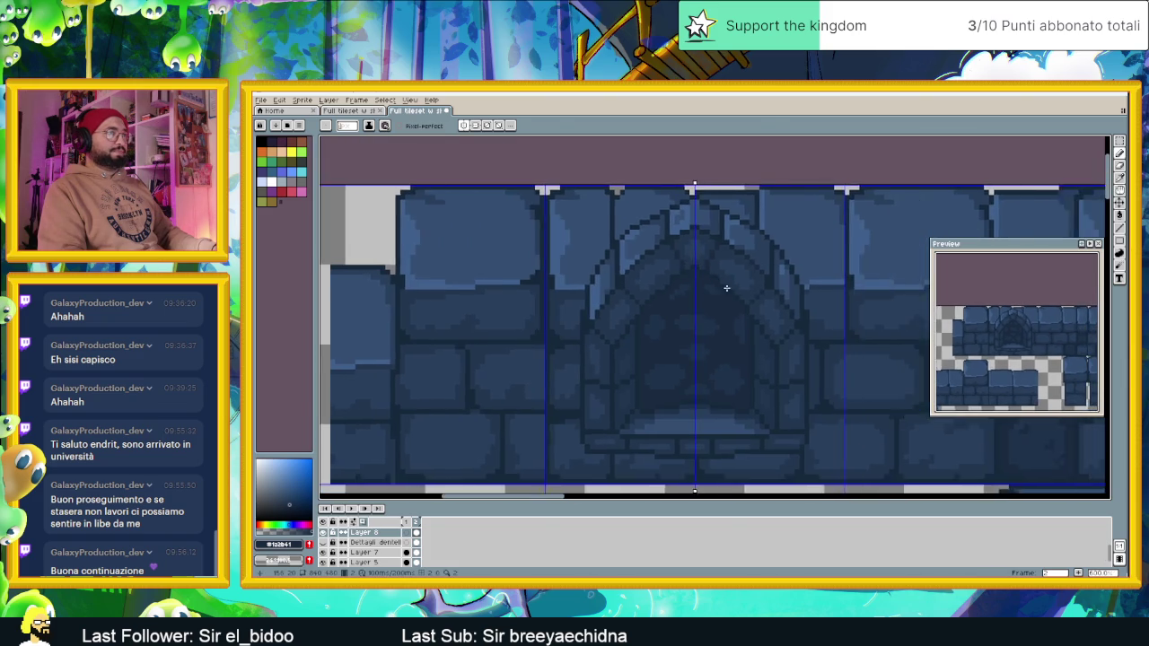
scroll(725, 287, "up", 2)
scroll(780, 273, "down", 1)
scroll(779, 272, "up", 1)
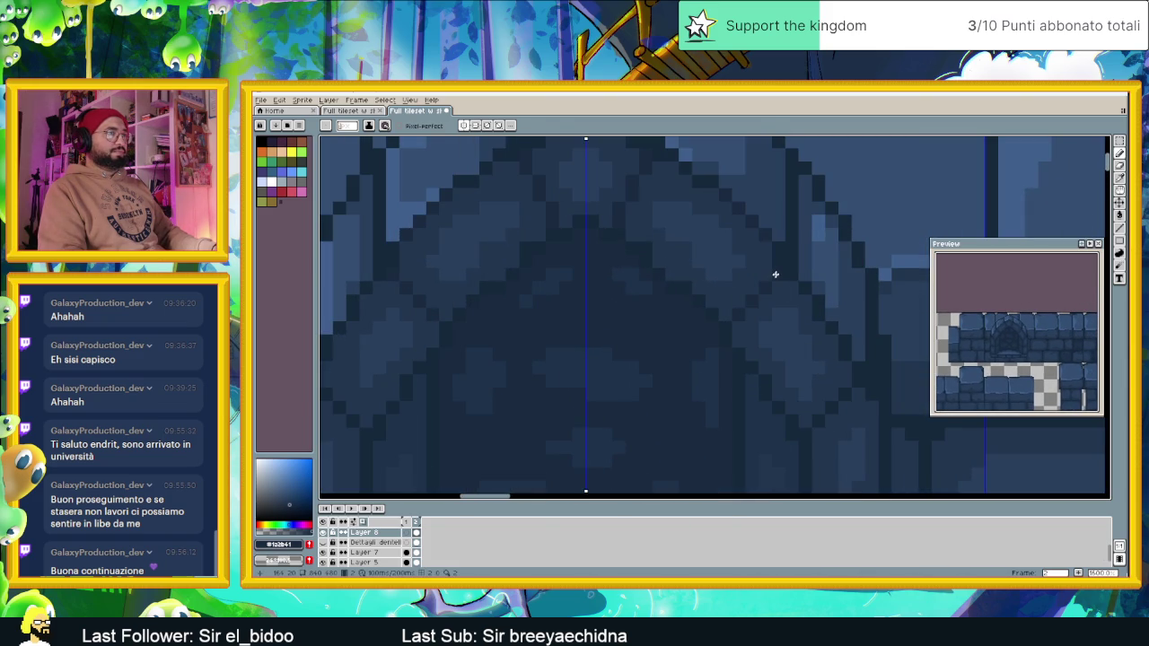
scroll(764, 287, "down", 1)
scroll(781, 343, "up", 1)
scroll(822, 430, "down", 1)
scroll(808, 359, "up", 1)
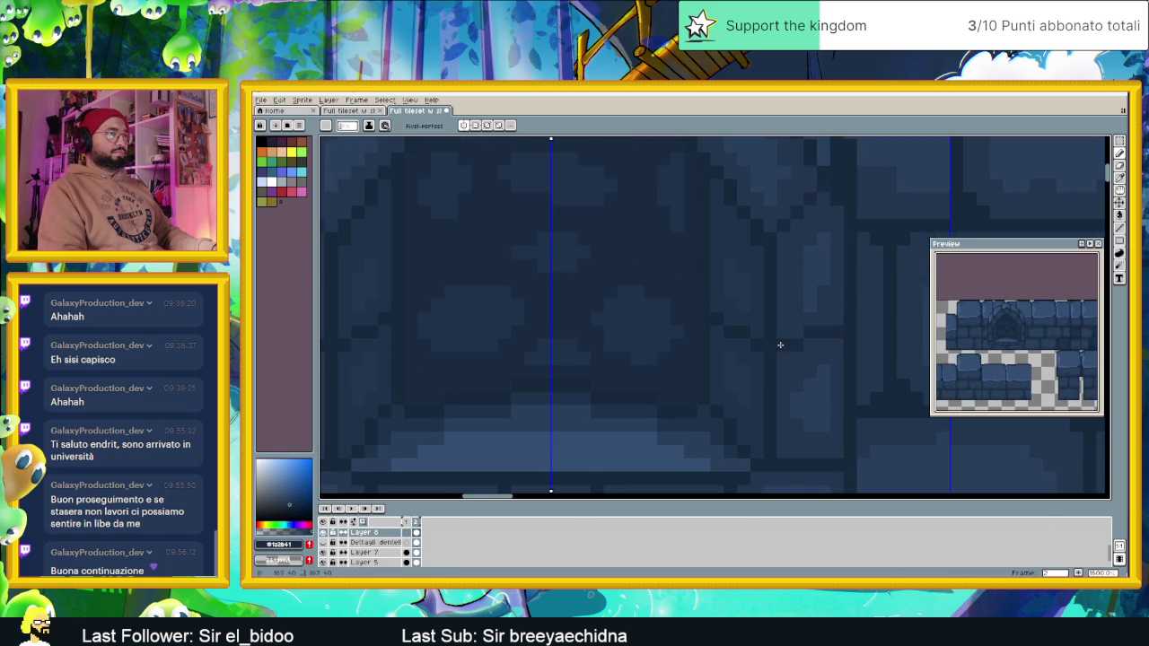
scroll(664, 373, "down", 1)
scroll(759, 316, "up", 1)
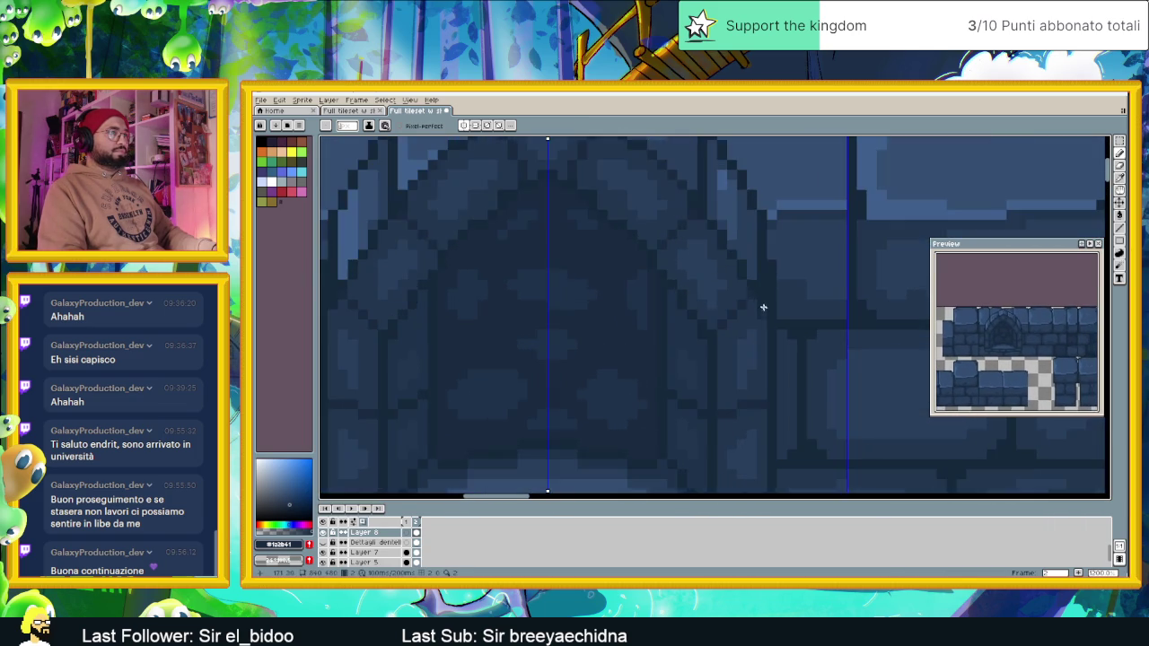
scroll(764, 313, "up", 1)
scroll(776, 336, "up", 1)
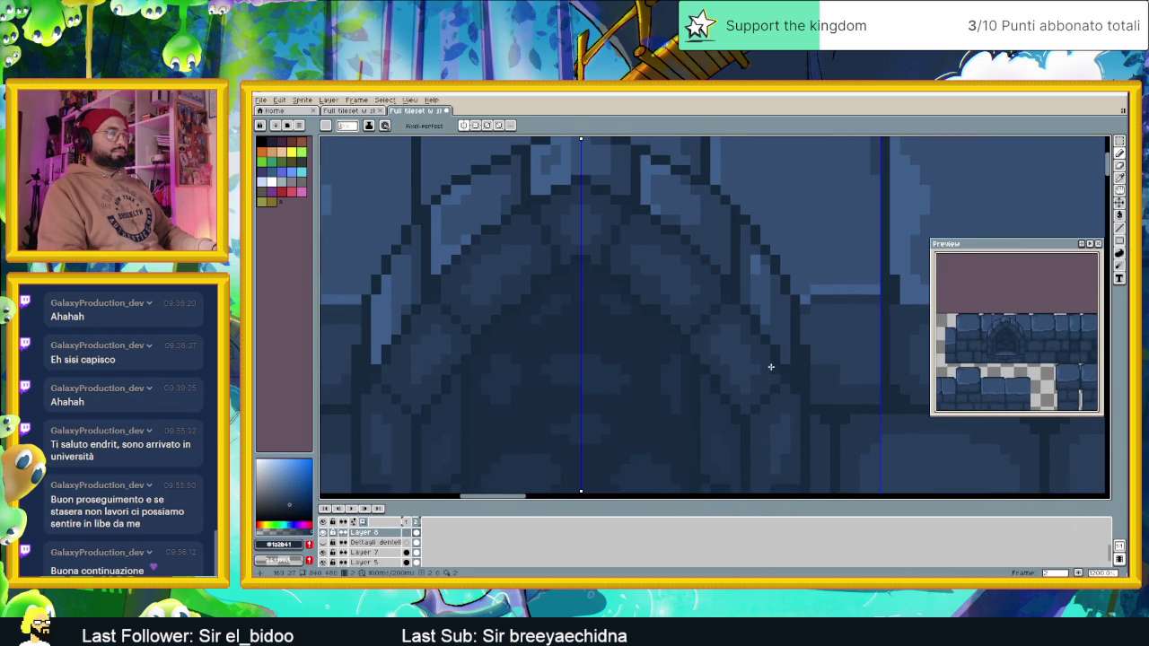
scroll(770, 367, "up", 1)
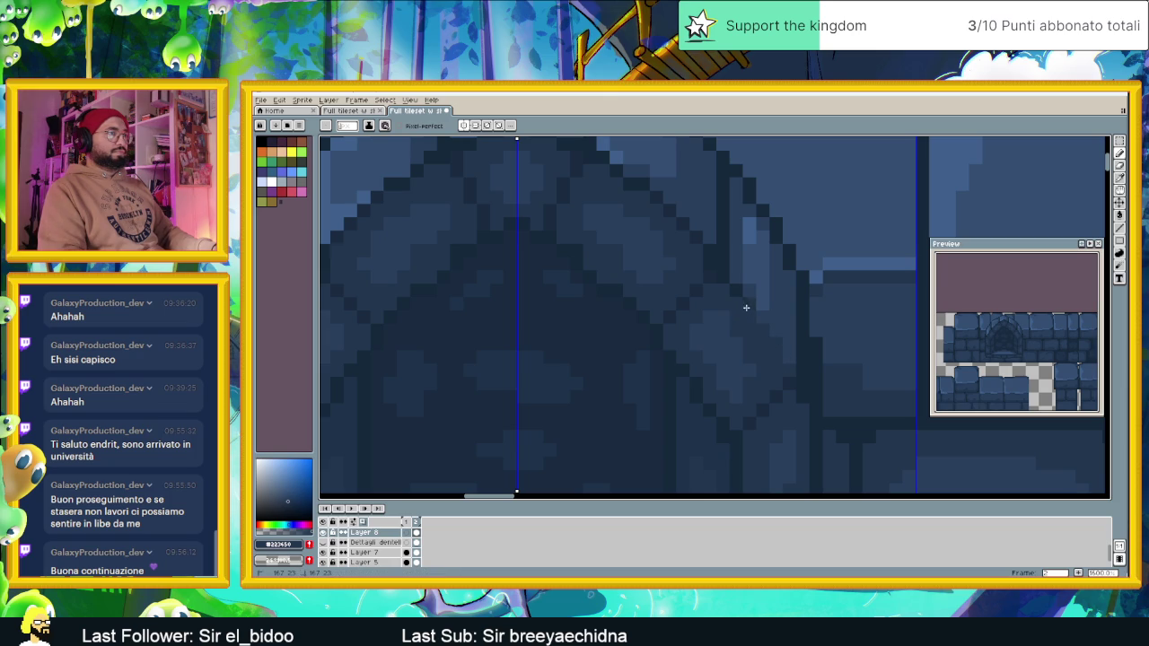
Step: Undo the two stray dark pixels near the top of the arch
left_click_drag(701, 276, 776, 357)
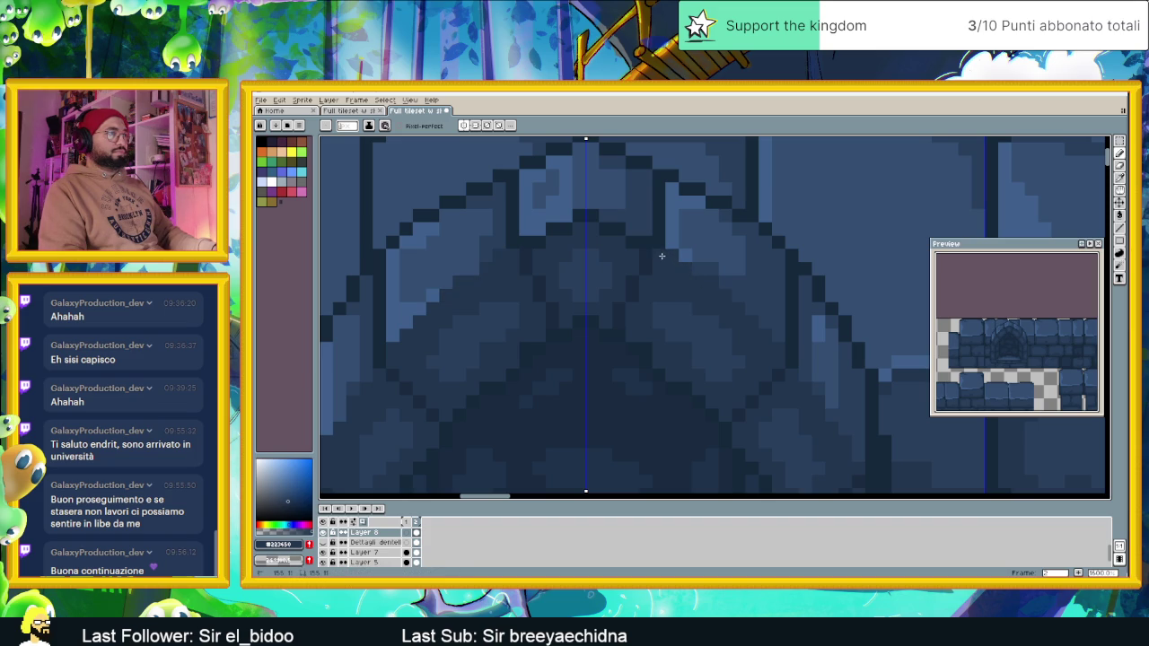
key("ctrl+z")
scroll(660, 297, "down", 3)
scroll(706, 367, "up", 1)
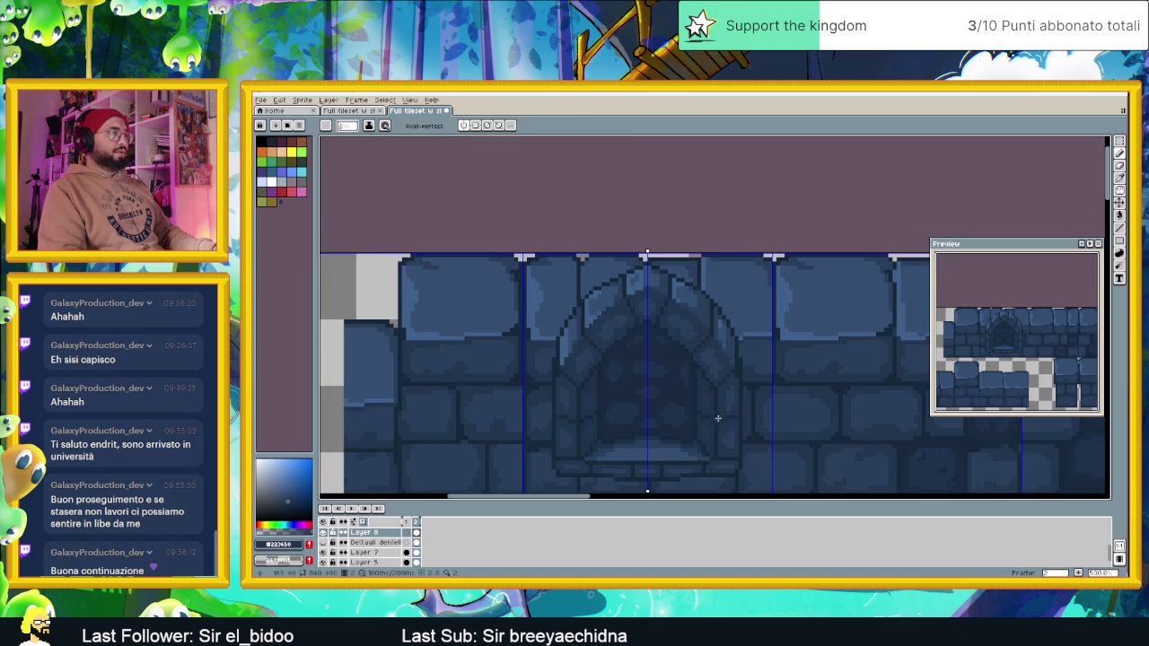
scroll(735, 419, "up", 2)
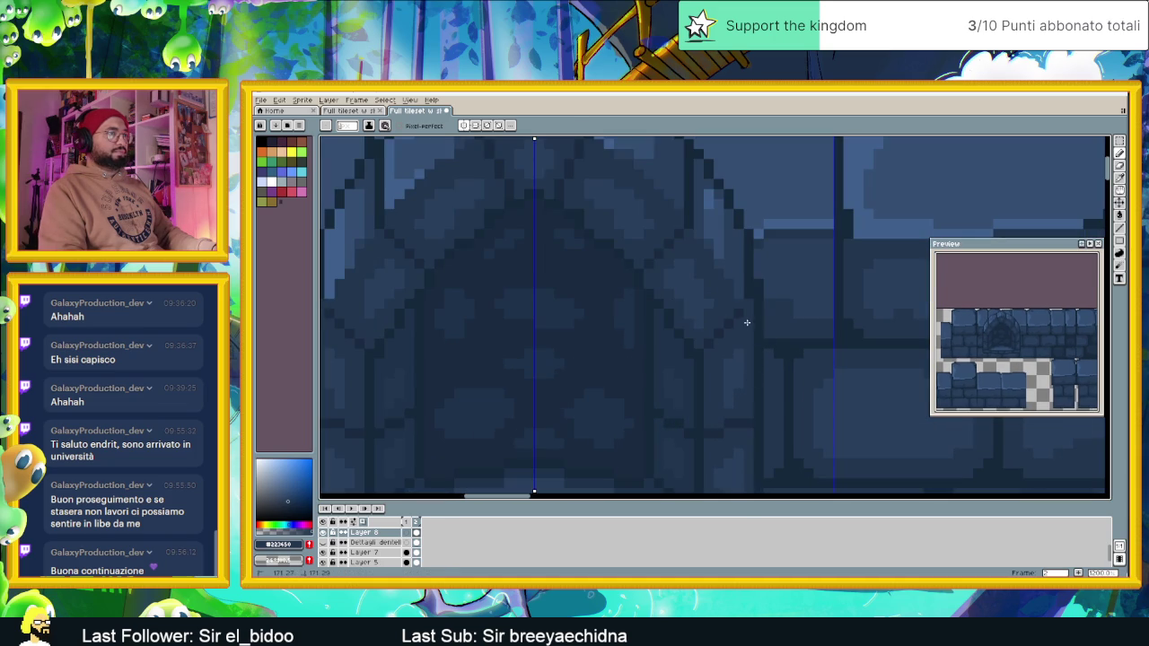
scroll(746, 345, "down", 2)
scroll(714, 404, "down", 1)
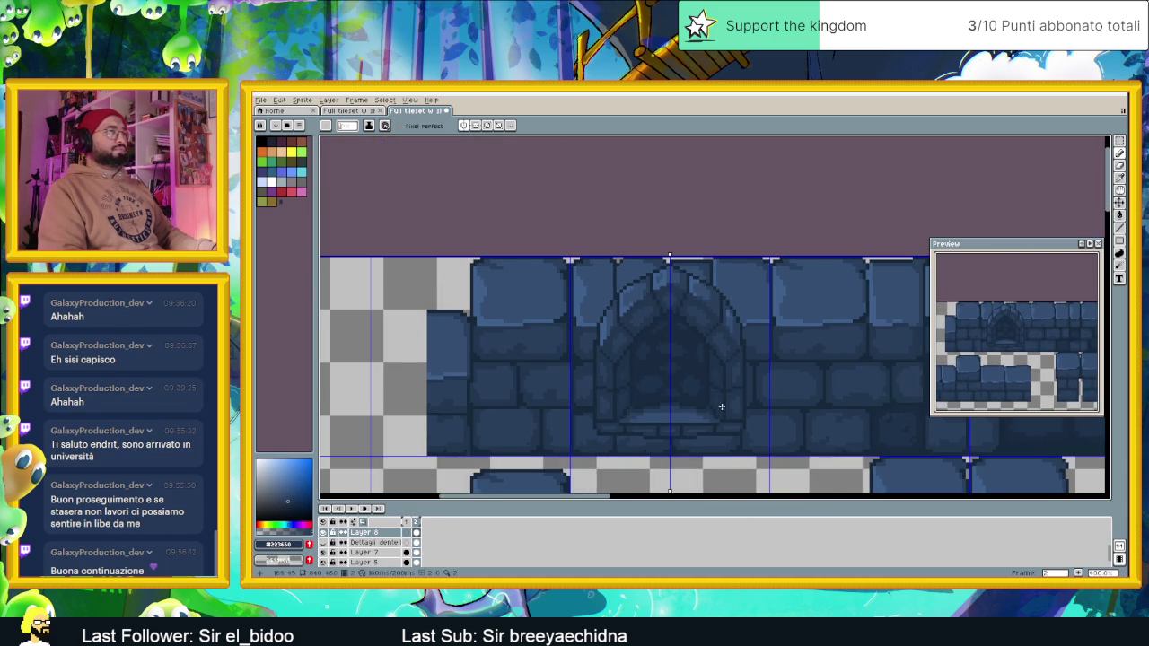
scroll(718, 403, "up", 1)
scroll(734, 402, "up", 1)
scroll(743, 396, "up", 1)
scroll(745, 390, "up", 1)
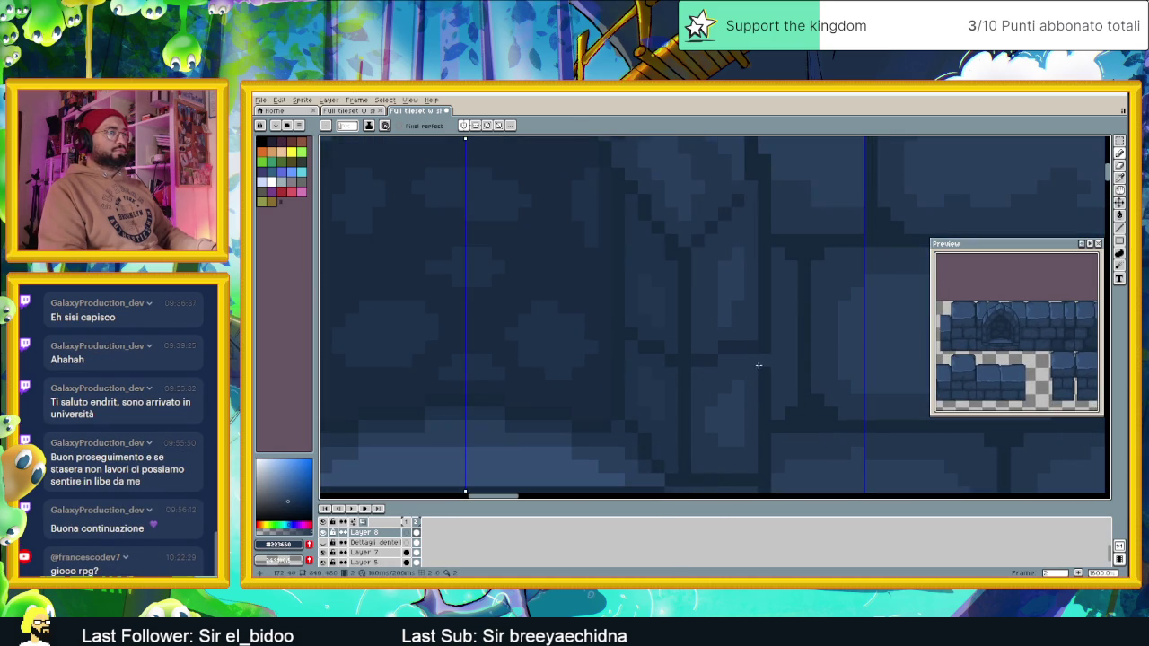
Step: Sample the darker wall blue #1c324b from the bricks beside the doorway
scroll(716, 385, "down", 1)
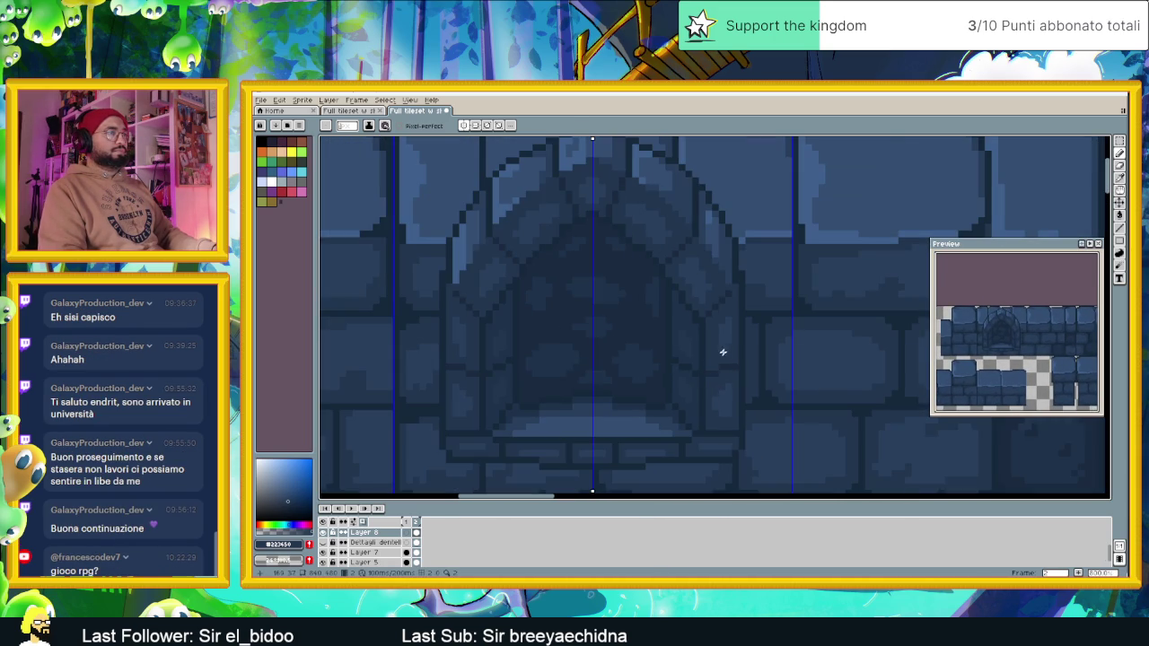
scroll(732, 366, "up", 3)
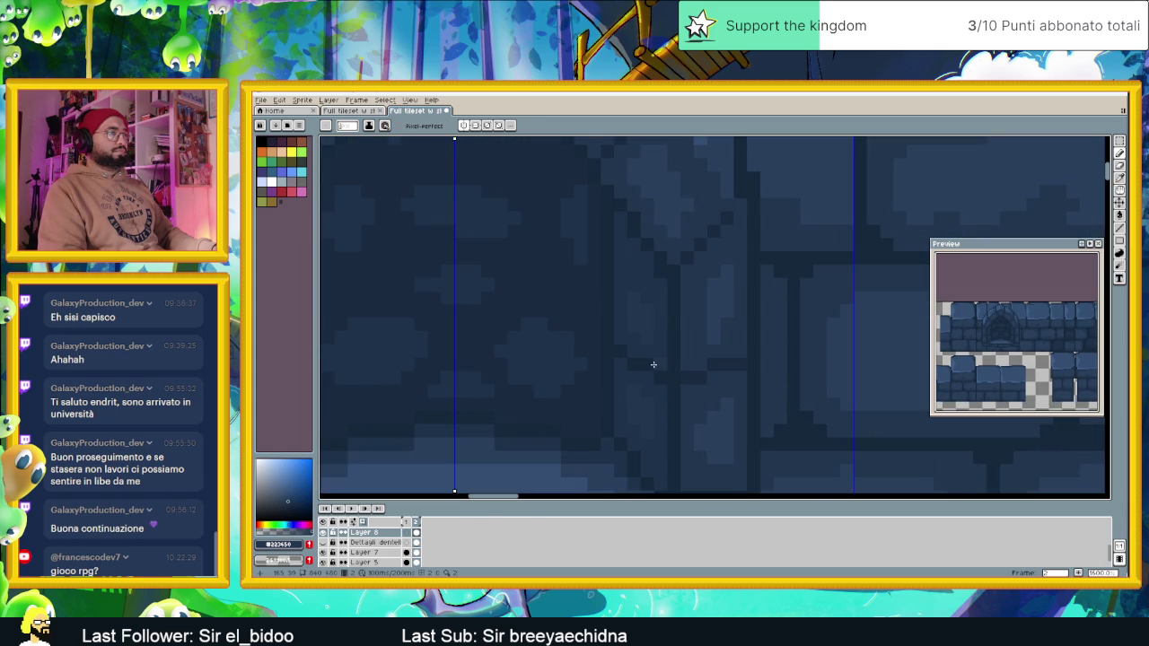
scroll(678, 413, "down", 3)
key("alt")
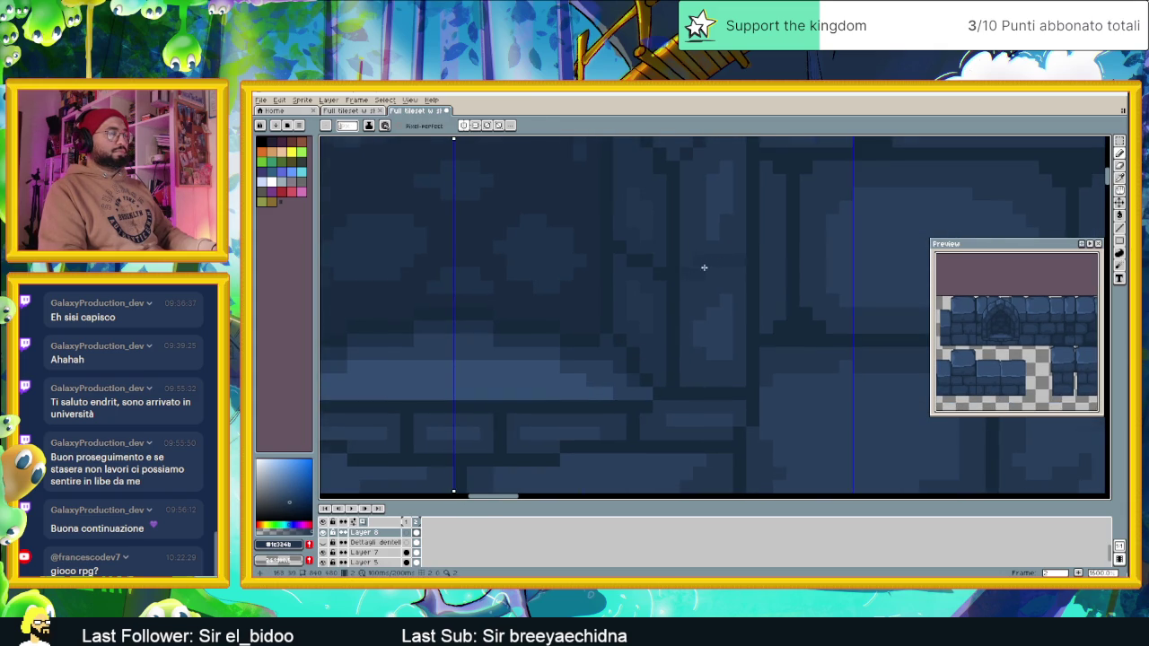
scroll(703, 264, "down", 2)
scroll(721, 323, "up", 1)
scroll(744, 296, "up", 2)
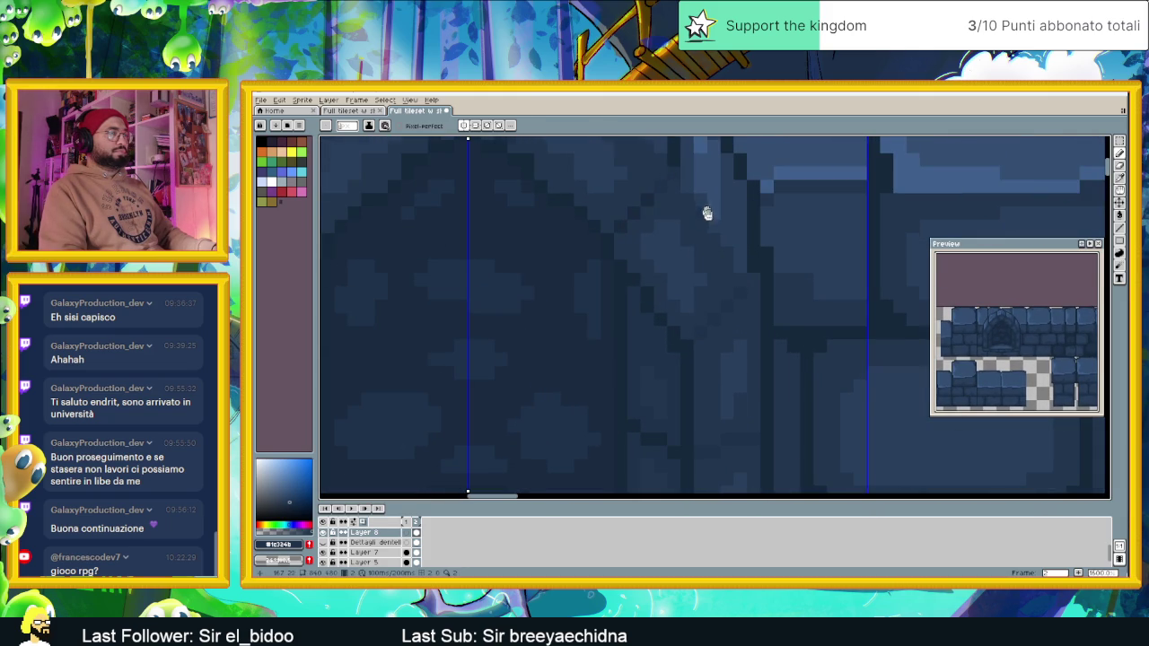
left_click_drag(703, 204, 731, 359)
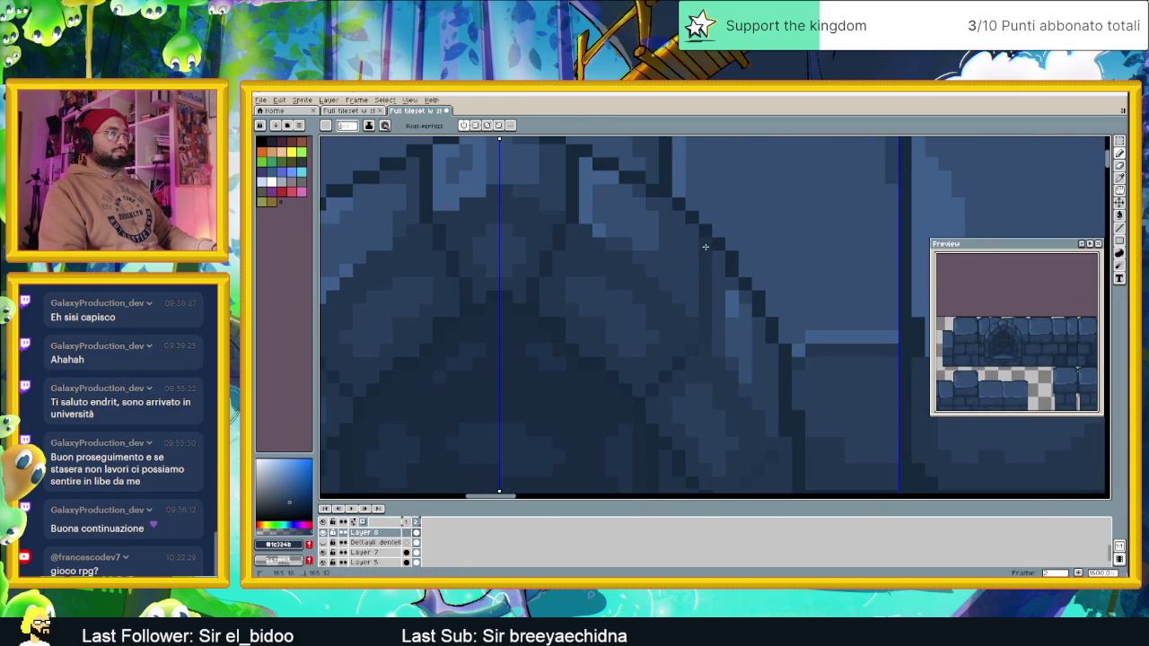
left_click_drag(687, 244, 715, 379)
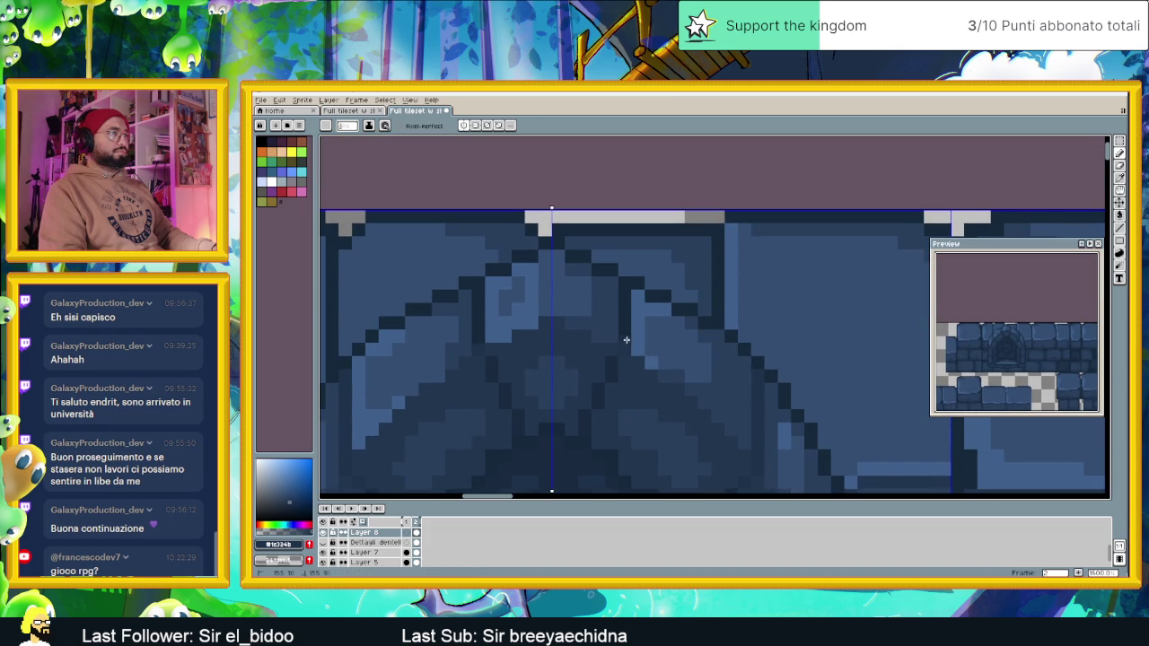
left_click_drag(493, 338, 579, 296)
scroll(579, 296, "down", 1)
scroll(628, 296, "down", 2)
scroll(583, 350, "down", 1)
scroll(592, 367, "down", 1)
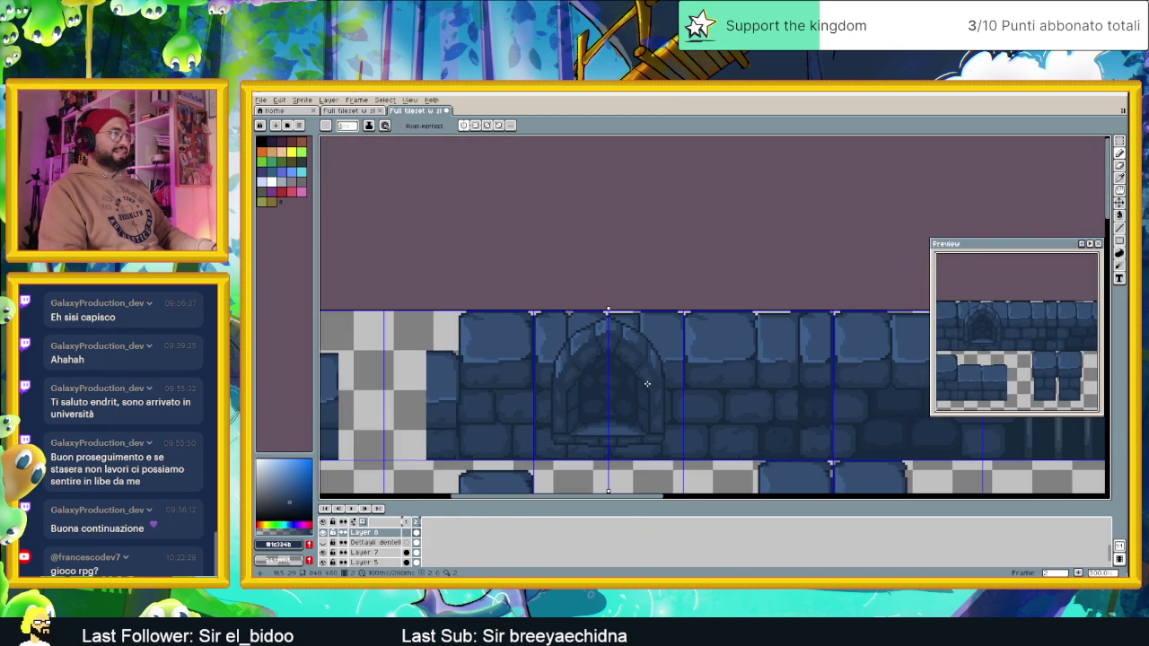
scroll(646, 383, "up", 1)
scroll(610, 367, "up", 1)
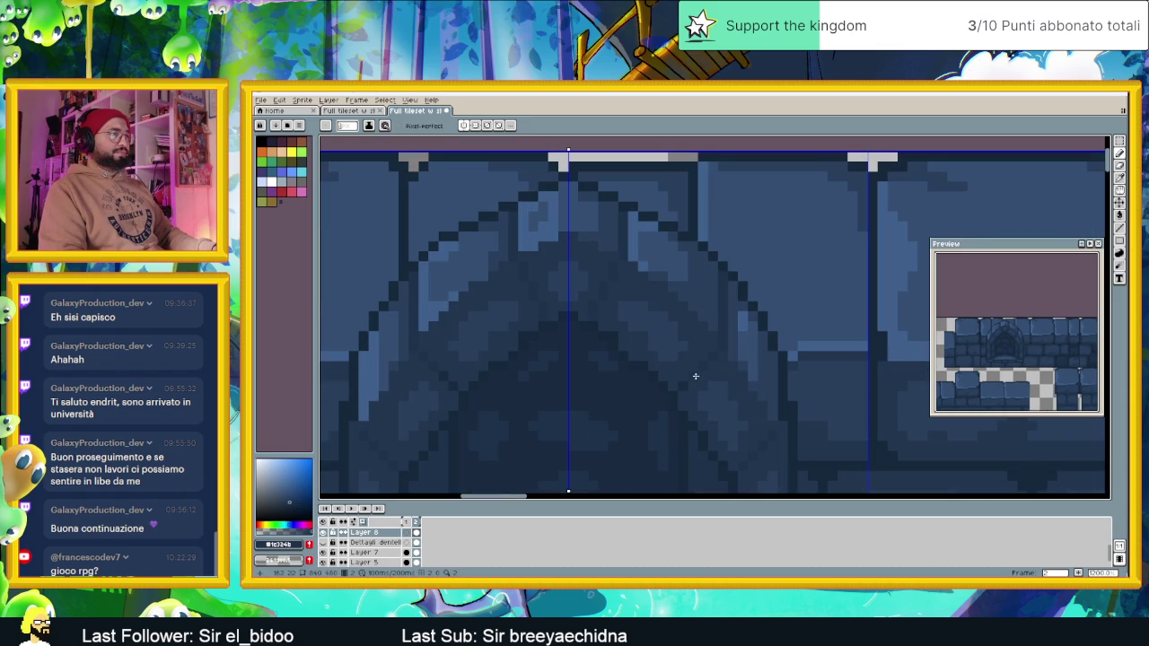
scroll(684, 383, "down", 1)
scroll(628, 372, "down", 2)
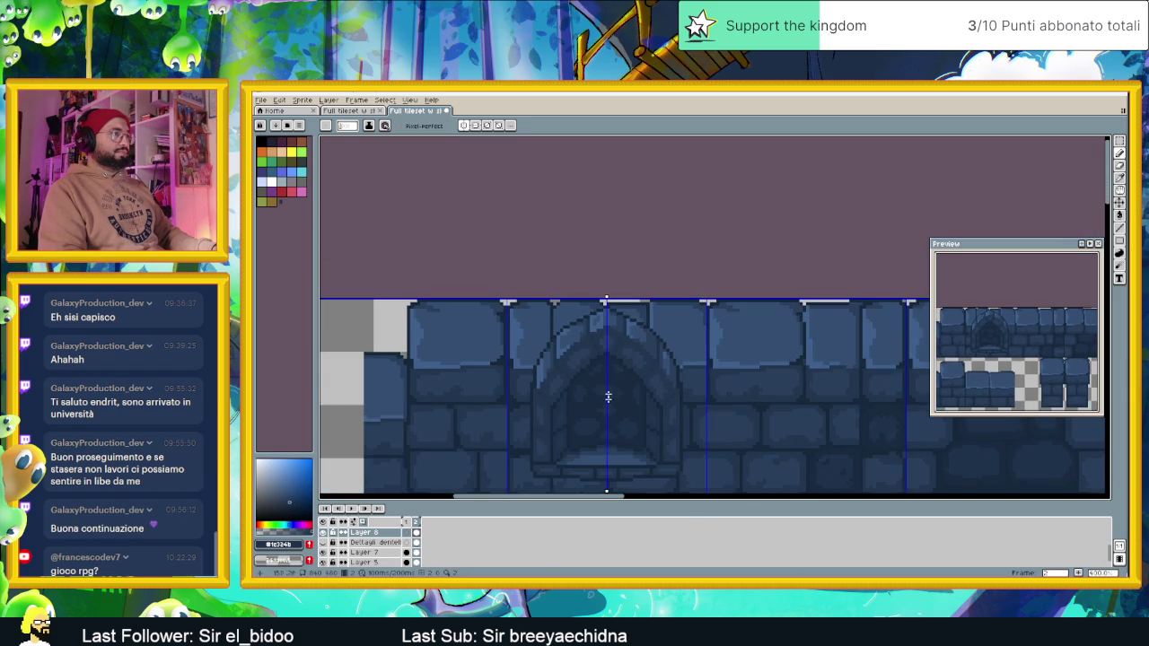
left_click_drag(615, 445, 610, 401)
scroll(652, 384, "up", 1)
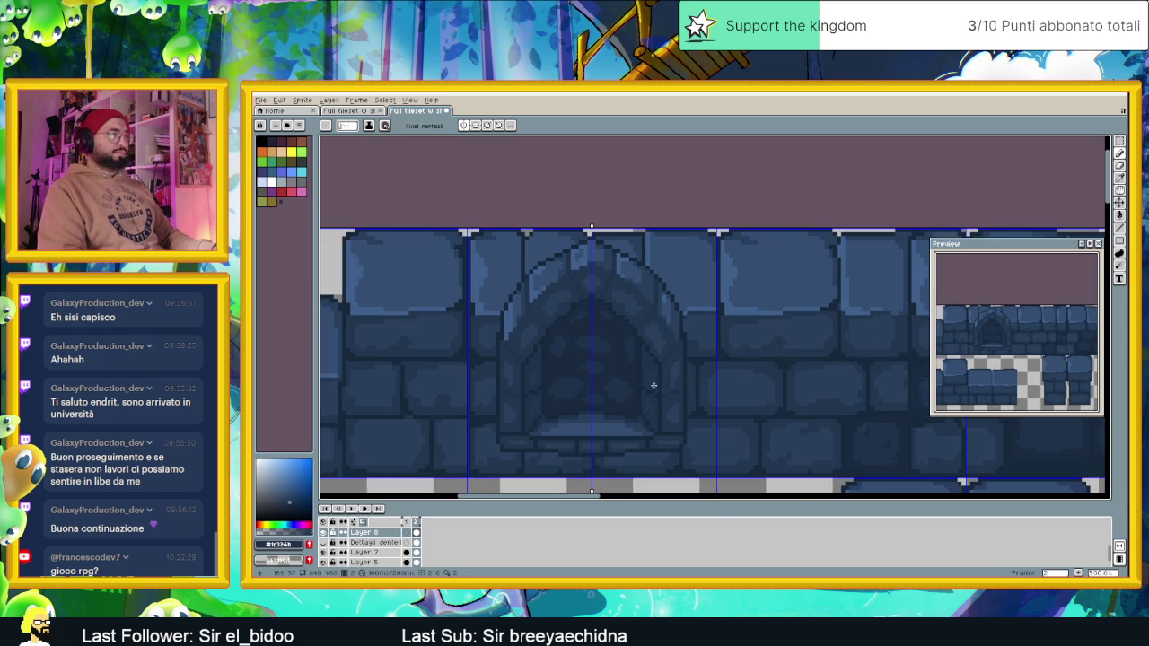
scroll(666, 404, "down", 1)
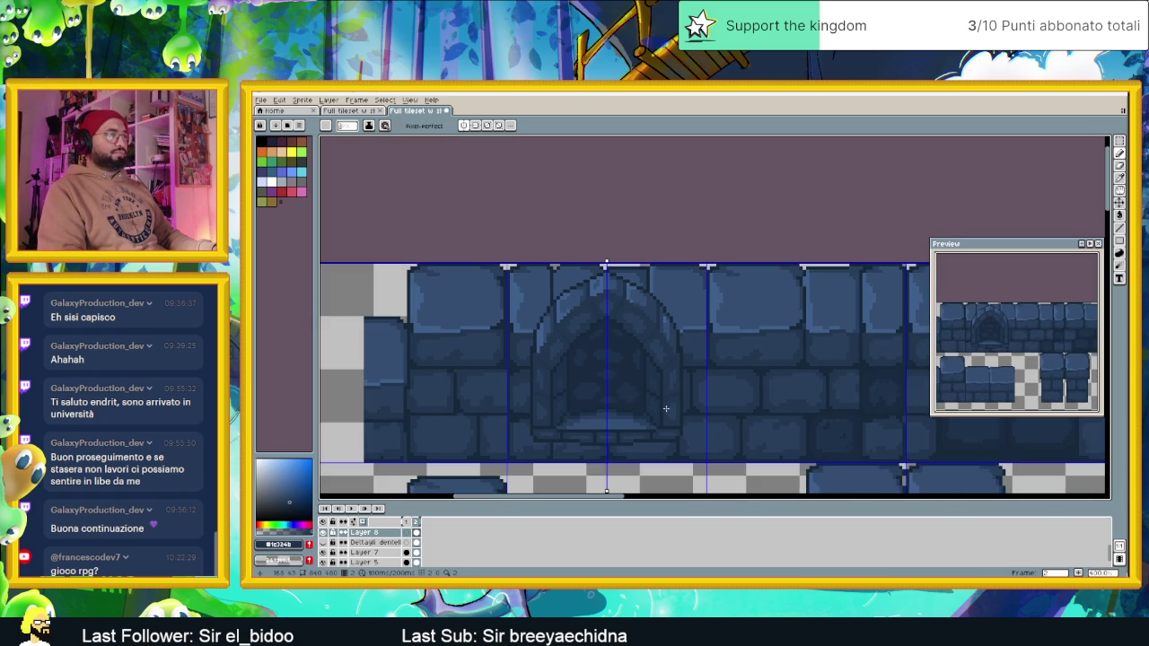
scroll(648, 433, "up", 1)
scroll(646, 433, "up", 2)
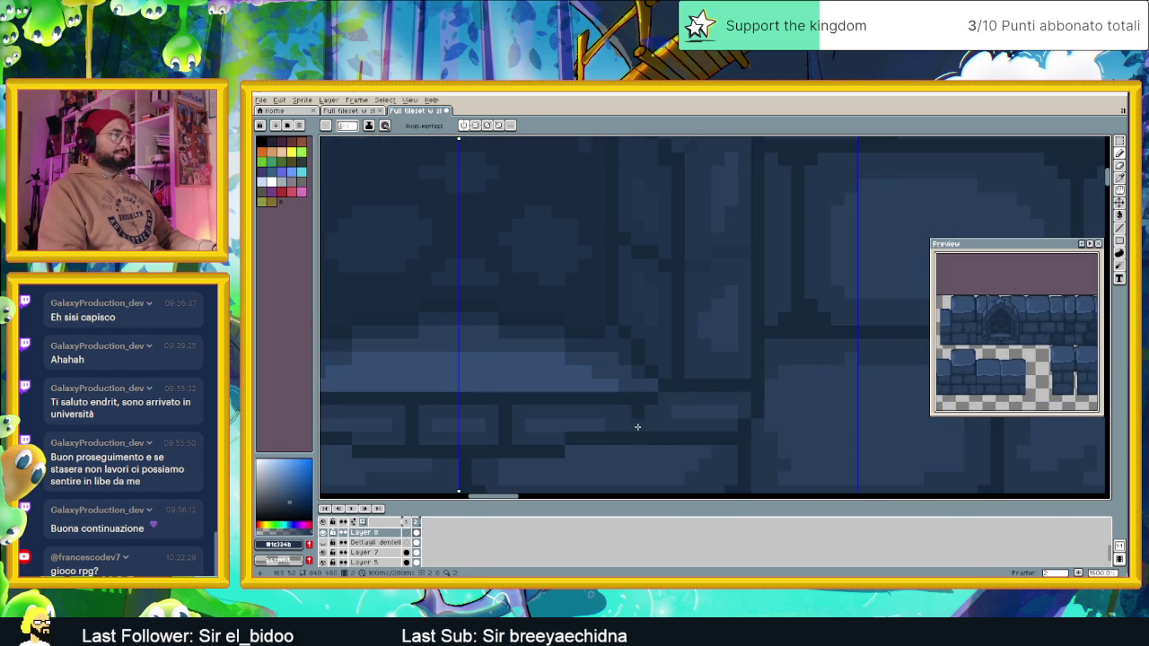
scroll(592, 418, "left", 2)
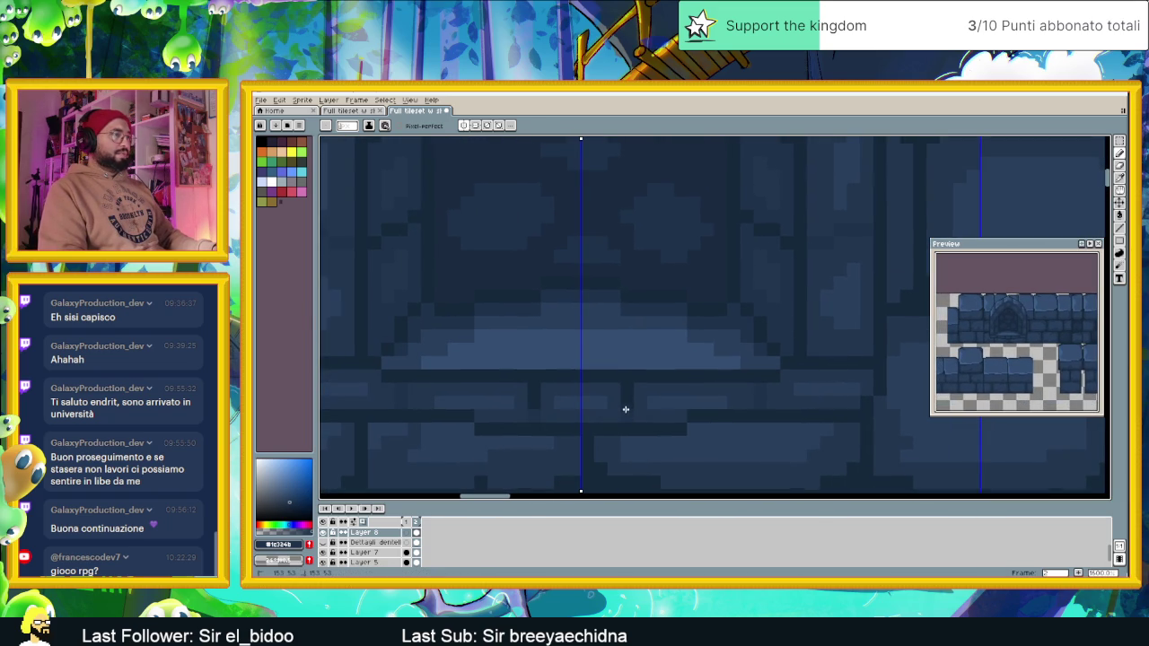
scroll(618, 393, "down", 1)
scroll(592, 399, "down", 1)
scroll(601, 392, "down", 1)
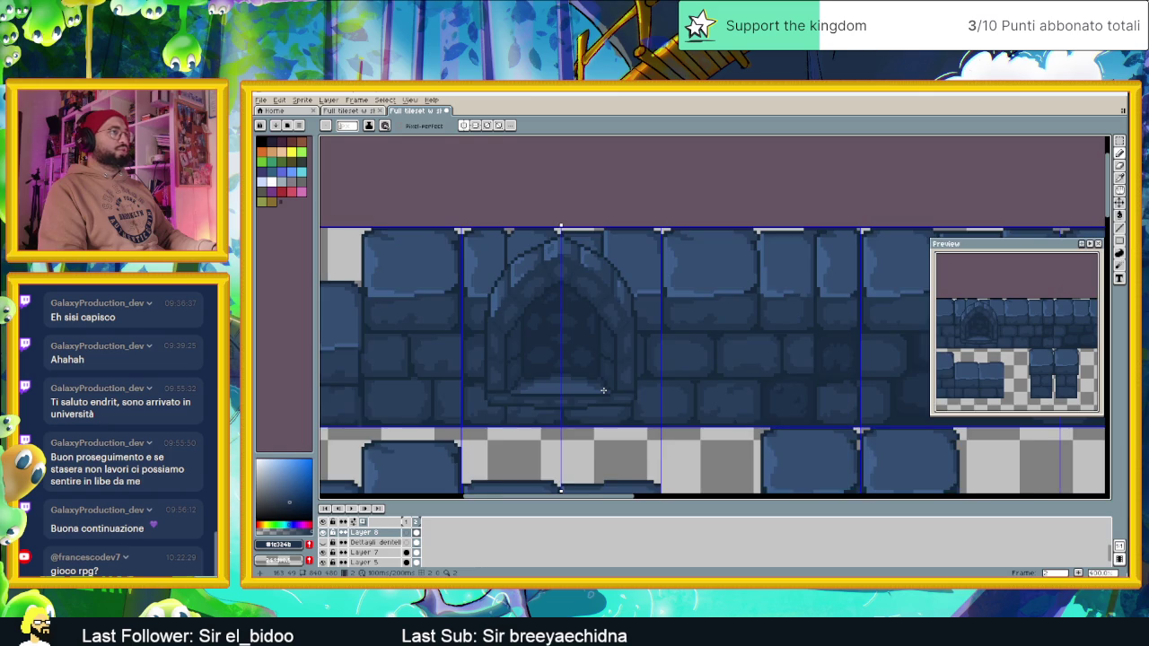
scroll(603, 391, "down", 1)
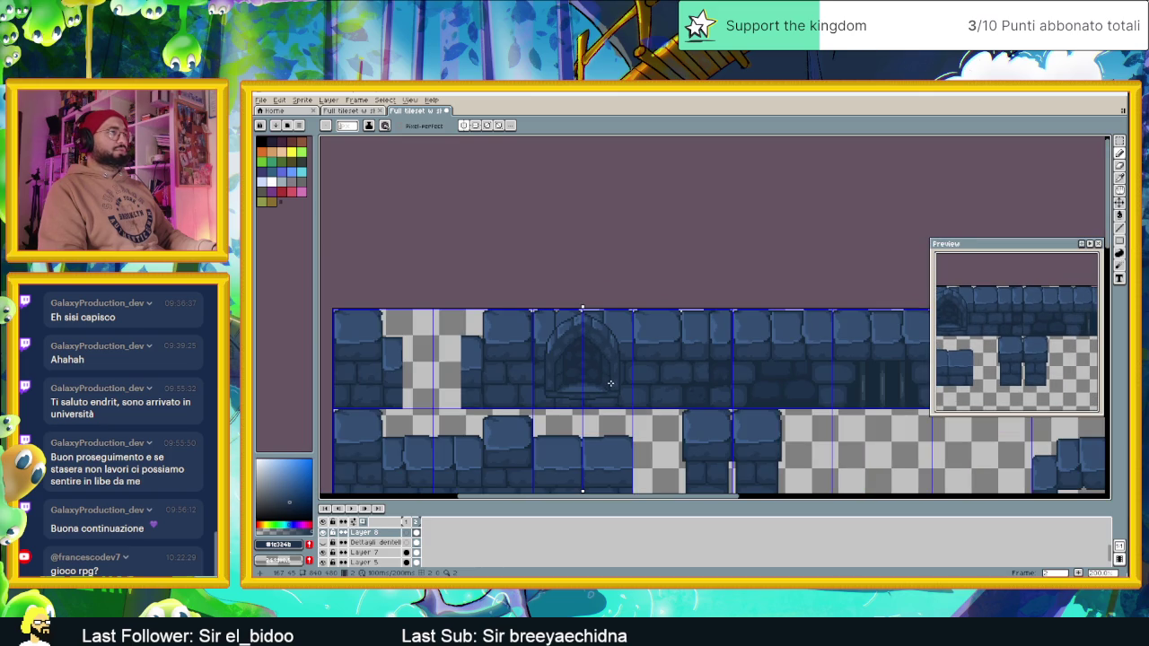
scroll(578, 359, "up", 1)
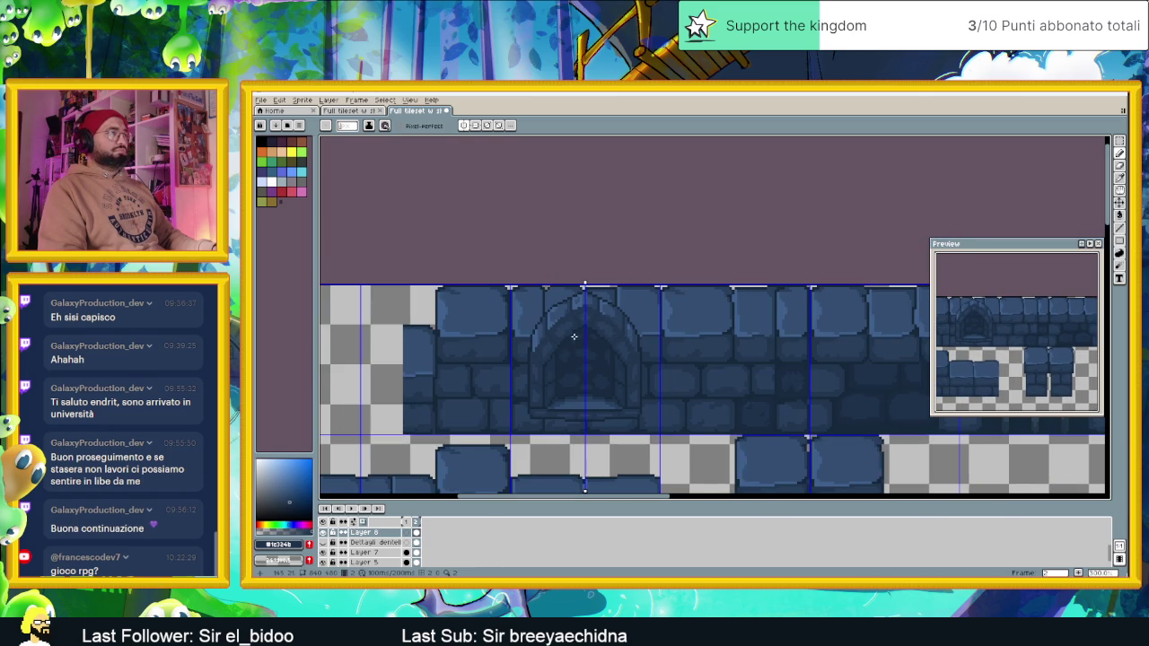
scroll(576, 334, "up", 2)
key("alt")
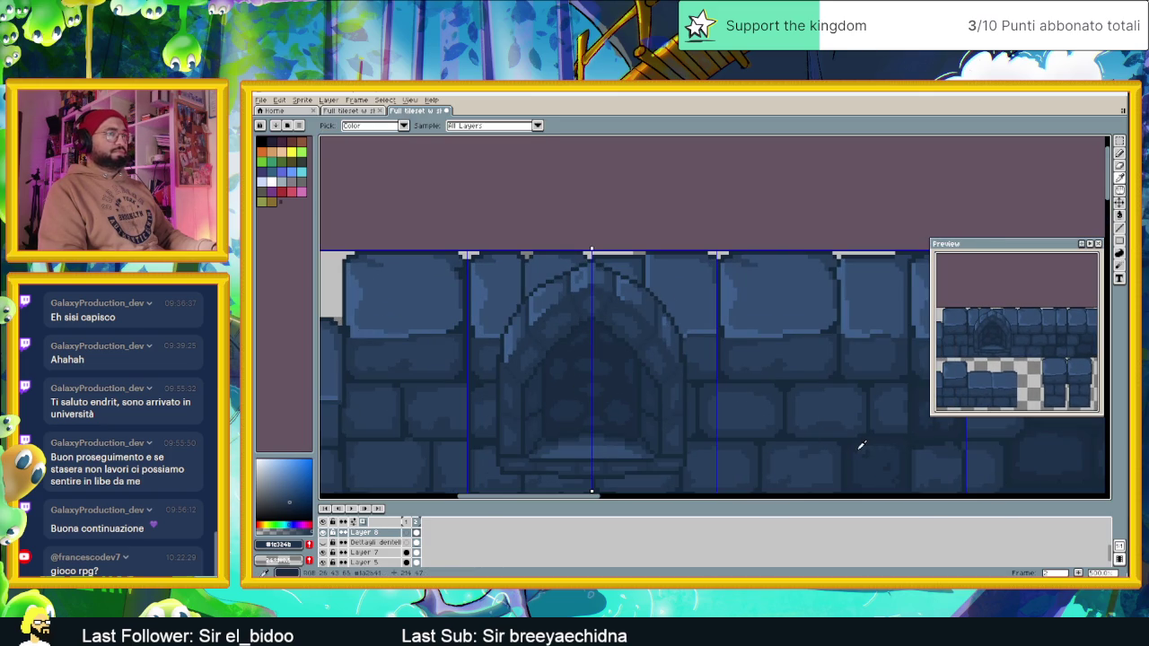
scroll(605, 312, "up", 2)
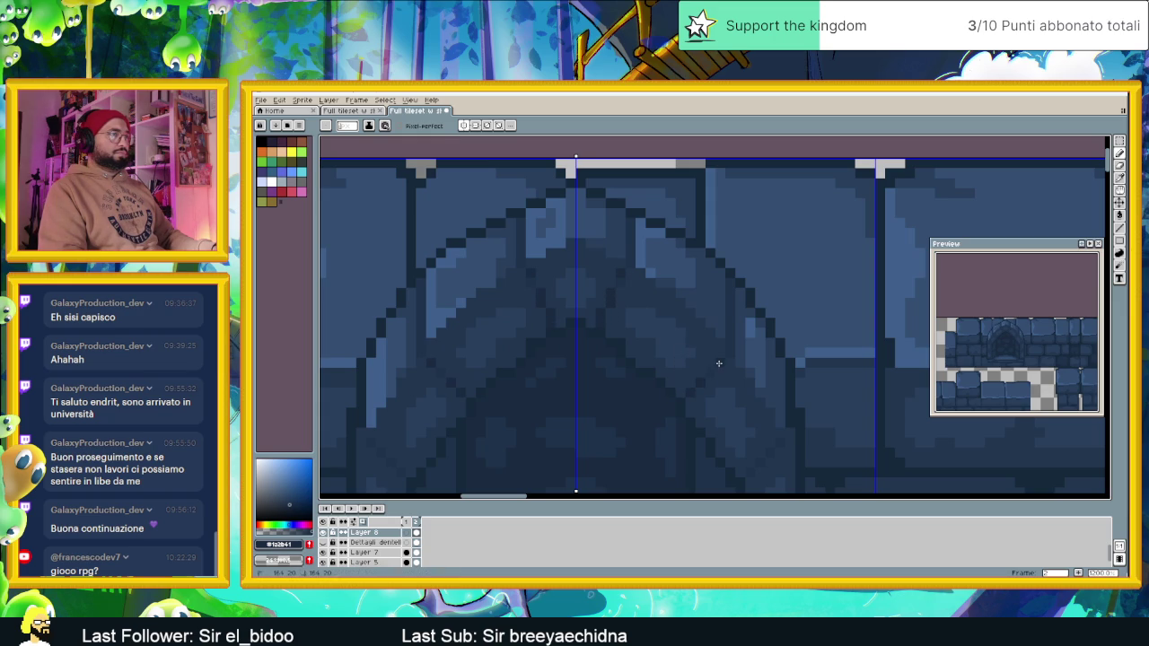
scroll(754, 439, "down", 2)
left_click_drag(759, 447, 739, 395)
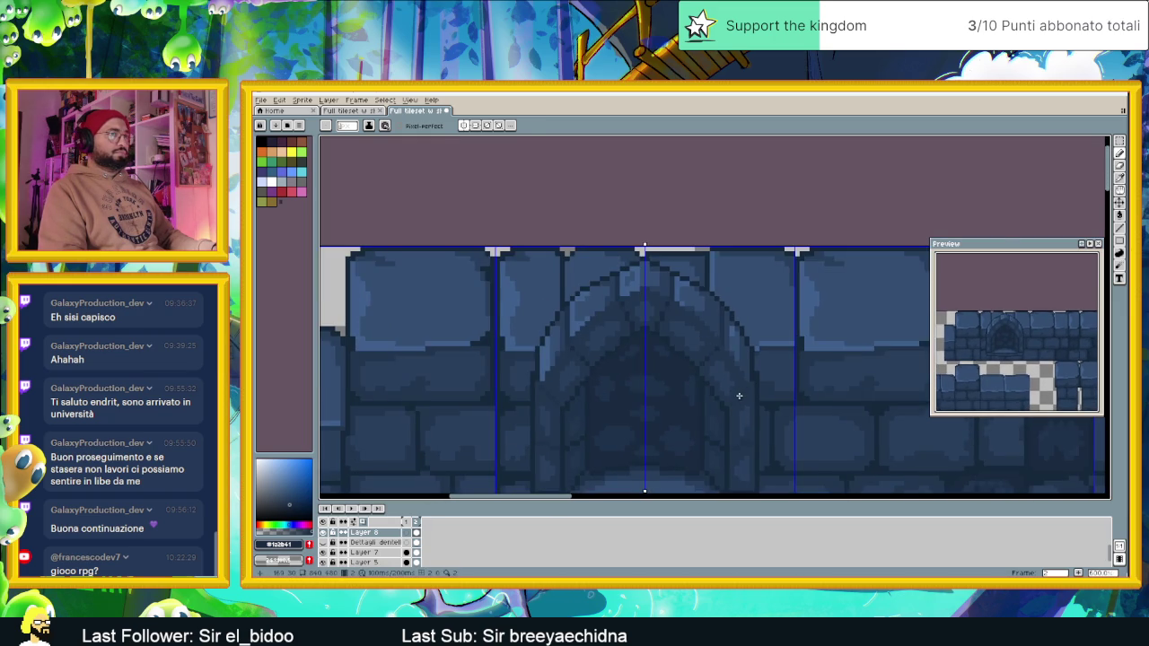
scroll(735, 398, "up", 3)
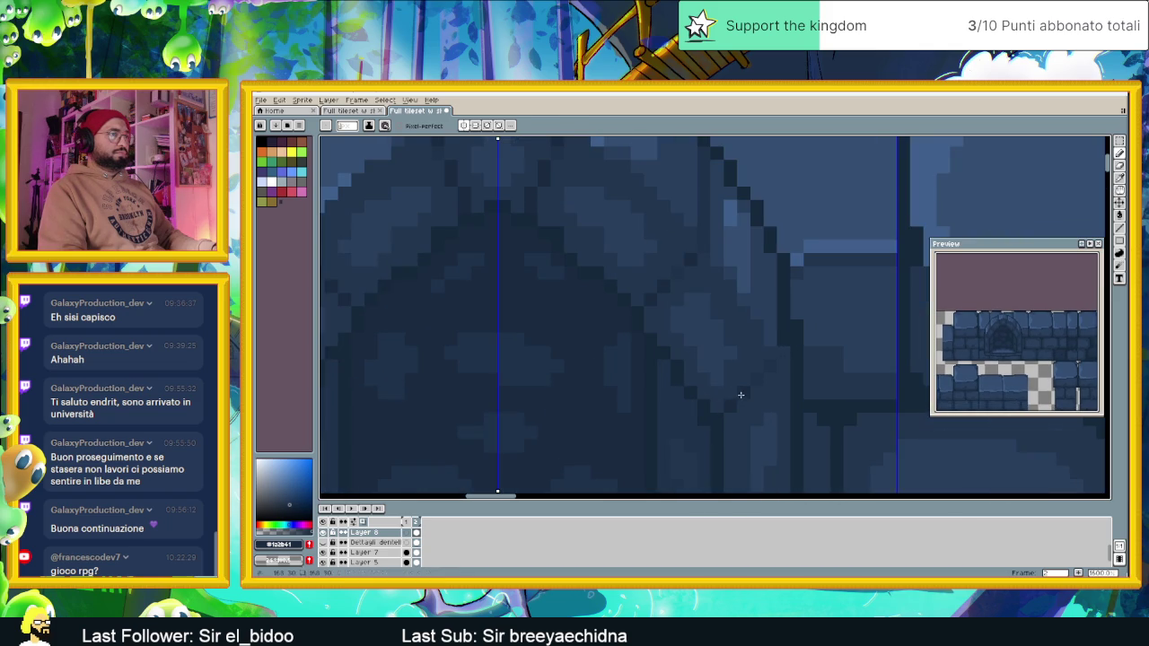
scroll(757, 377, "down", 3)
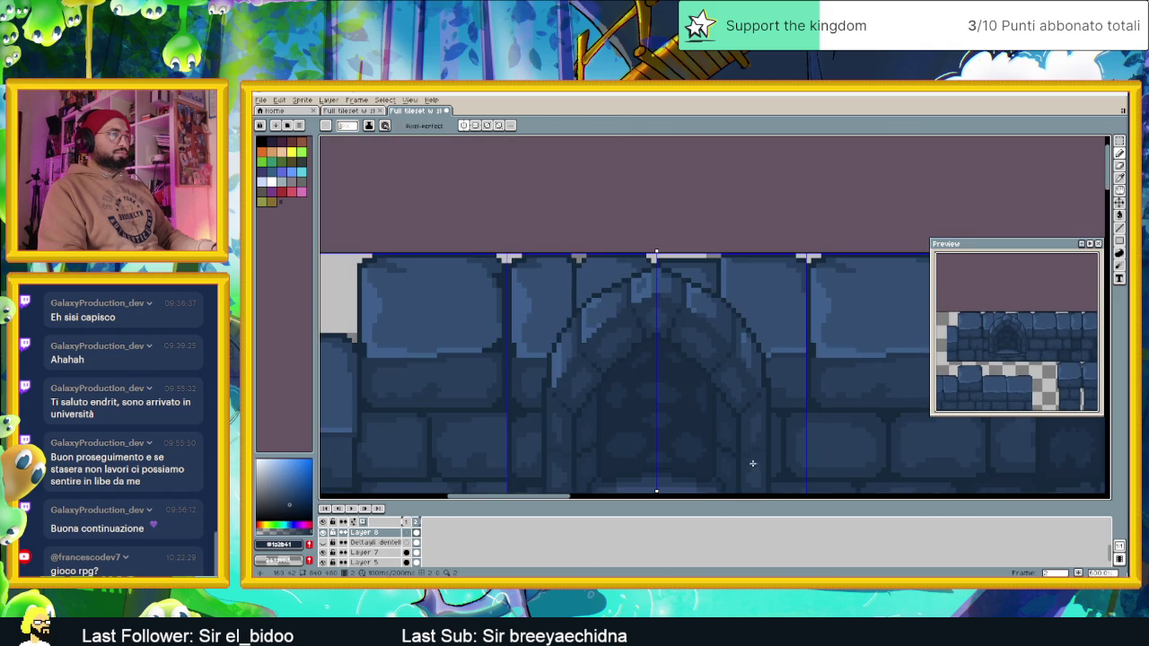
scroll(752, 463, "up", 3)
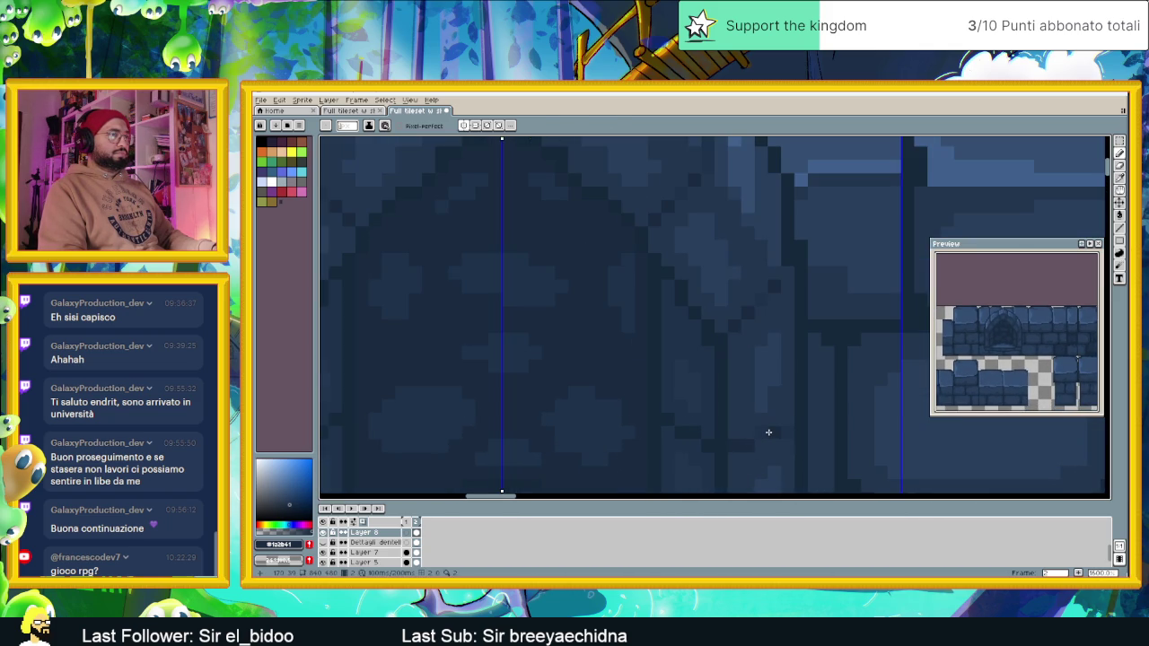
scroll(764, 431, "down", 2)
scroll(752, 428, "down", 1)
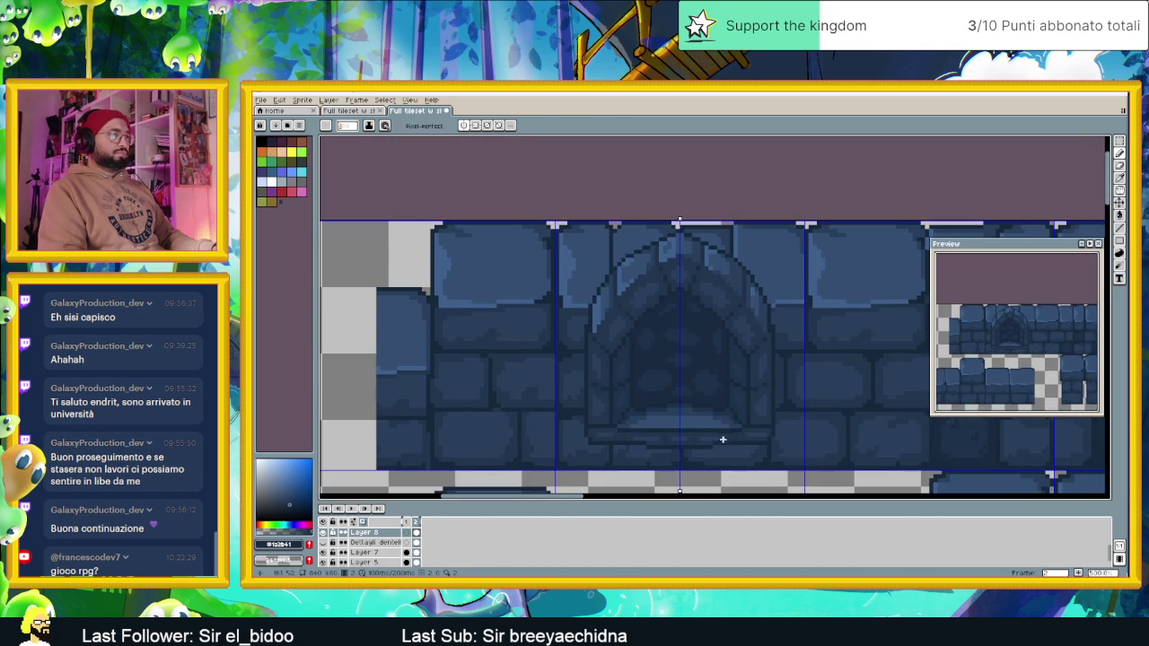
scroll(725, 439, "up", 2)
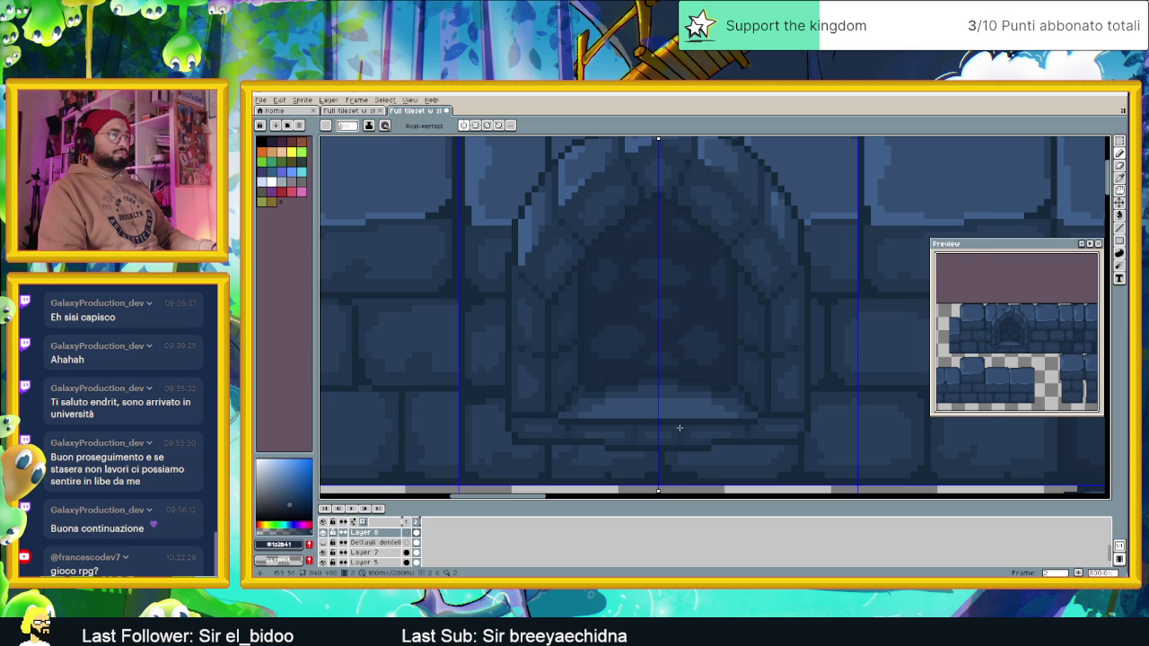
scroll(628, 435, "down", 2)
scroll(691, 420, "down", 2)
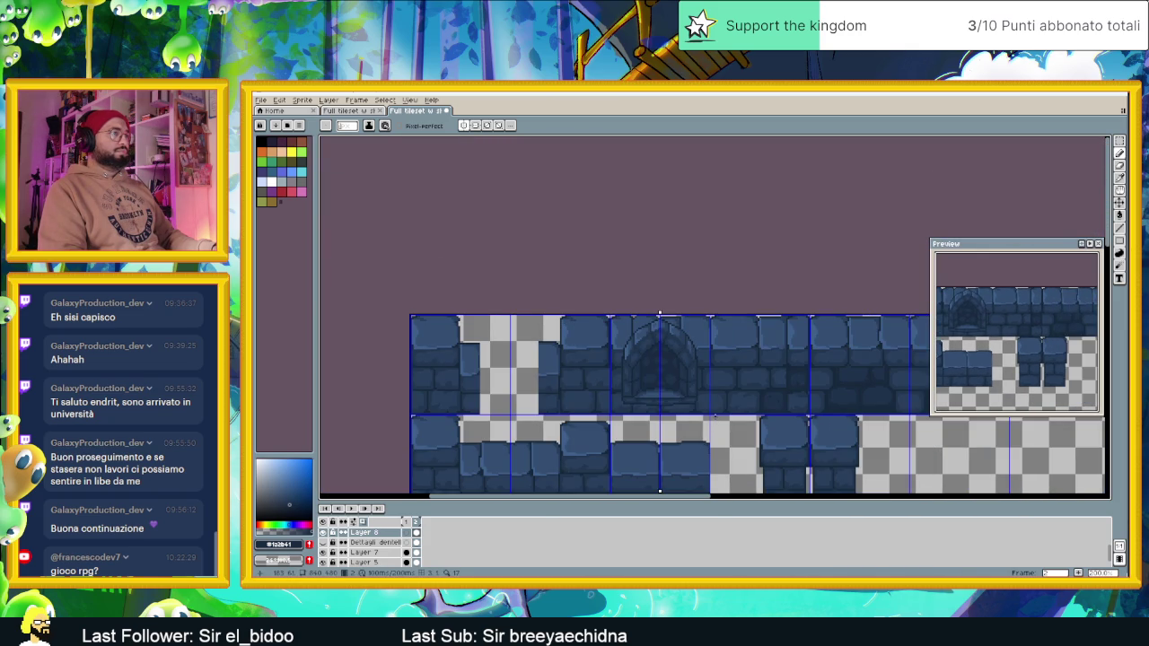
scroll(708, 405, "up", 2)
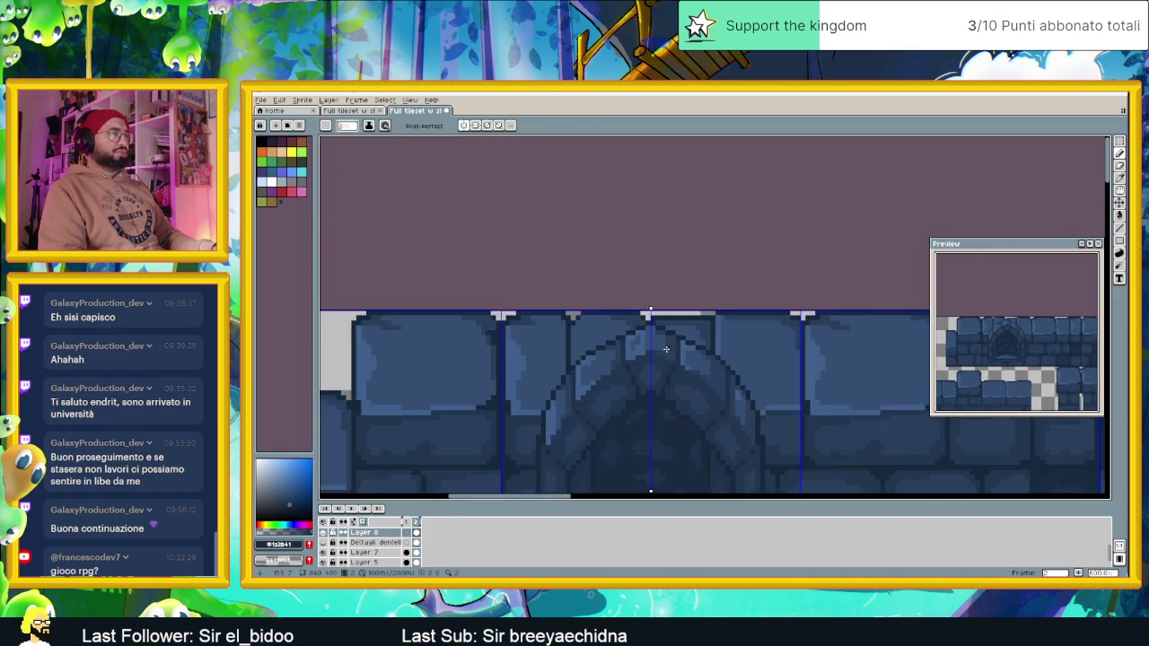
scroll(686, 341, "up", 2)
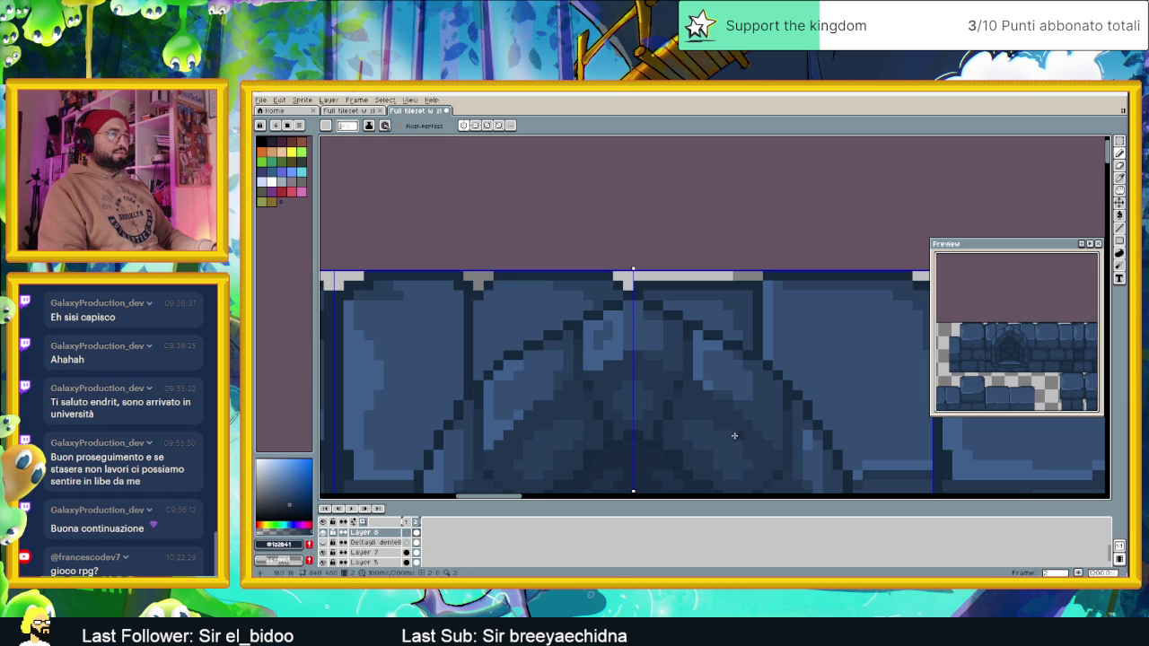
scroll(735, 434, "down", 2)
scroll(764, 419, "up", 1)
scroll(753, 367, "up", 1)
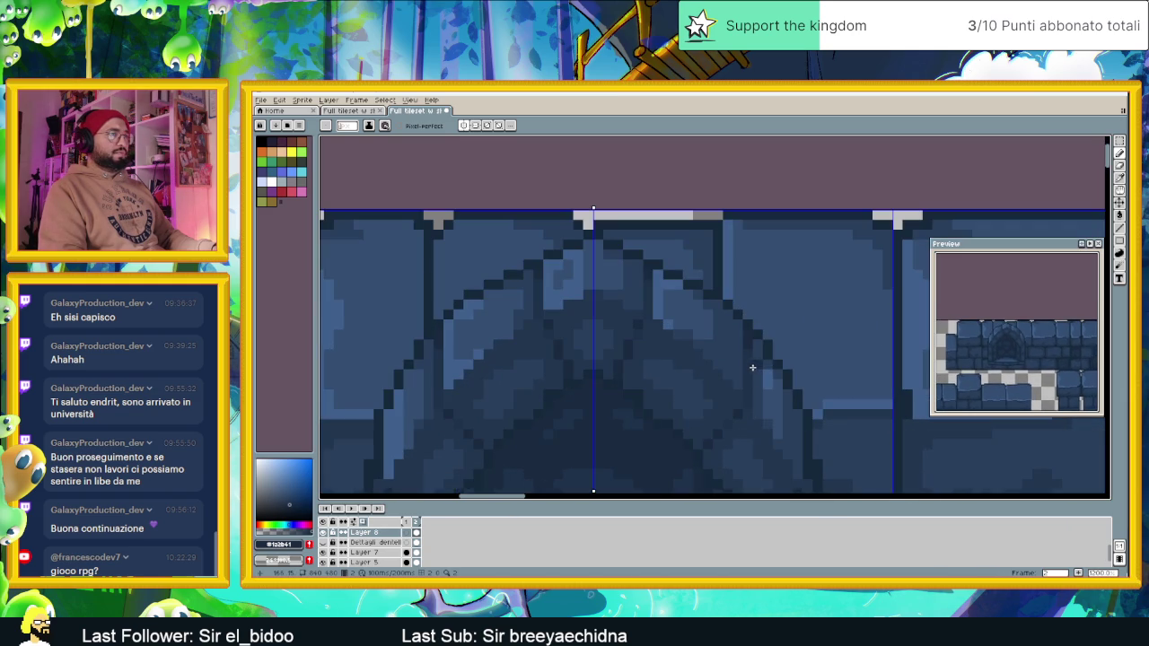
scroll(753, 367, "down", 2)
scroll(774, 426, "up", 1)
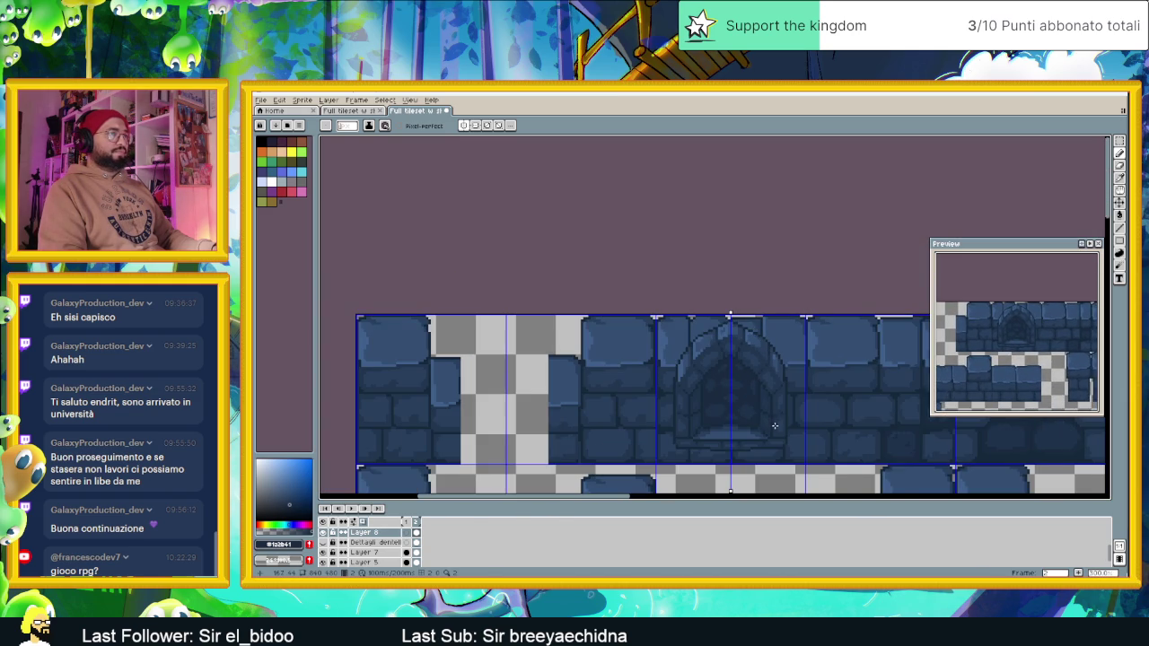
scroll(774, 425, "down", 1)
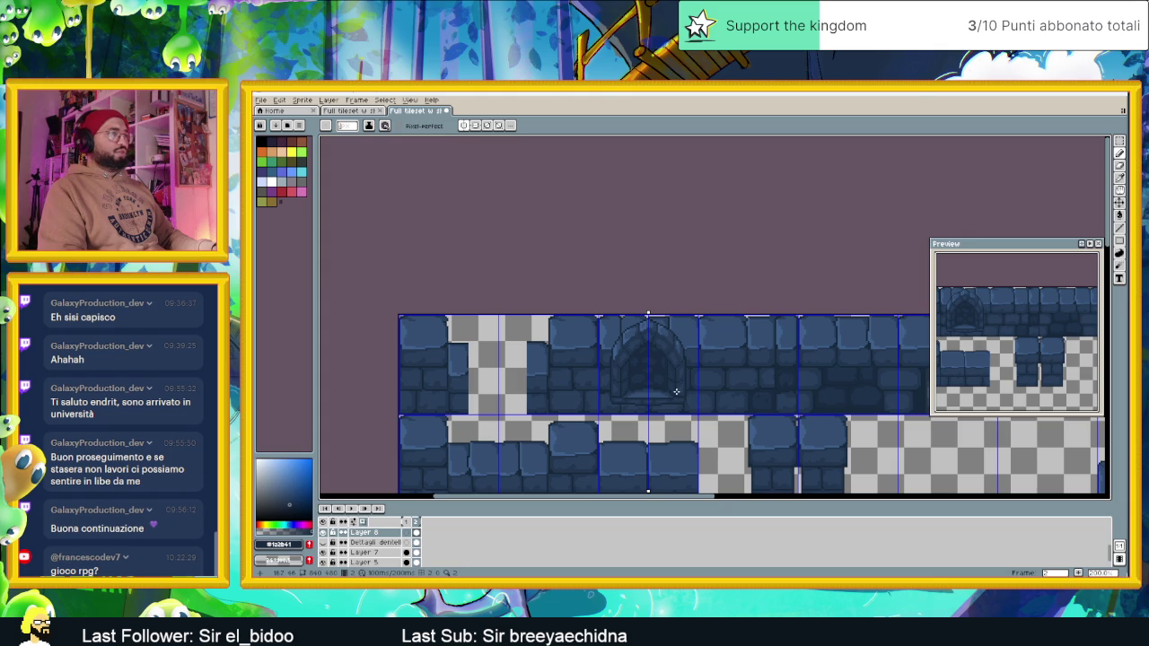
Step: Scroll back and forth over the canvas to review the blue stone-brick tileset
scroll(665, 384, "down", 2)
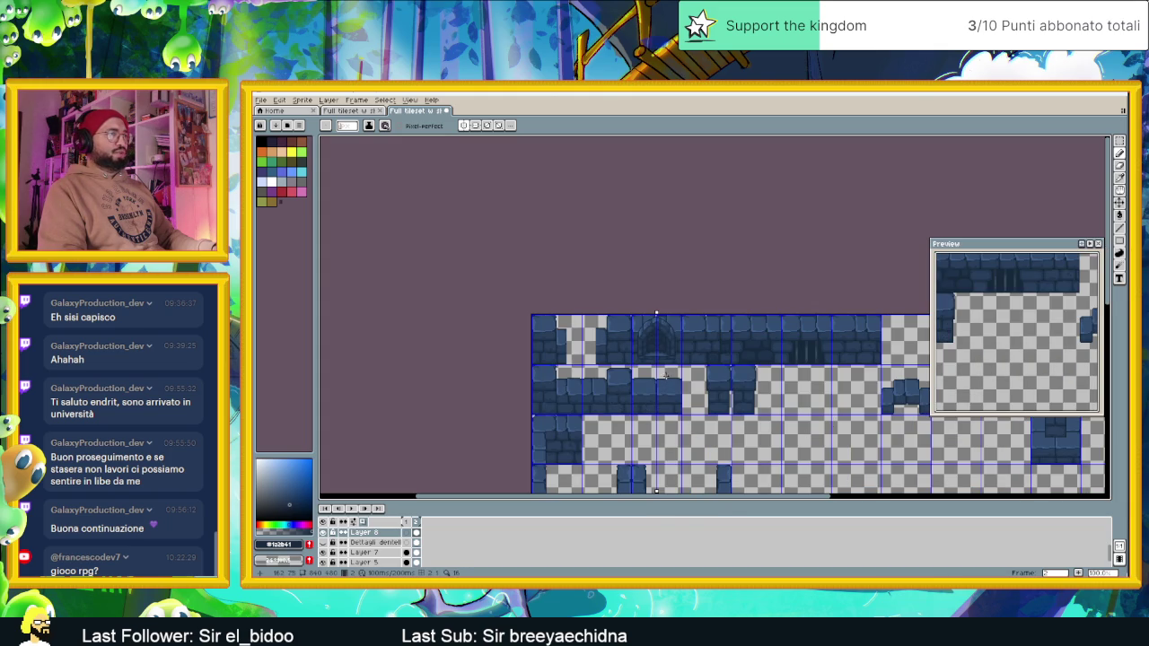
scroll(643, 337, "up", 1)
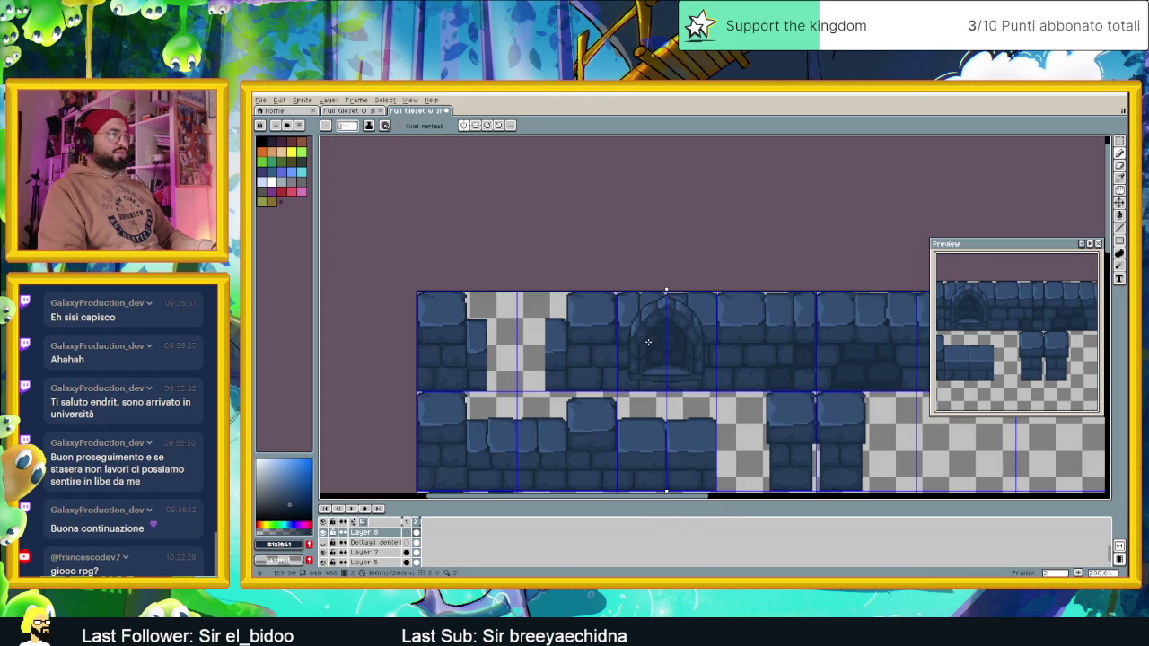
scroll(668, 332, "up", 1)
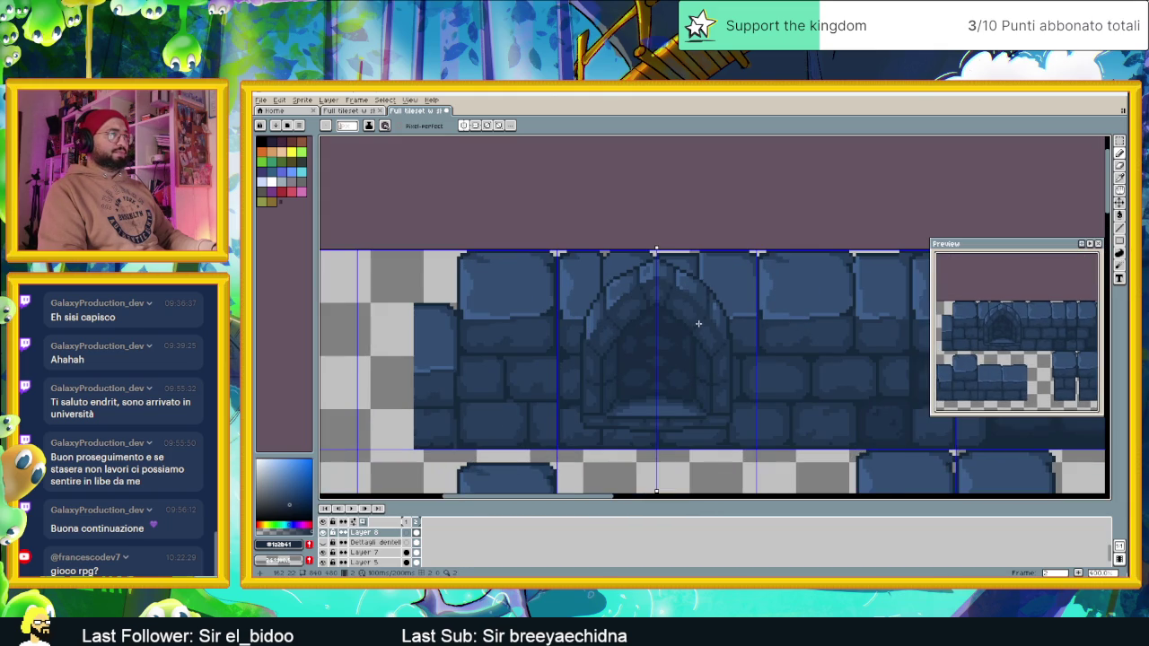
scroll(698, 323, "up", 1)
scroll(696, 330, "up", 1)
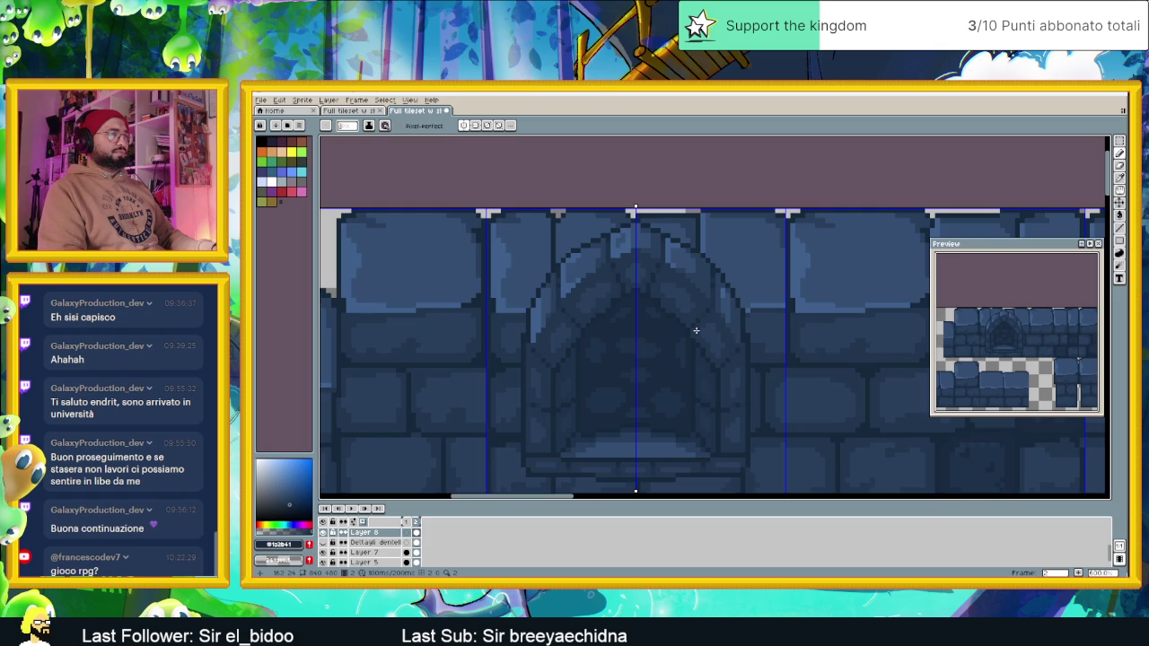
scroll(695, 333, "down", 2)
scroll(695, 337, "down", 1)
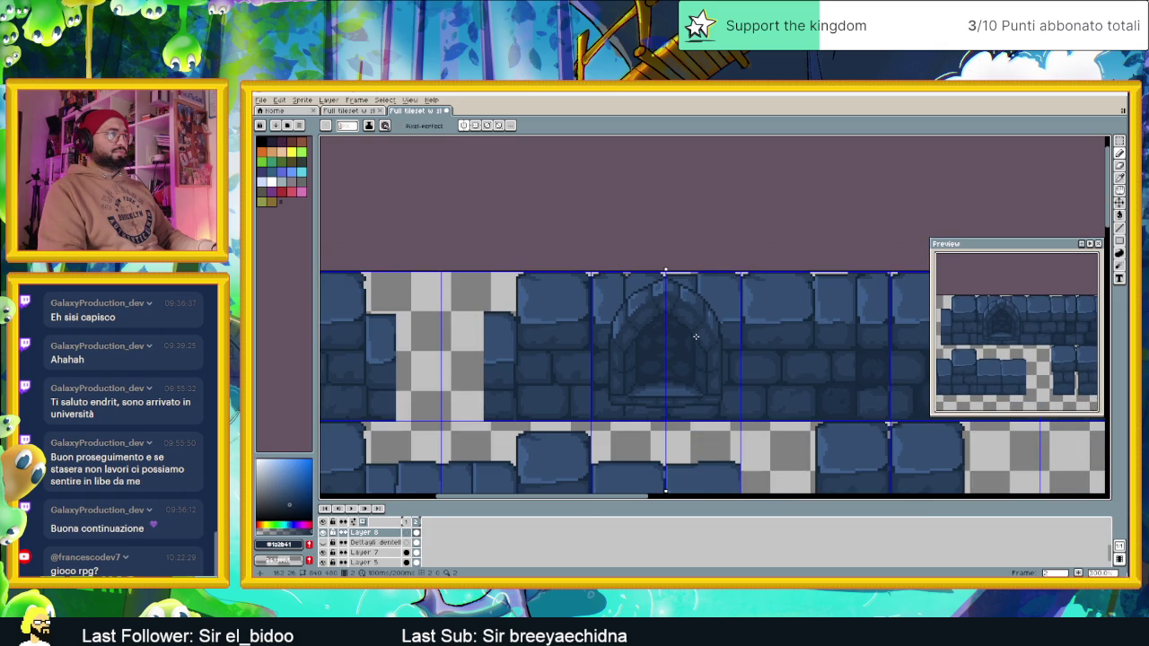
scroll(695, 337, "down", 1)
scroll(696, 337, "down", 1)
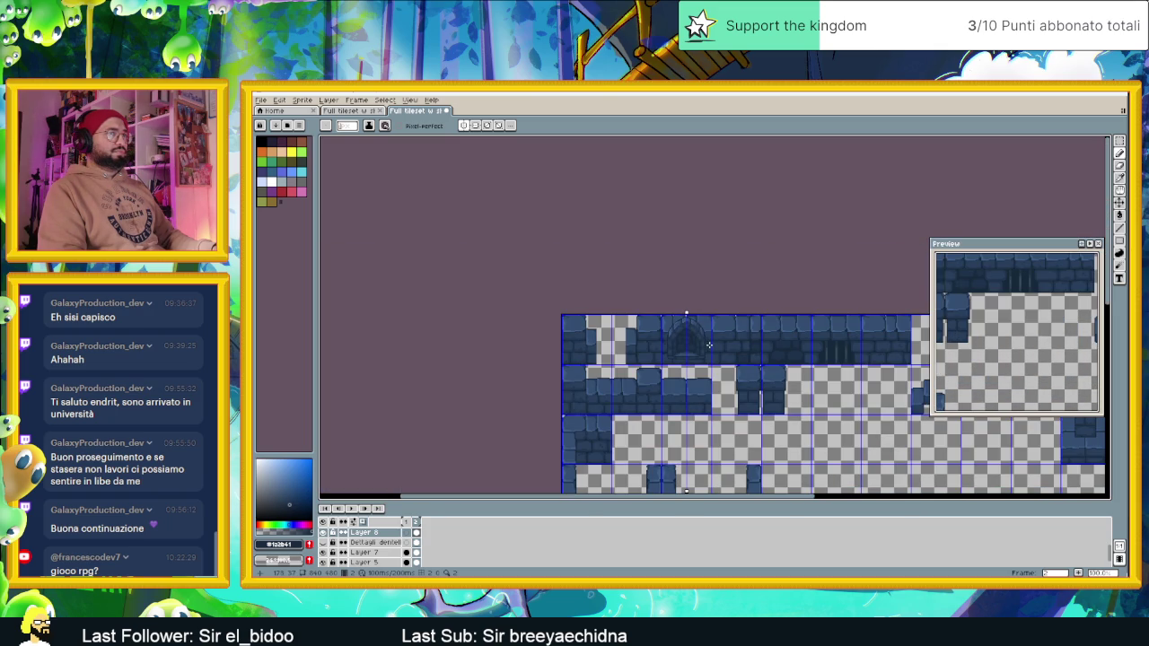
Step: Pan the arched doorway into view, save the tileset, and switch to Godot
left_click_drag(1035, 354, 1012, 353)
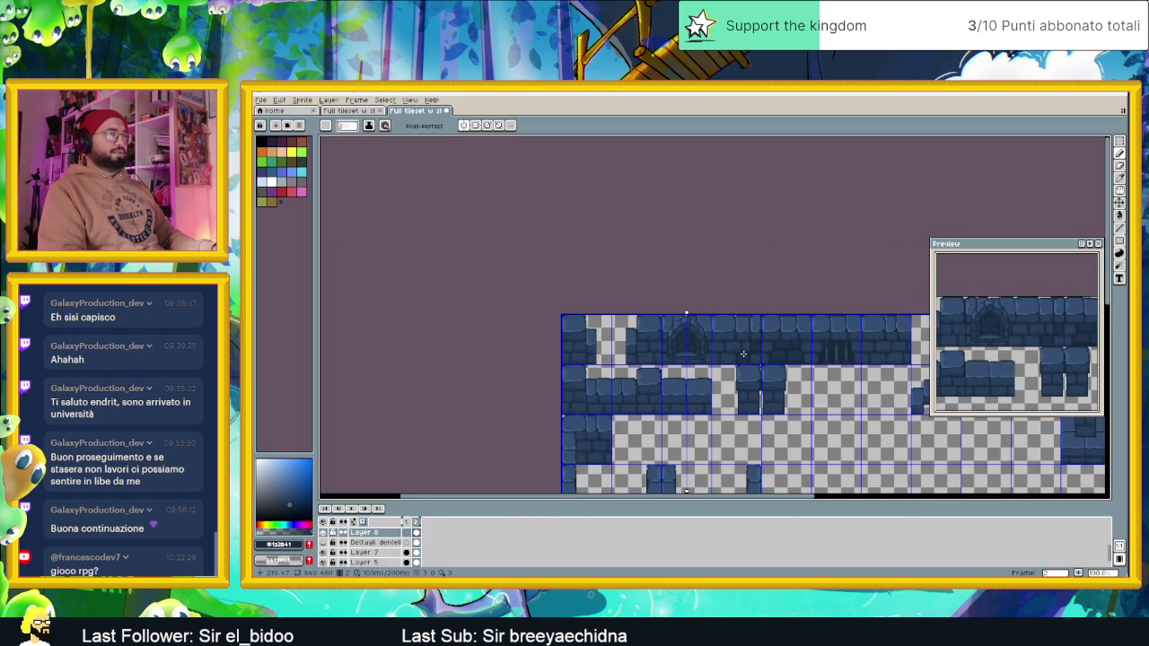
left_click_drag(753, 352, 719, 353)
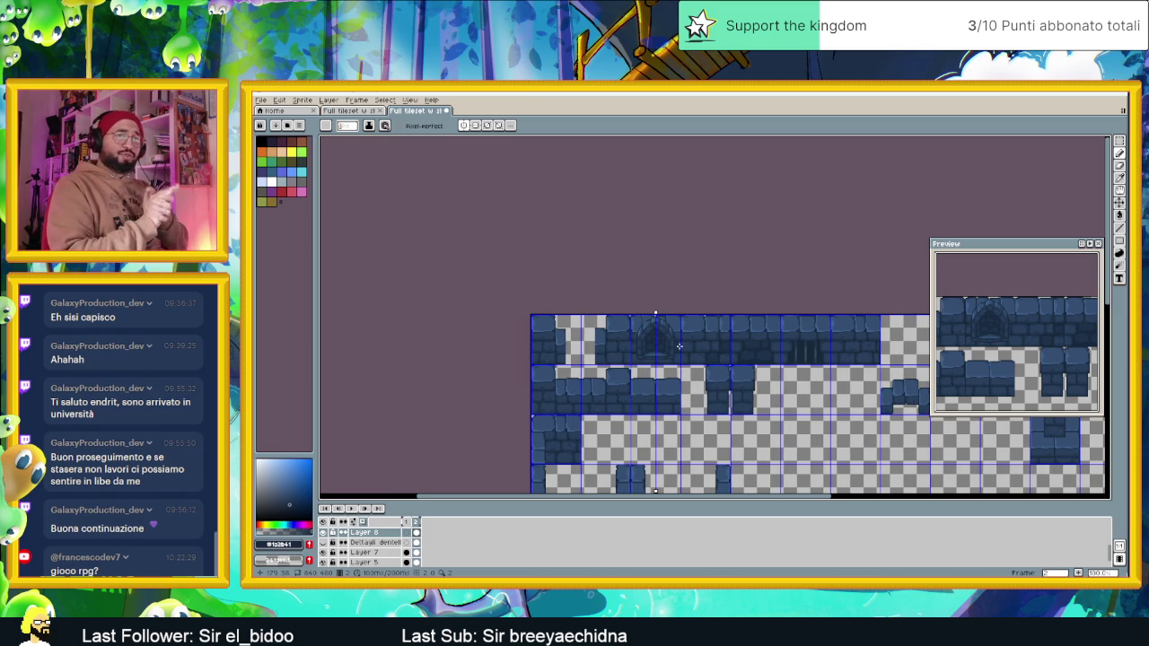
key("ctrl+s")
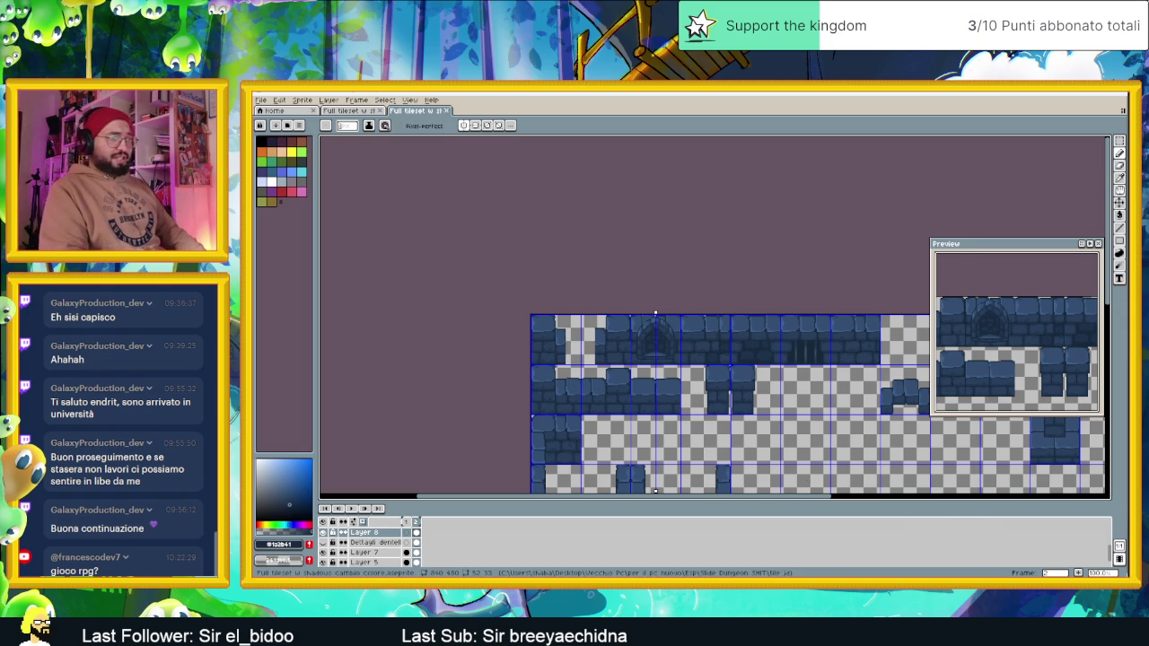
key("alt+Tab")
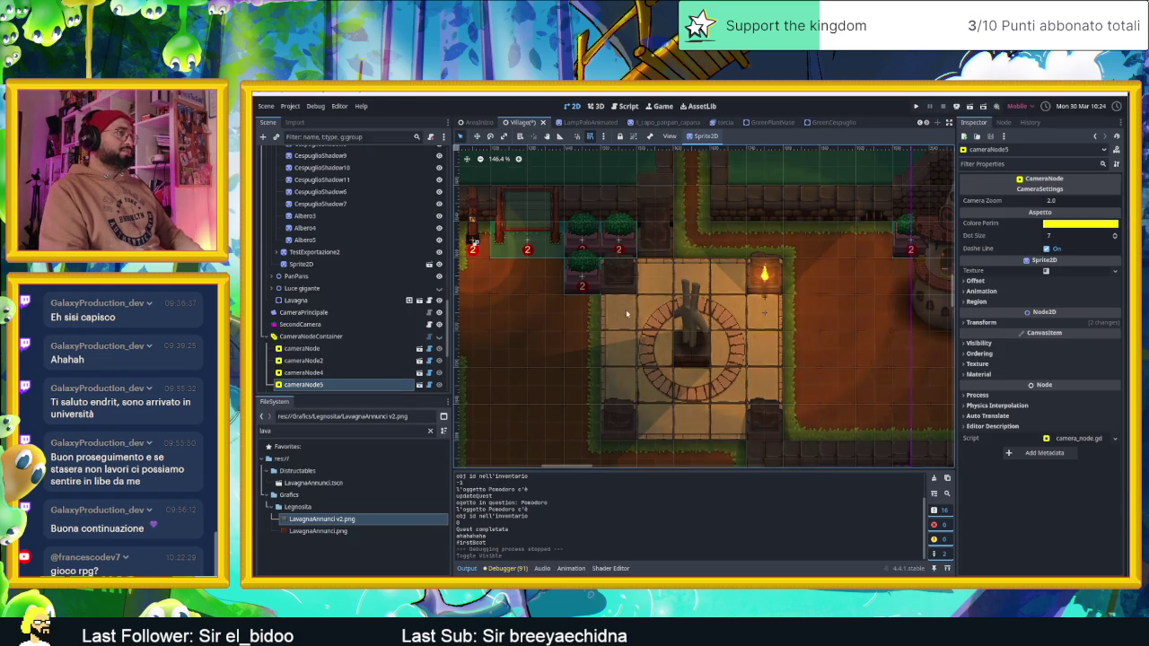
Step: Open the AreaInizio scene tab, save it, and launch the game
scroll(626, 312, "down", 3)
scroll(708, 333, "down", 3)
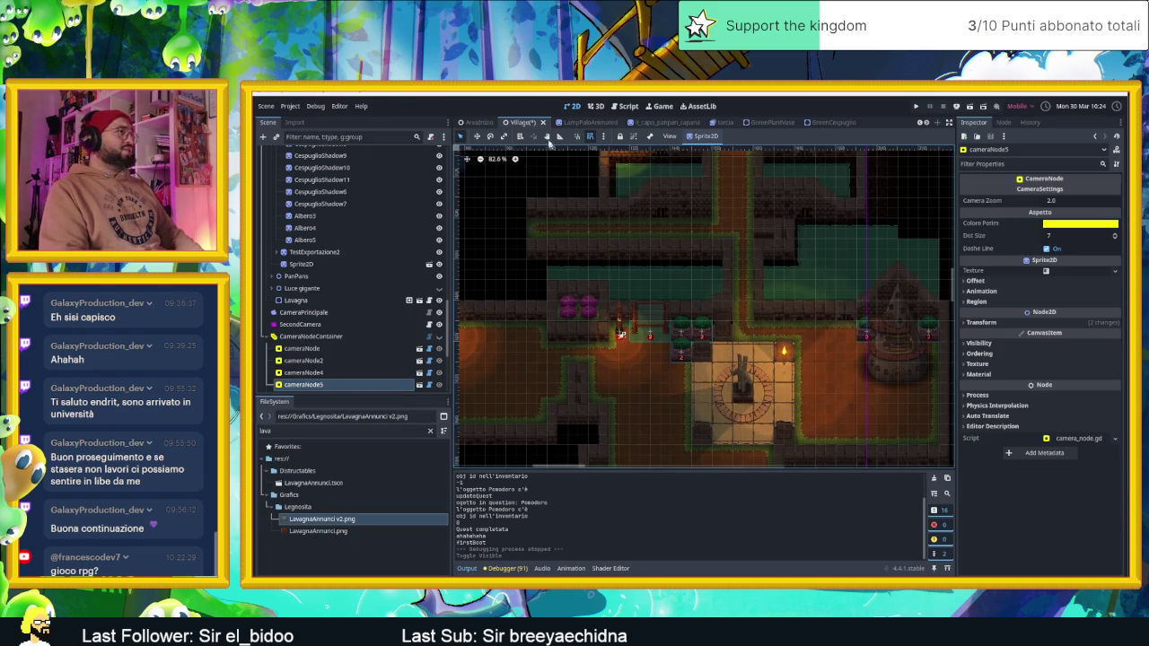
left_click(470, 122)
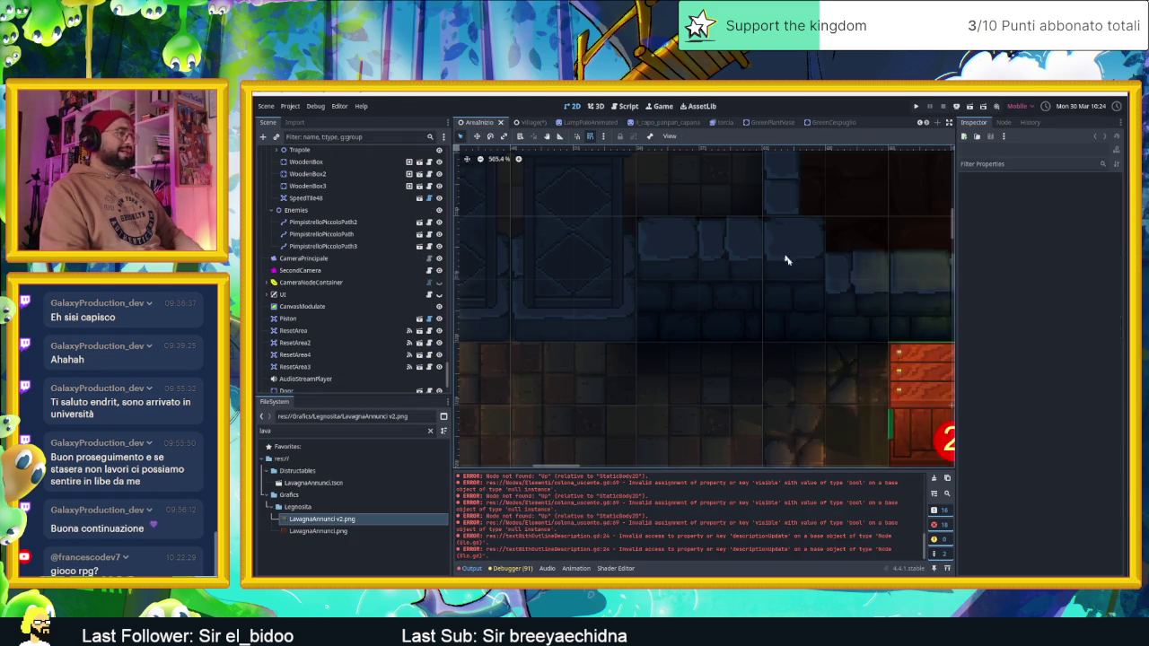
key("ctrl+s")
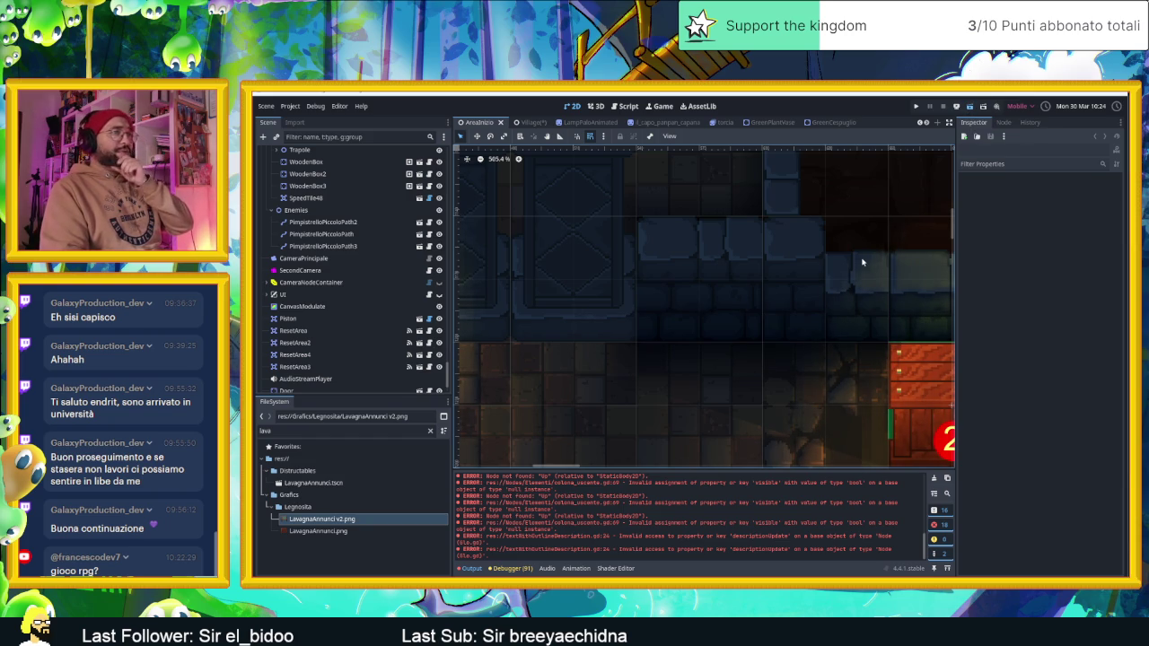
key("ctrl+s")
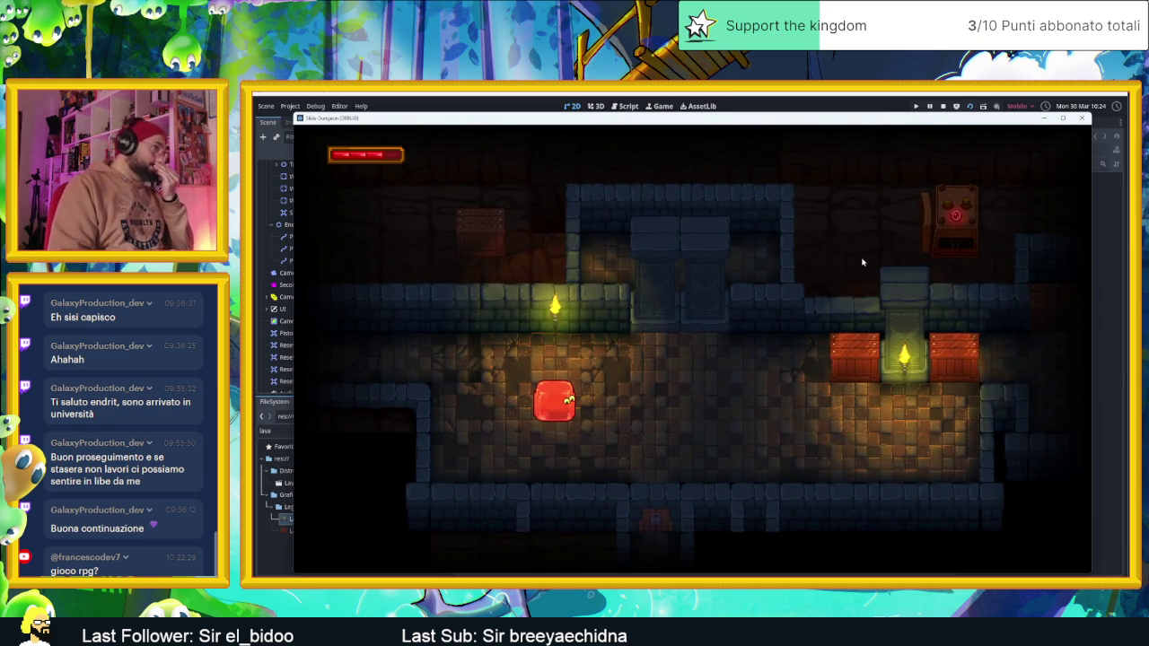
Step: Move the slime around the first room and back beside the right crate
key("Down")
key("Right")
key("Up")
key("Left")
key("Down")
key("Right")
key("Up")
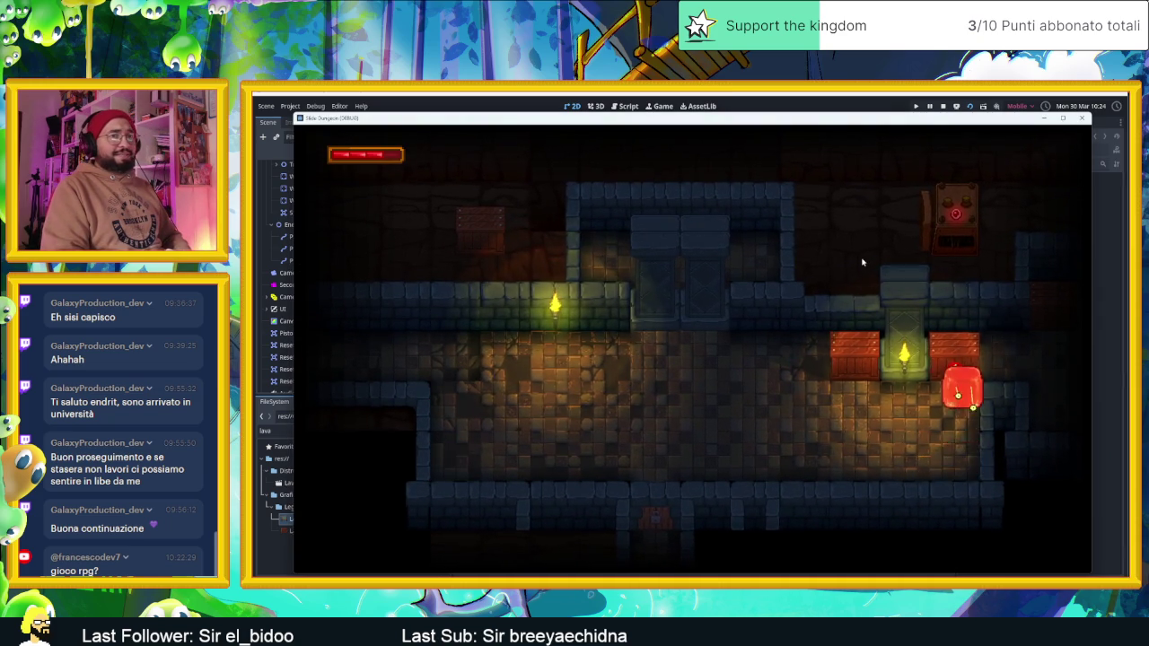
Step: Slide the slime out of the room, right along the corridor, into a new room
key("Down")
key("Right")
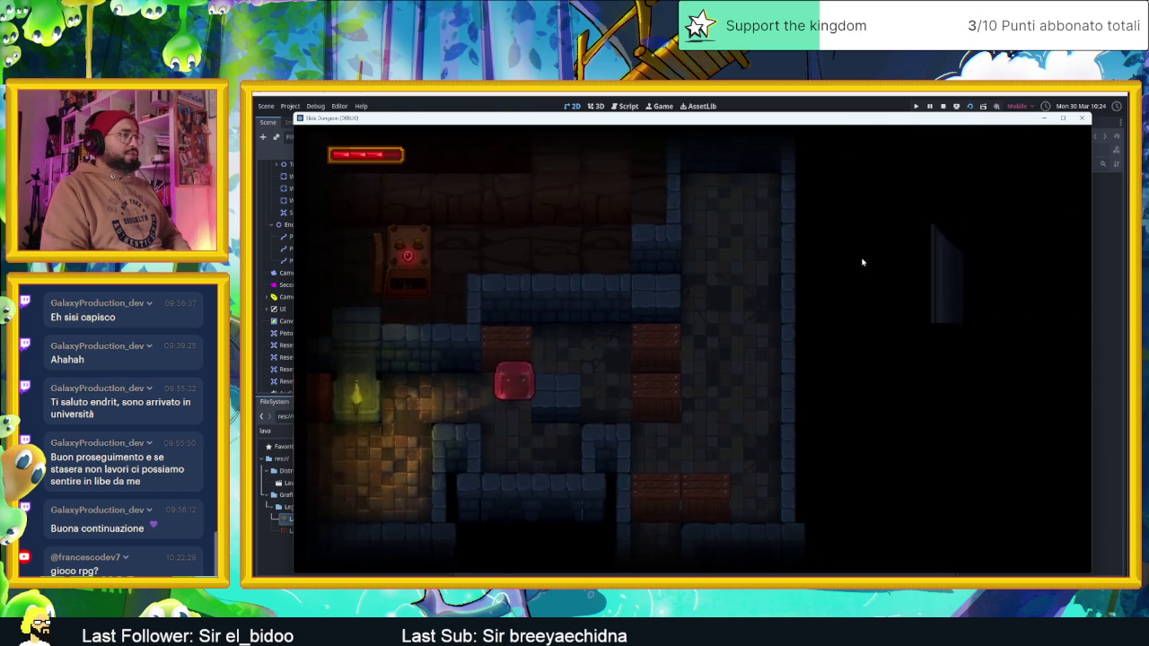
key("Up")
key("Right")
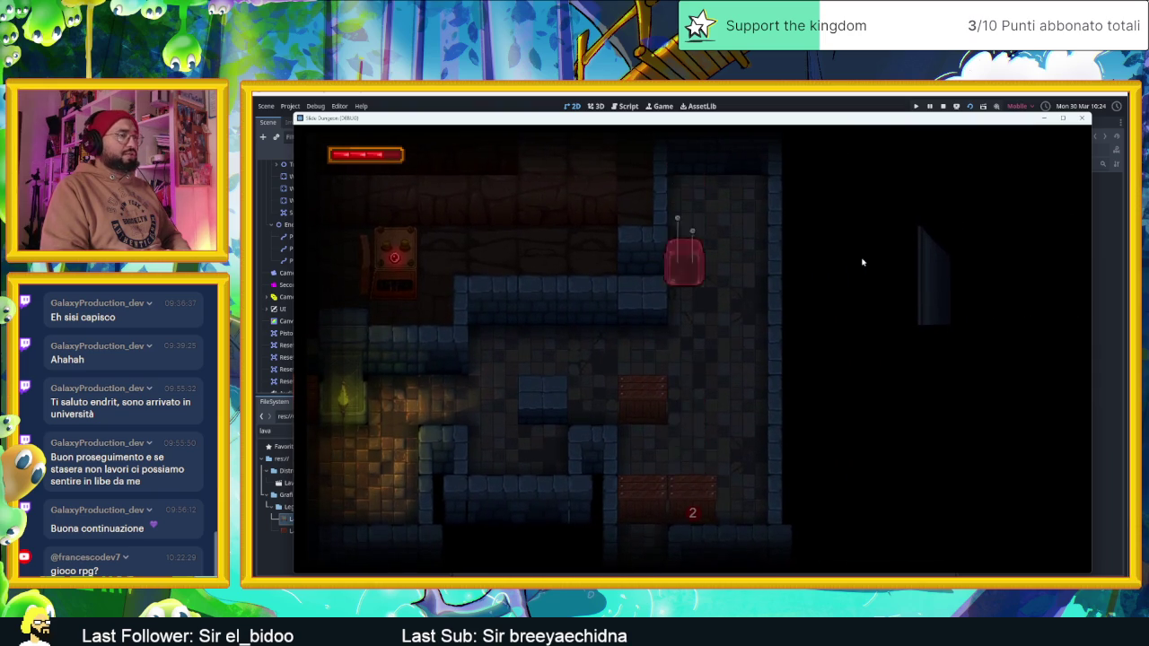
key("Down")
key("Right")
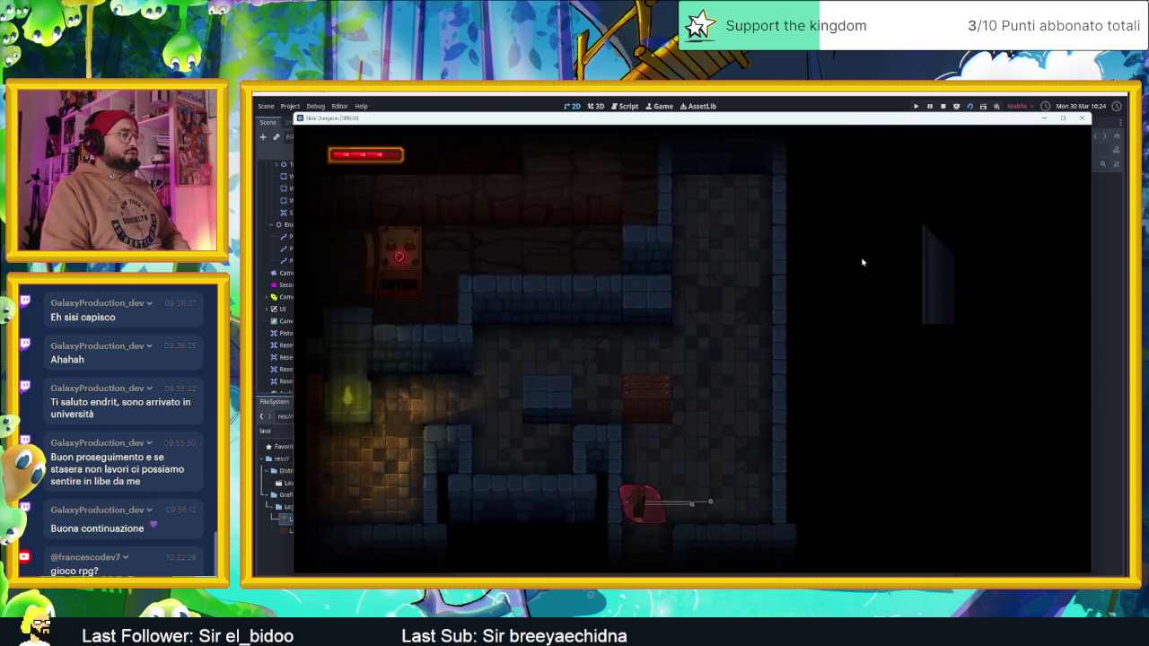
key("Up")
key("Down")
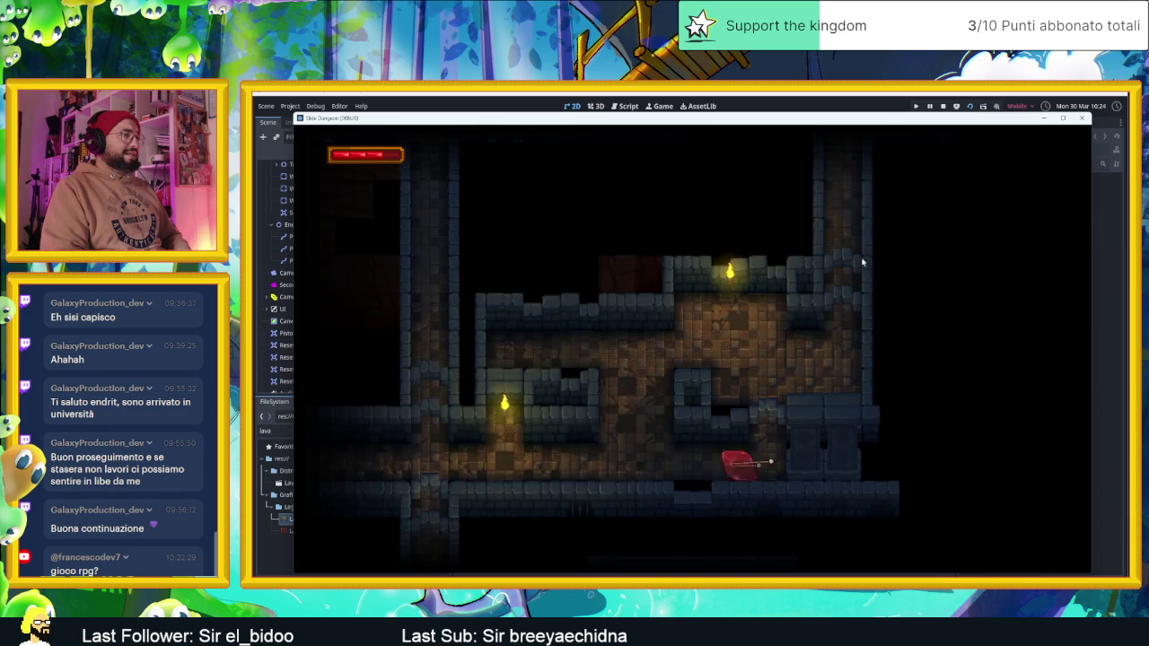
Step: Steer the slime through further rooms and up out of the corridor
key("Right")
key("Up")
key("Down")
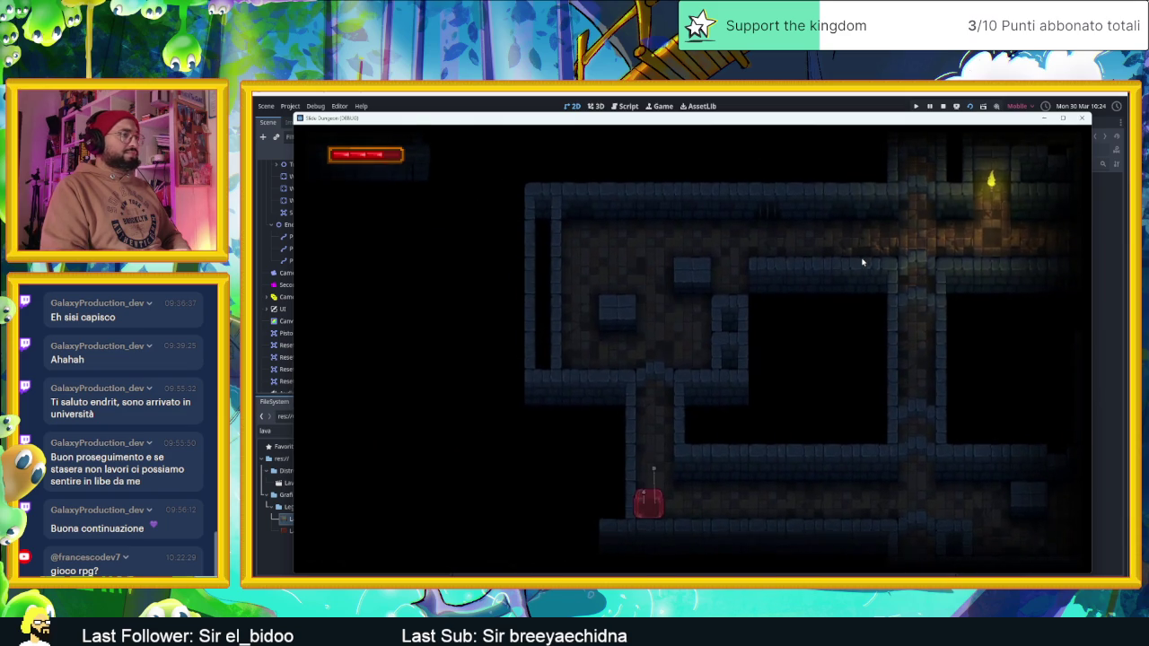
key("Right")
key("Left")
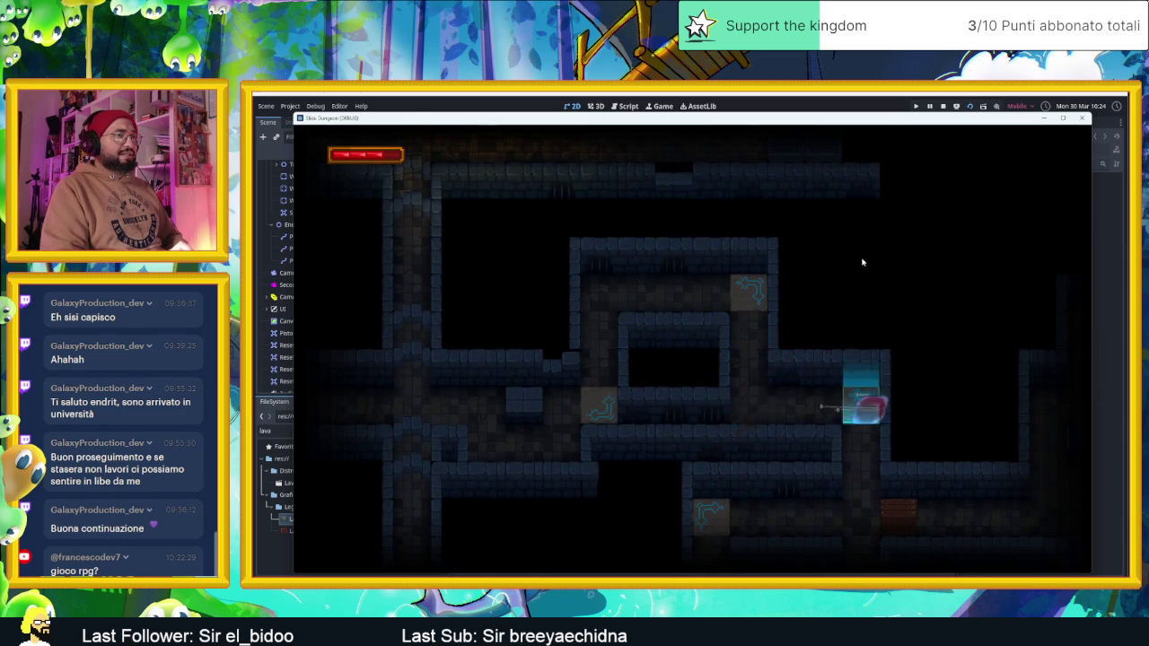
key("Up")
key("Right")
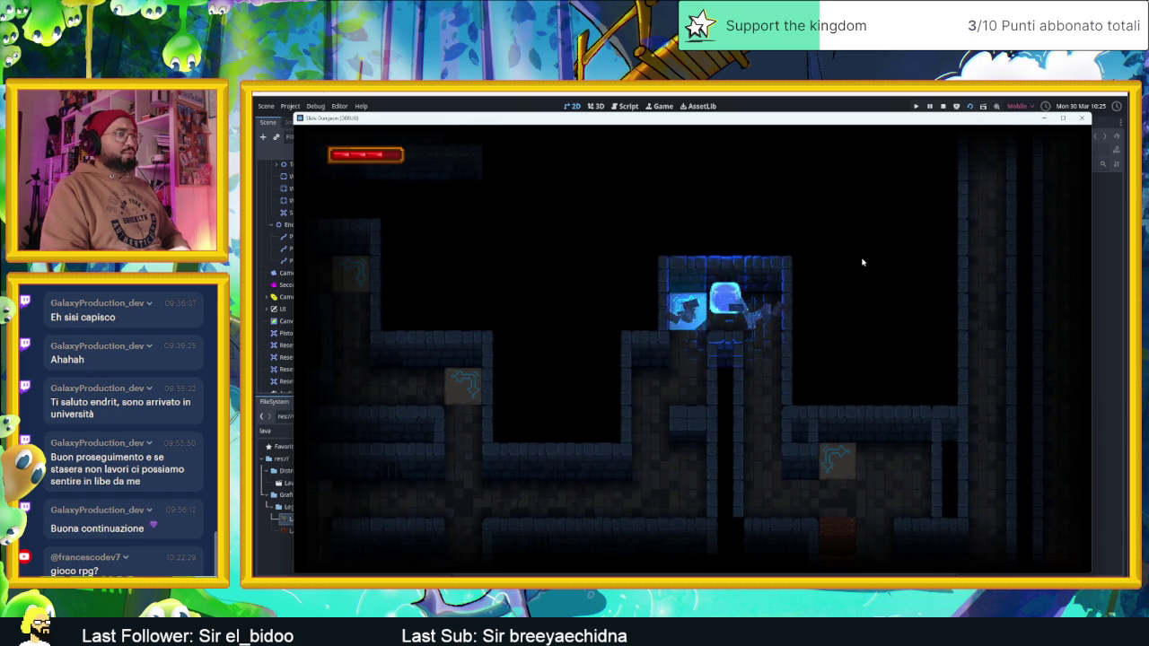
key("Up")
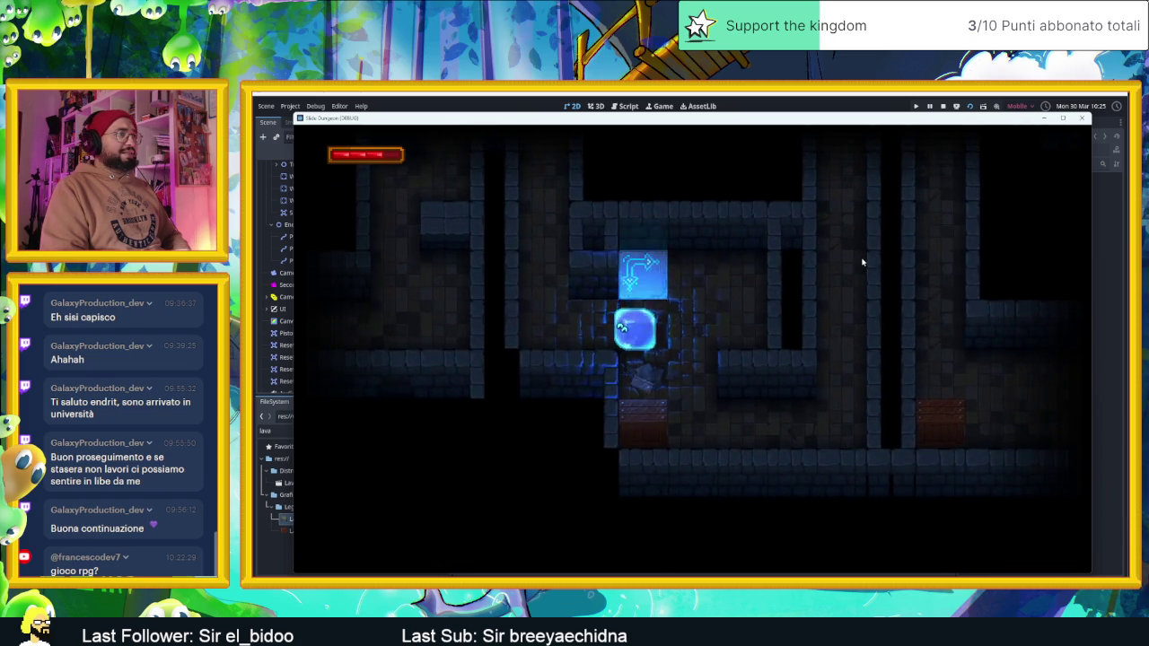
key("Up")
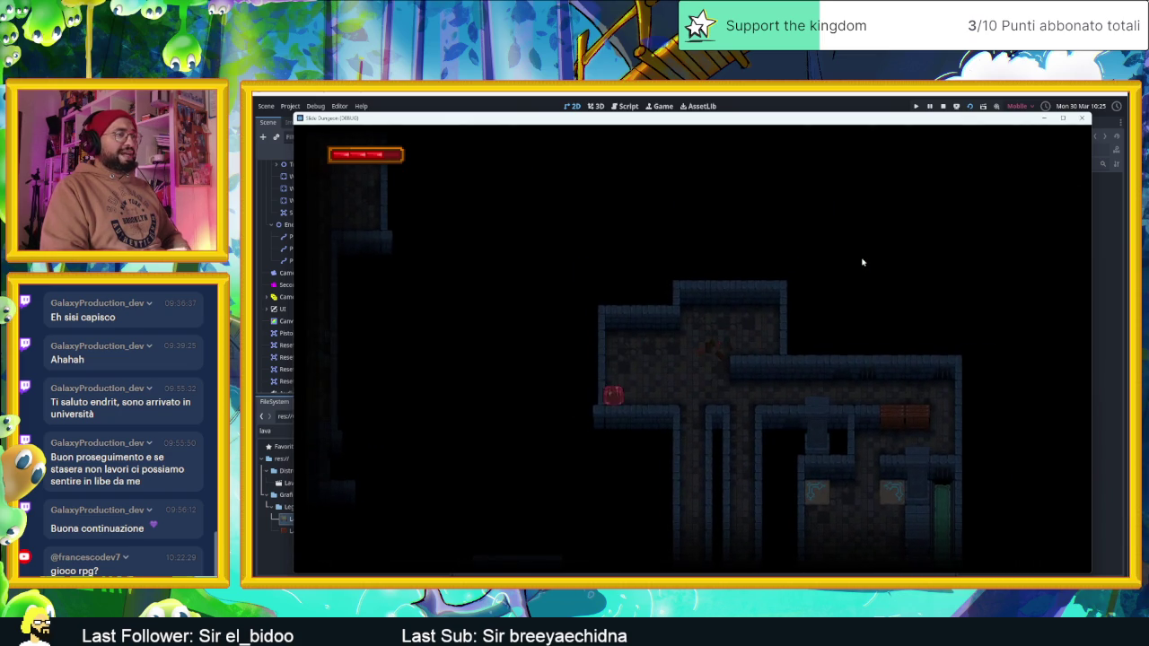
Step: Slide the slime left and down, then toward the top and into another section
key("Left")
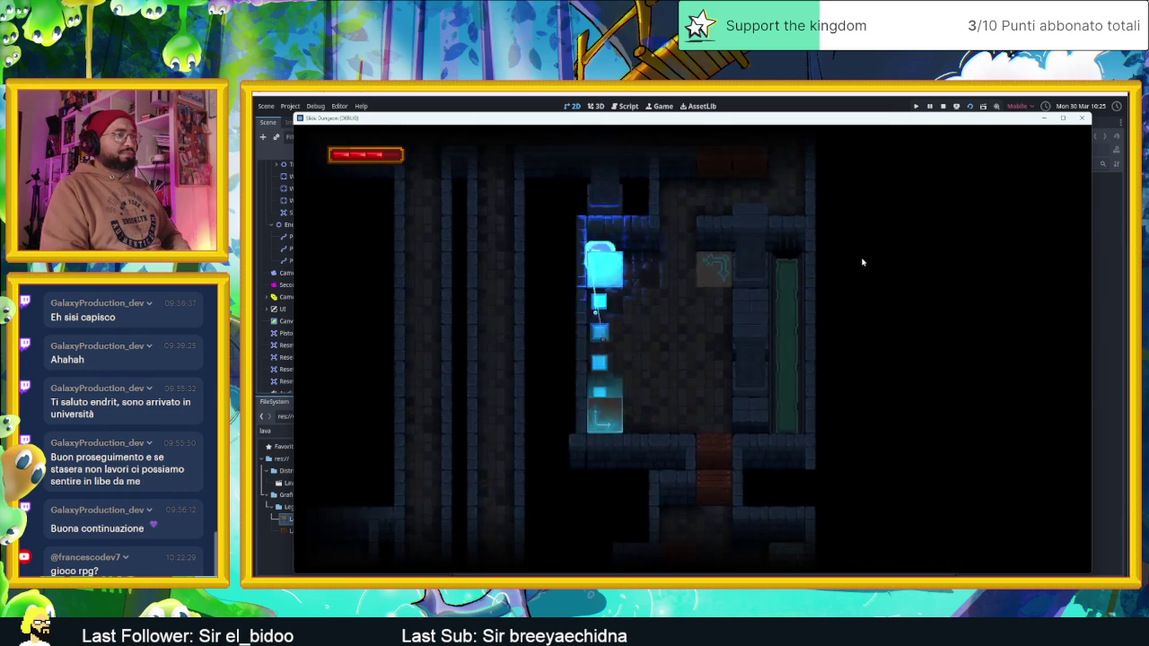
key("Down")
key("Up")
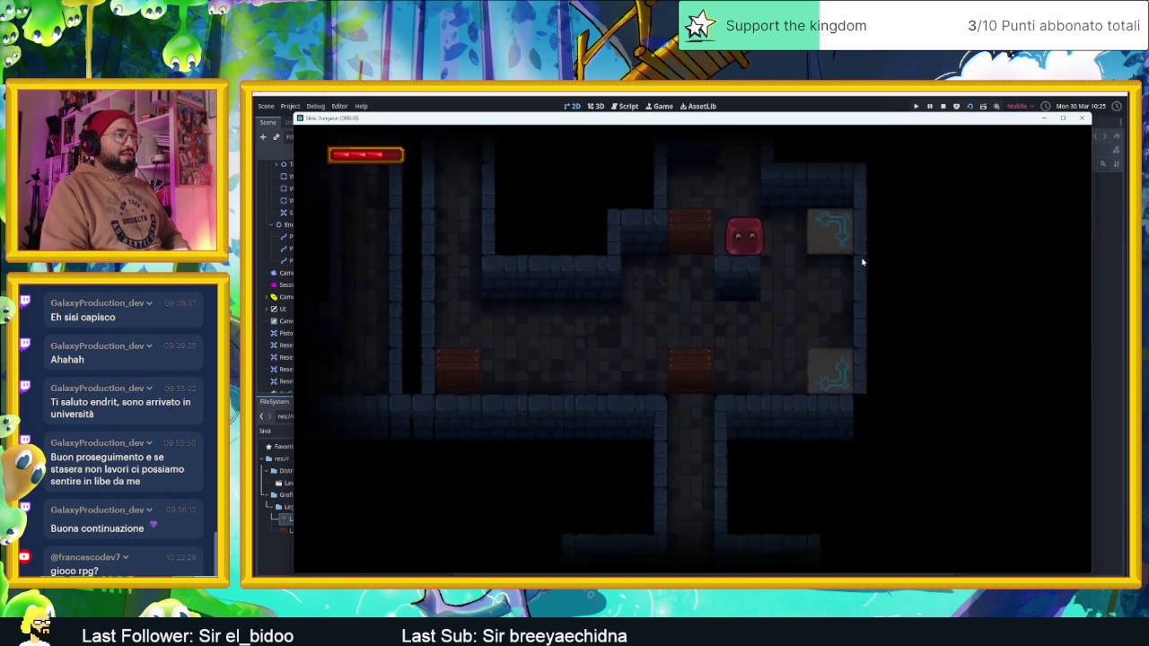
key("Down")
key("Up")
key("Left")
key("Up")
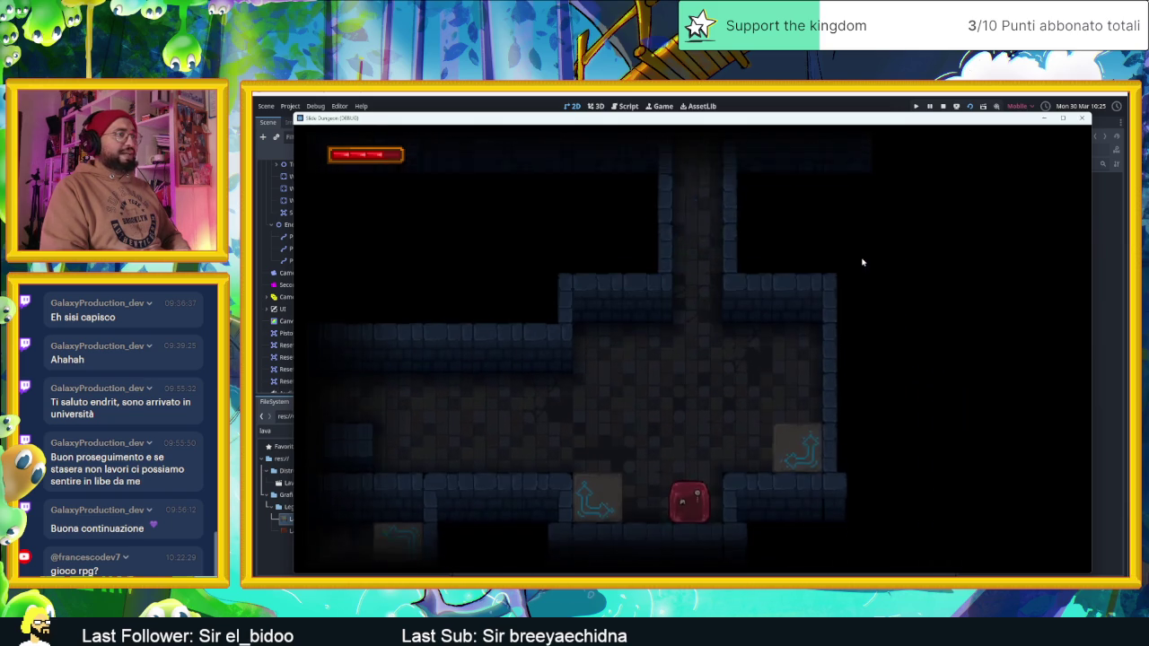
key("Left")
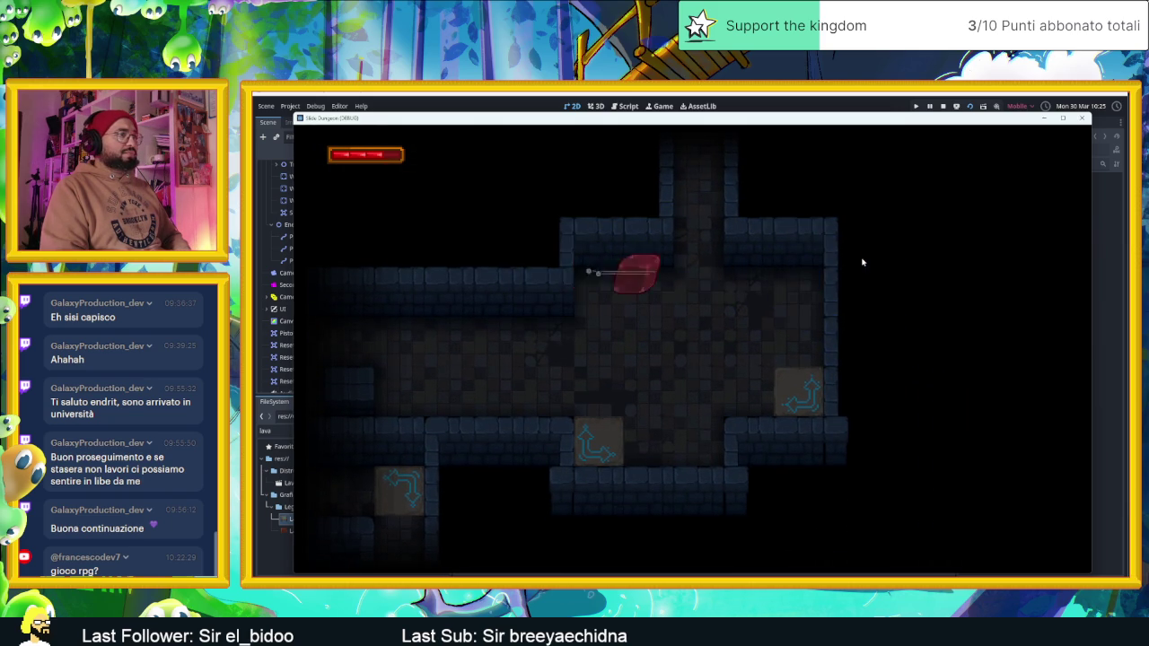
key("Left")
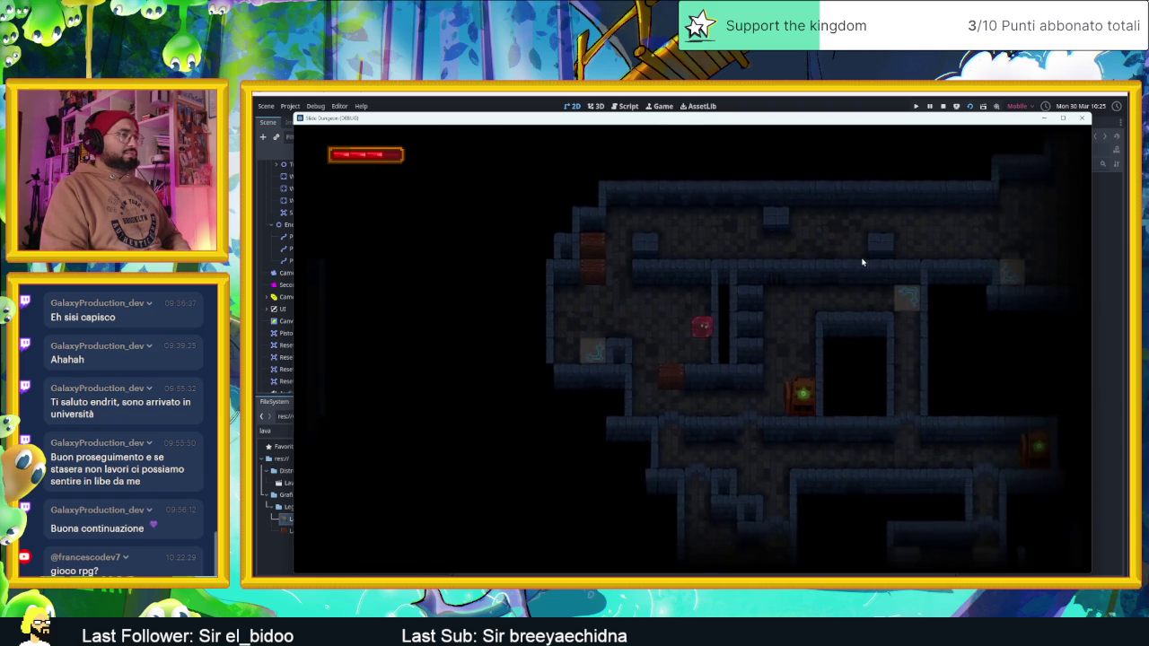
key("Left")
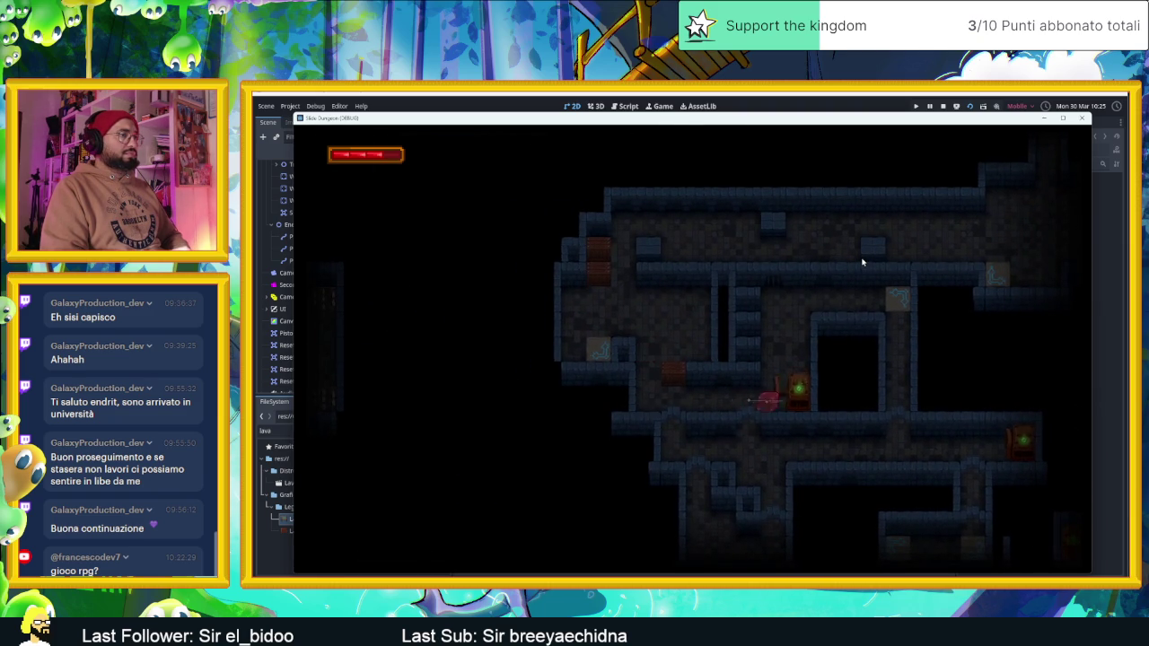
Step: Send the slime over the arrow tiles, past the top door, into a new room
key("Up")
key("Right")
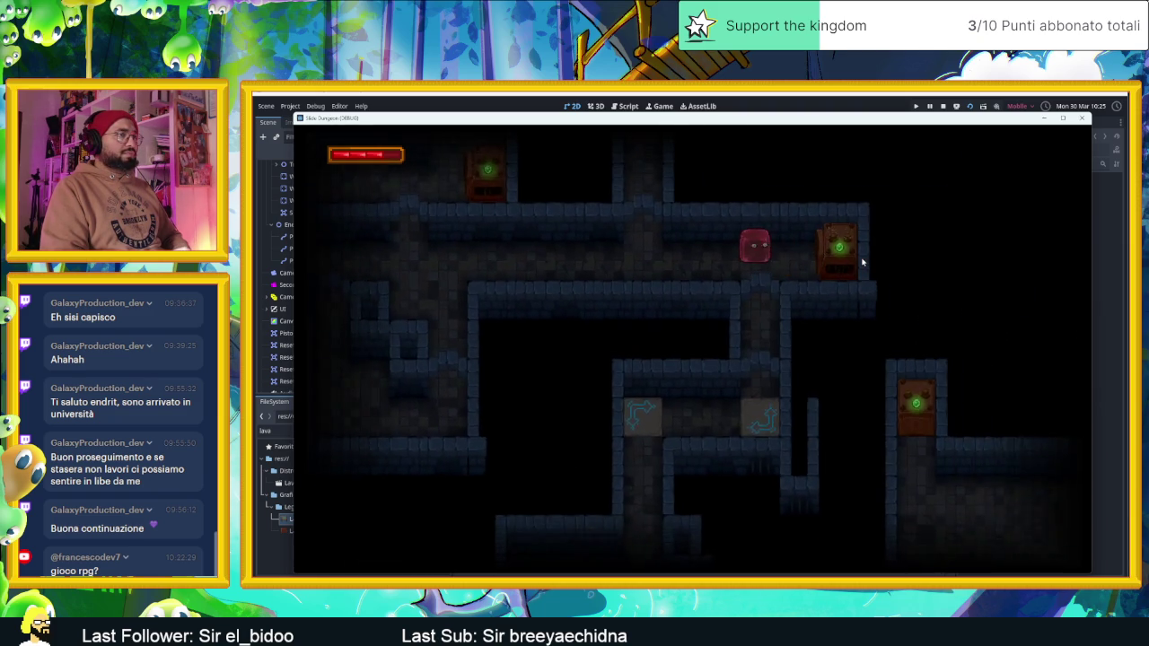
key("Down")
key("Left")
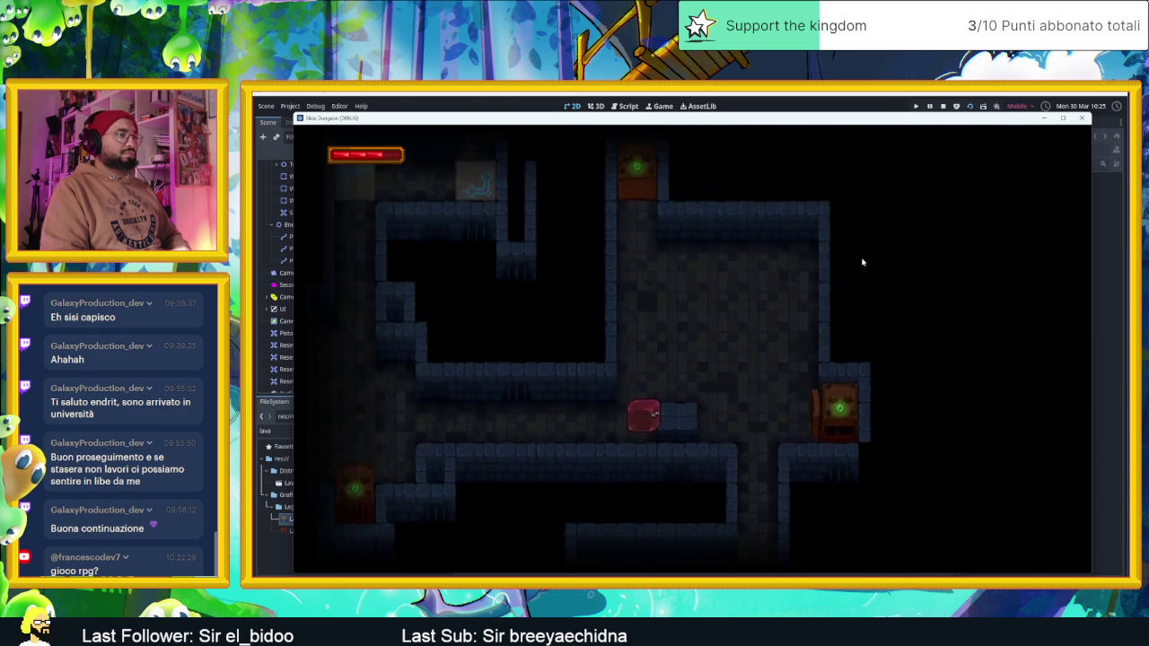
key("Up")
key("Right")
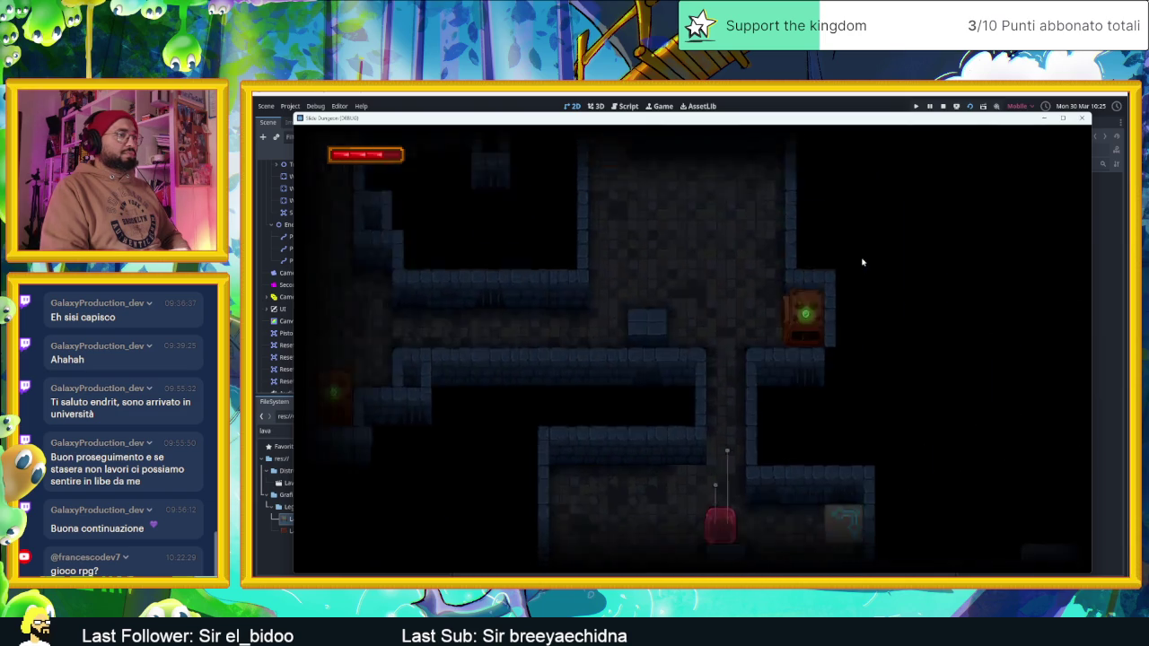
key("Down")
key("Left")
key("Right")
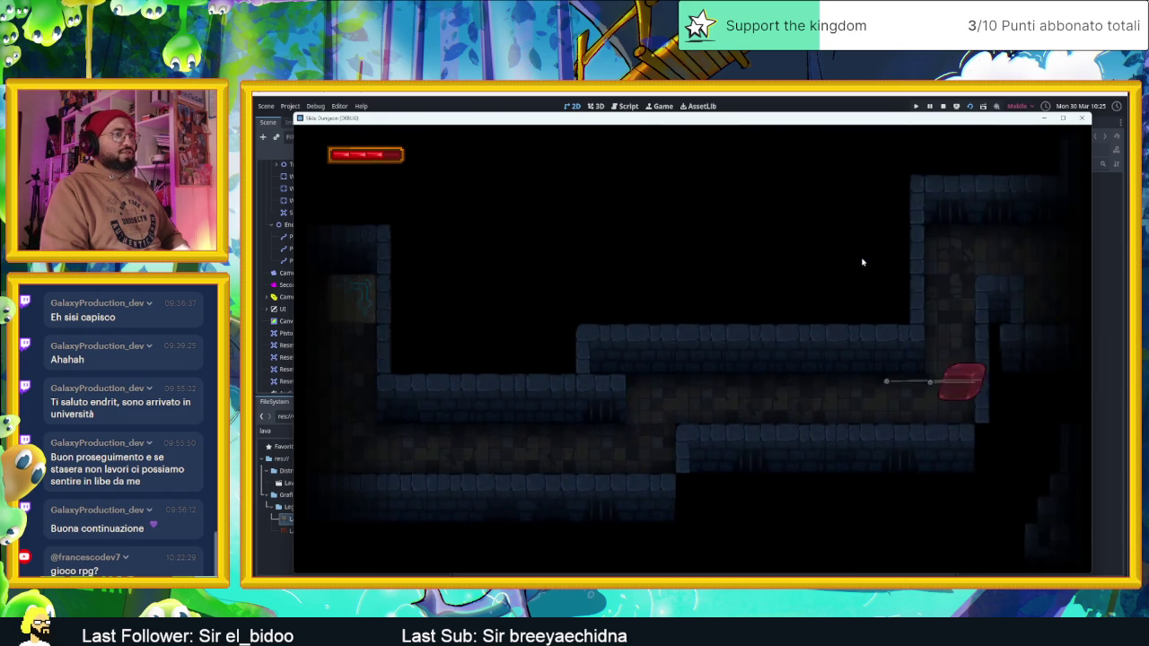
key("Up")
key("Left")
key("Right")
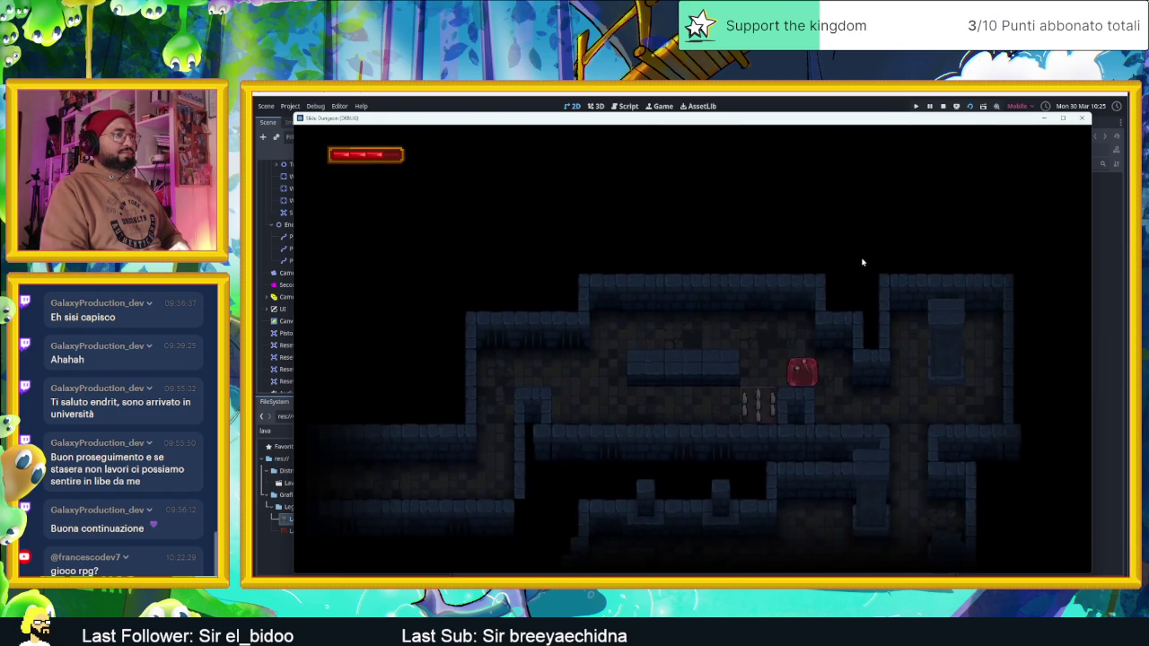
Step: Steer the slime up, left and down through the dungeon and out of the corridor
key("Up")
key("Left")
key("Down")
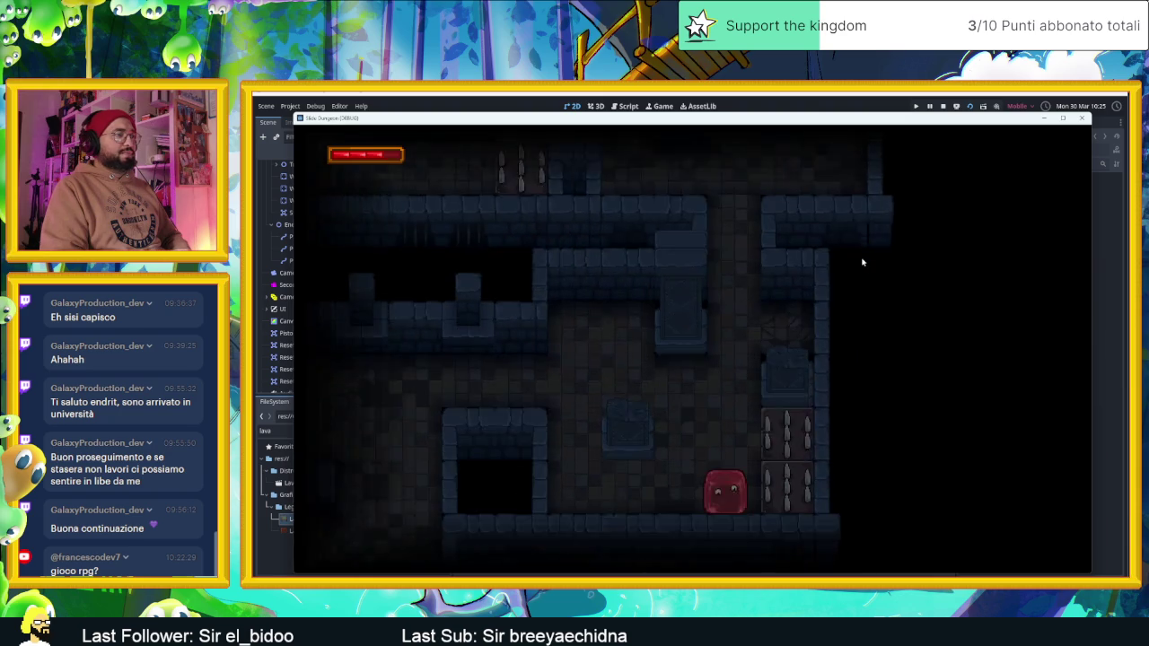
key("Left")
key("Up")
key("Left")
key("Up")
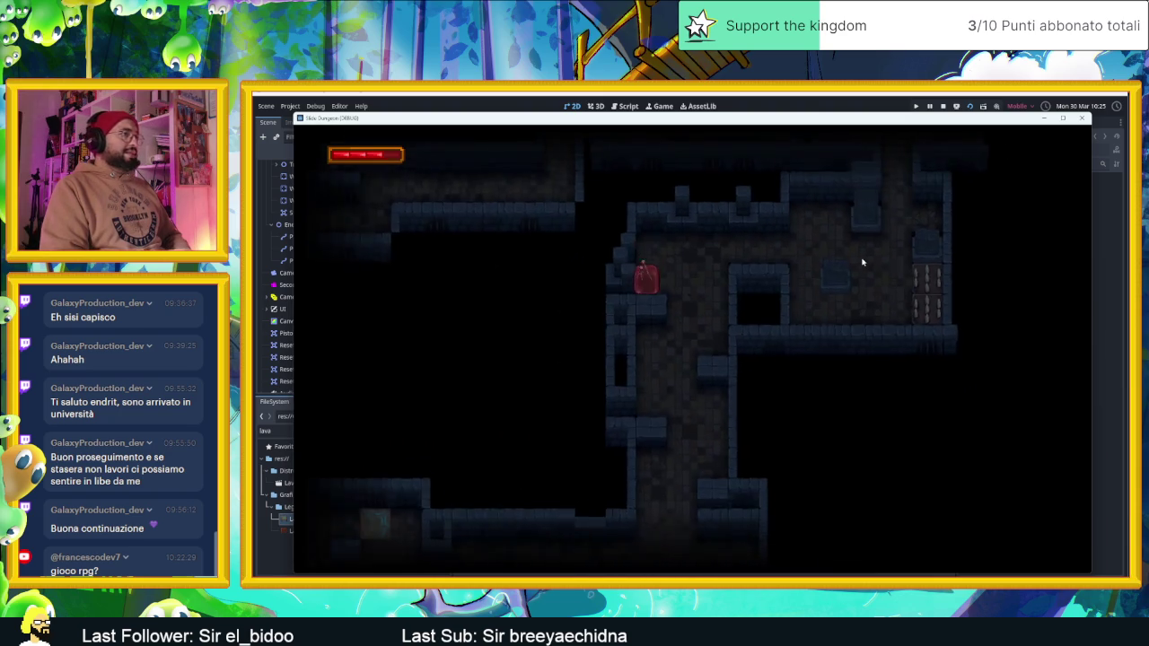
key("Down")
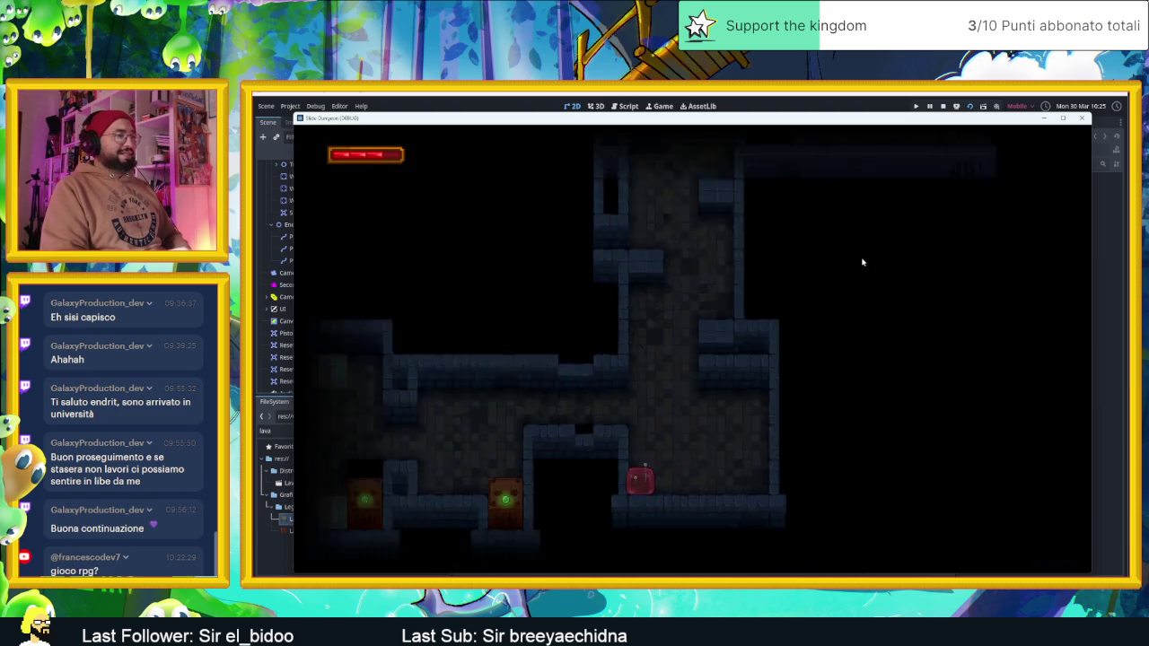
Step: Guide the slime over the glowing cyan spot and into the lit upper-left room
key("Down")
key("Right")
key("Left")
key("Down")
key("Down")
key("Right")
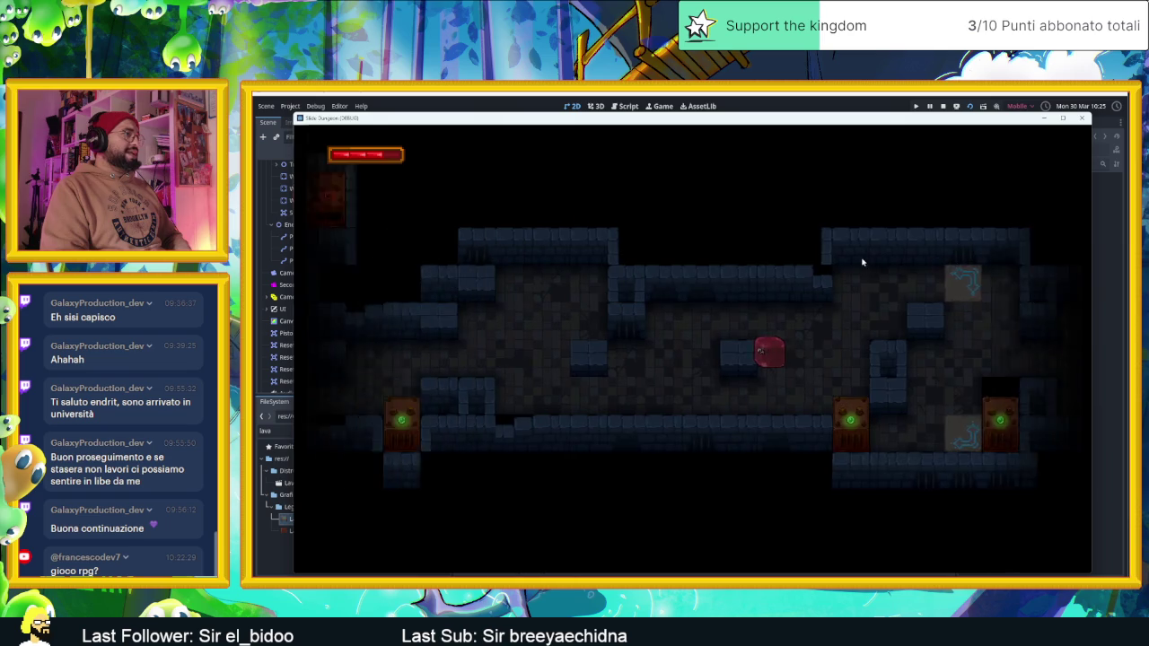
key("Left")
key("Up")
key("Left")
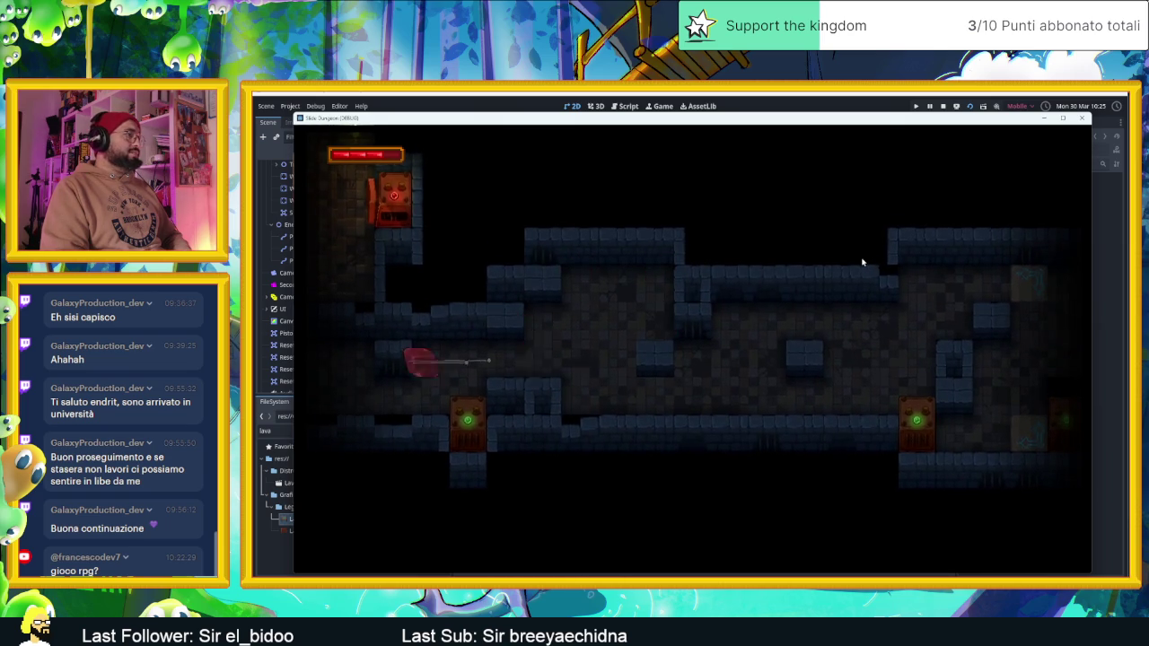
key("Up")
key("Right")
Step: Send the slime through the red portal, down the vertical passage, into another portal
key("Down")
key("Left")
key("Down")
key("Left")
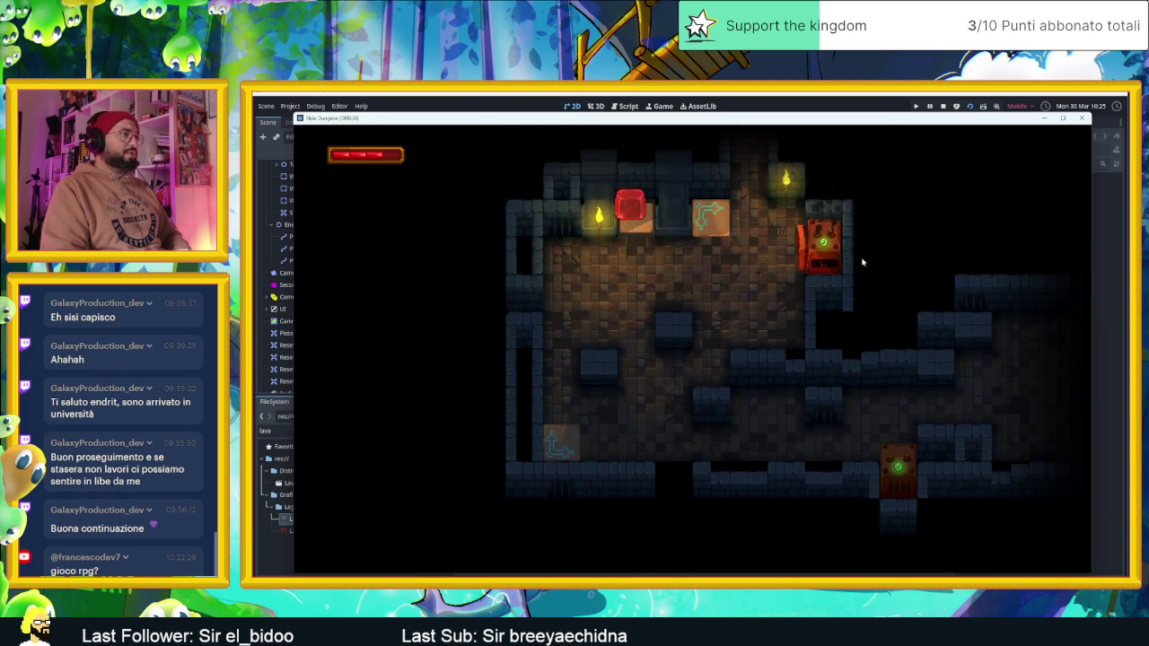
key("Left")
key("Right")
key("Left")
key("Left")
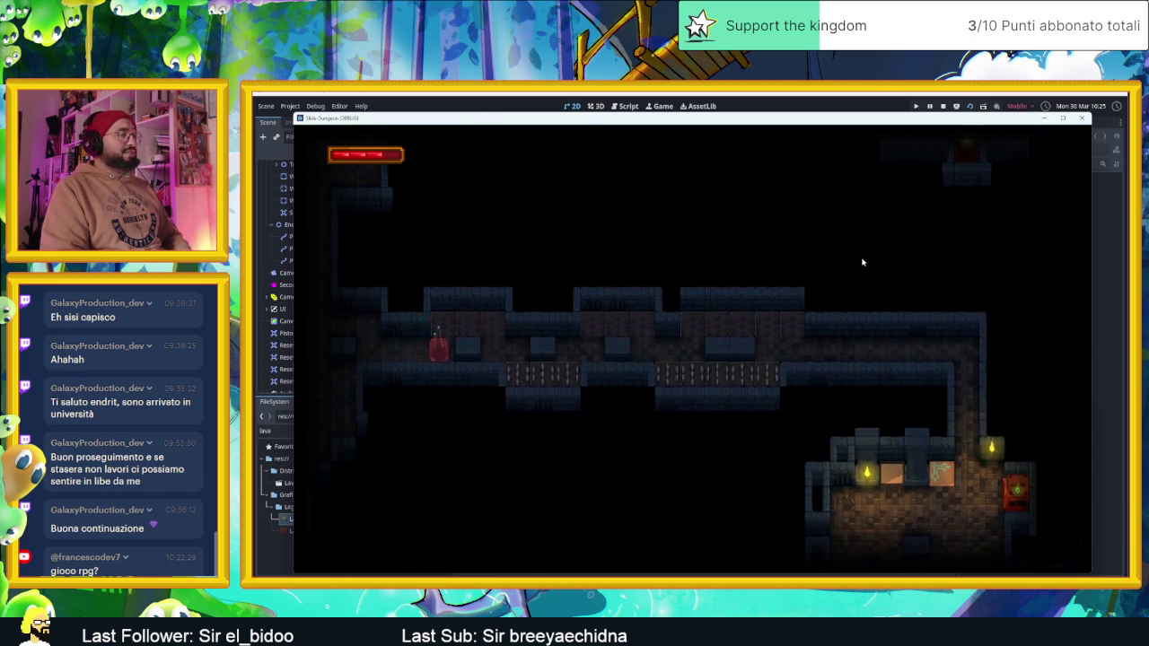
key("Down")
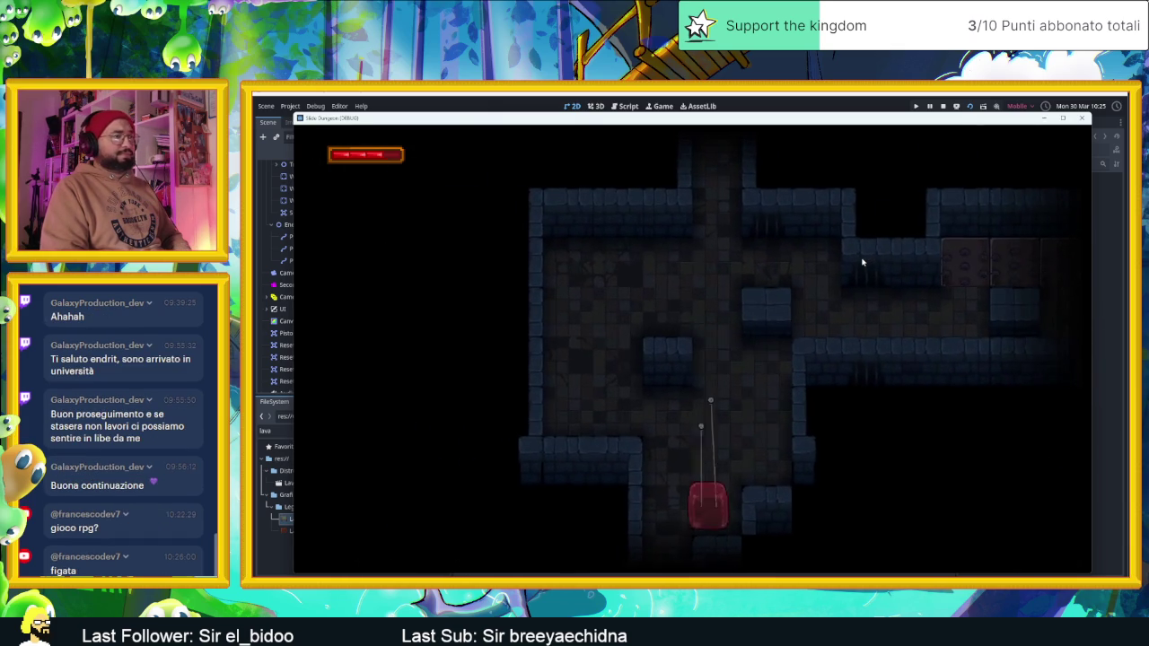
key("Right")
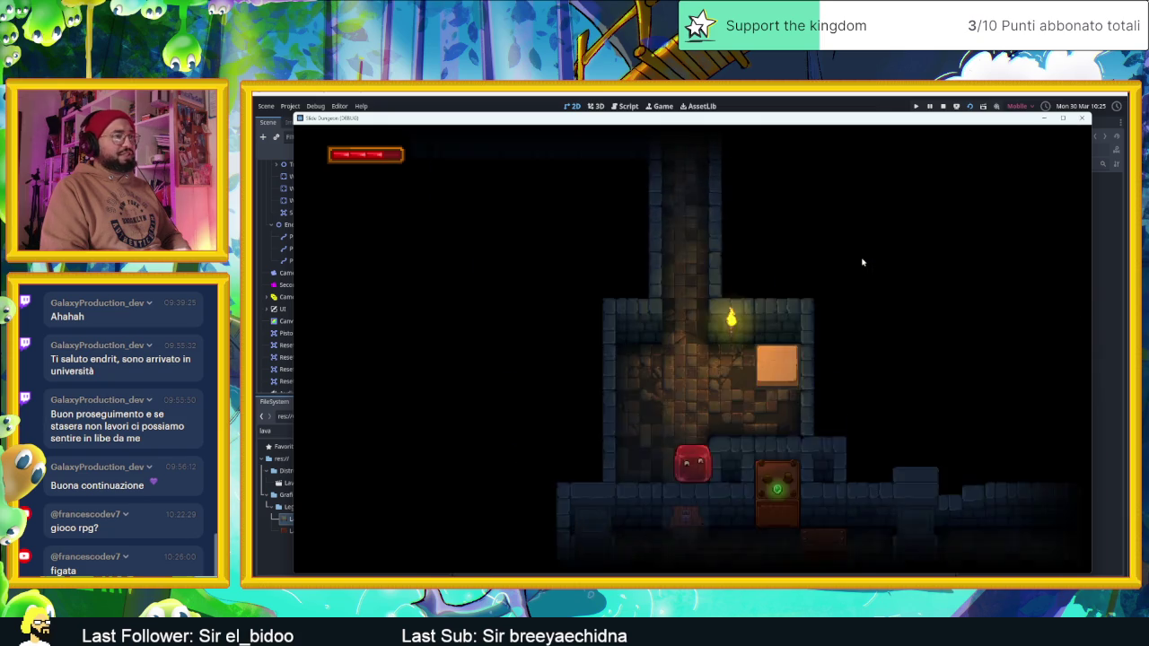
key("Left")
Step: Take the slime through a portal and up the corridors to an upper area
key("Down")
key("Right")
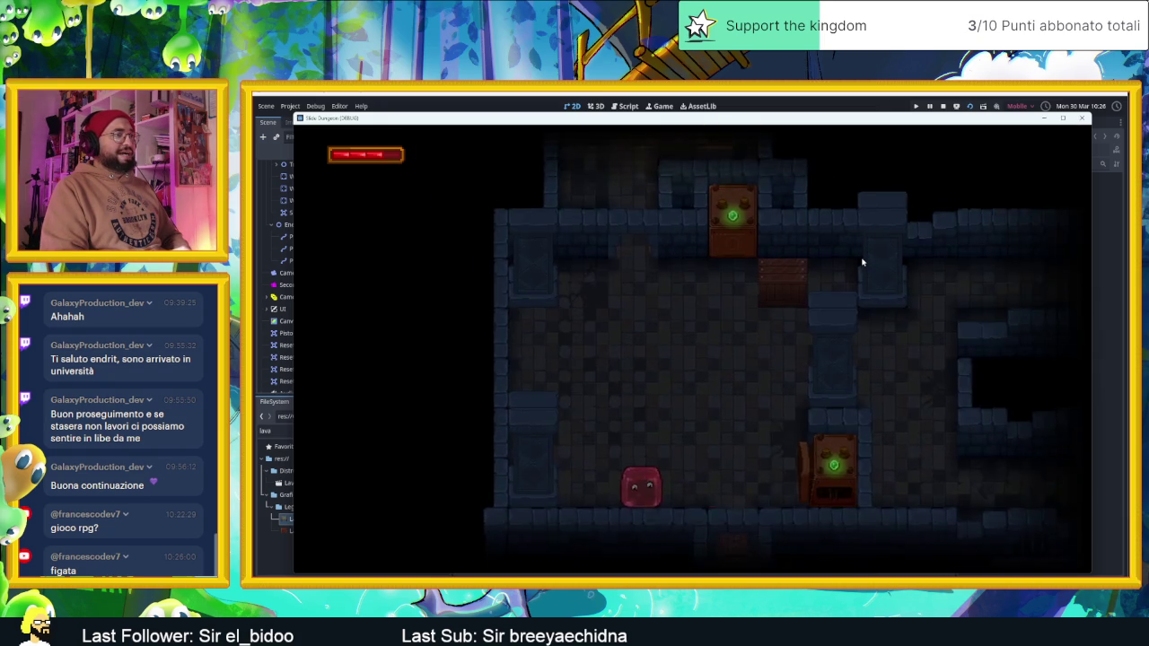
key("Down")
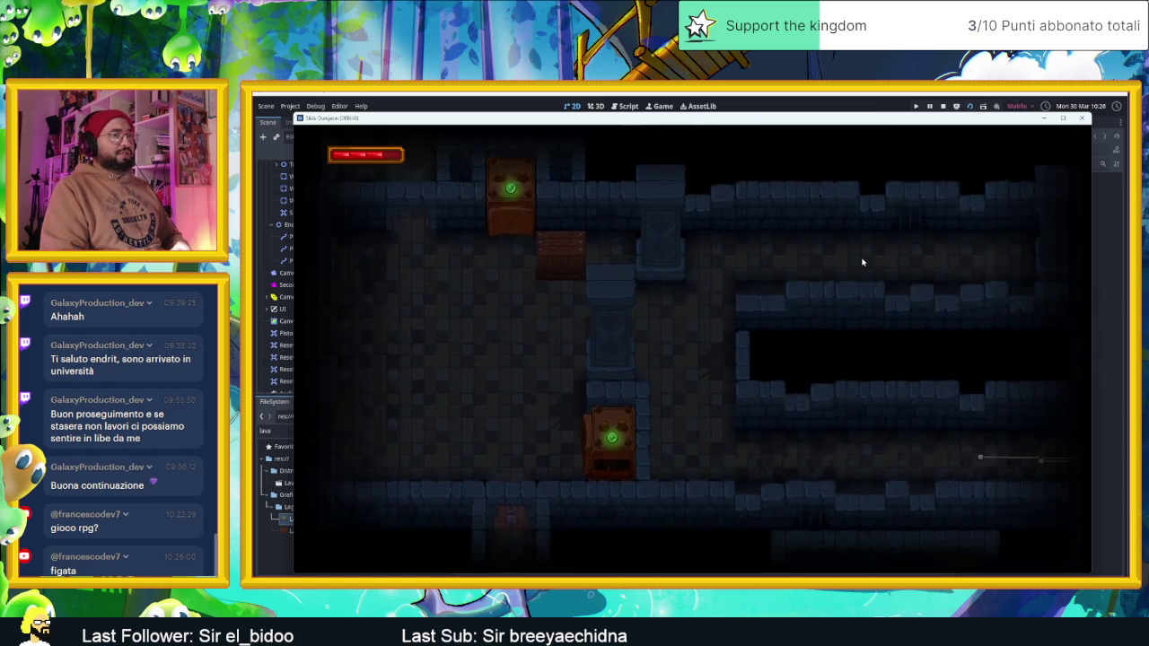
key("Up")
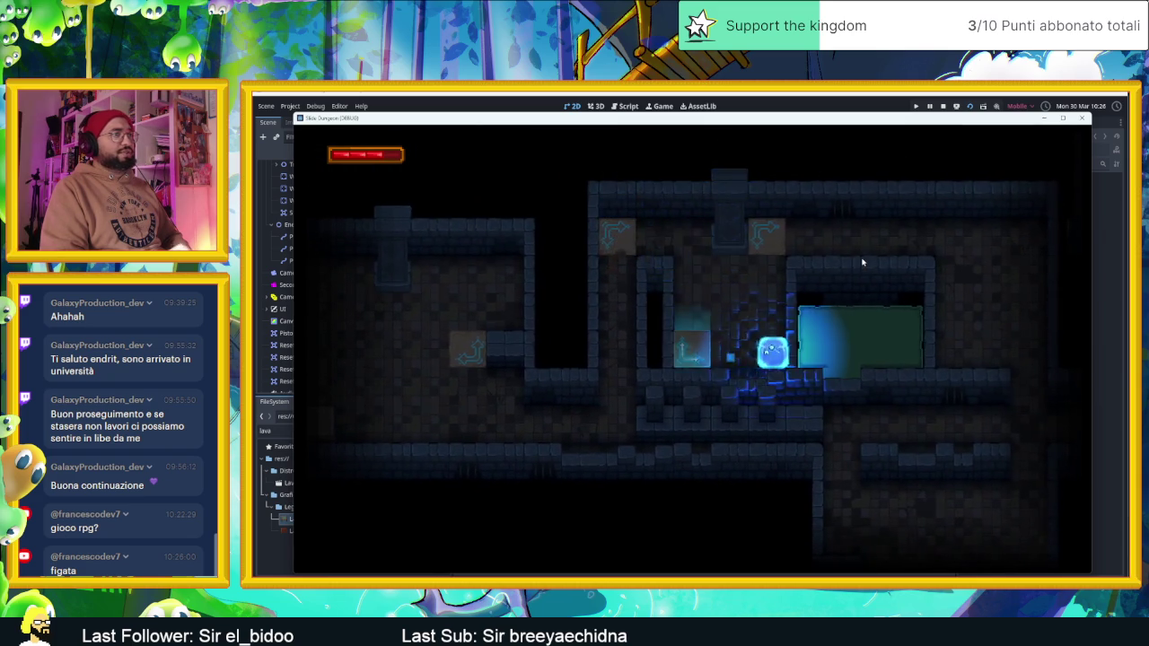
key("Up")
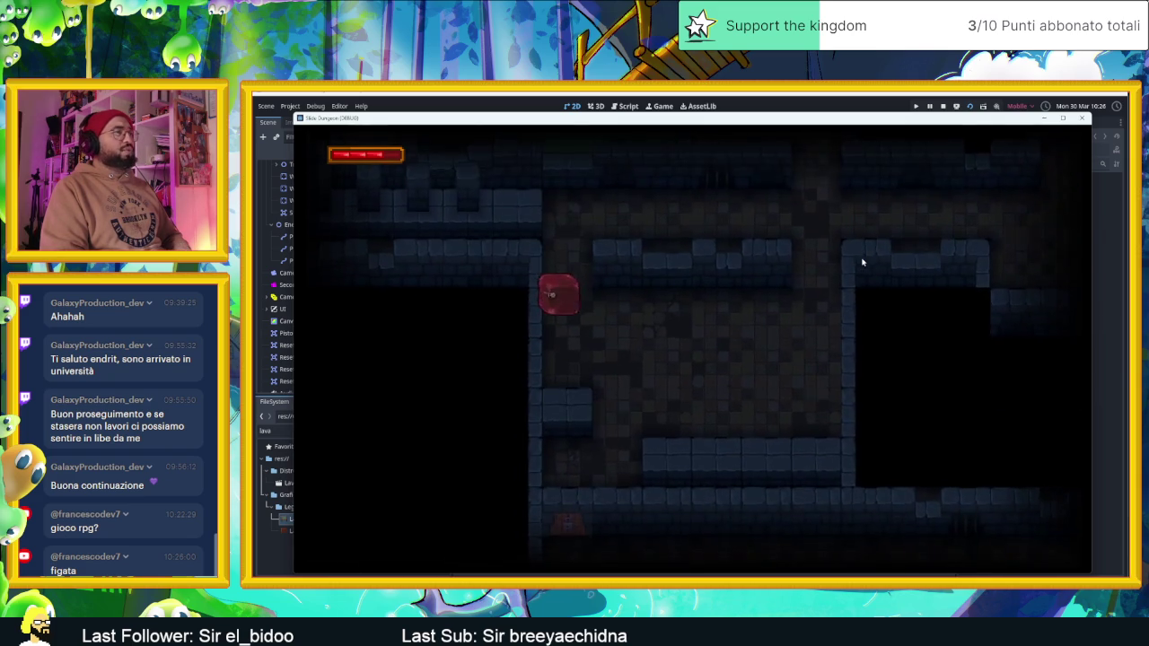
key("Right")
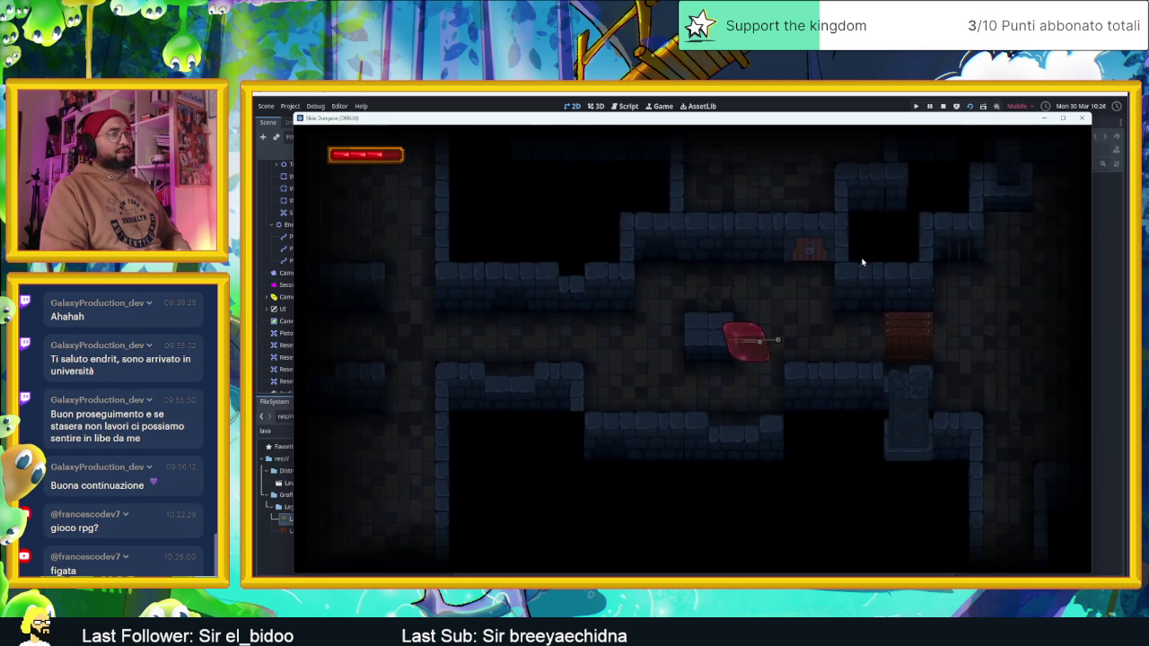
key("Up")
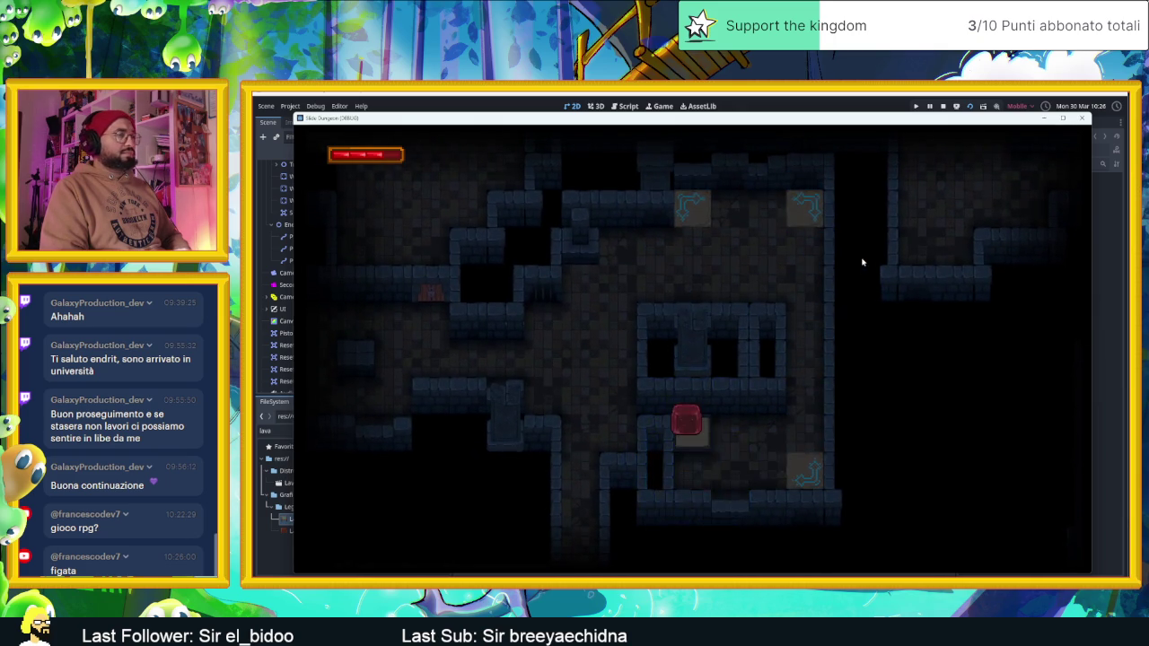
Step: Slide the slime along the corridor, to the upper-left corner, then across to the right wall
key("Right")
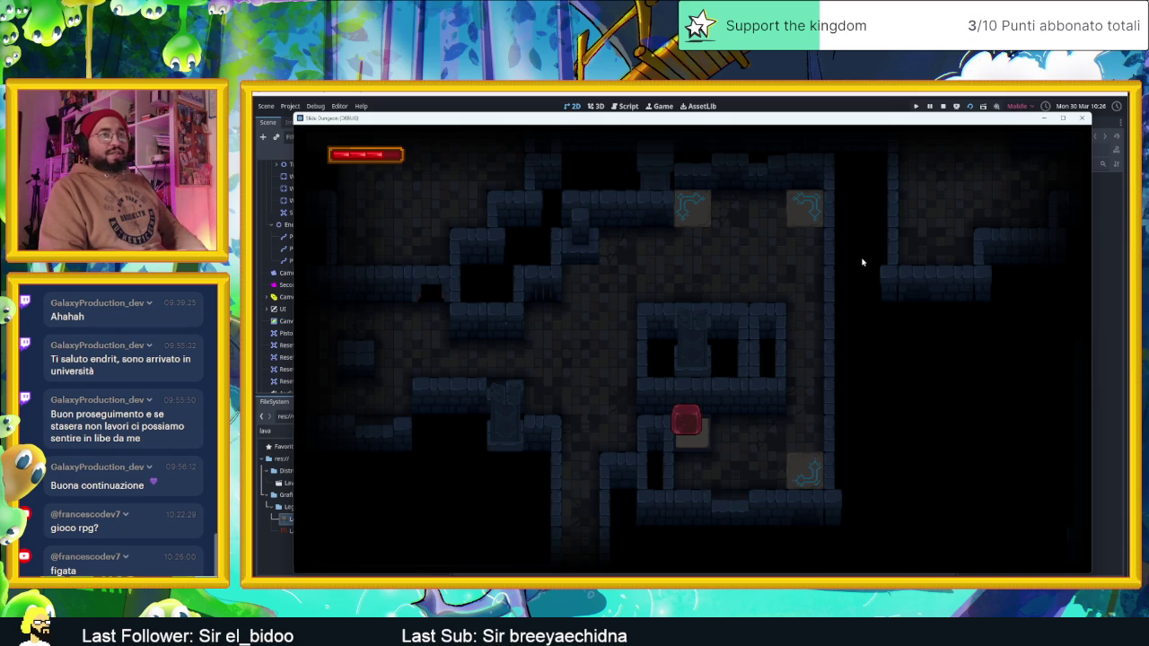
key("Right")
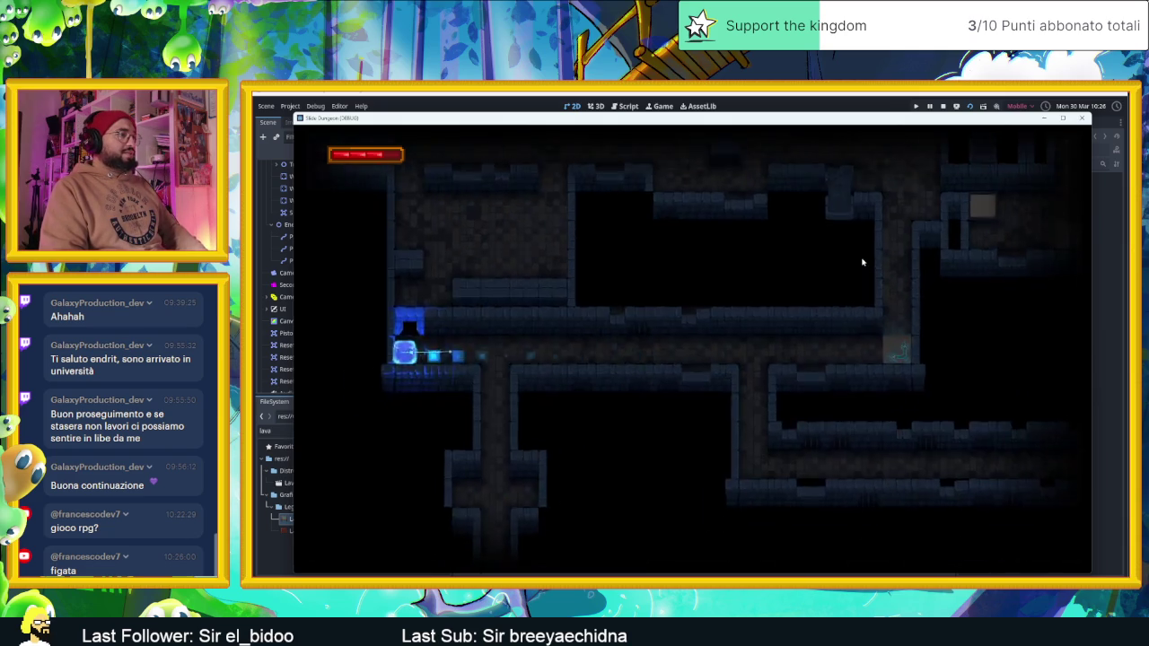
key("Left")
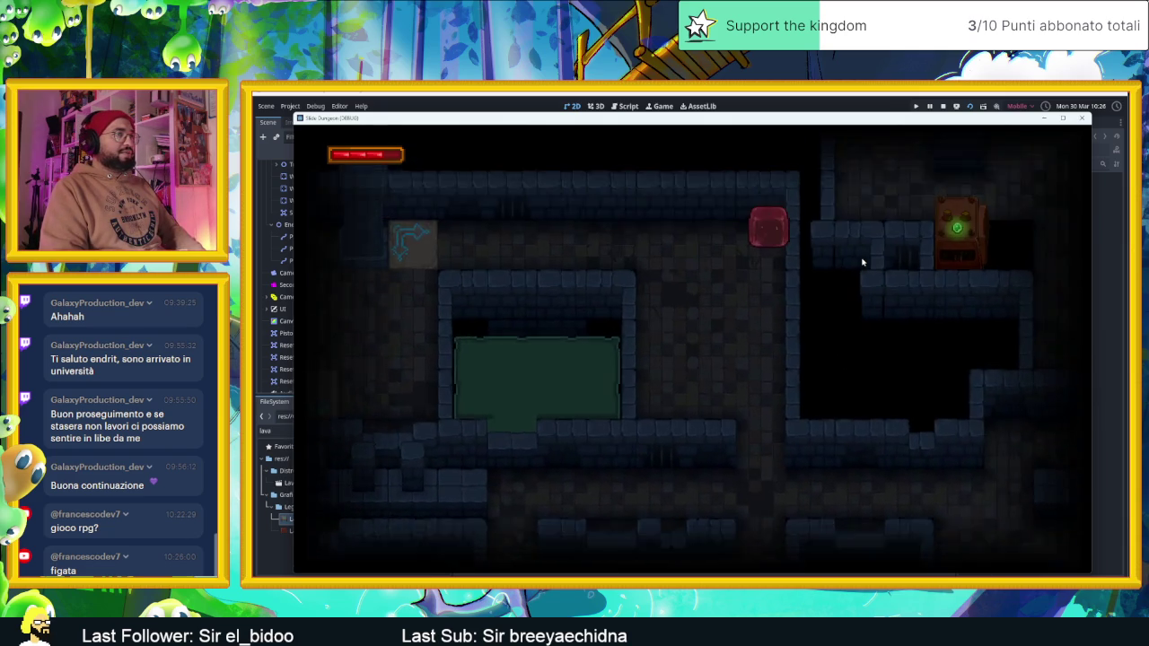
key("Up")
key("Down")
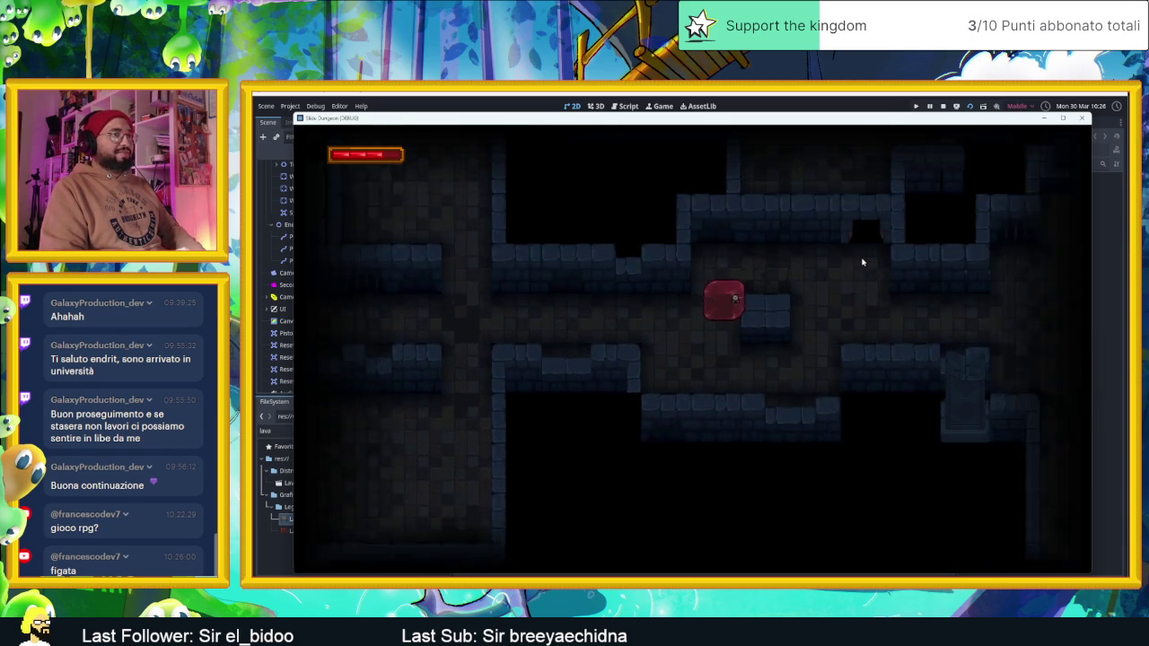
key("Left")
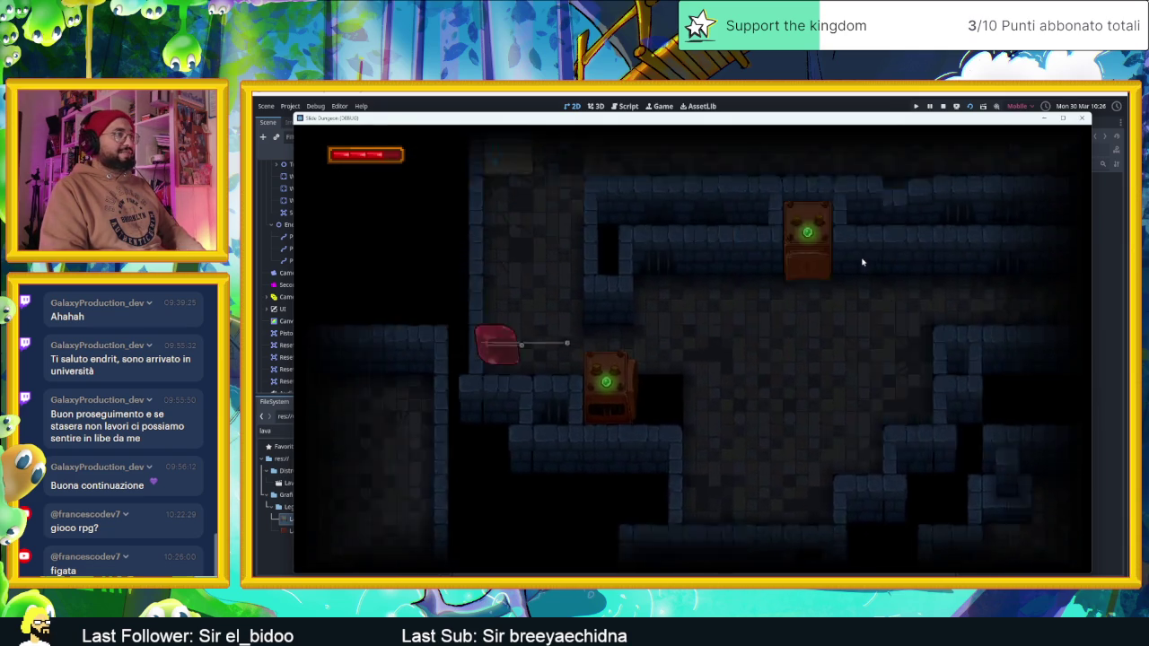
key("Right")
key("Left")
key("Right")
Step: Hit the arrow block, ride the top corridor back left, and drop past the crate
key("Down")
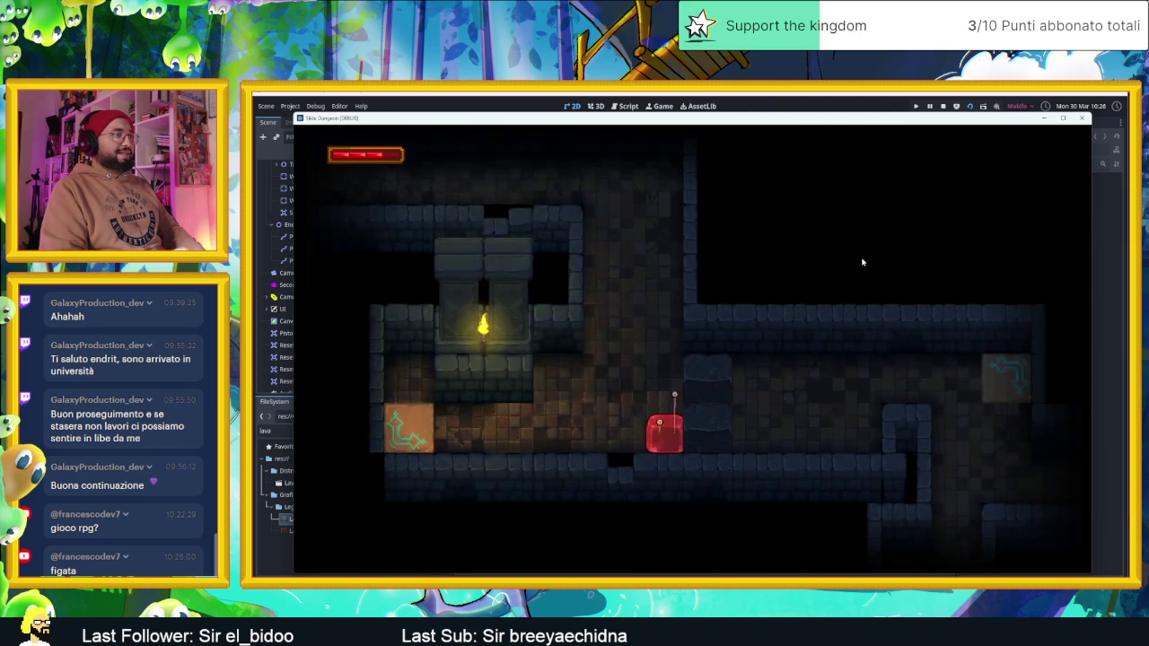
key("Left")
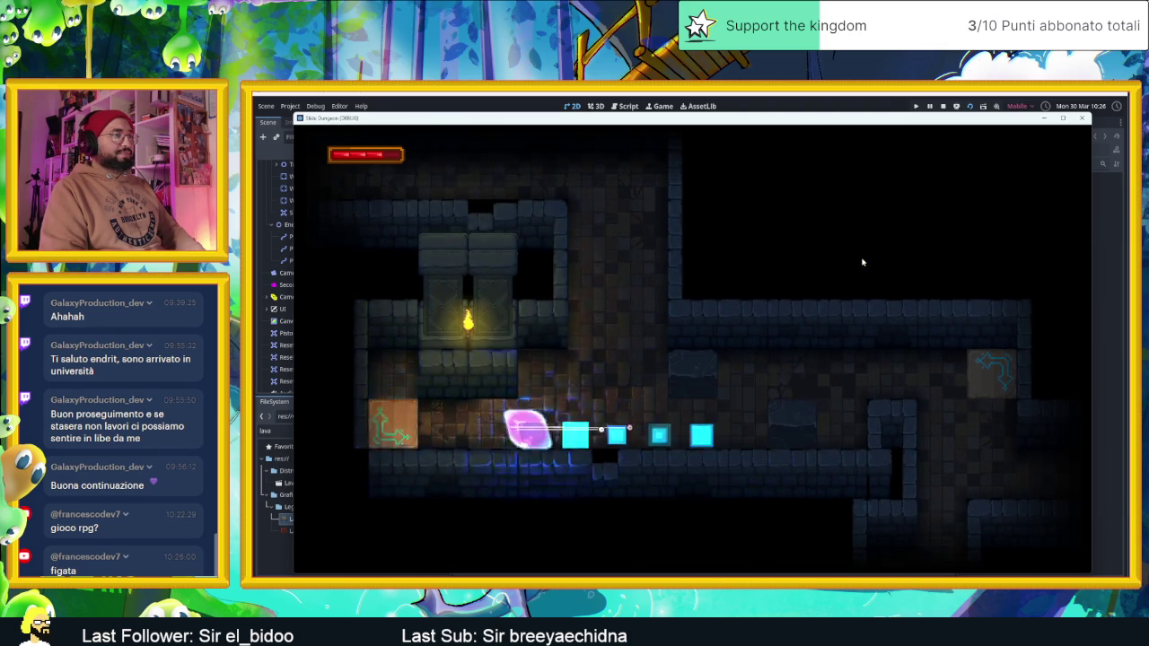
key("Right")
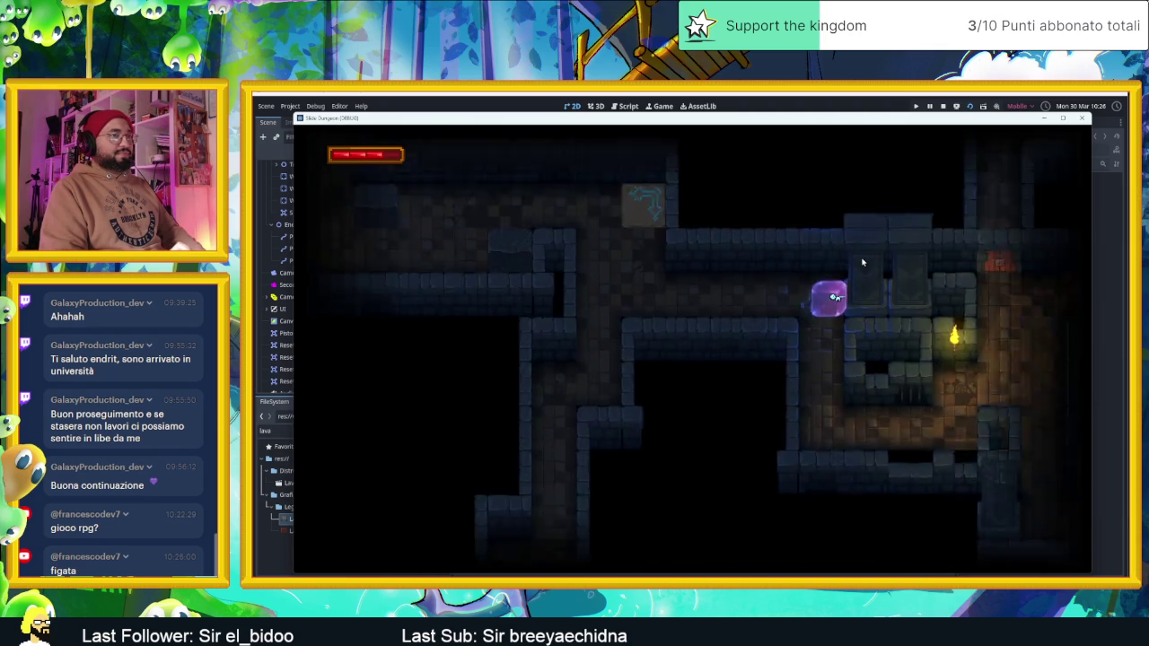
key("Right")
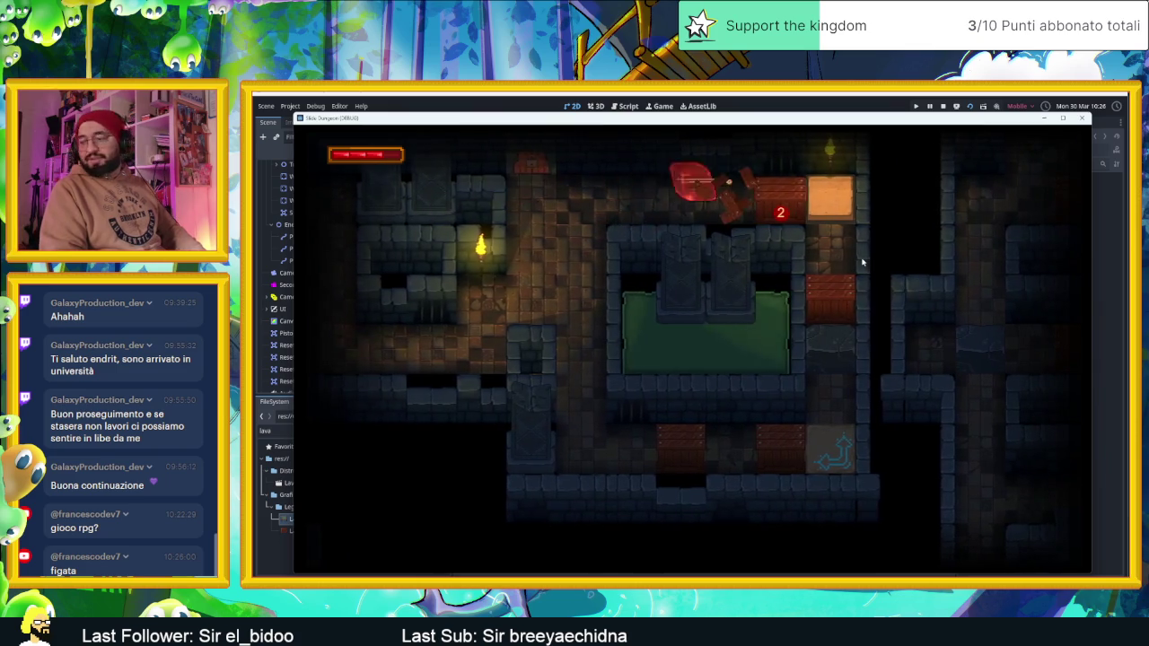
key("Left")
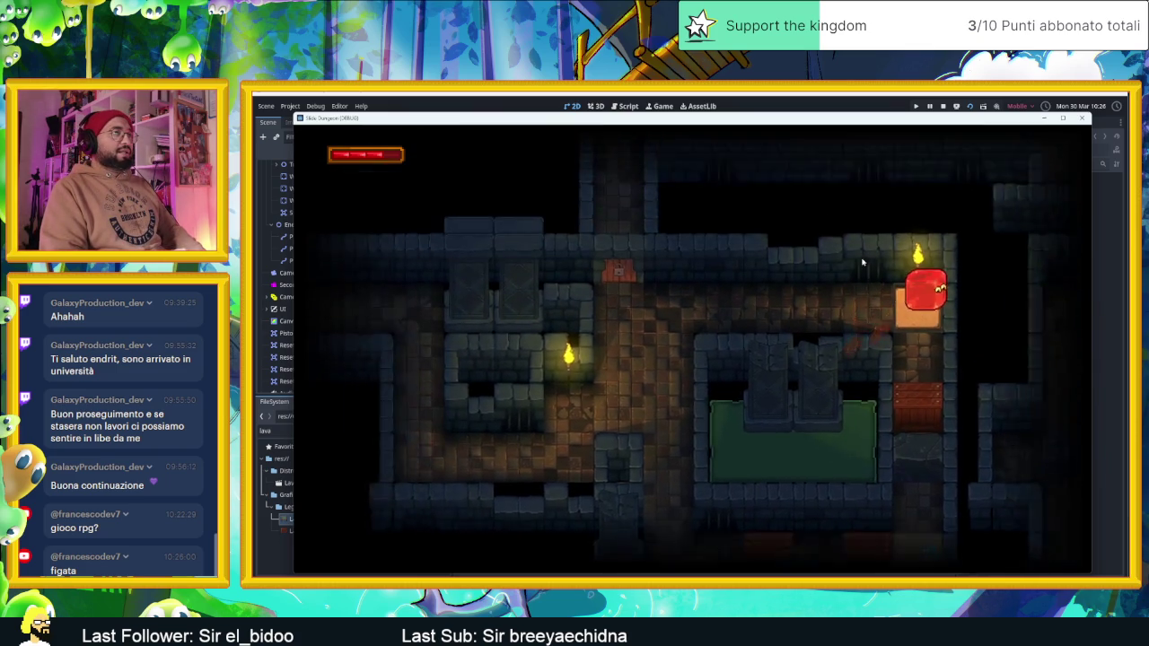
key("Down")
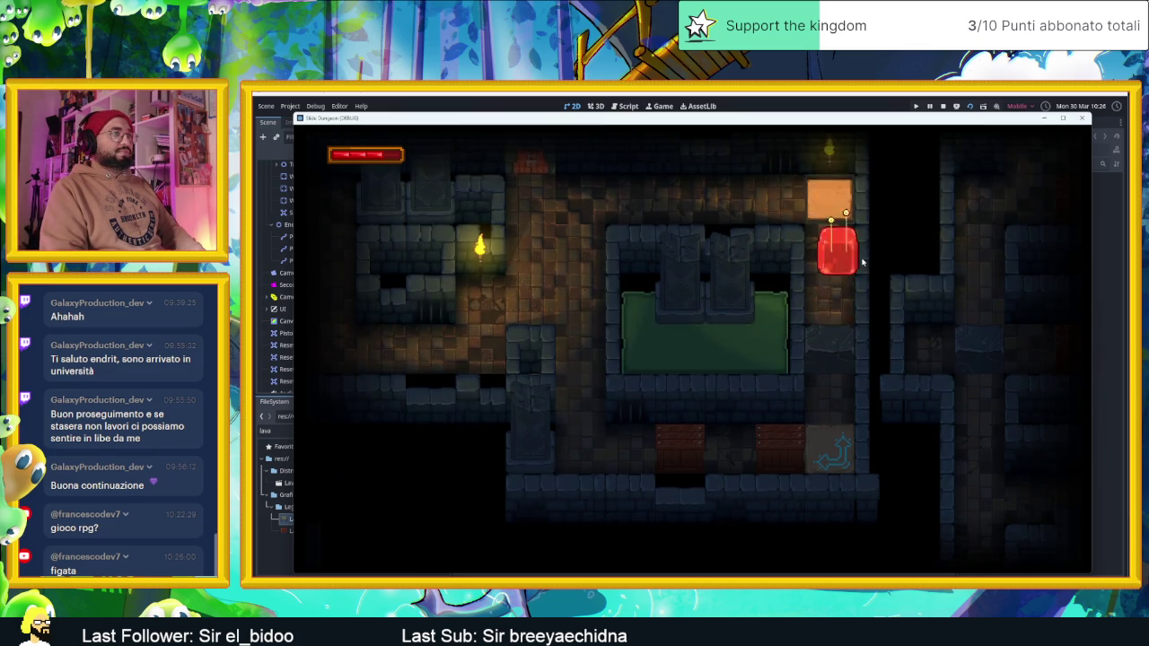
key("Left")
key("Down")
Step: Smash the numbered crates, including the 1 block, and slide the slime over the arrow tiles
key("Right")
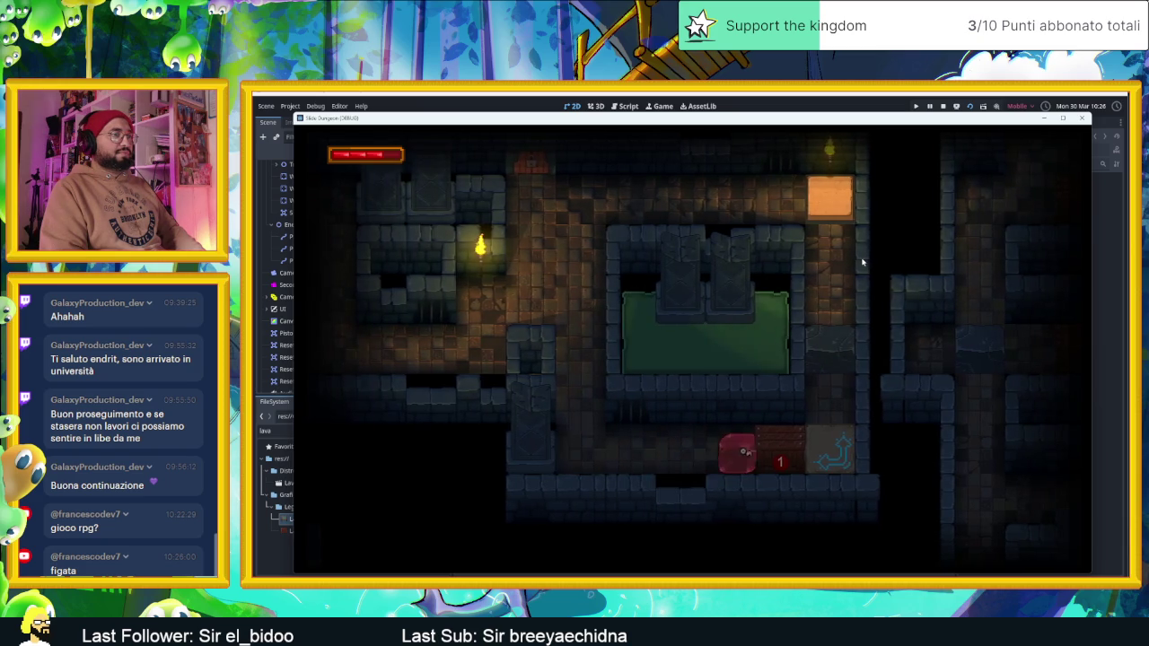
key("Right")
key("Down")
key("Left")
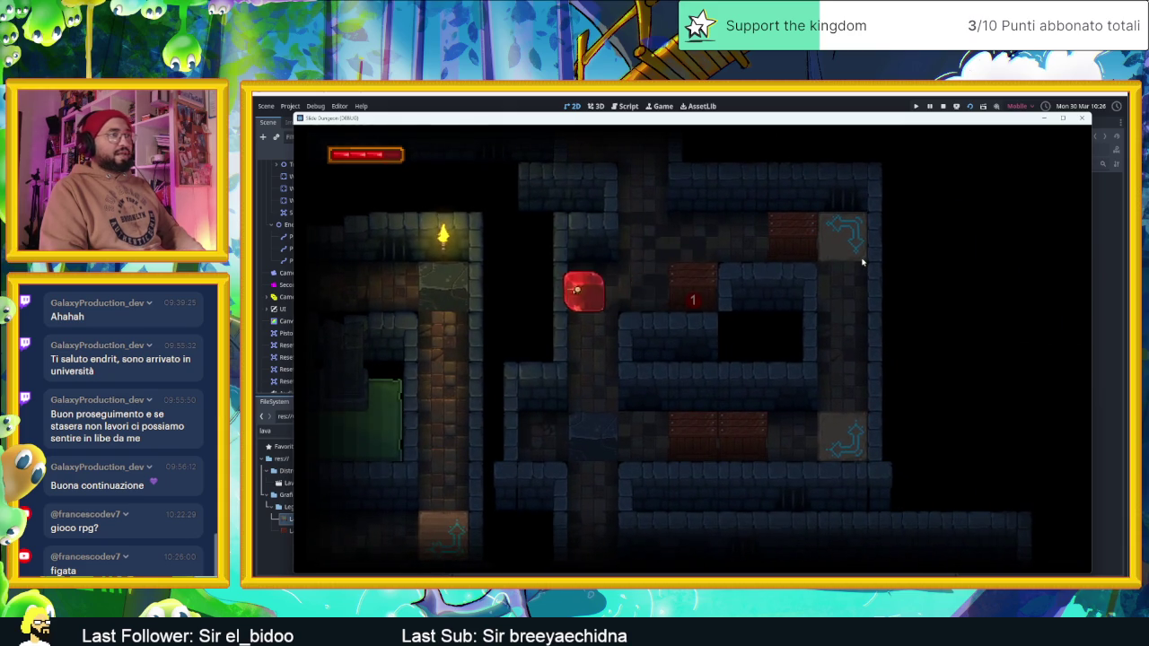
key("Right")
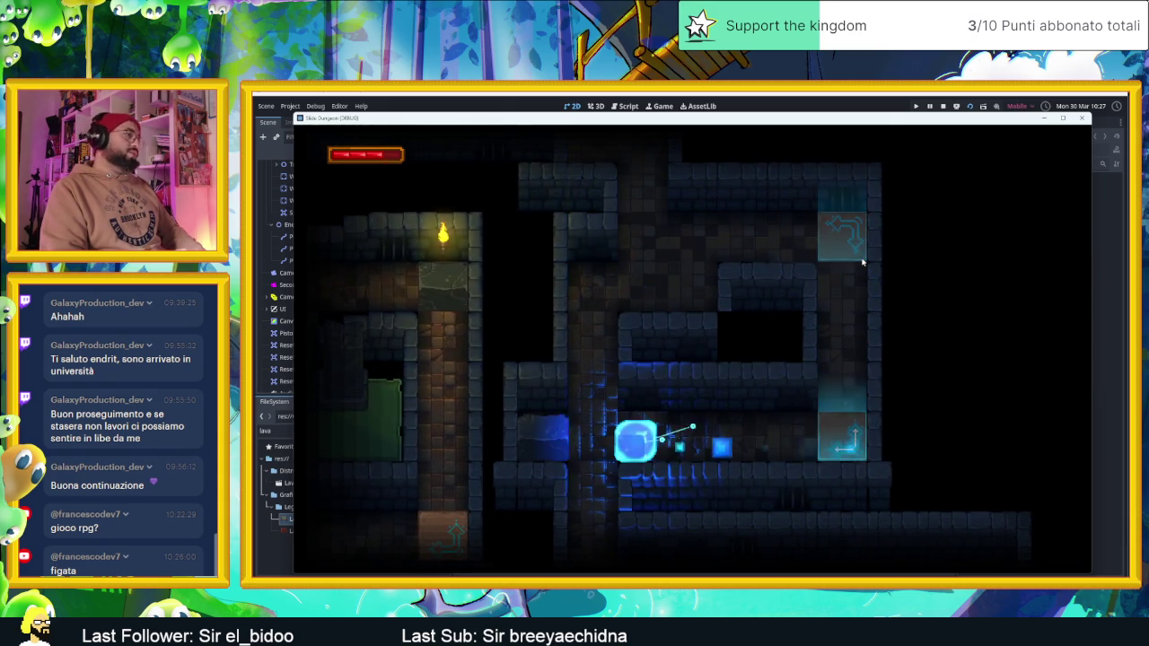
key("Right")
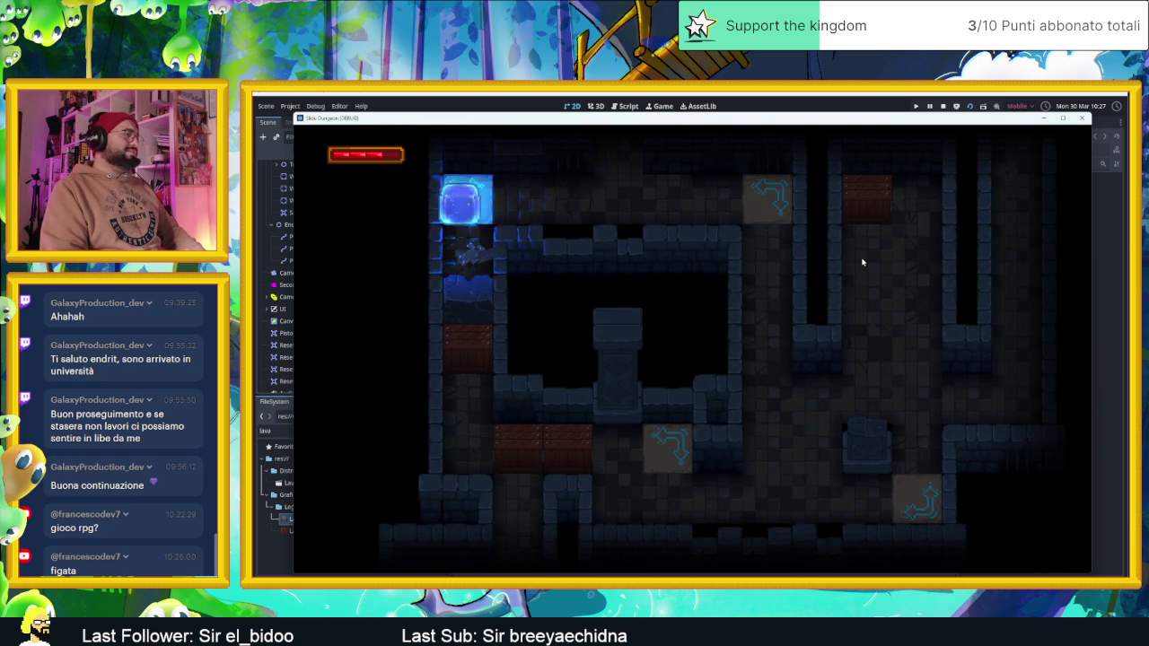
key("Right")
key("Up")
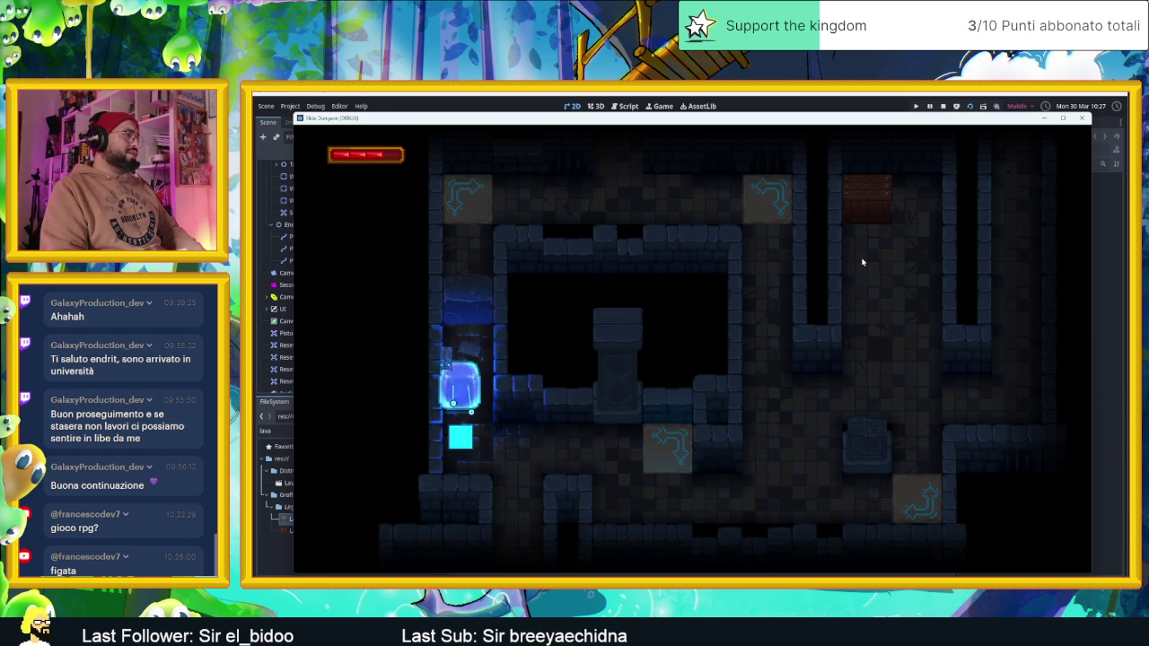
key("Left")
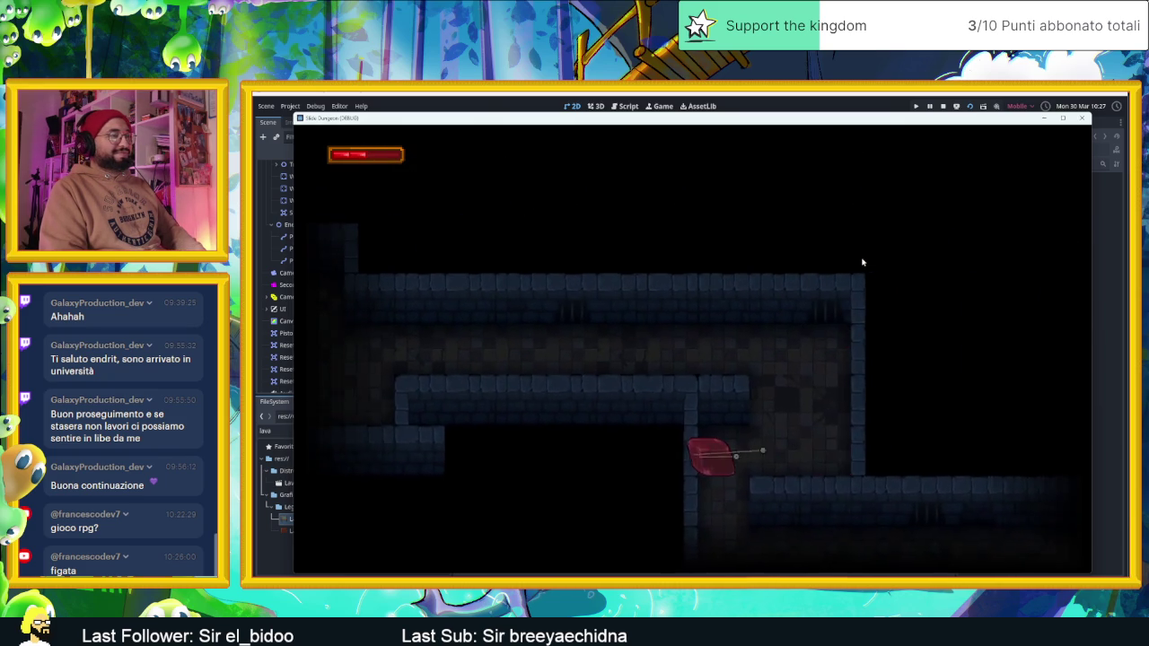
Step: Move the slime through the last room to the top exit and the thank-you screen
key("space")
key("space")
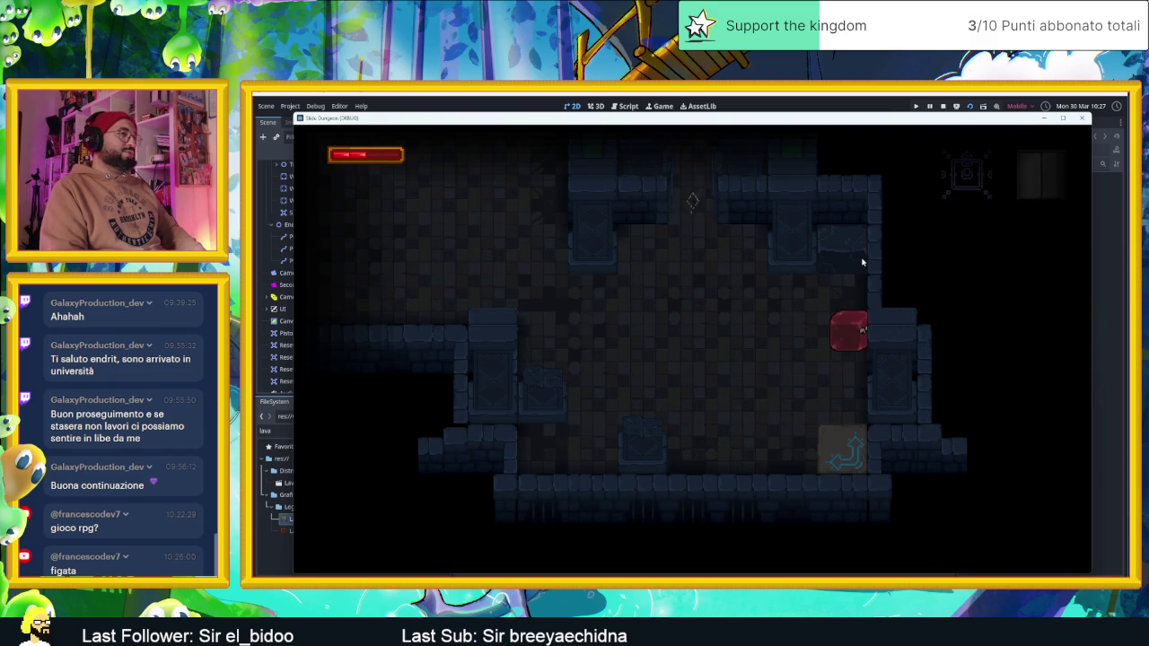
key("Down")
key("Up")
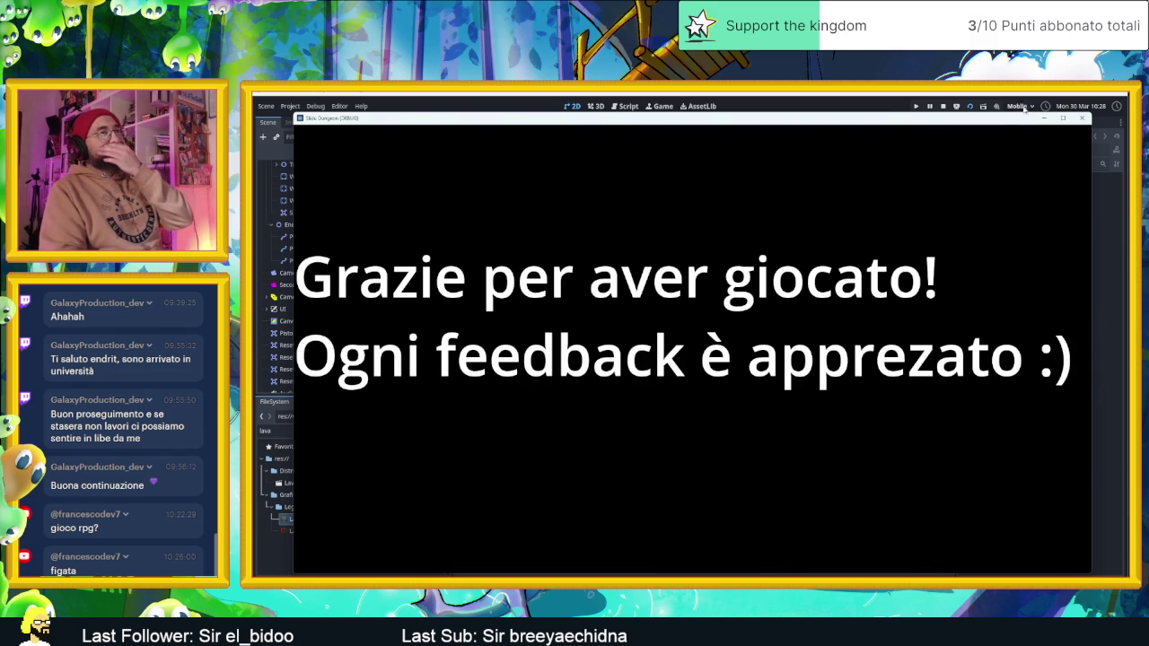
Step: Close the game window and return to the Aseprite tileset
left_click(1081, 119)
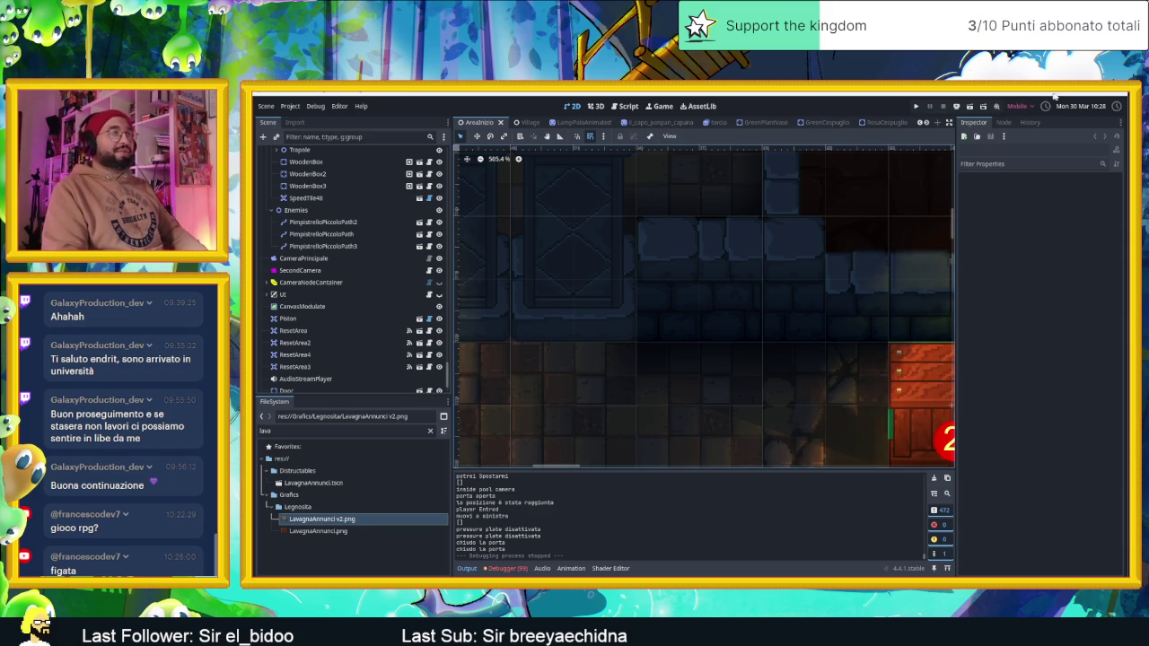
key("alt+Tab")
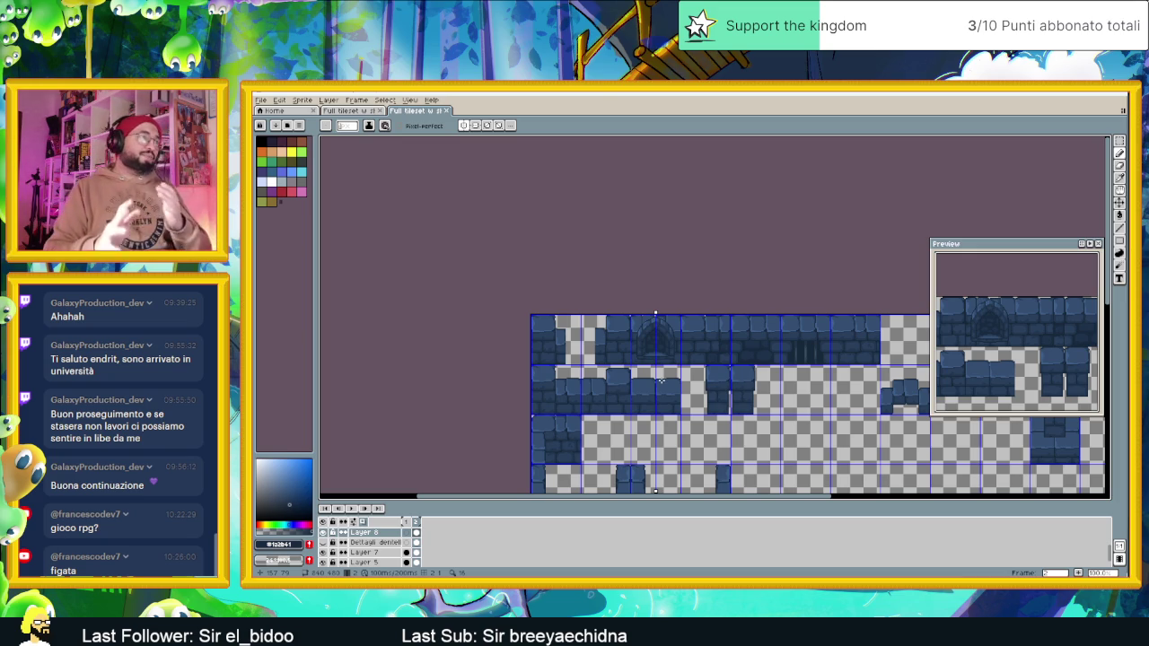
Step: Hide the 'Dettagli dentellature sopra' layer in the timeline
scroll(691, 413, "left", 2)
scroll(695, 409, "down", 1)
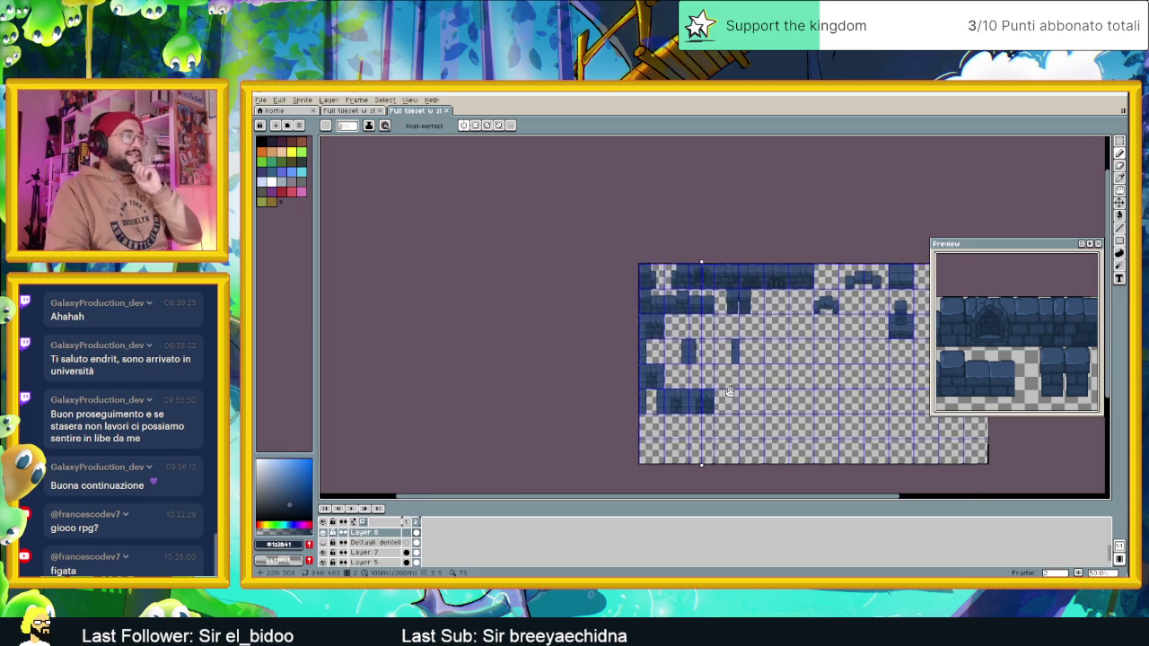
scroll(708, 393, "down", 3)
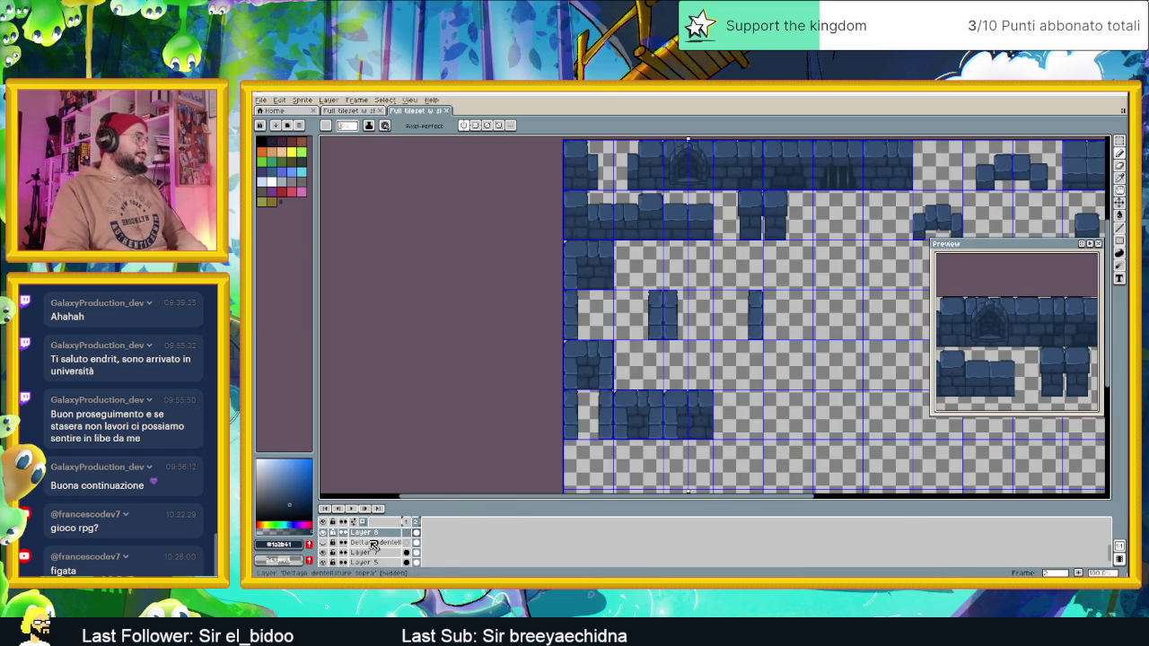
left_click(324, 543)
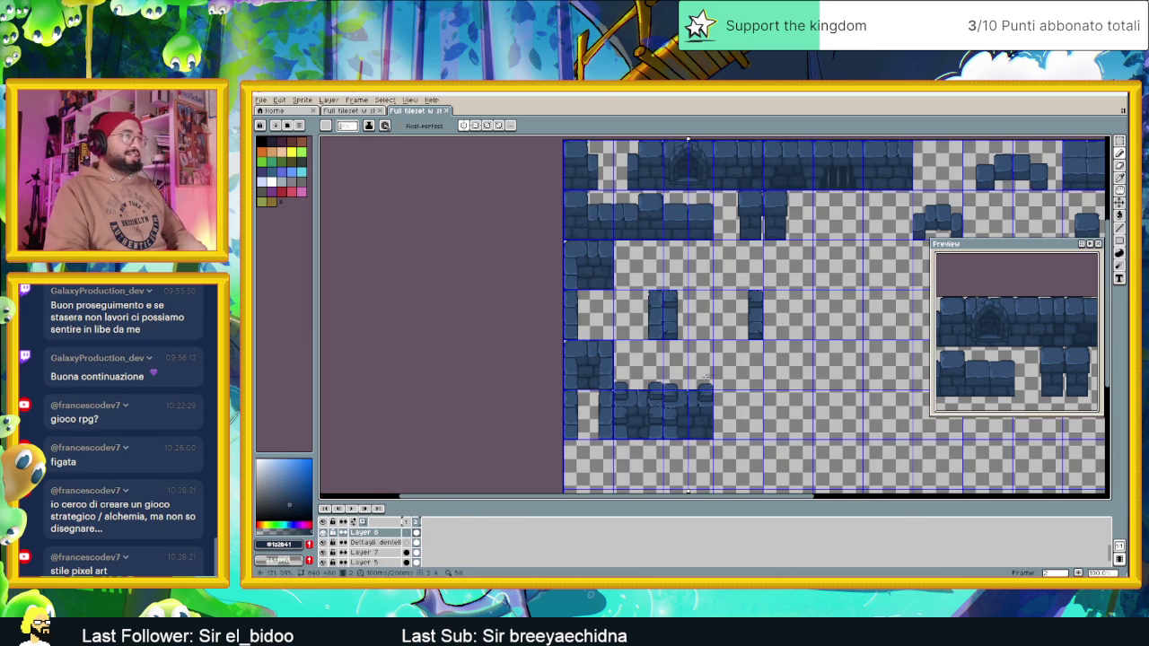
scroll(690, 382, "up", 2)
scroll(705, 409, "right", 1)
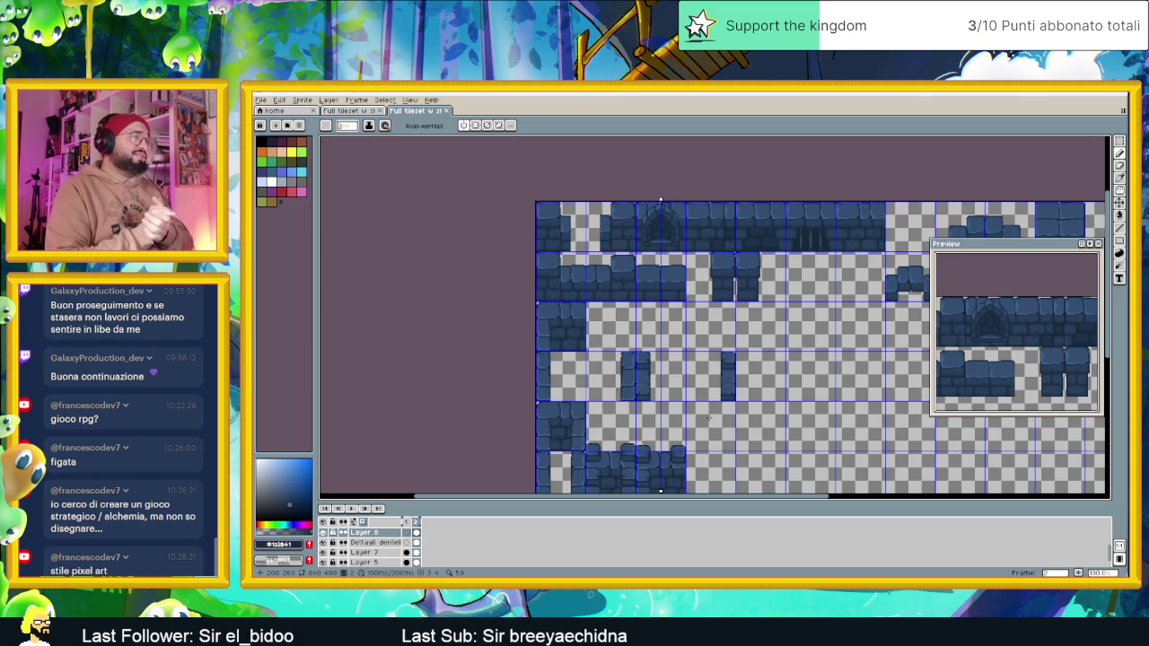
Step: Zoom in close on the arched doorway tile
scroll(676, 293, "up", 1)
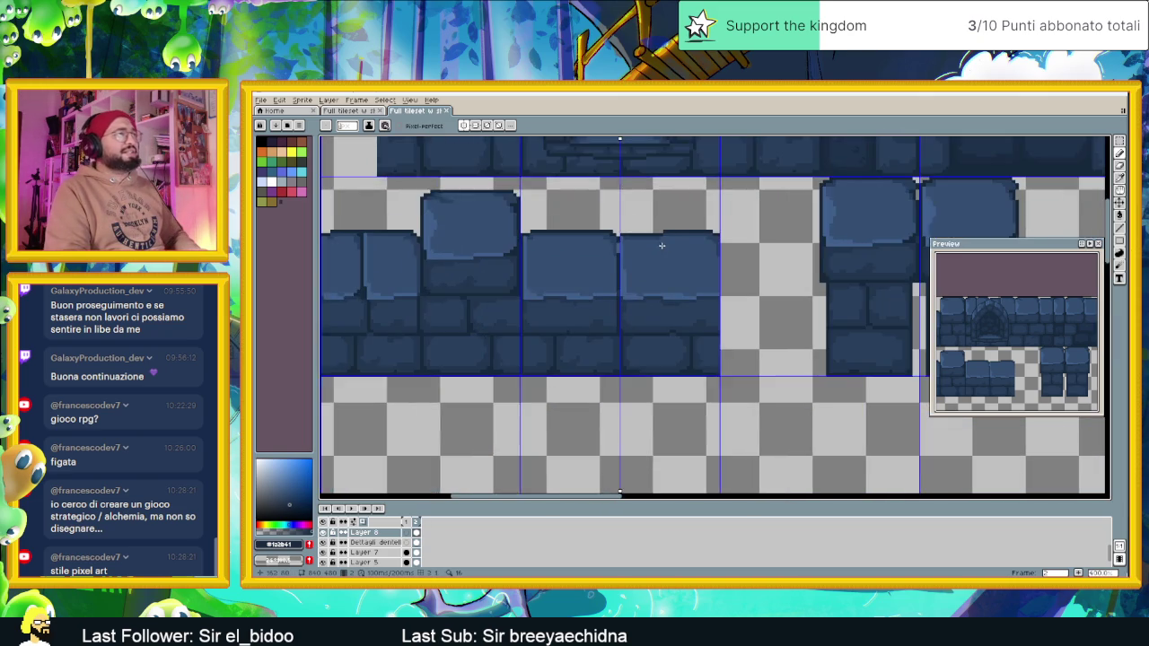
scroll(727, 341, "up", 2)
scroll(682, 337, "up", 1)
scroll(621, 252, "up", 1)
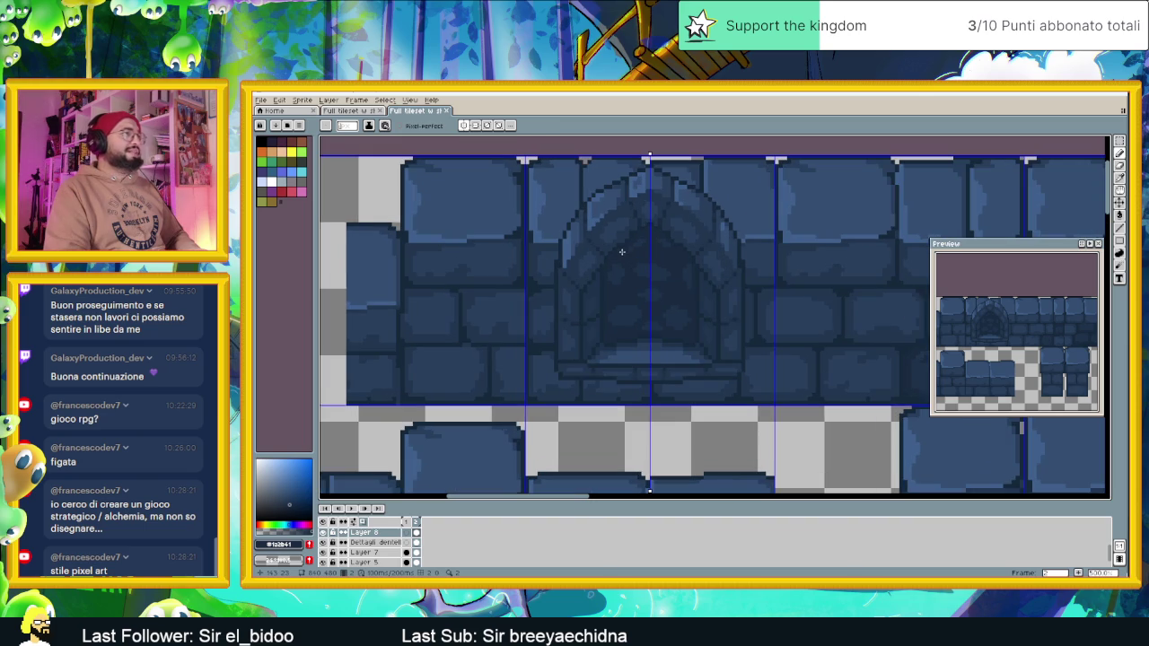
scroll(628, 247, "up", 1)
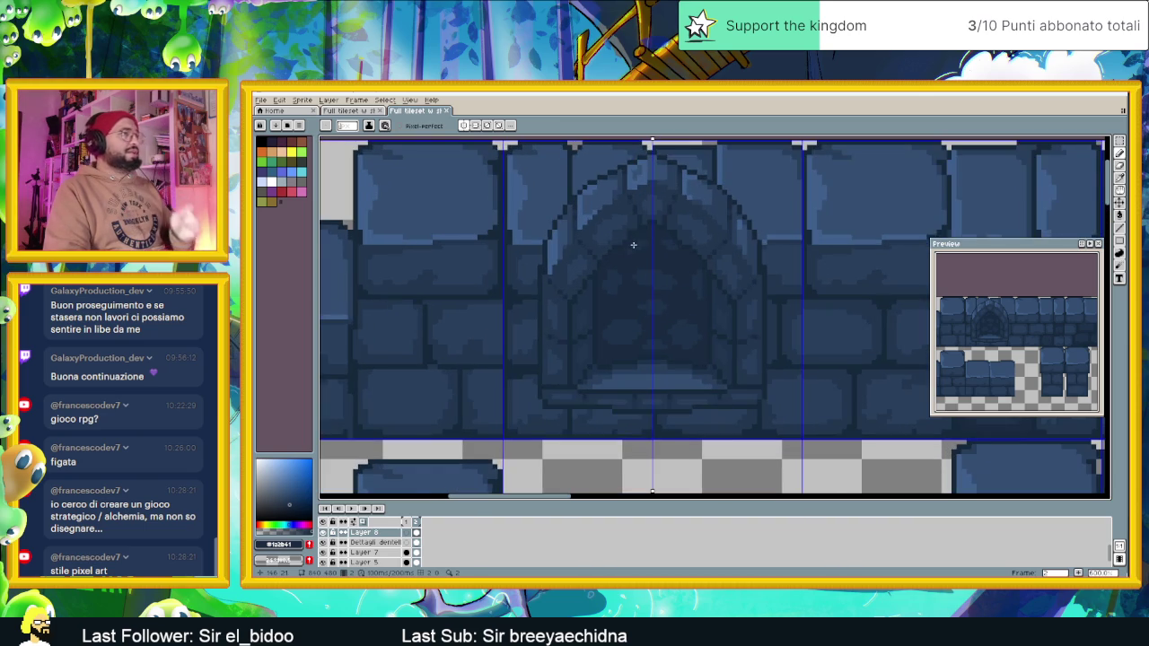
scroll(635, 245, "up", 1)
scroll(637, 246, "up", 1)
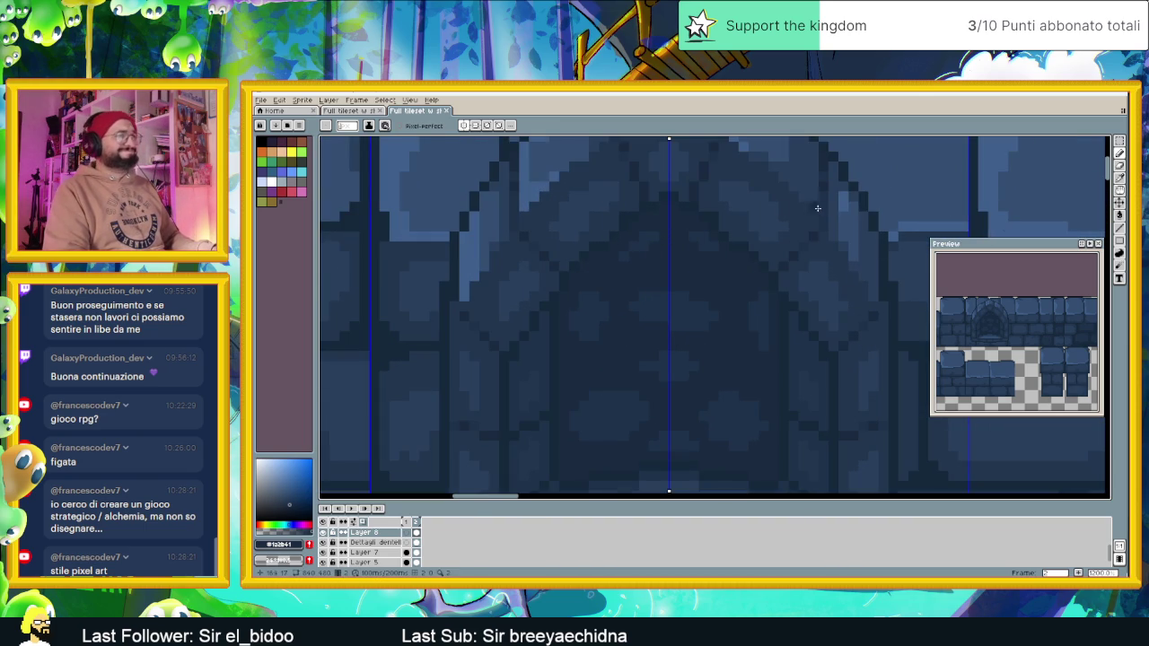
Step: Eyedrop a dark stone blue from the top of the arch
key("alt")
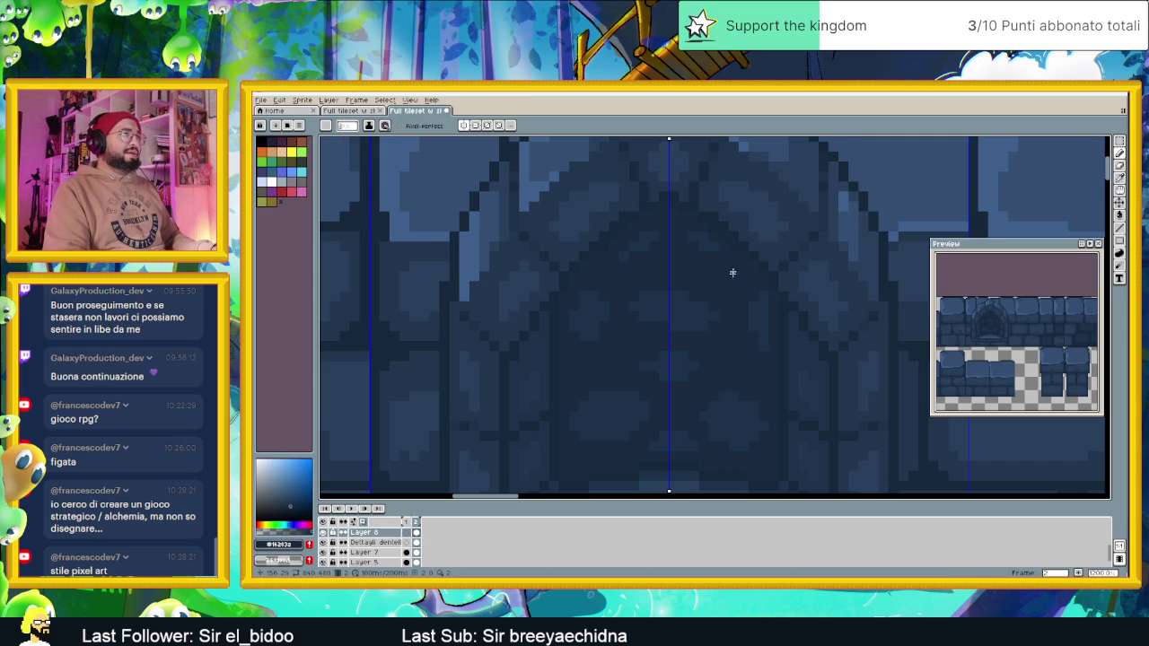
left_click_drag(730, 264, 753, 357)
left_click(756, 344, "alt")
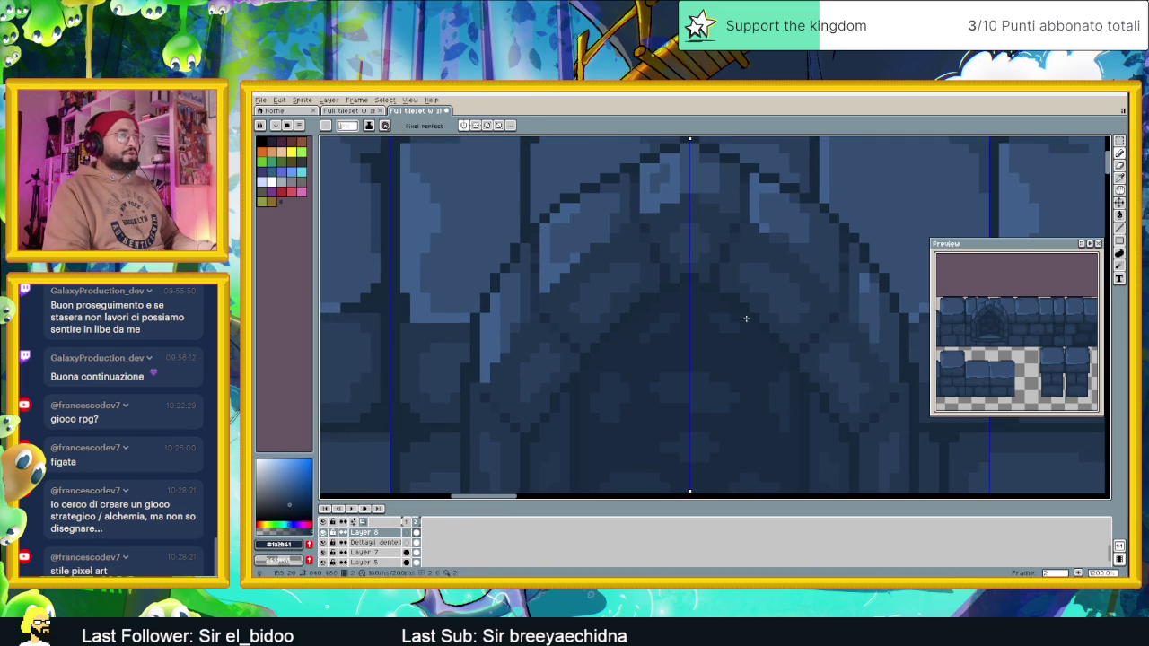
scroll(758, 372, "down", 1)
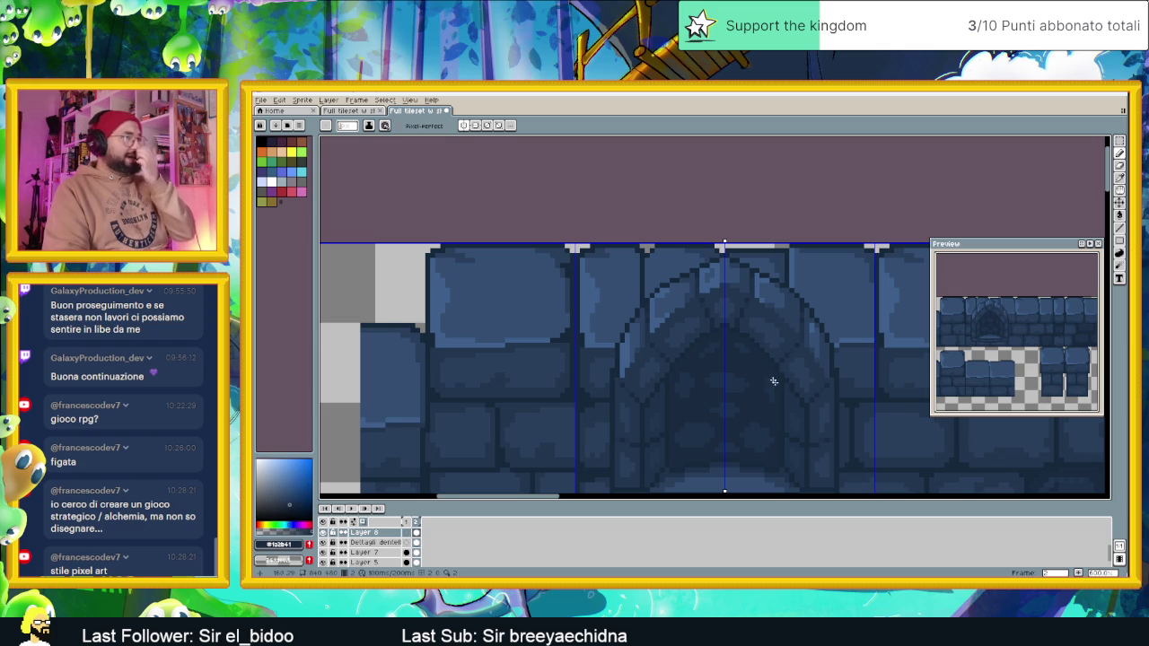
scroll(731, 335, "up", 1)
scroll(730, 335, "up", 1)
scroll(727, 341, "down", 1)
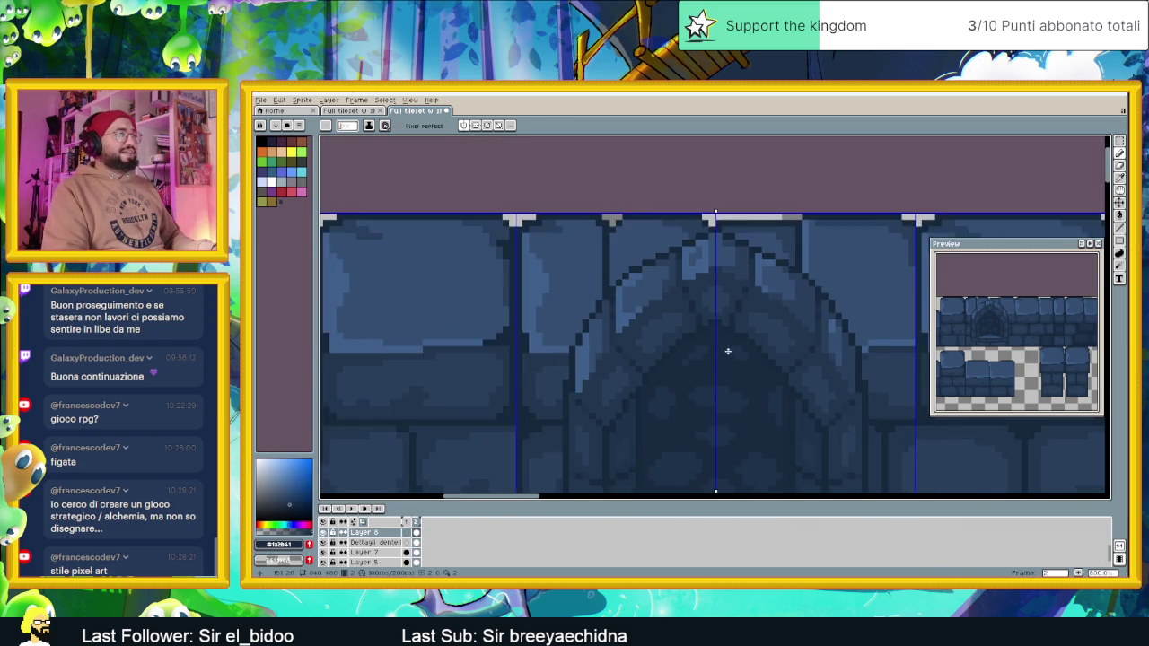
scroll(745, 364, "down", 1)
scroll(772, 408, "up", 1)
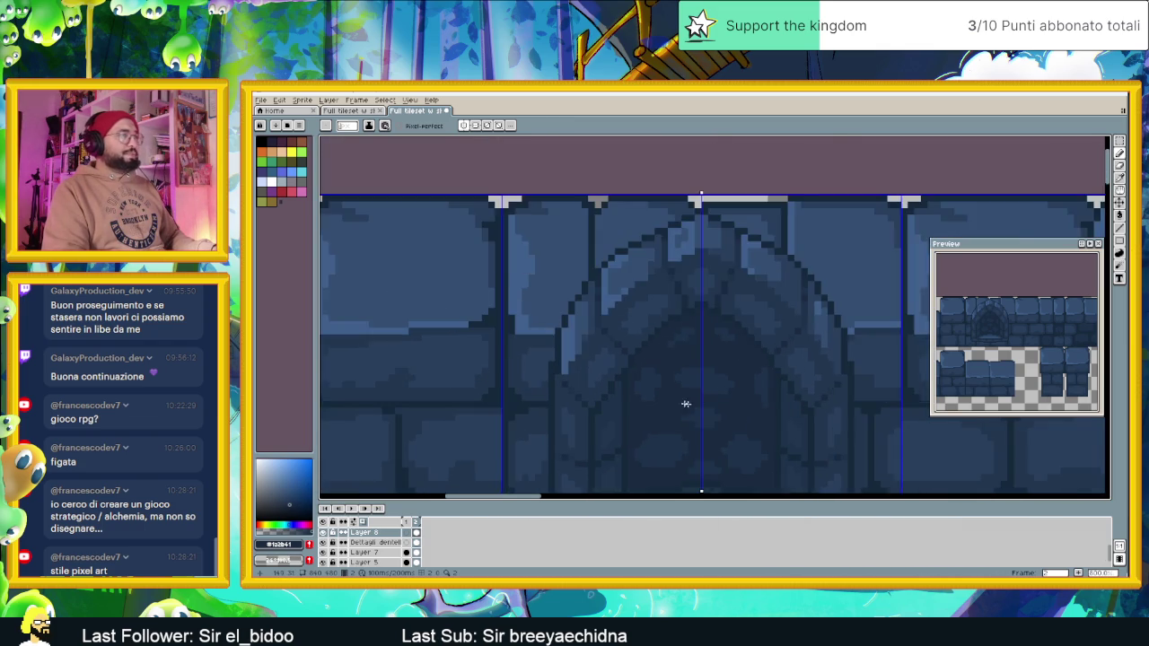
scroll(693, 403, "up", 2)
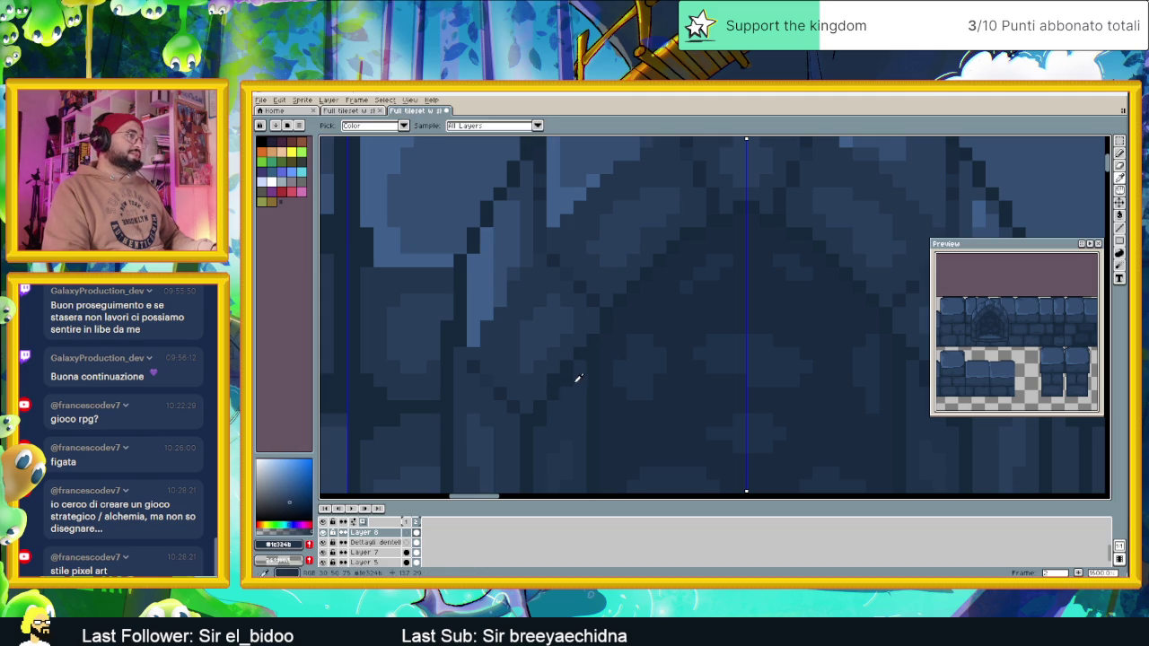
scroll(667, 376, "down", 1)
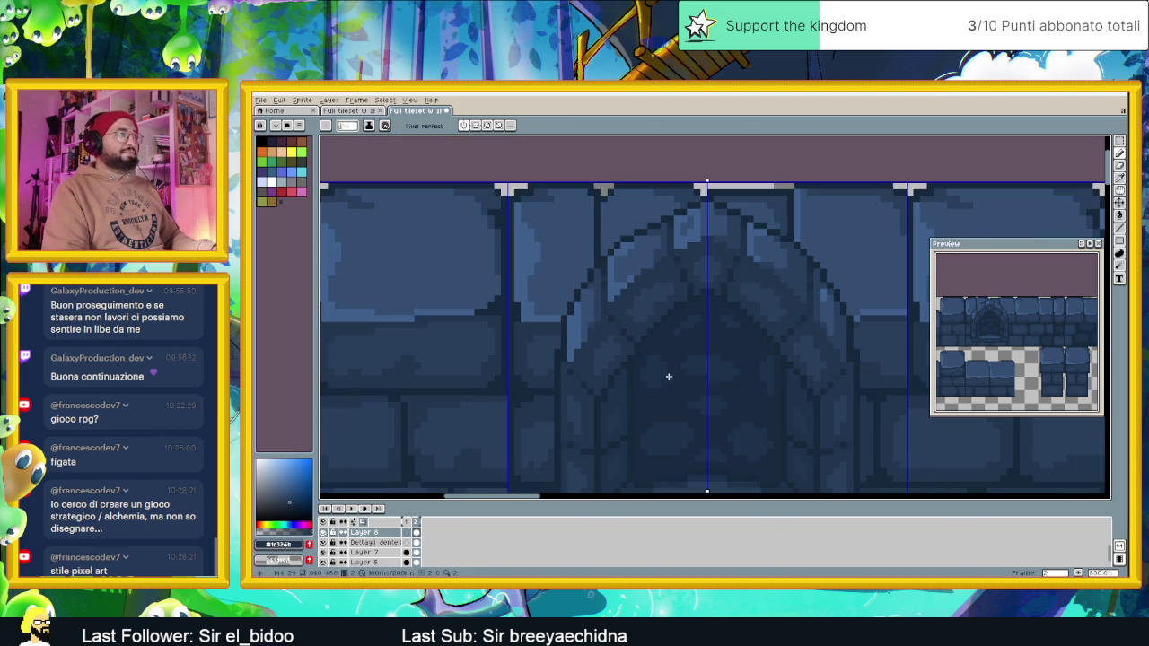
scroll(805, 398, "up", 2)
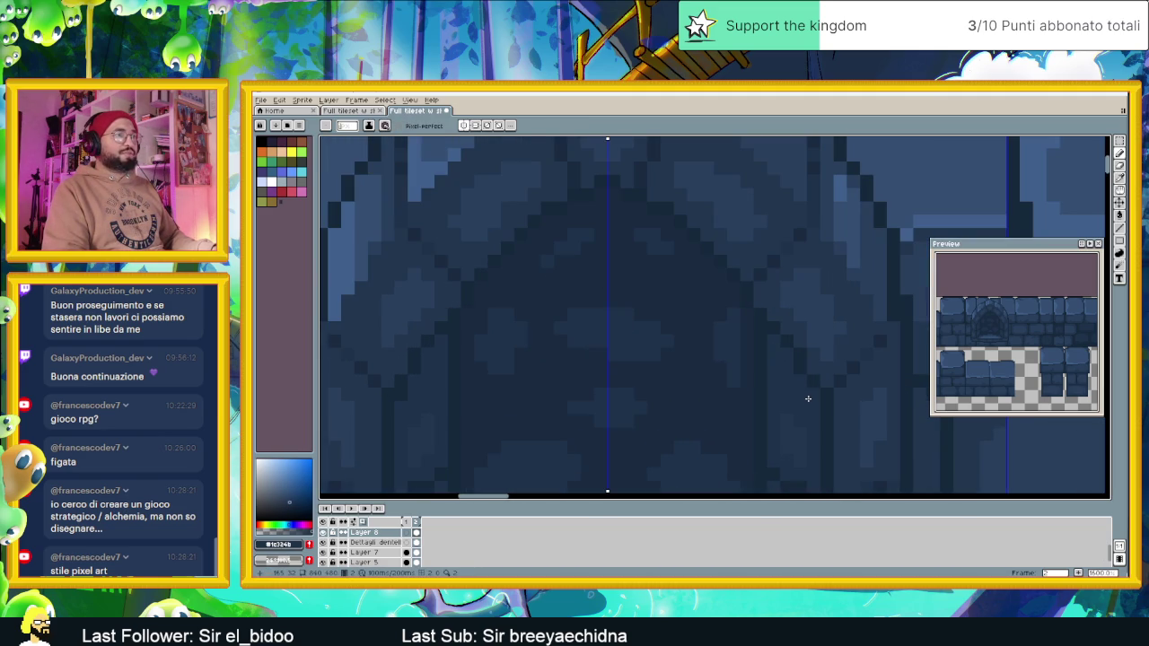
Step: Re-sample an even darker navy blue from the doorway's shaded interior
key("alt")
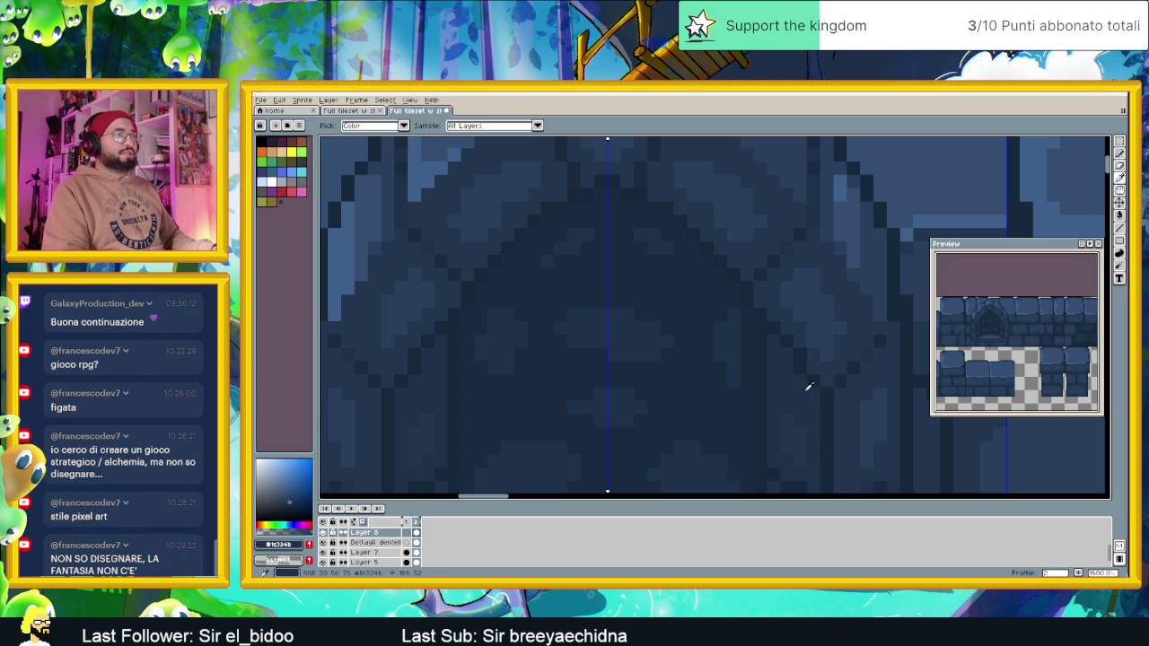
key("alt")
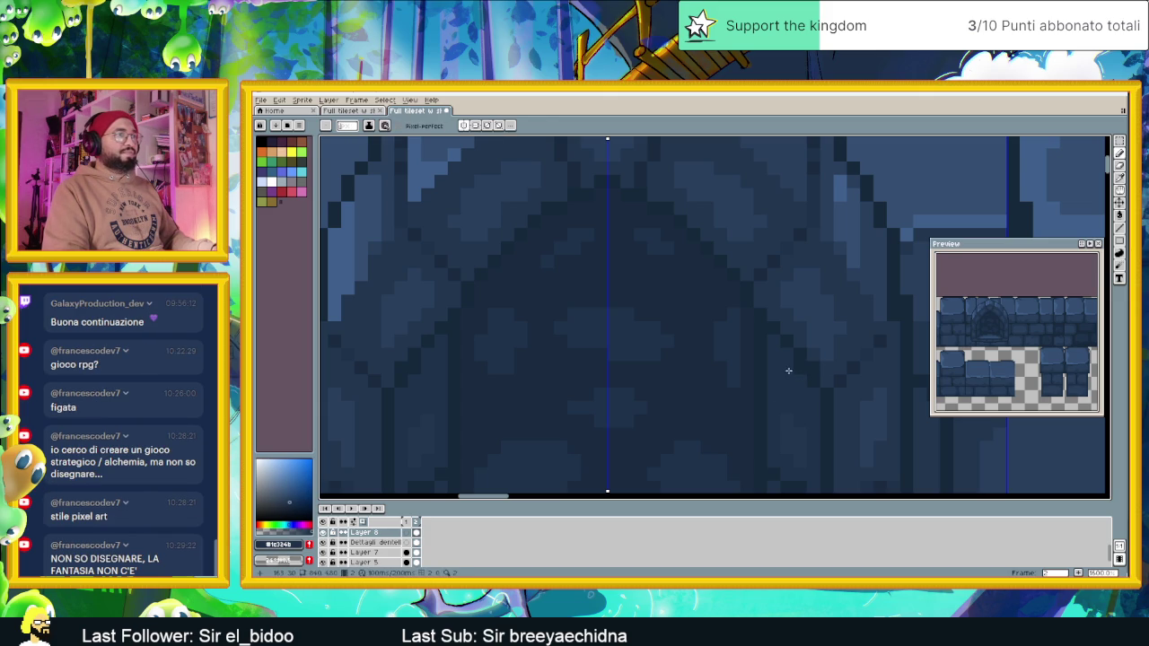
scroll(793, 373, "down", 1)
scroll(793, 377, "down", 1)
scroll(793, 386, "up", 2)
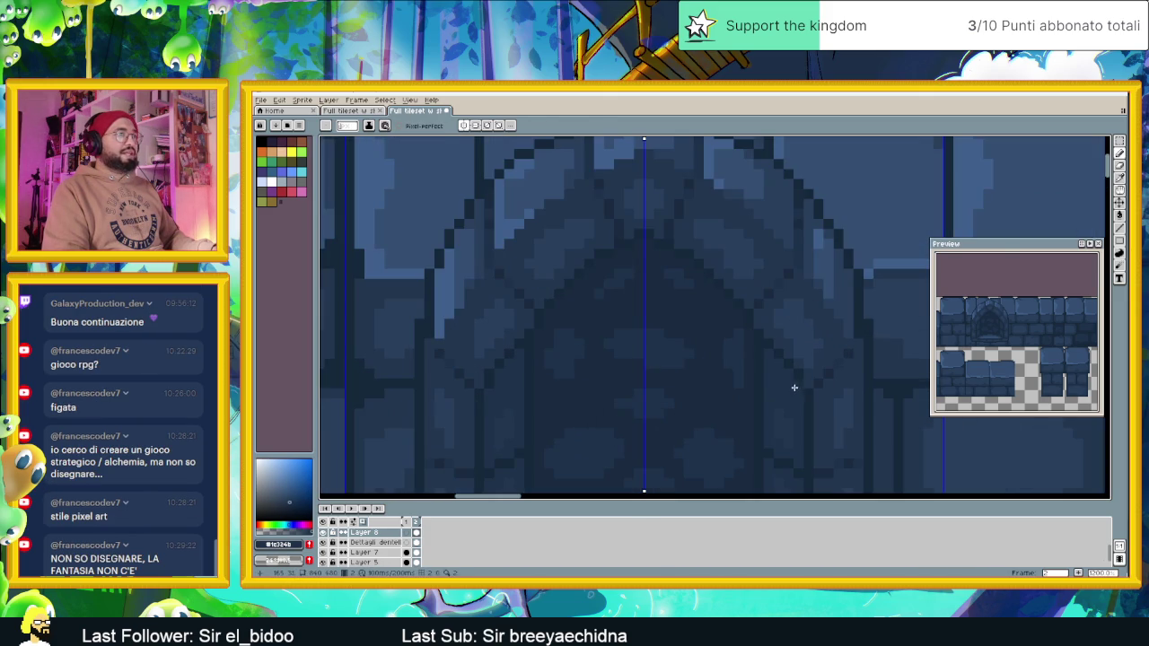
left_click(805, 386, "alt")
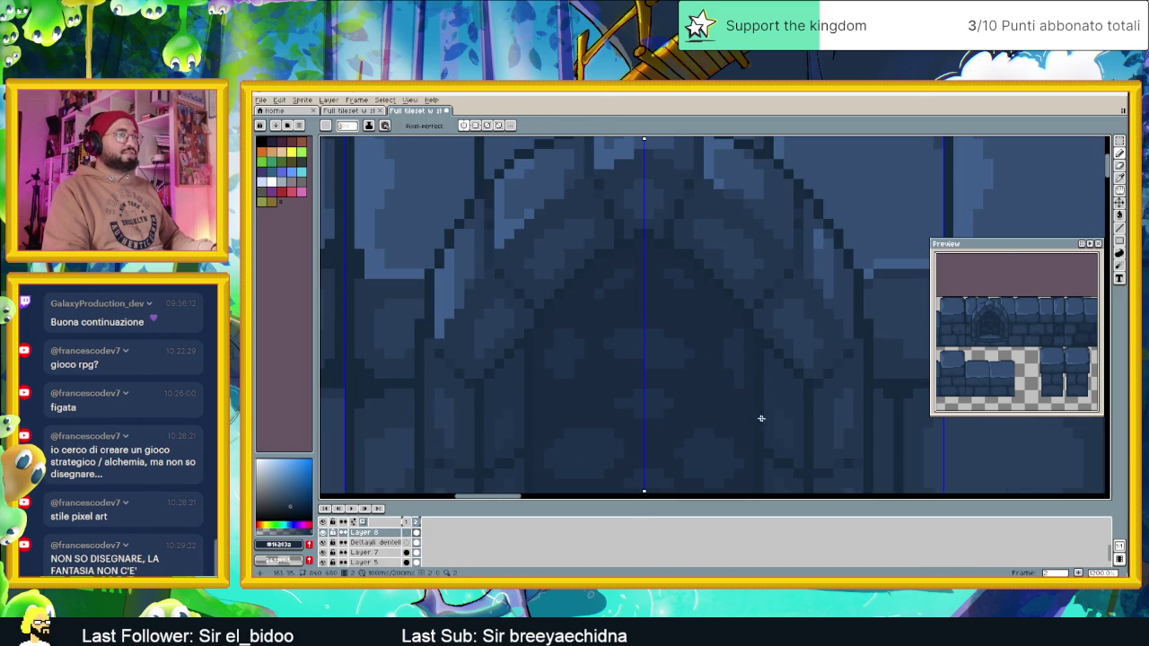
scroll(766, 418, "down", 2)
scroll(739, 413, "up", 1)
scroll(745, 407, "up", 1)
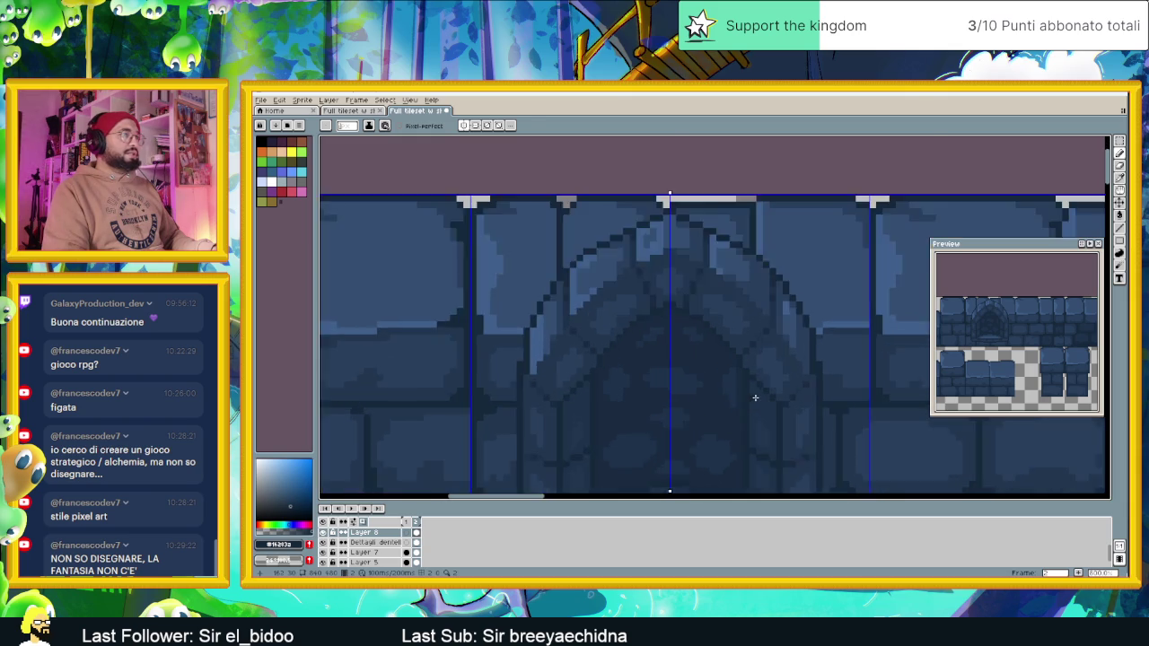
scroll(754, 397, "up", 1)
Step: Sample several blues from the arch's shading
left_click(727, 357, "alt")
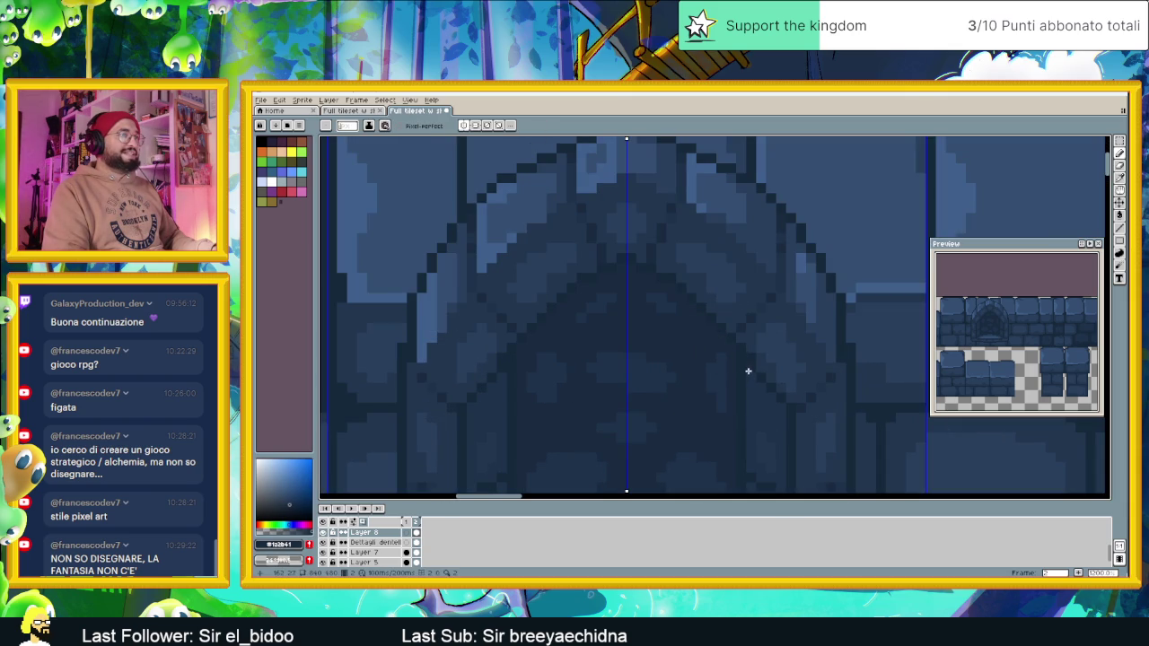
scroll(764, 410, "down", 2)
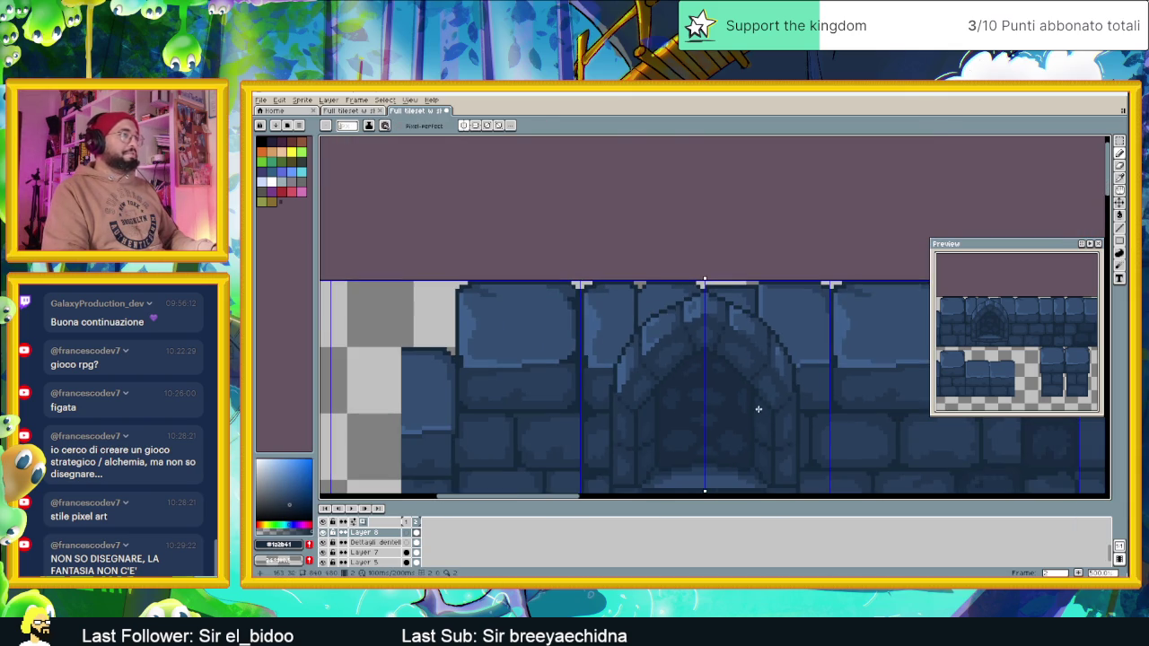
scroll(758, 408, "up", 2)
left_click(754, 393, "alt")
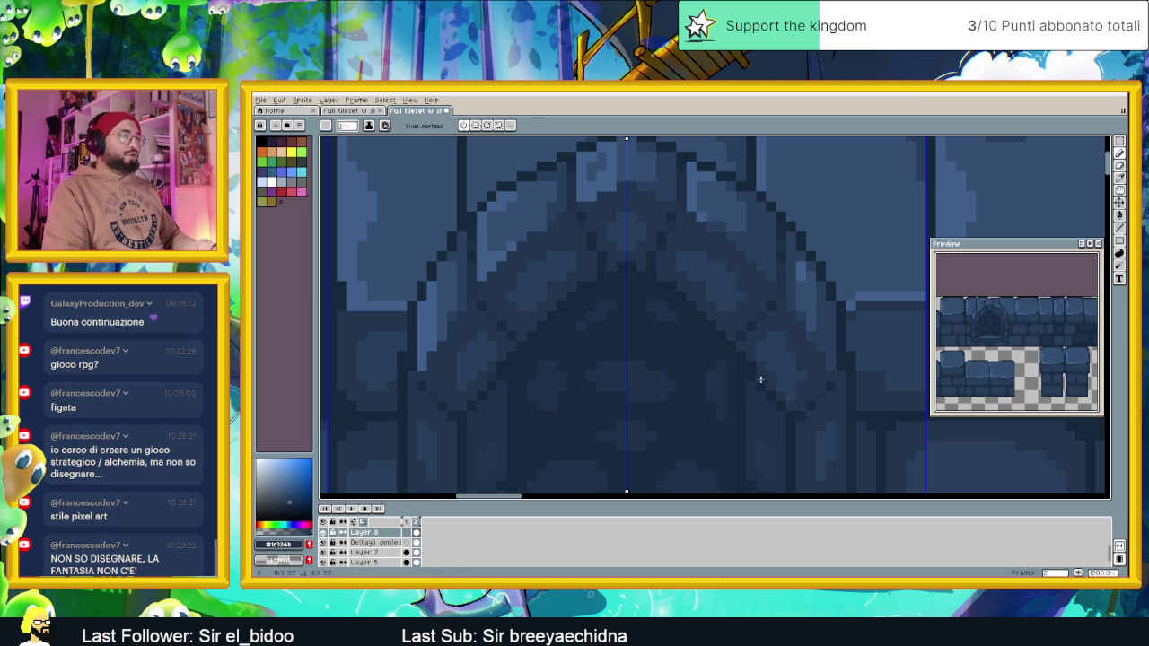
left_click(761, 384, "alt")
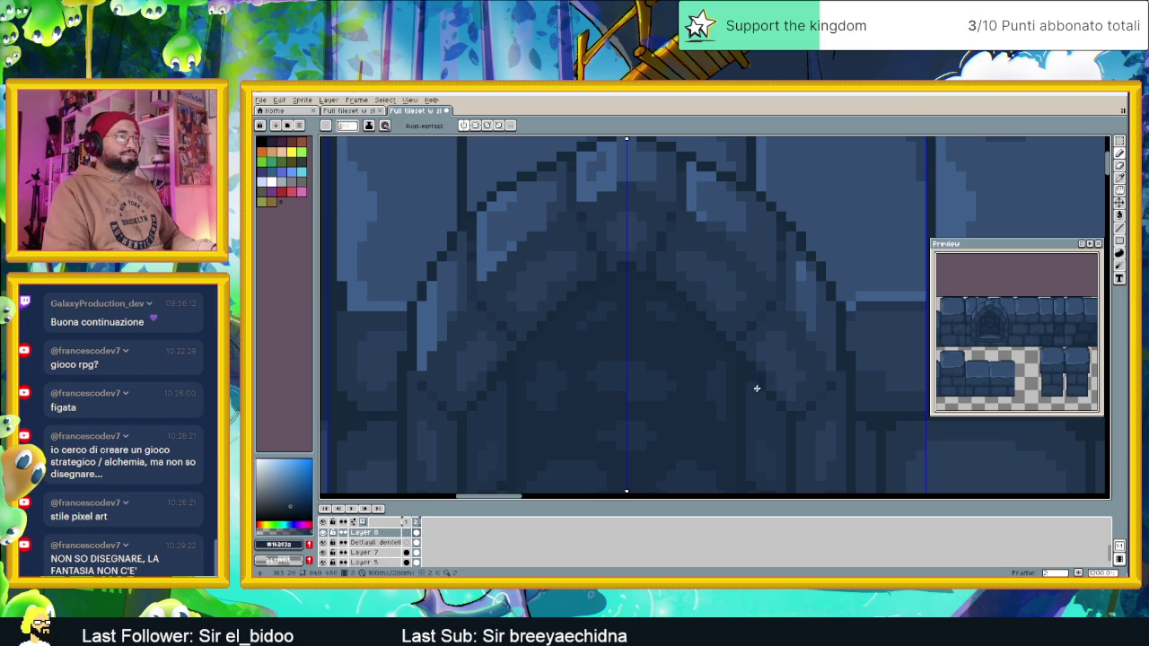
left_click(755, 386, "alt")
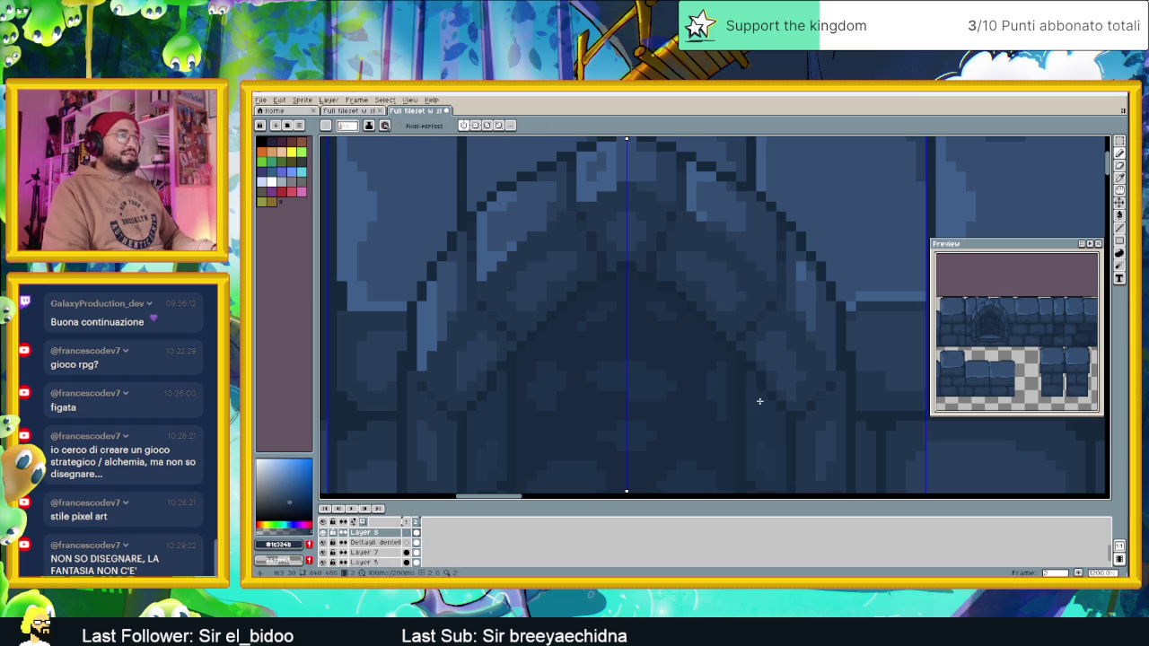
scroll(767, 406, "down", 1)
scroll(759, 413, "up", 1)
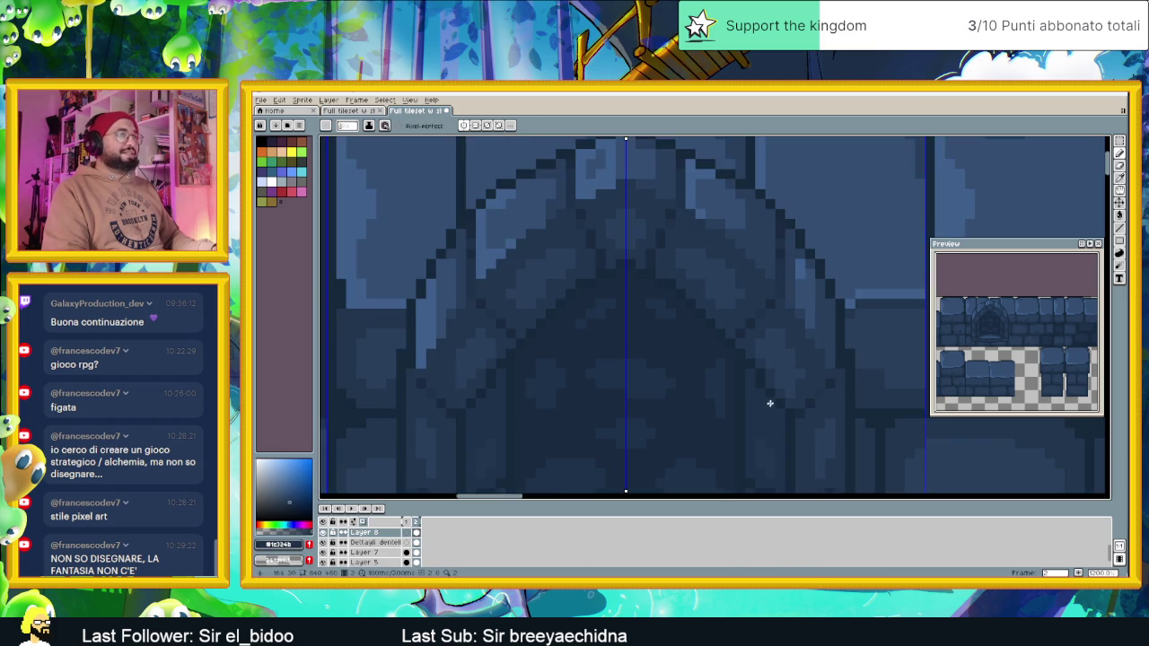
left_click(759, 395, "alt")
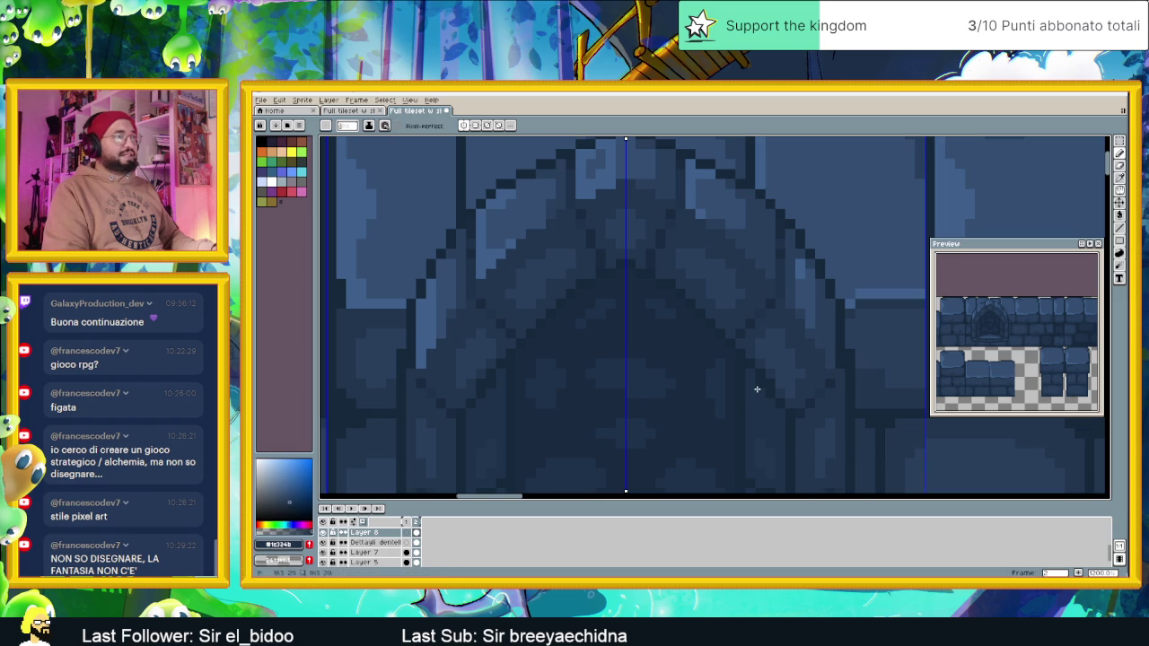
Step: Sample more blues along the doorway's inner edge, ending on navy #223450
left_click(770, 396, "alt")
key("alt")
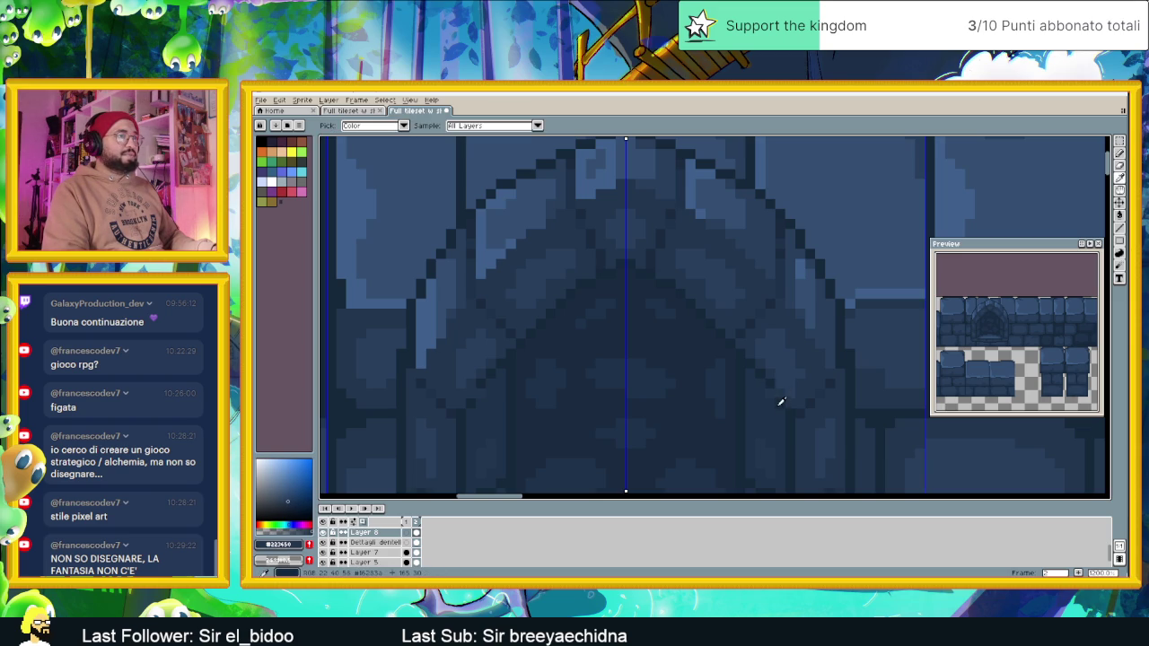
left_click(778, 397, "alt")
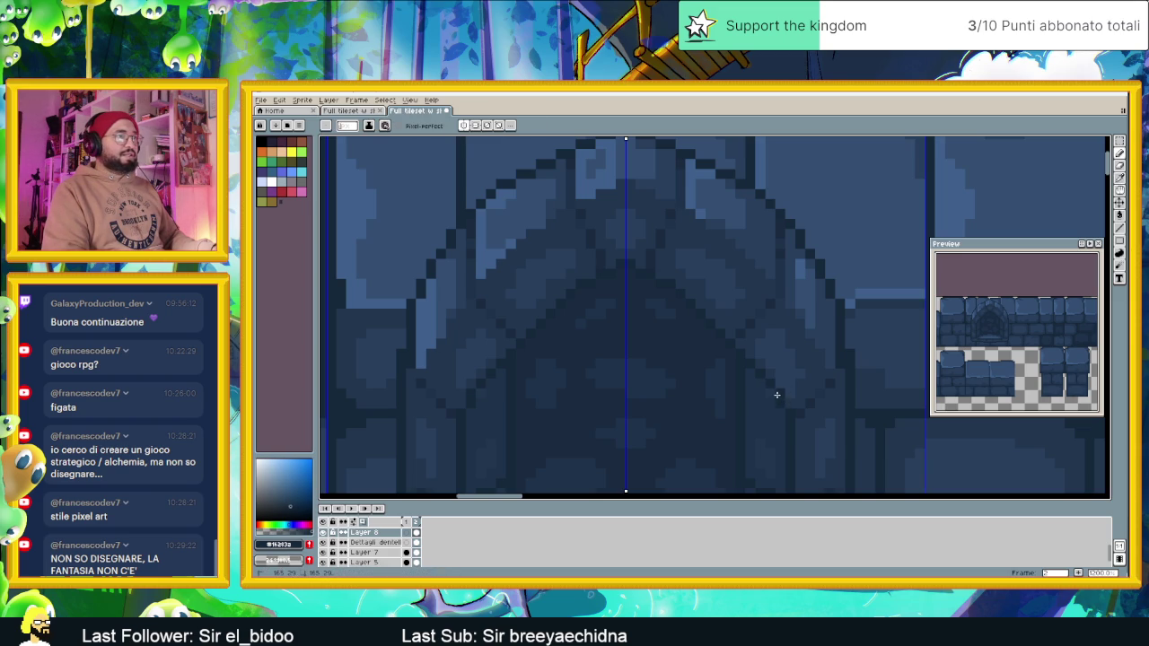
left_click(769, 402, "alt")
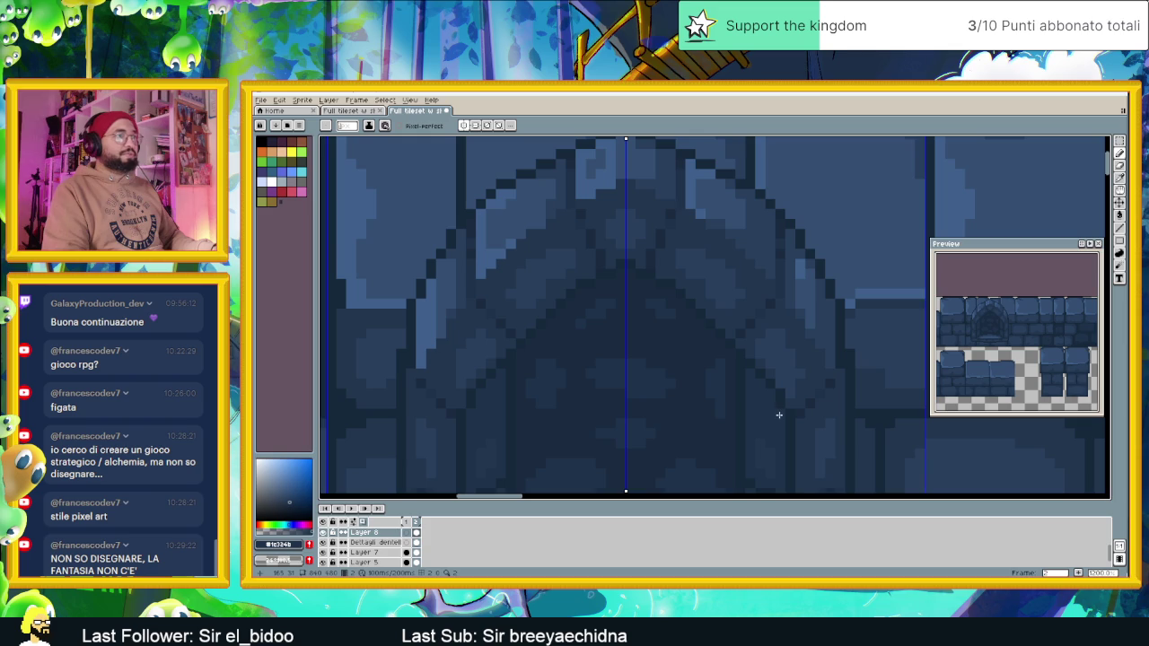
Step: Pan toward the arch and checkerboard tile, then save the tileset file
scroll(783, 414, "down", 2)
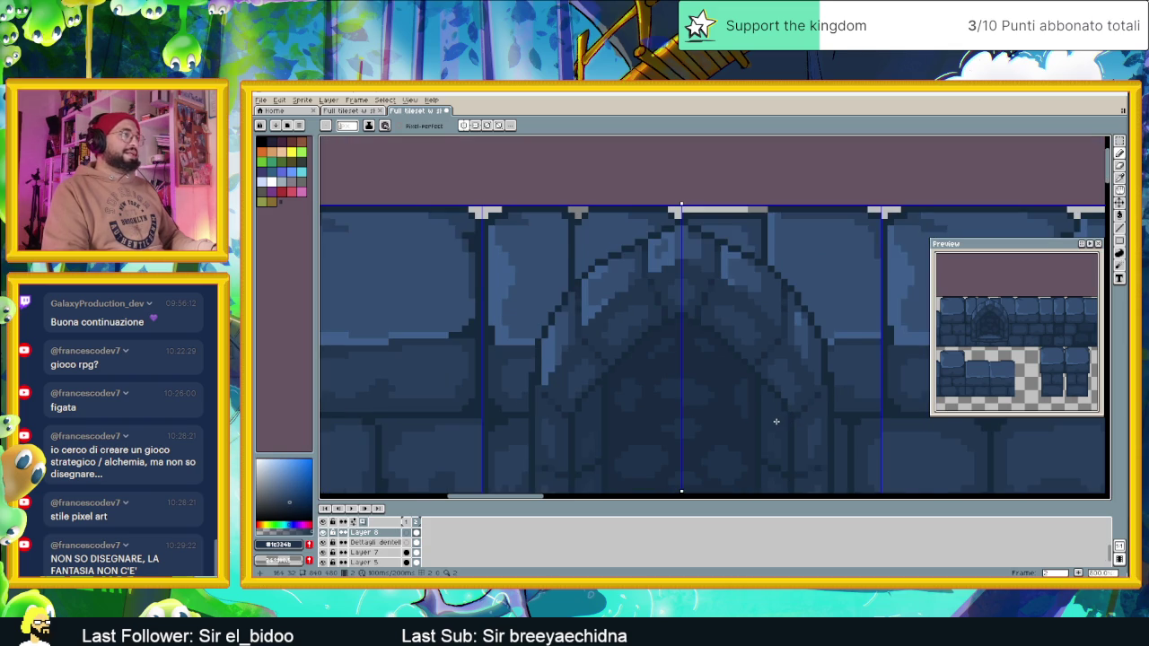
scroll(776, 421, "down", 1)
scroll(776, 422, "down", 1)
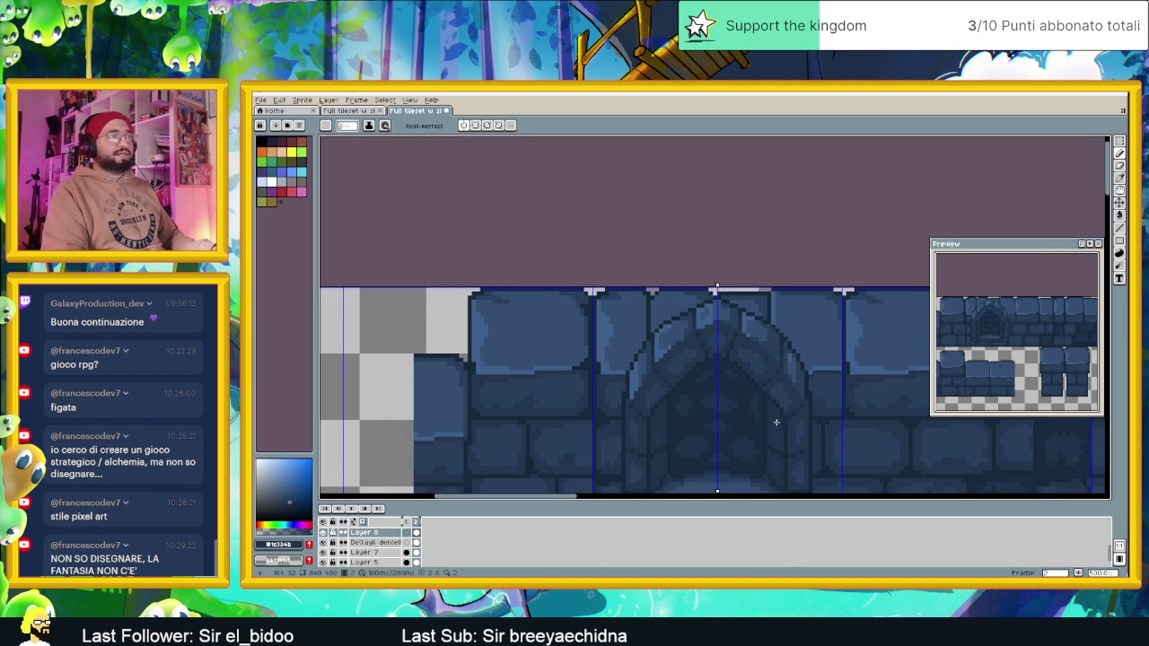
scroll(781, 421, "down", 1)
scroll(781, 420, "up", 2)
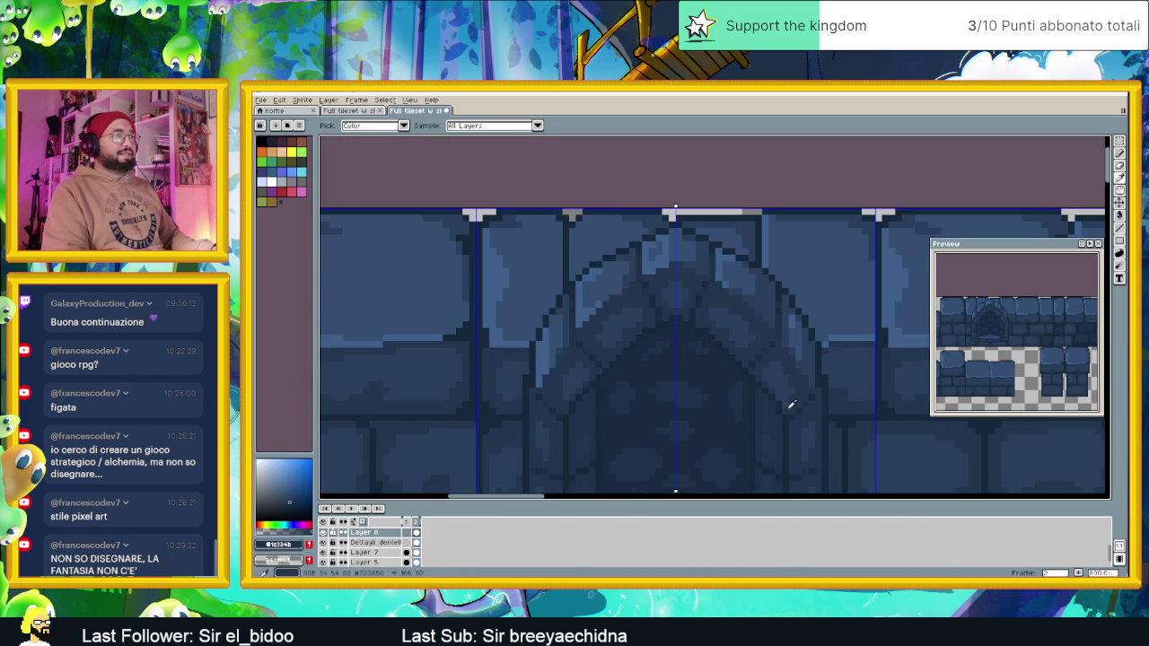
scroll(778, 398, "down", 2)
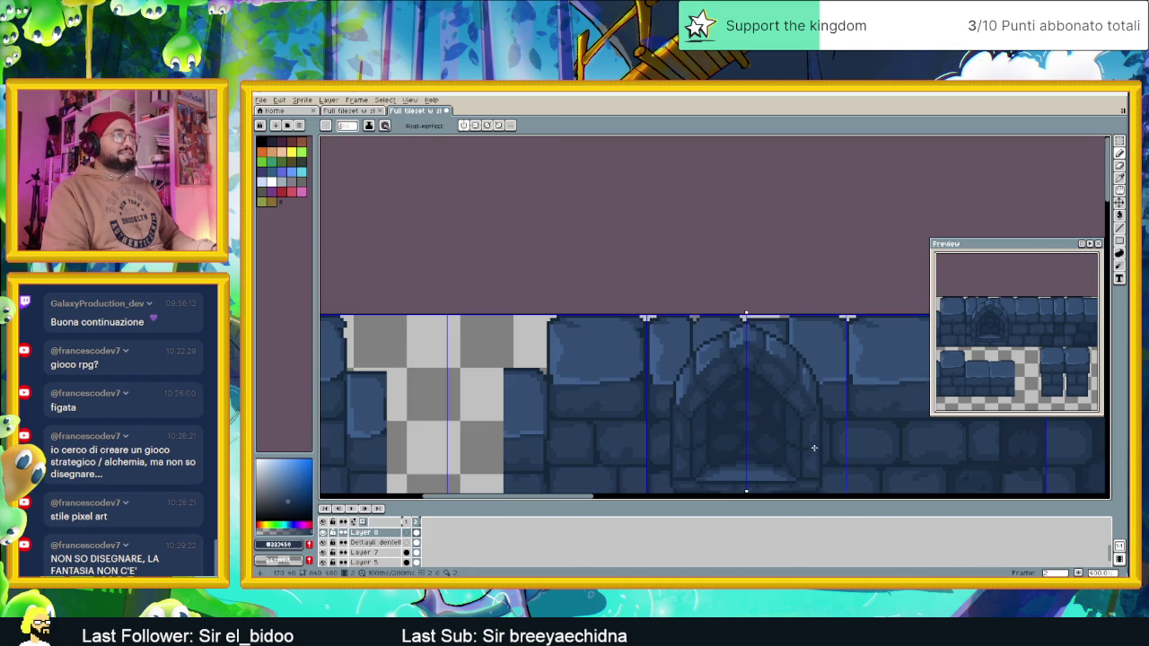
left_click_drag(831, 427, 773, 418)
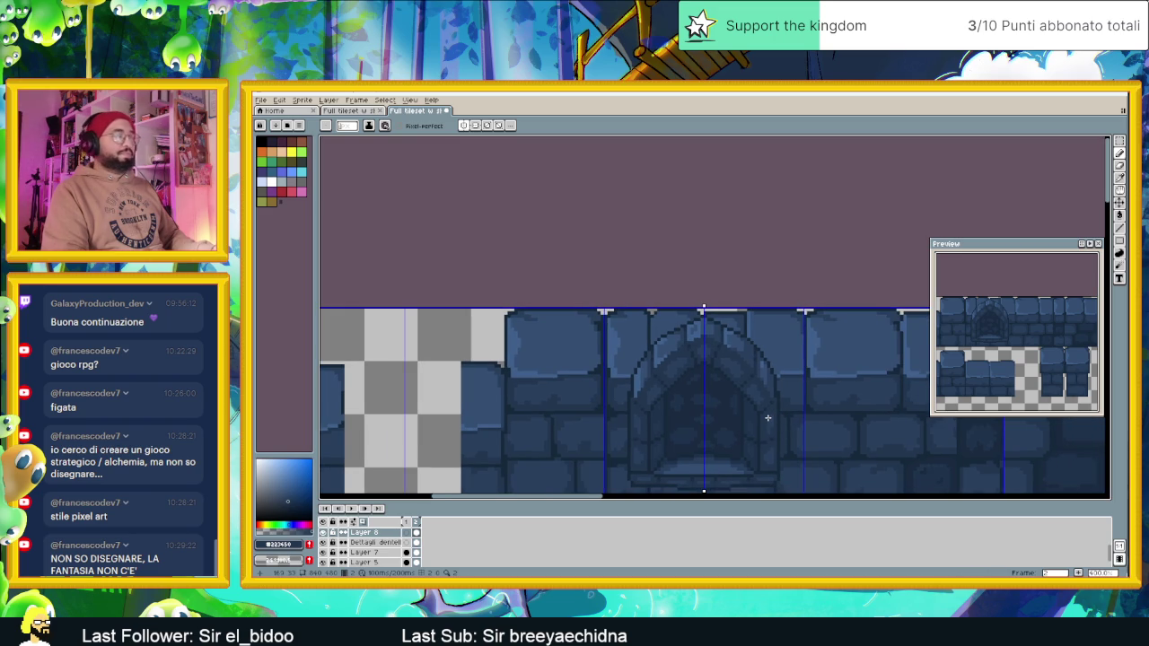
key("ctrl+s")
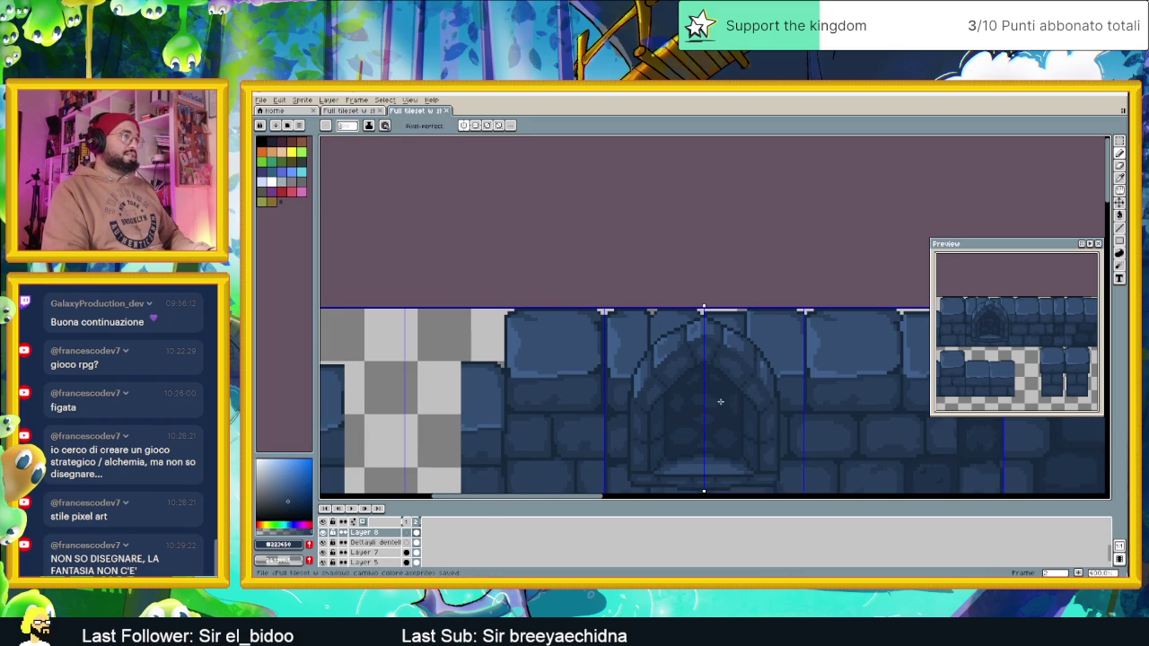
Step: Zoom around the shaded doorway tile, then switch over to the web browser
scroll(719, 401, "down", 1)
scroll(719, 401, "down", 1)
scroll(718, 401, "down", 1)
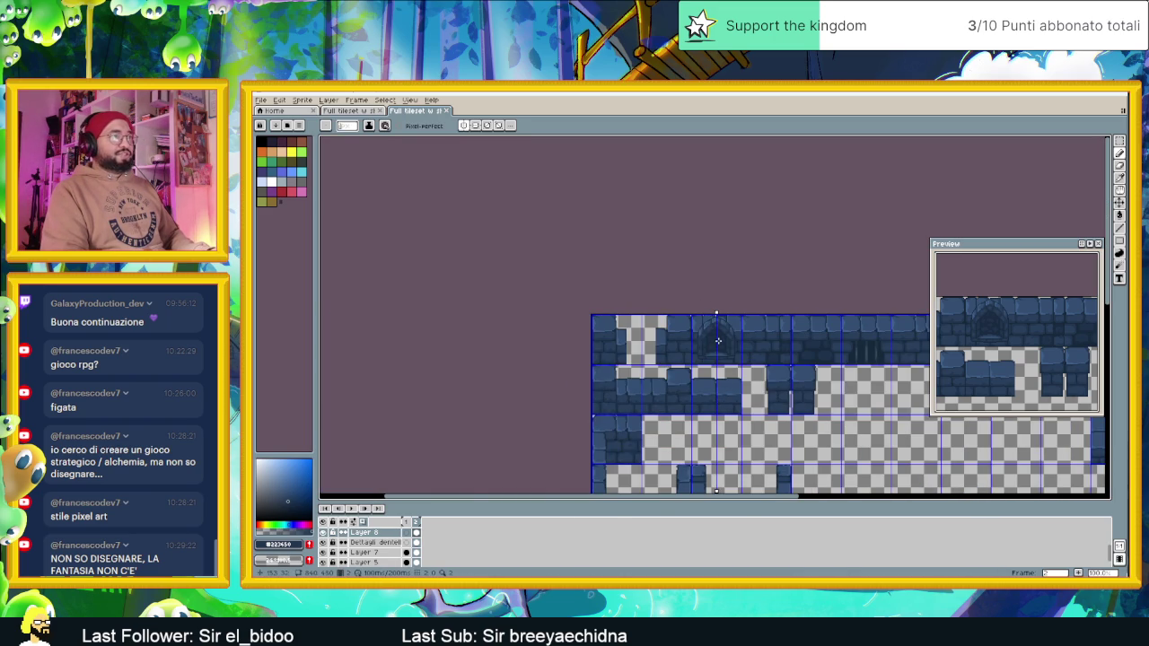
scroll(714, 344, "up", 2)
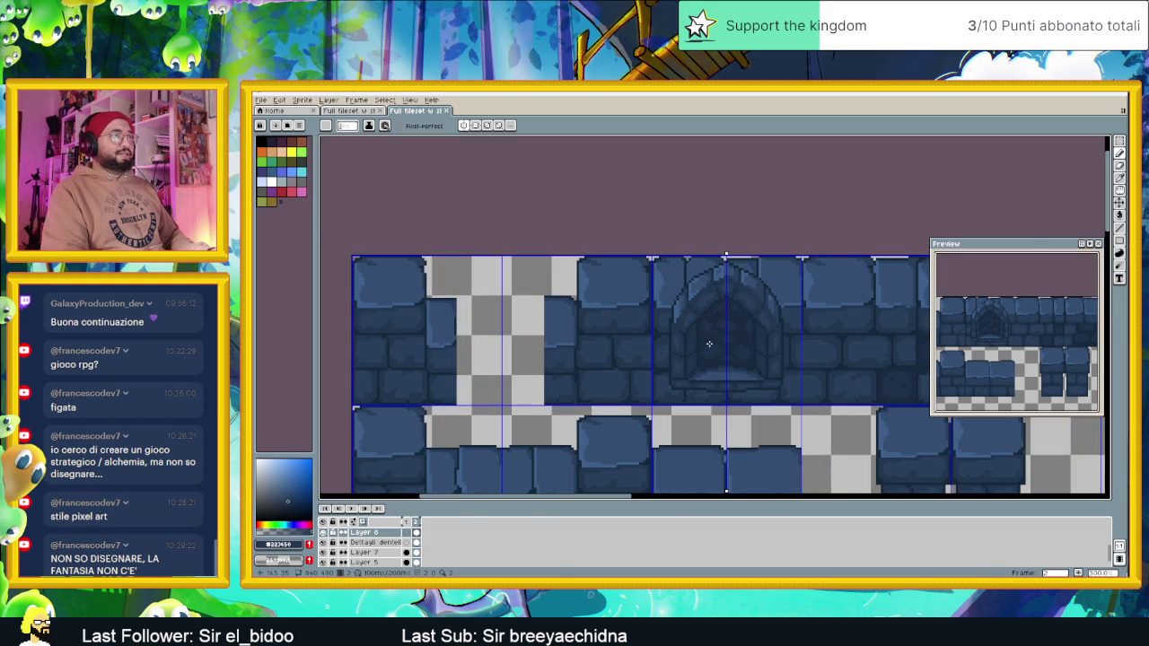
scroll(710, 342, "up", 1)
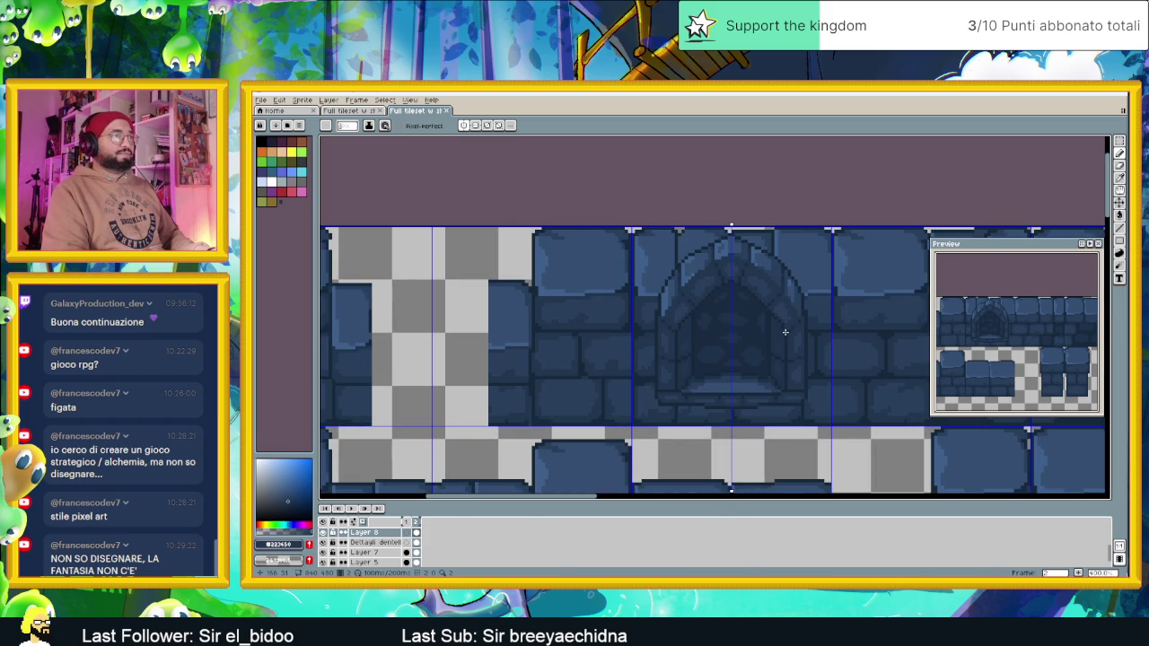
scroll(778, 336, "down", 1)
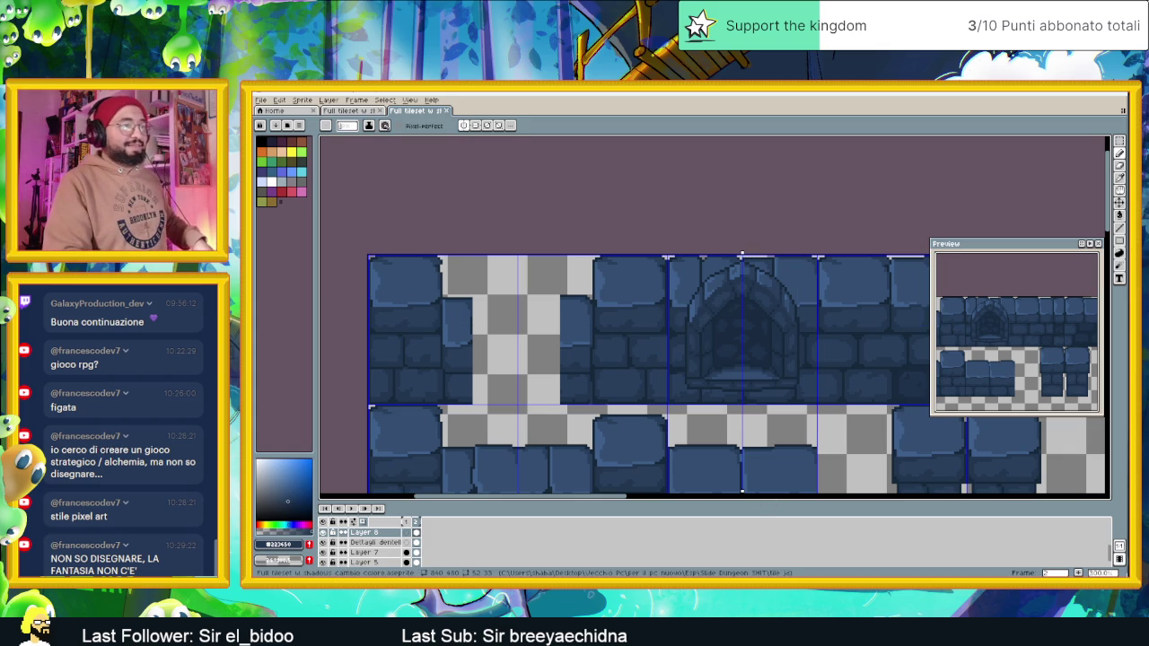
key("alt+Tab")
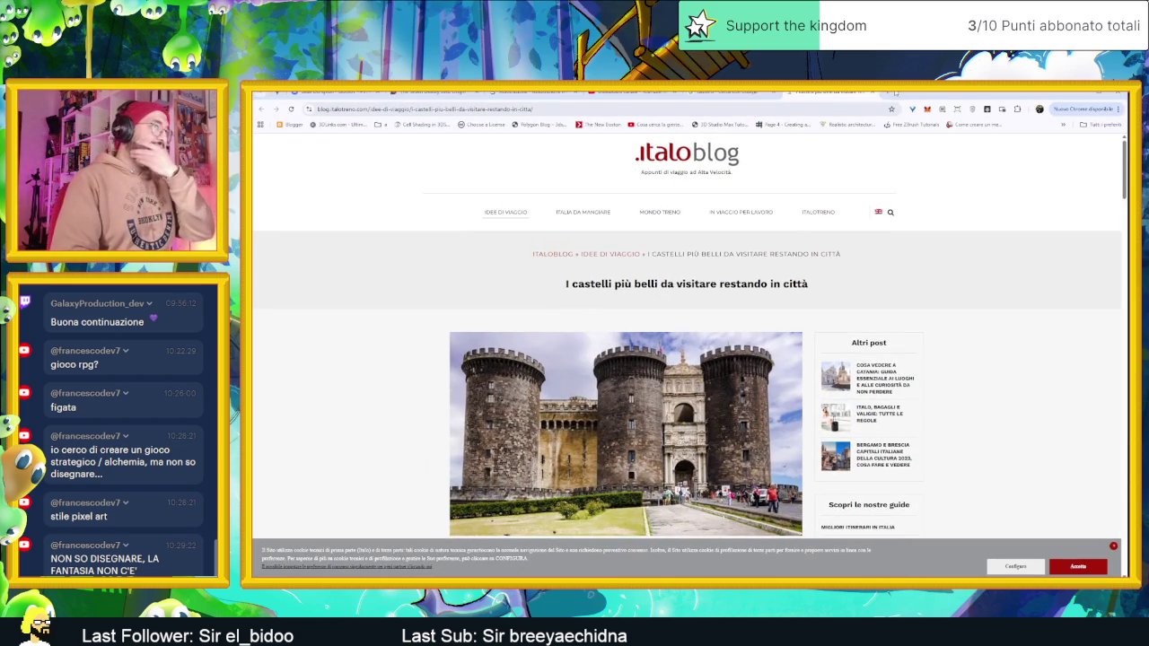
Step: Load humblebundle.com/software in a new tab and start scrolling the bundles
left_click(894, 92)
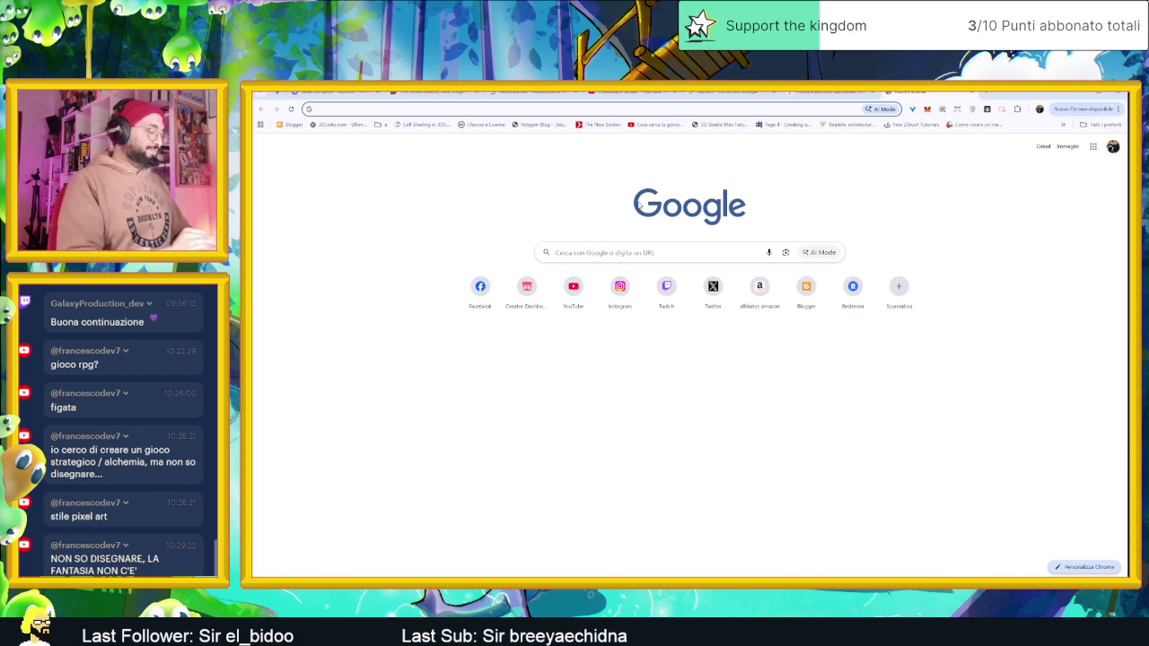
type("humblebundle.com/software")
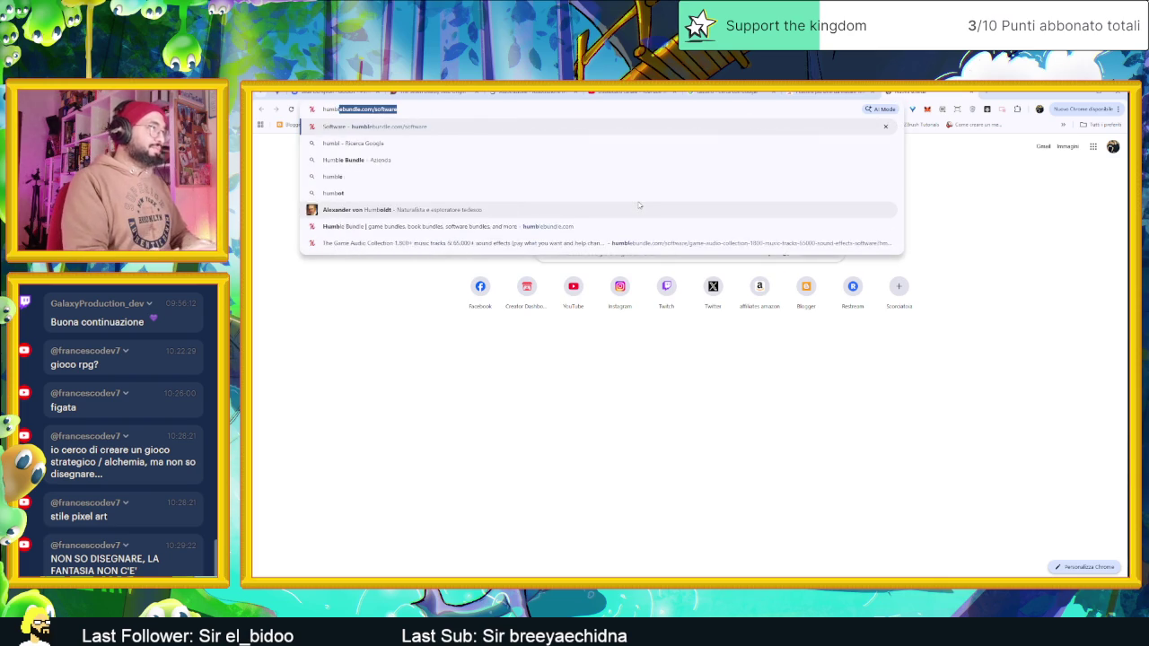
key("Return")
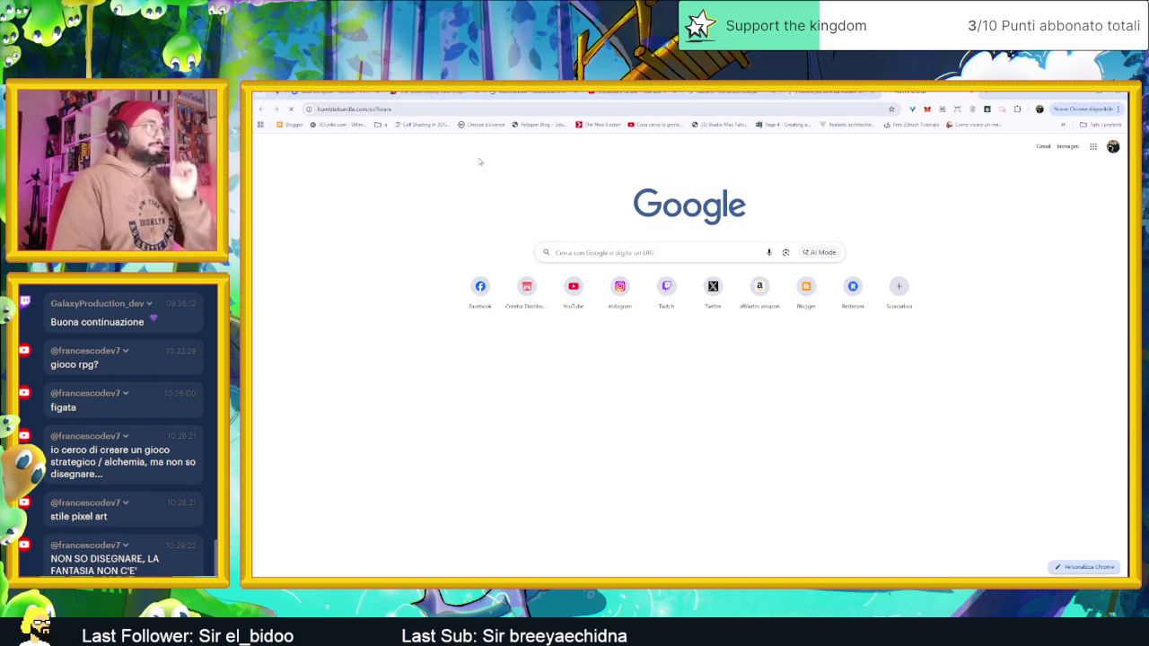
scroll(762, 341, "down", 2)
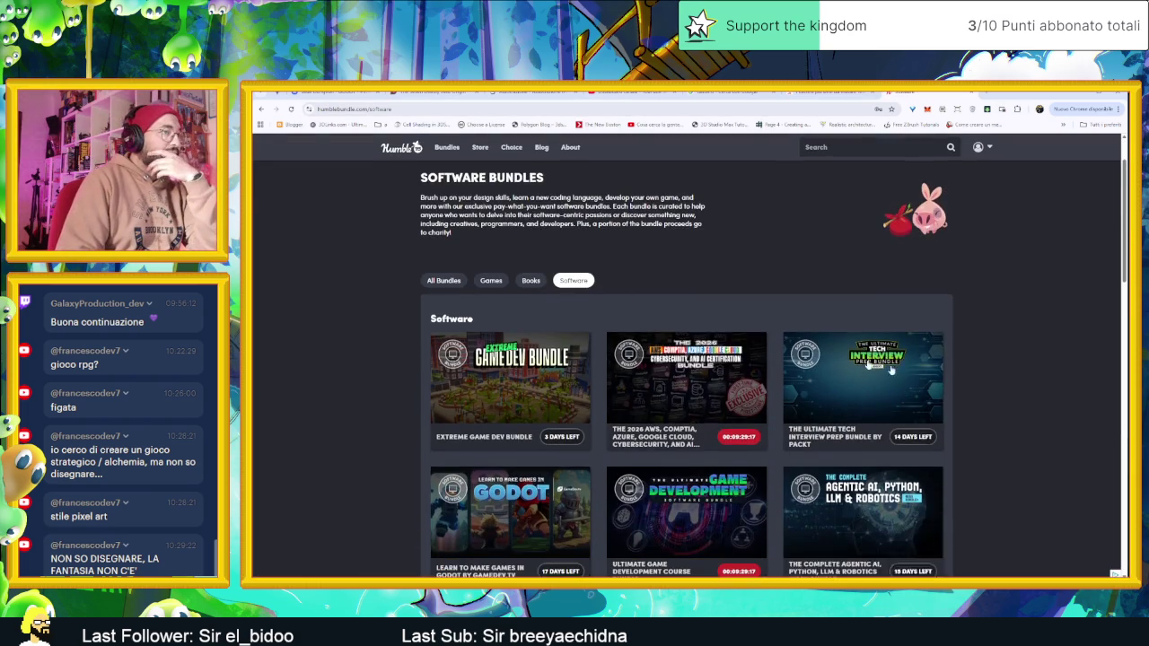
scroll(1023, 405, "down", 1)
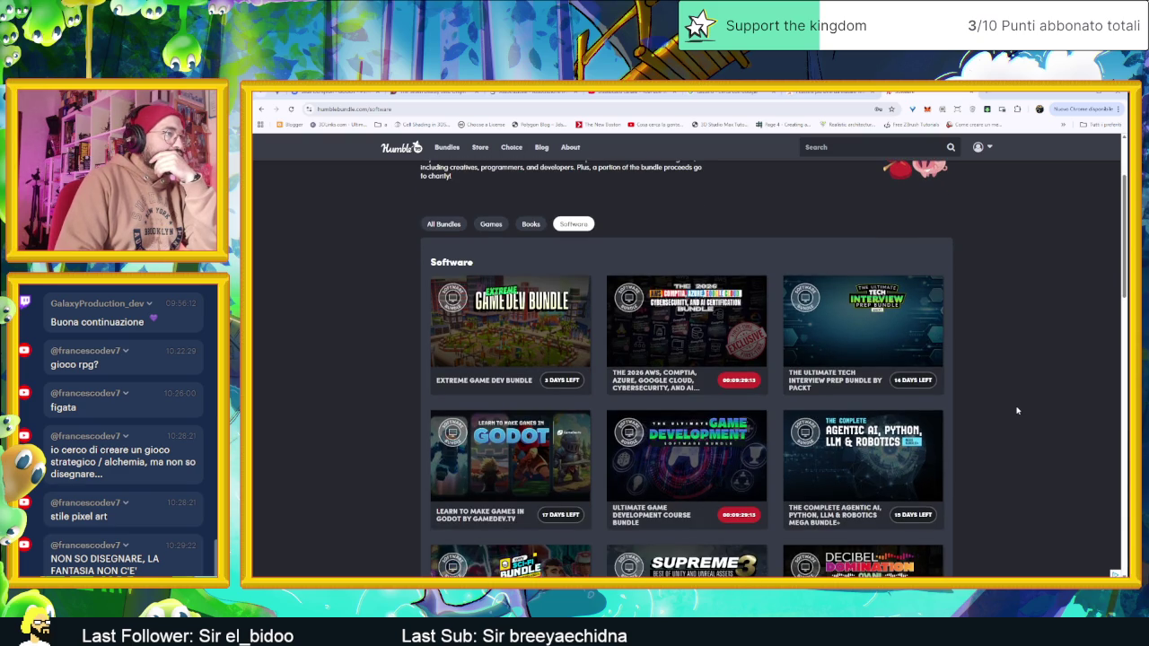
scroll(1017, 410, "down", 1)
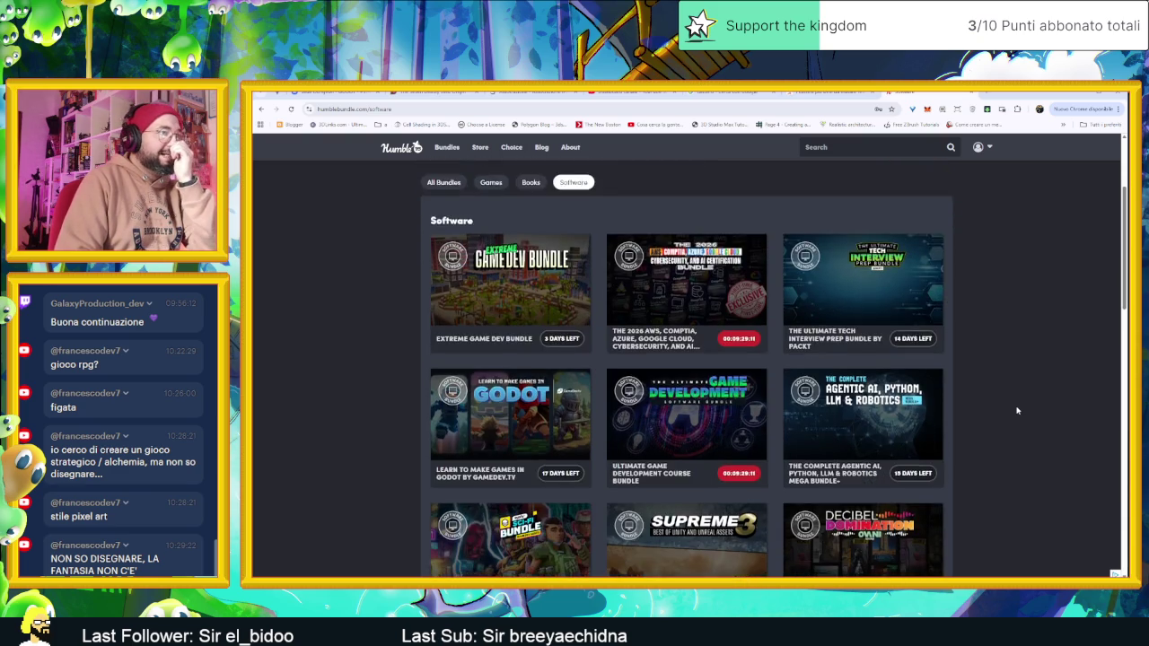
scroll(1017, 410, "down", 3)
Step: Scroll to the bottom of the software bundle grid and back up
scroll(1016, 411, "down", 3)
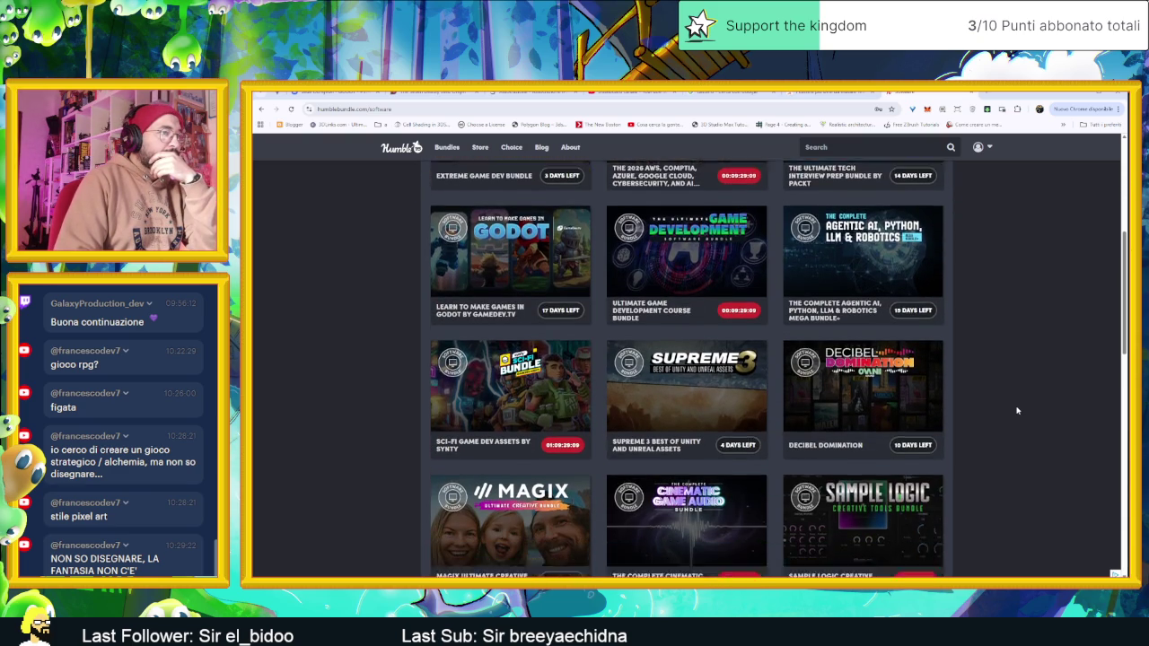
scroll(1017, 410, "down", 1)
scroll(1017, 410, "down", 3)
scroll(1017, 410, "down", 2)
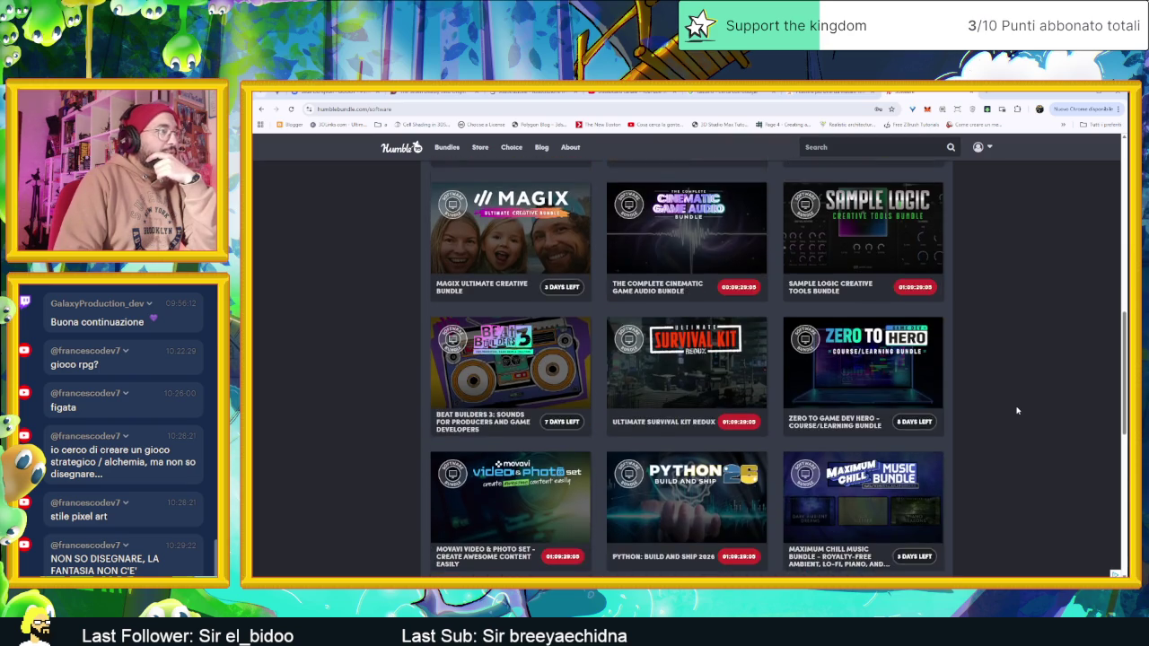
scroll(1017, 410, "down", 2)
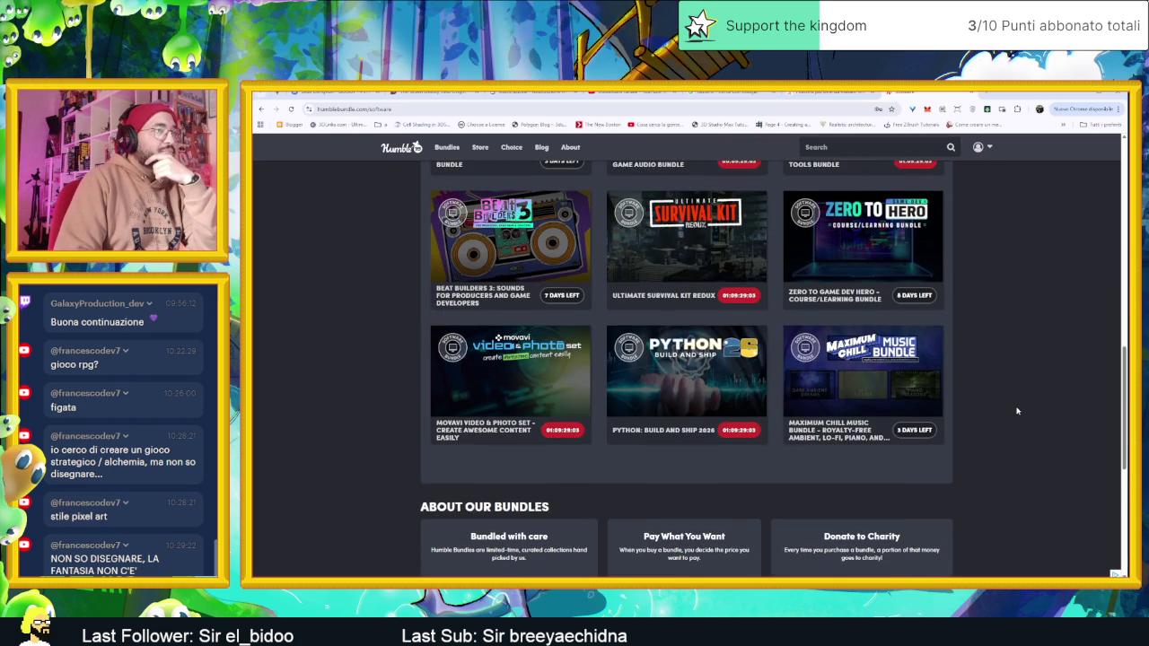
scroll(1016, 410, "up", 3)
scroll(1017, 410, "up", 4)
scroll(1016, 410, "up", 3)
scroll(1016, 410, "up", 3)
scroll(1002, 404, "up", 1)
scroll(1002, 404, "up", 2)
Step: Browse GameDev Market's 2D asset listings, then start a blank new tab
type("gamede")
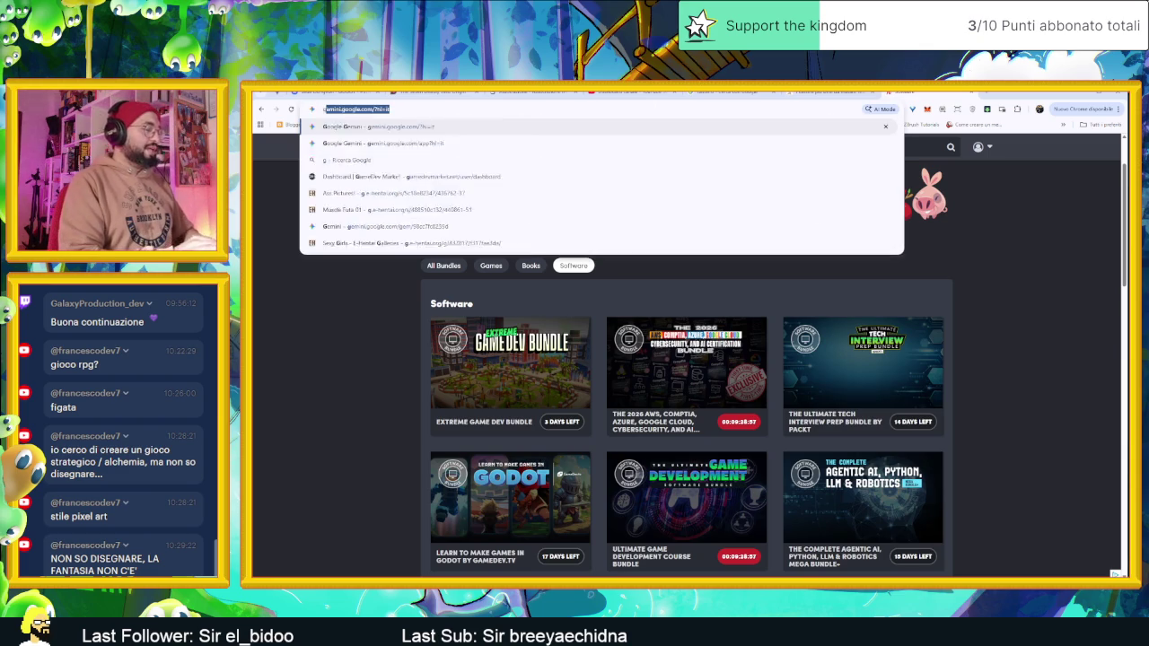
key("Return")
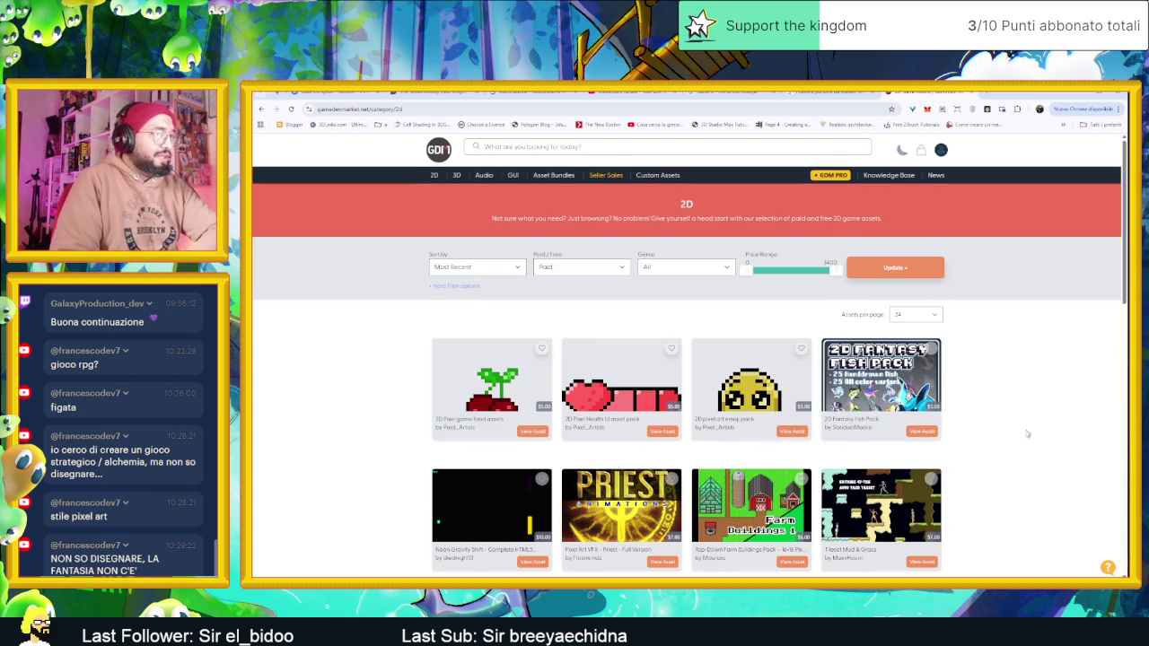
scroll(1029, 434, "down", 1)
scroll(1027, 434, "down", 1)
scroll(1023, 436, "down", 1)
scroll(1019, 437, "down", 1)
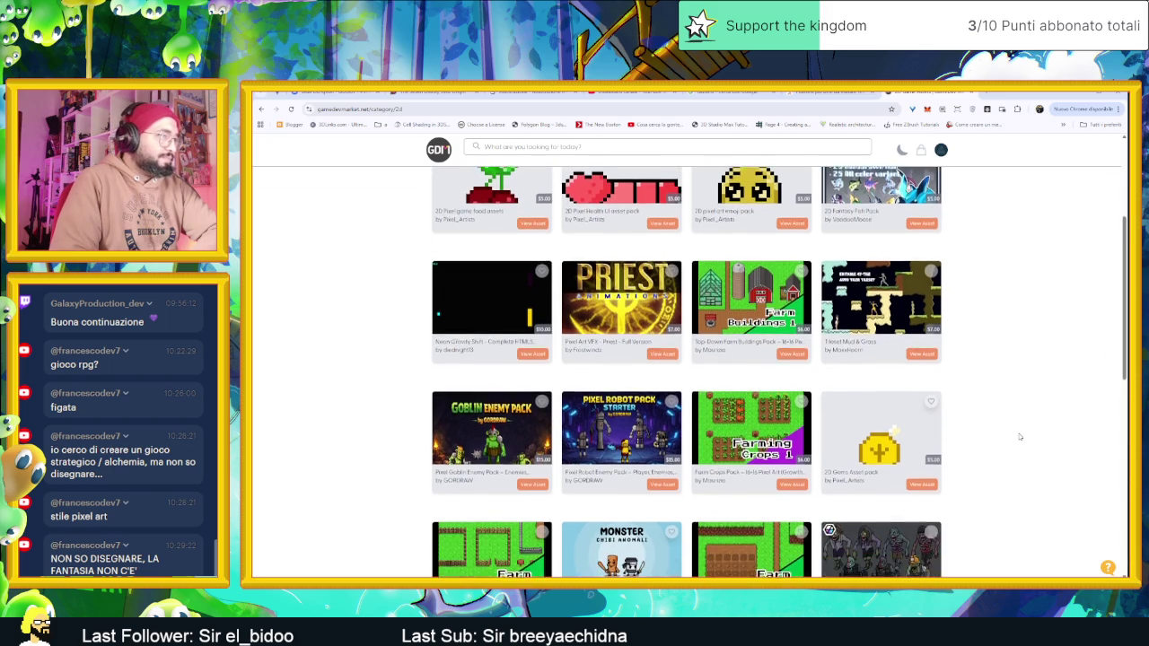
scroll(1019, 437, "down", 1)
scroll(1014, 458, "down", 2)
scroll(1012, 475, "down", 1)
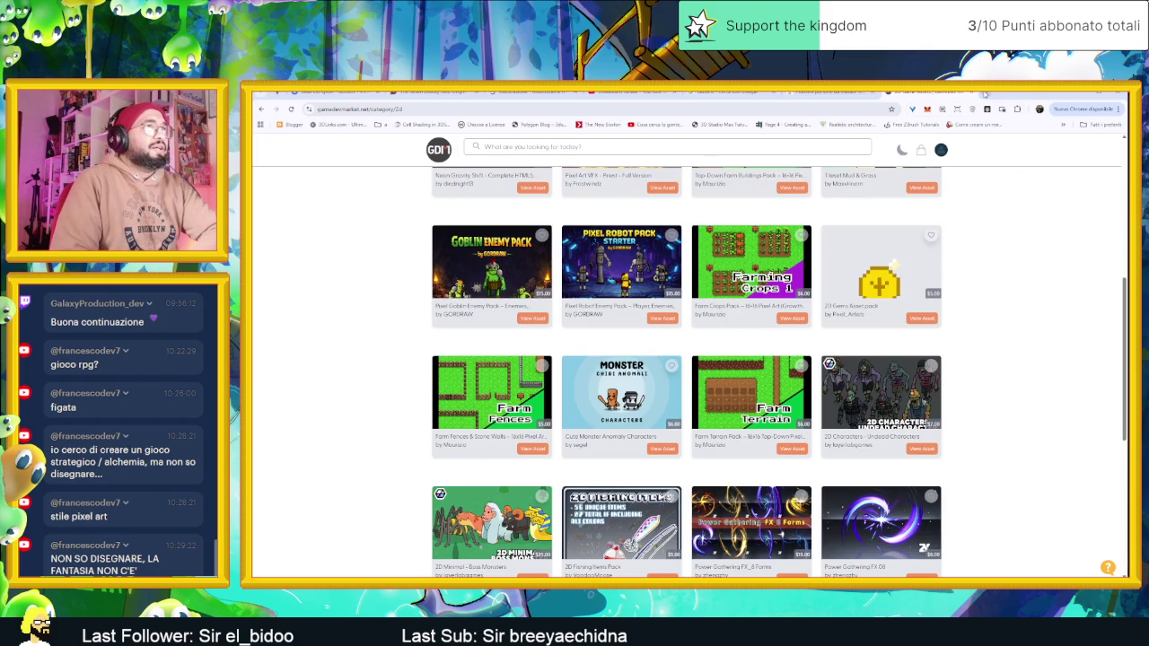
left_click(985, 94)
left_click(404, 109)
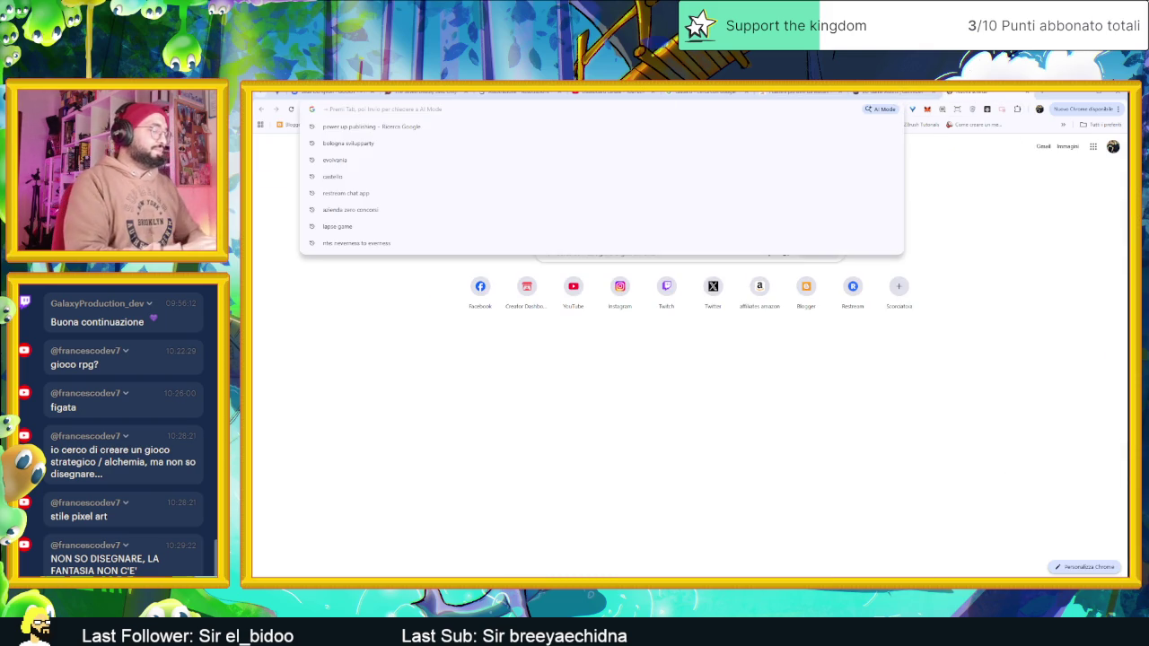
Step: Go to itch.io and search for 'pixelart assets'
type("itch.io")
key("Return")
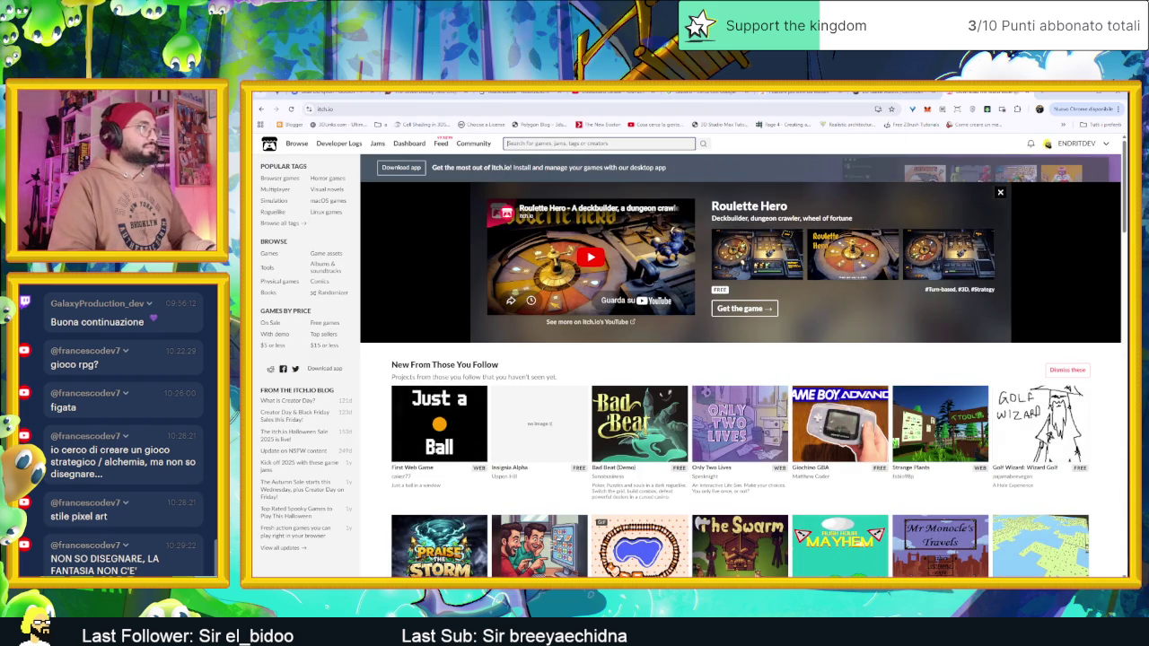
type("pixelar")
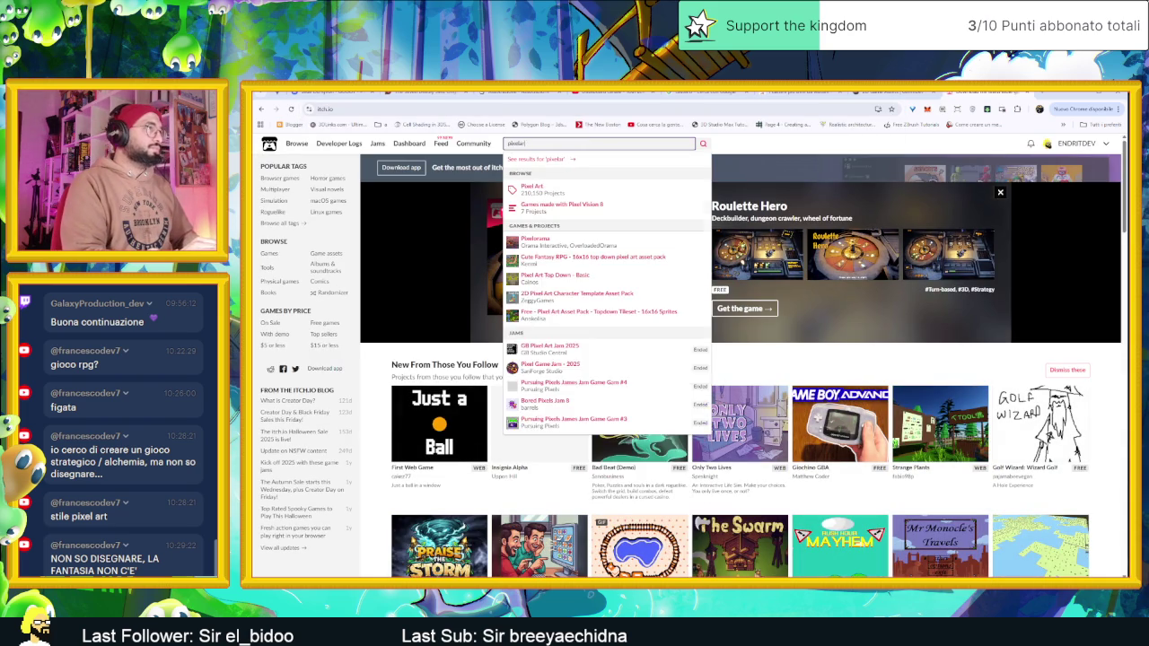
type("t assets")
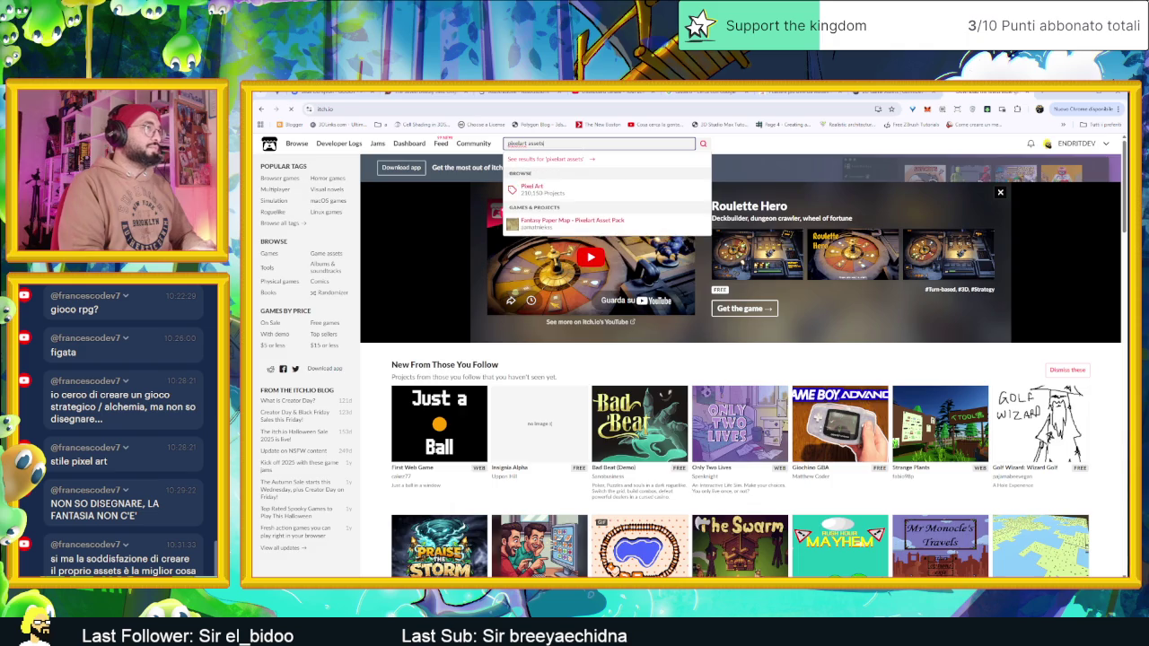
key("Return")
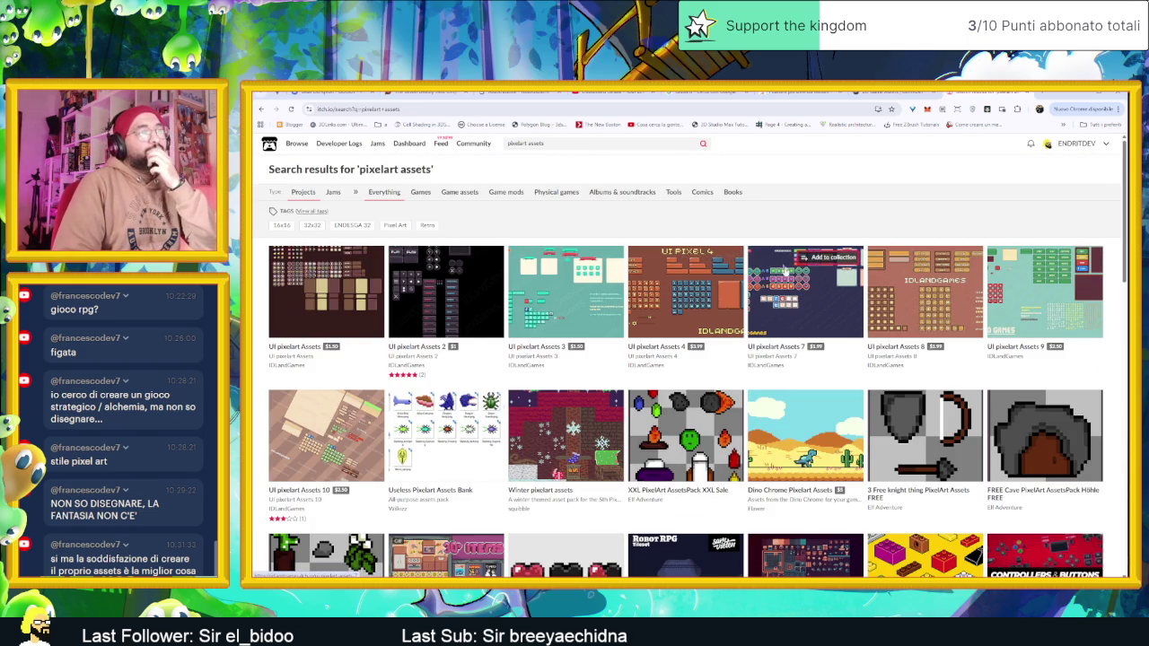
scroll(781, 269, "down", 2)
scroll(861, 372, "down", 1)
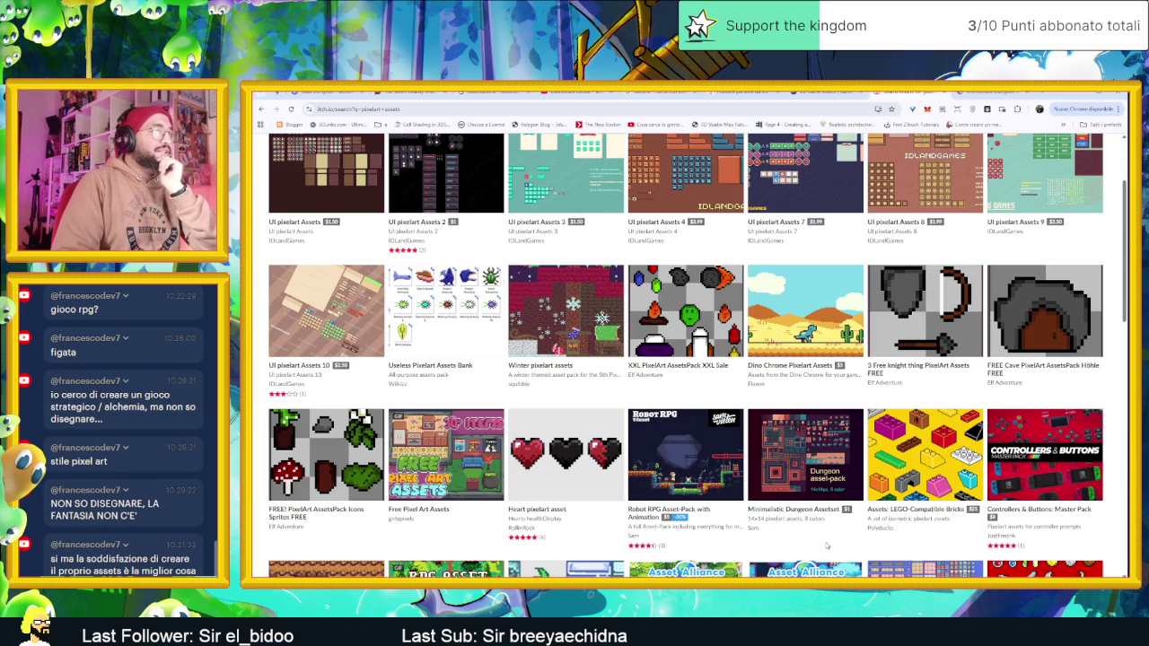
mouse_move(684, 455)
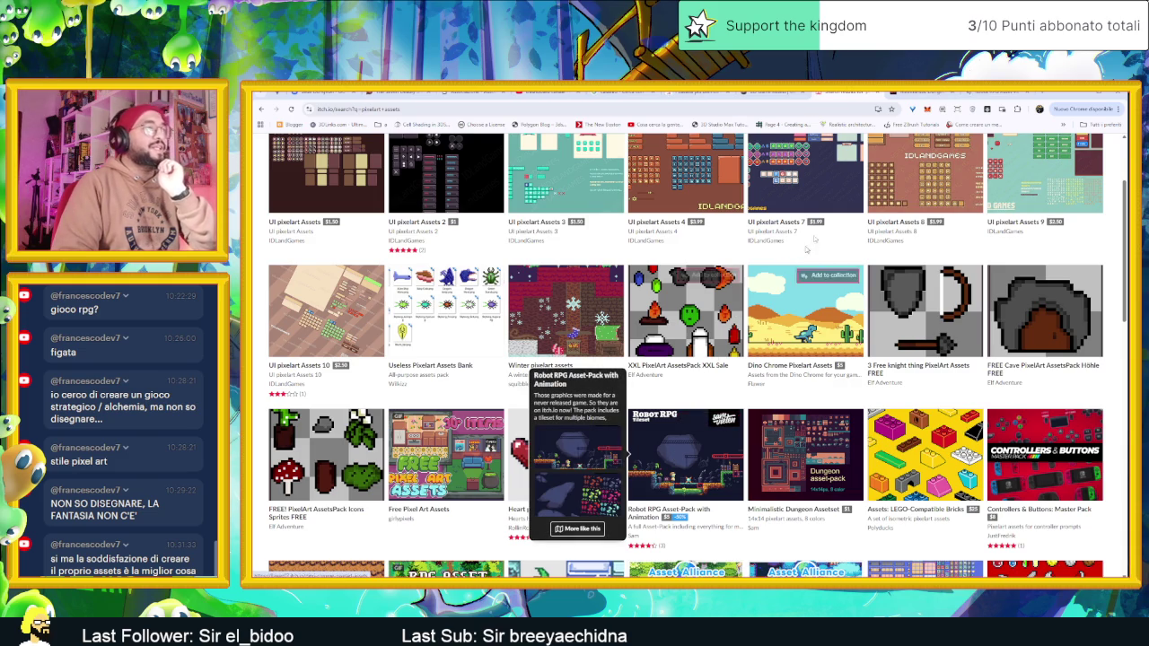
Step: Look over the Robot RPG and minimalistic dungeon pack pages, then return to GameDev Market
left_click(973, 93)
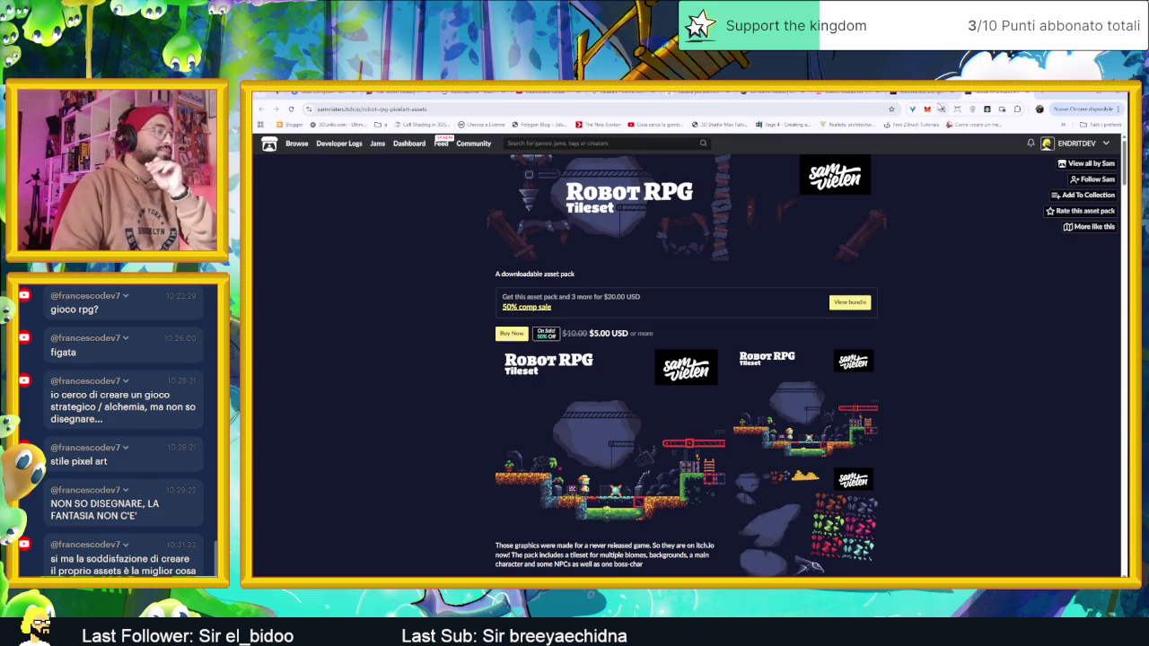
left_click(931, 93)
left_click(791, 323)
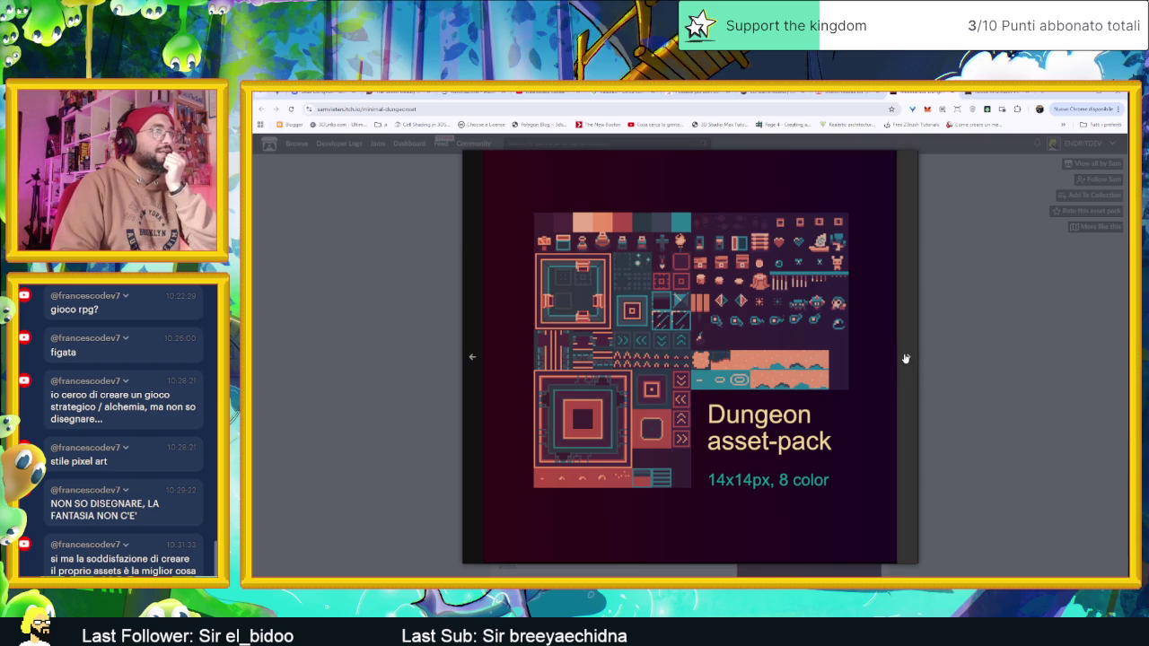
left_click(904, 358)
left_click(955, 346)
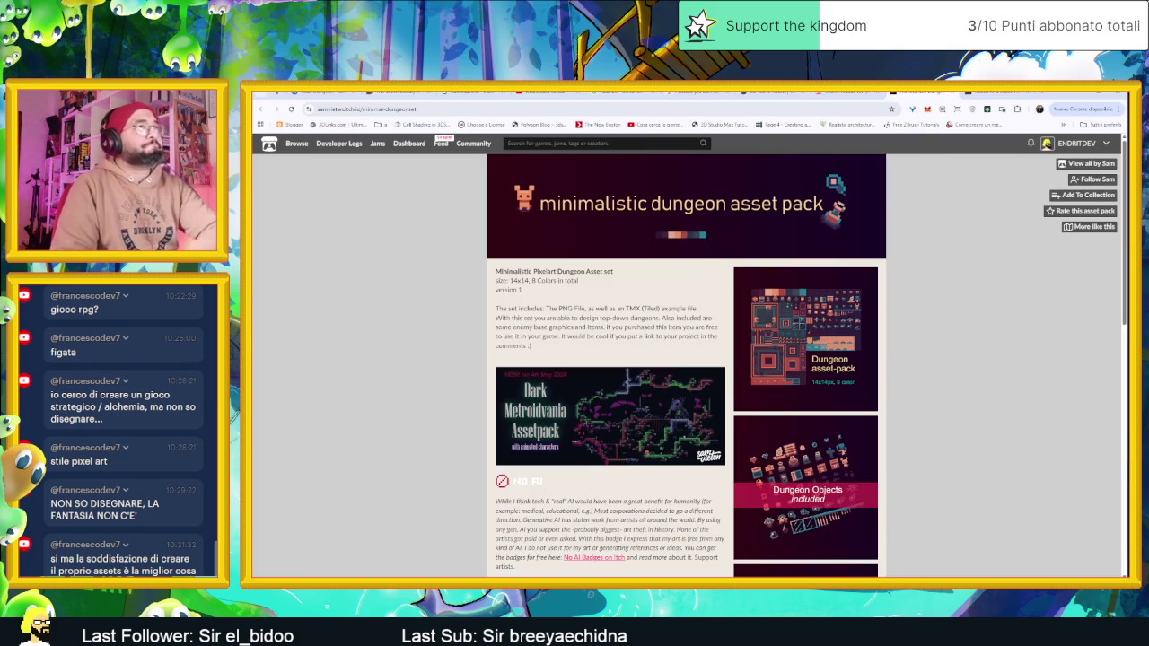
left_click(847, 93)
left_click(982, 94)
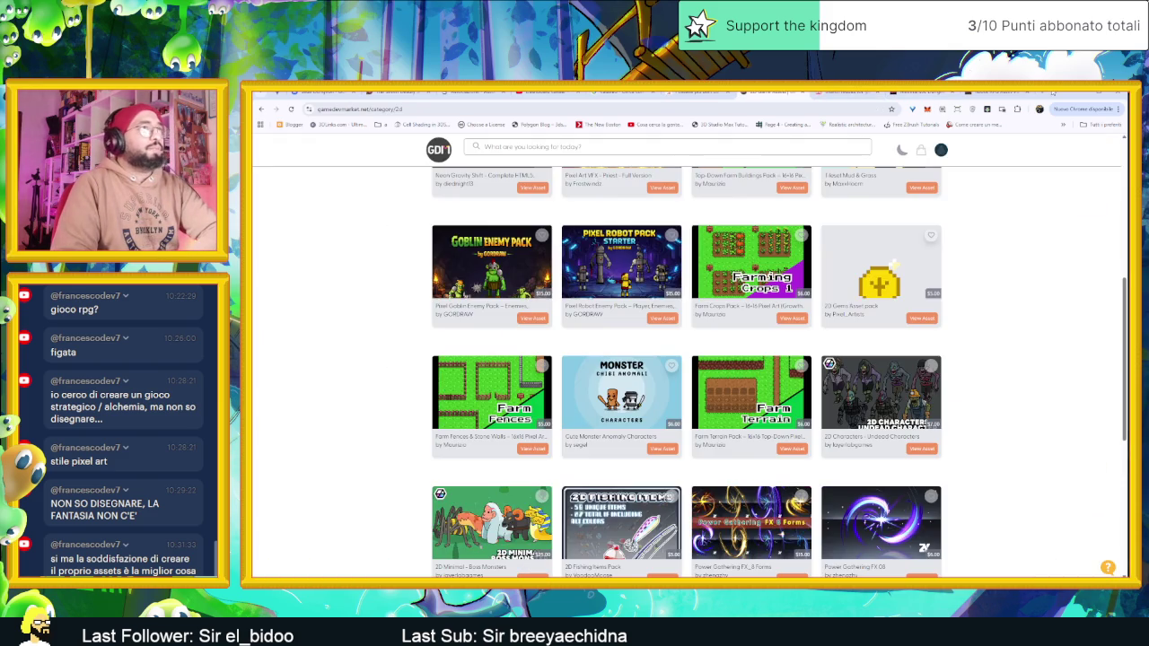
Step: Load pixellab.ai in a new tab, then minimize Chrome to return to Aseprite
left_click(1048, 93)
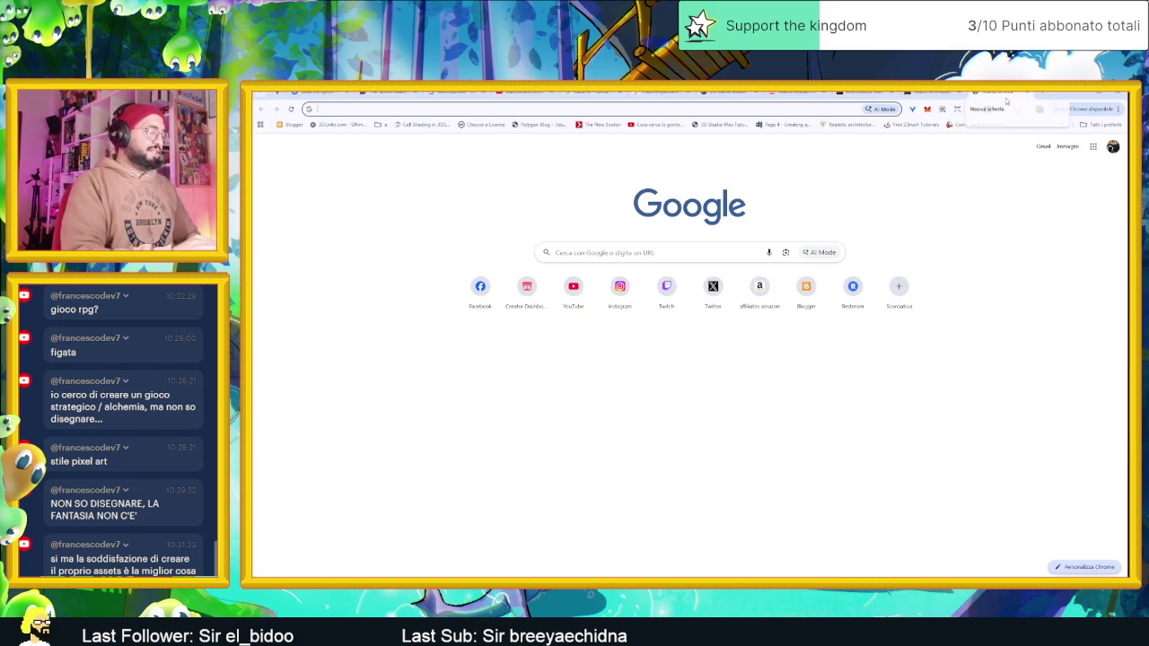
type("pice")
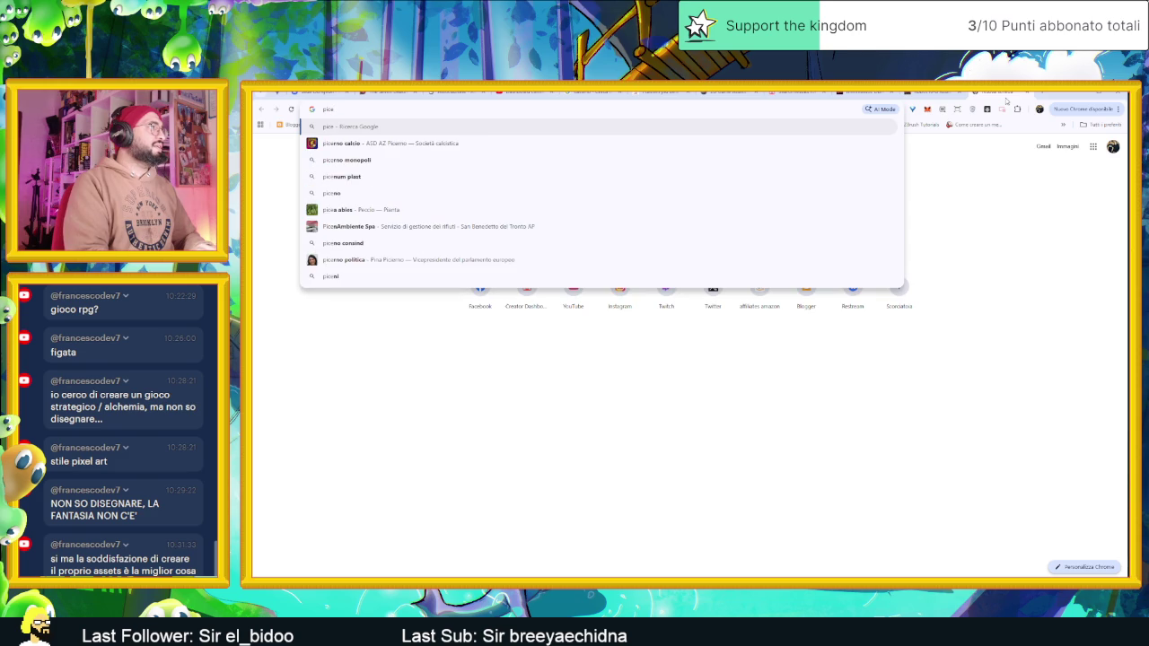
key("BackSpace")
type("x")
key("Return")
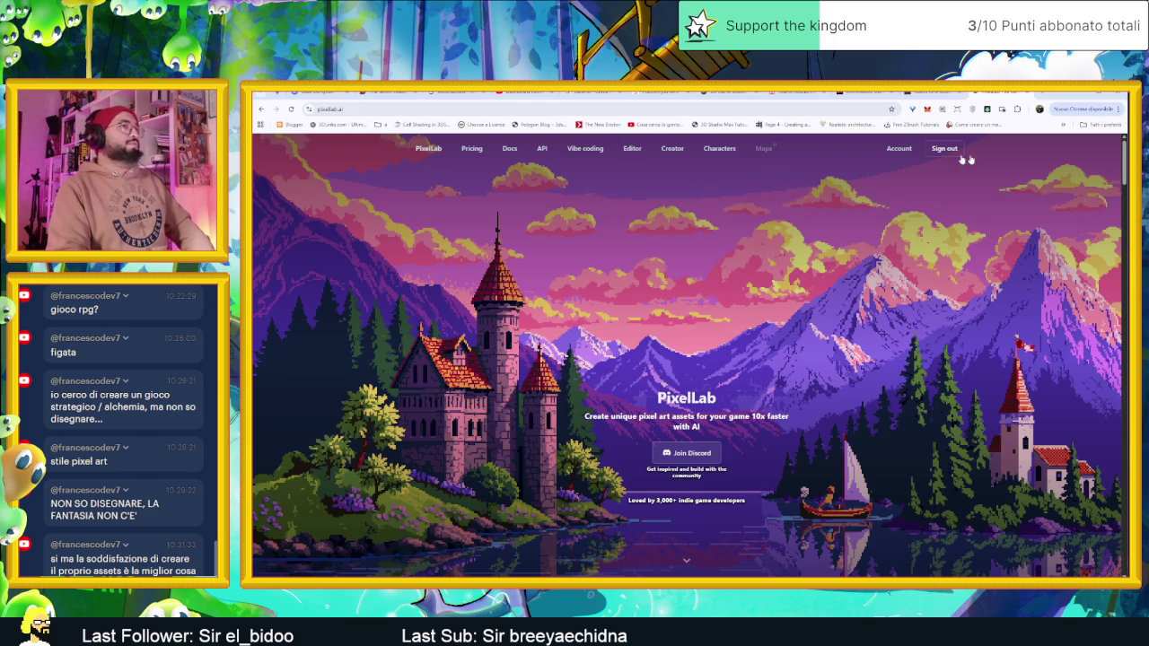
left_click(1080, 96)
scroll(766, 352, "down", 1)
scroll(766, 352, "up", 1)
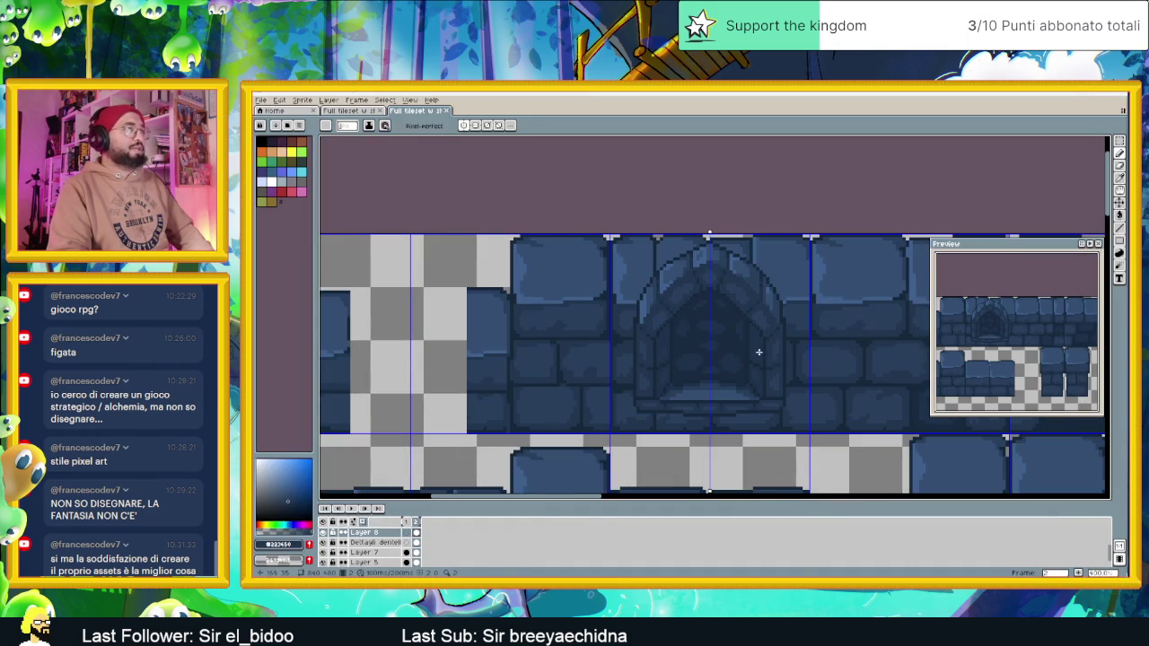
scroll(685, 281, "up", 1)
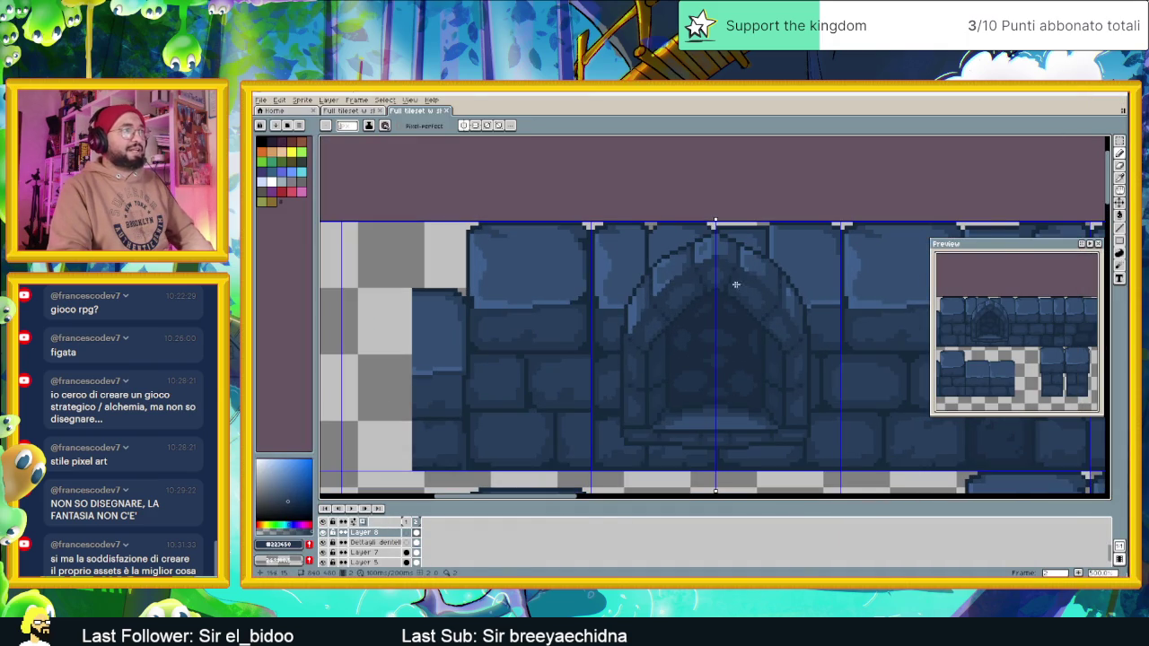
scroll(790, 285, "up", 1)
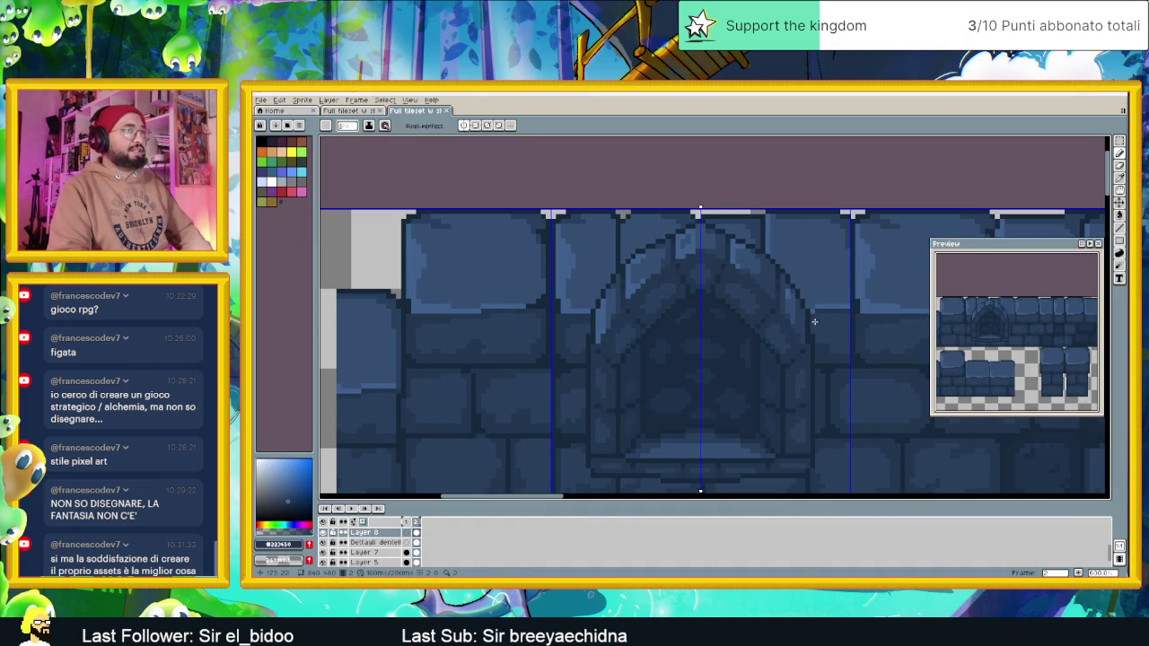
scroll(803, 317, "up", 1)
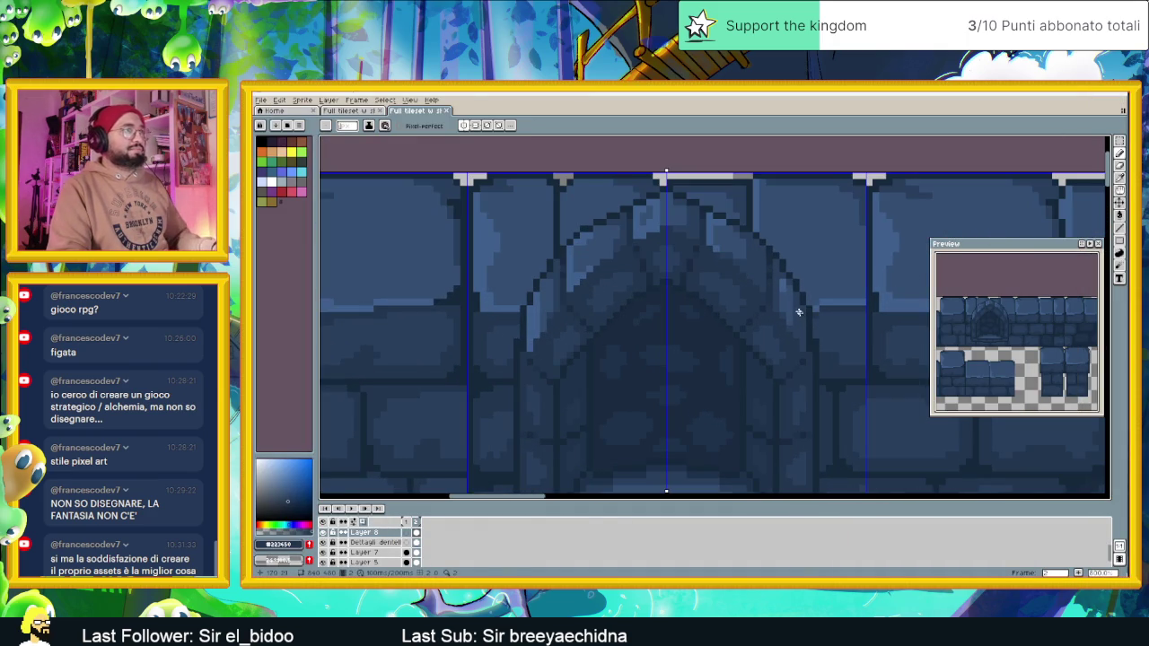
scroll(755, 244, "up", 1)
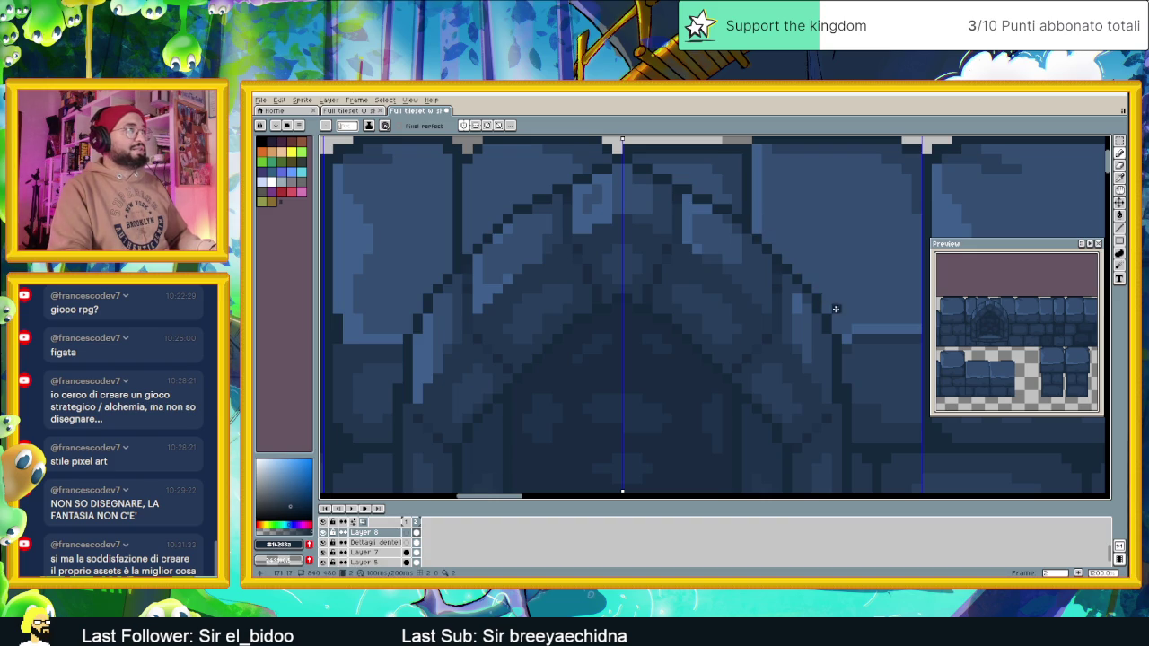
scroll(841, 309, "down", 2)
scroll(826, 305, "up", 1)
scroll(817, 301, "up", 1)
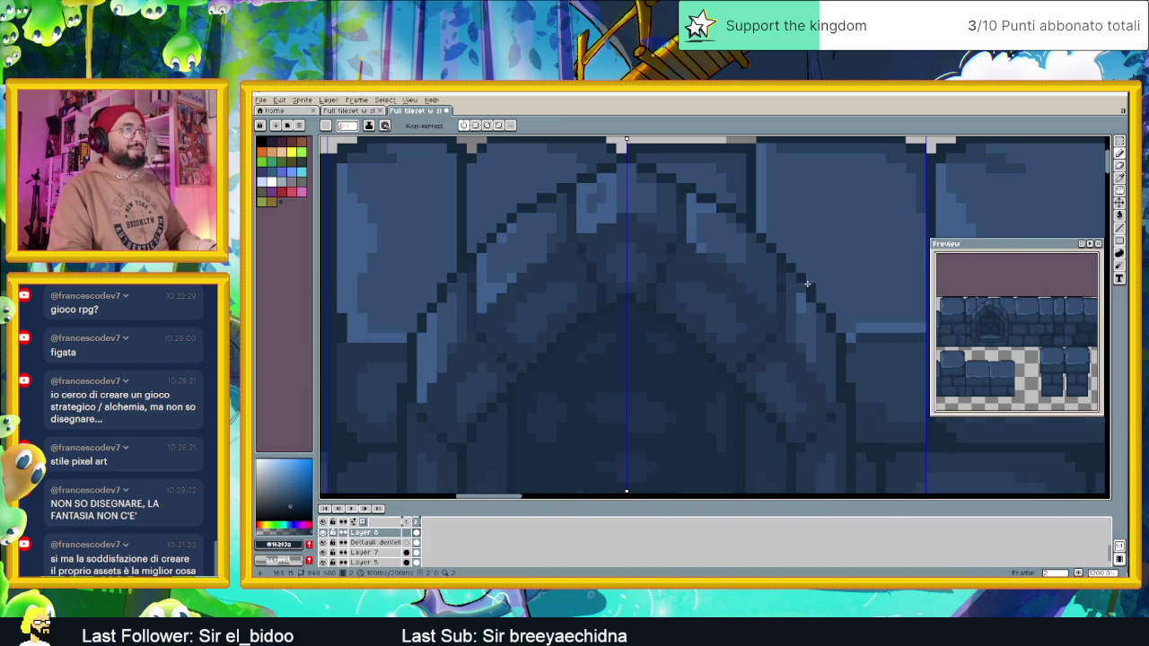
scroll(872, 287, "down", 2)
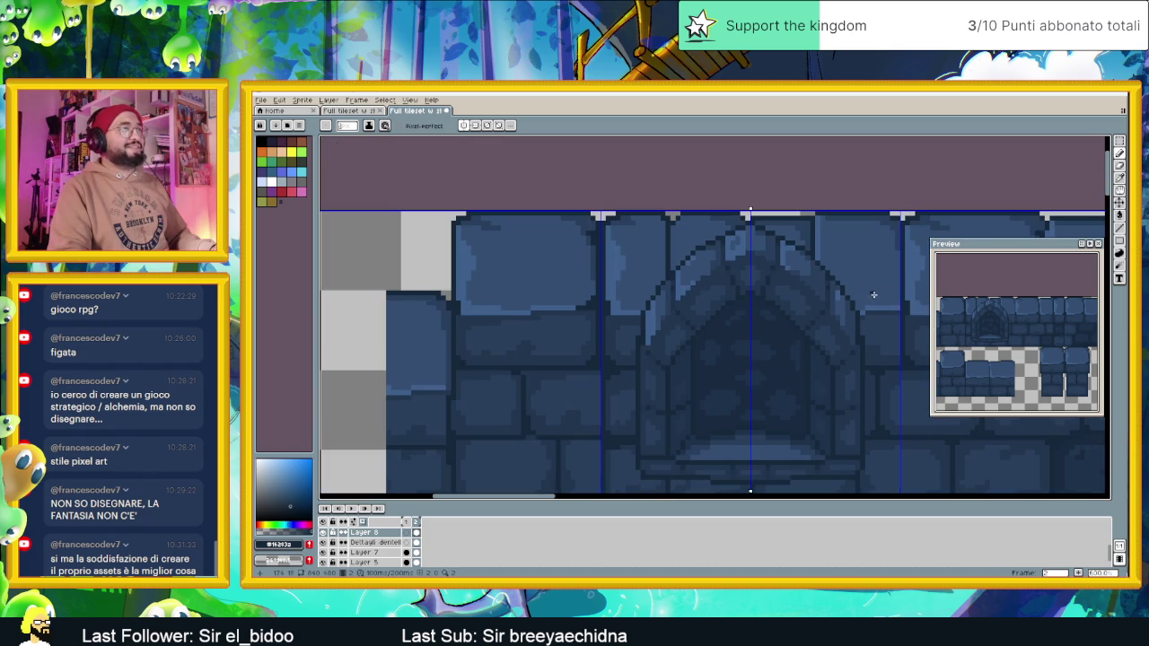
scroll(853, 297, "up", 2)
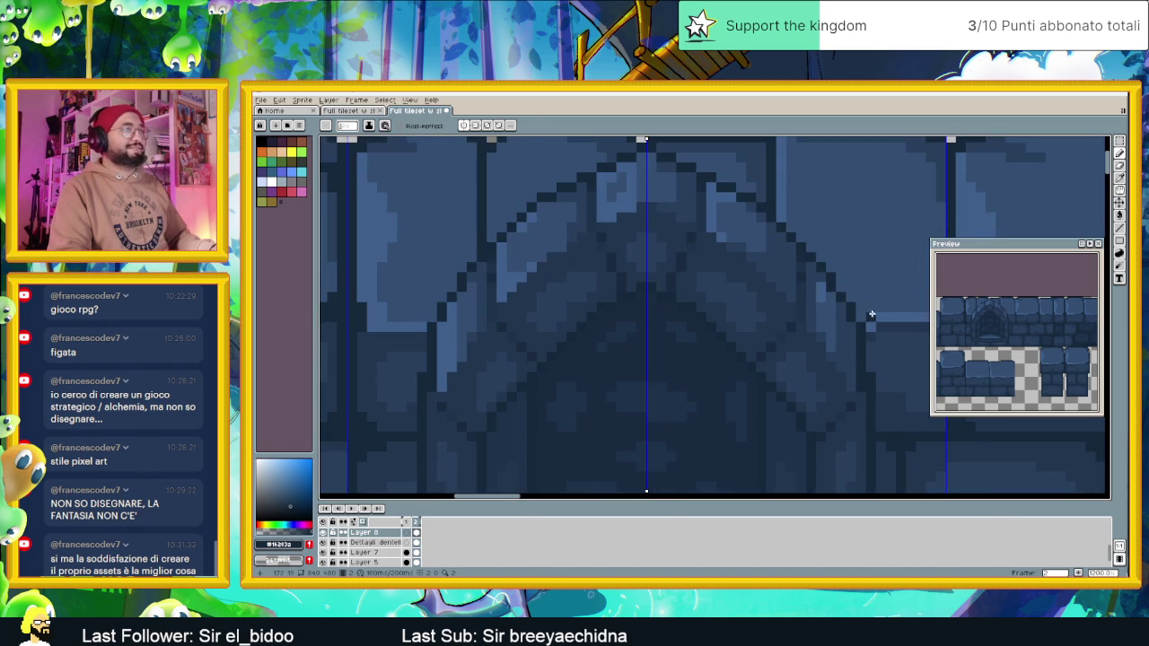
scroll(868, 311, "down", 2)
scroll(861, 332, "down", 1)
left_click_drag(879, 351, 854, 354)
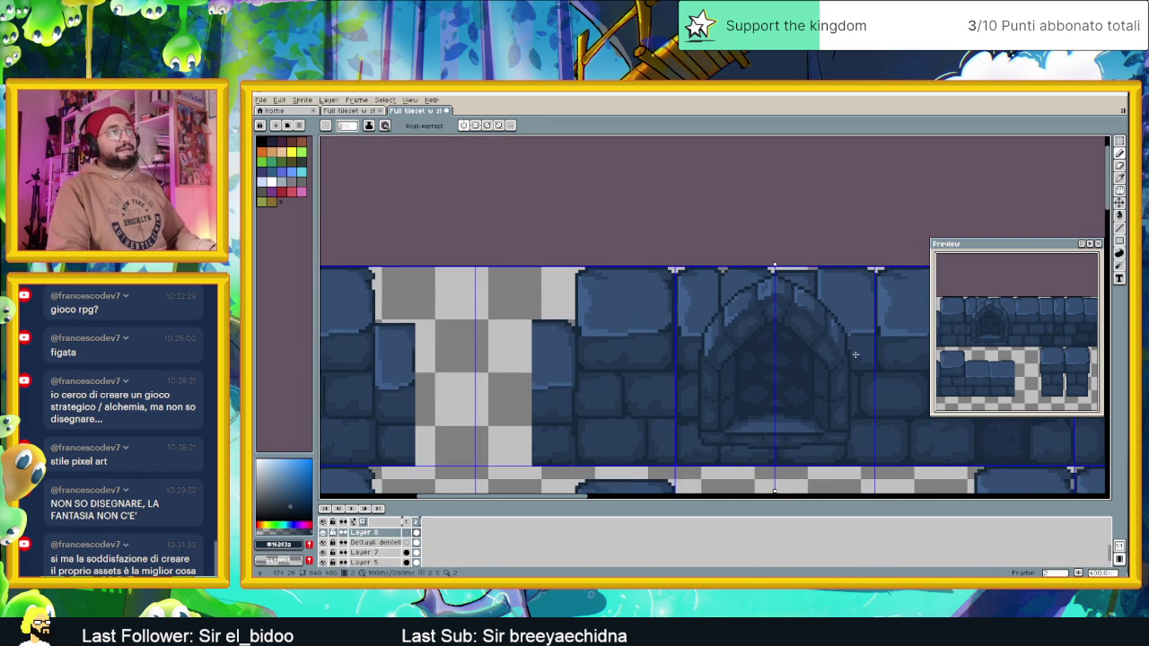
scroll(812, 294, "up", 1)
scroll(814, 292, "up", 1)
scroll(814, 293, "up", 1)
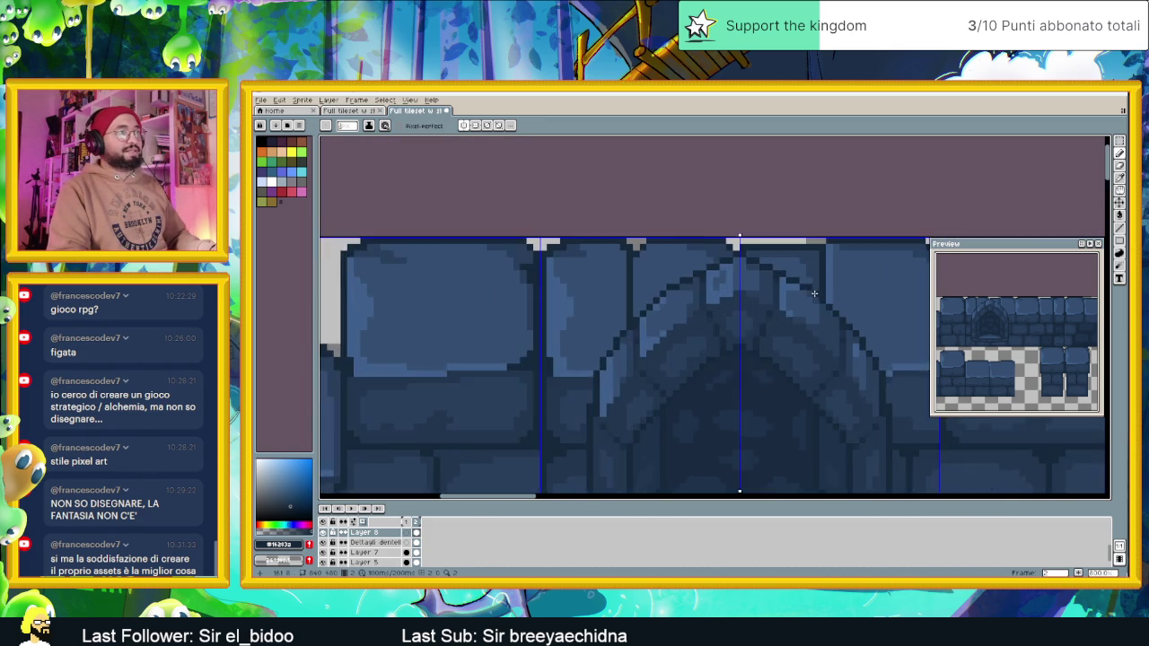
scroll(814, 293, "up", 2)
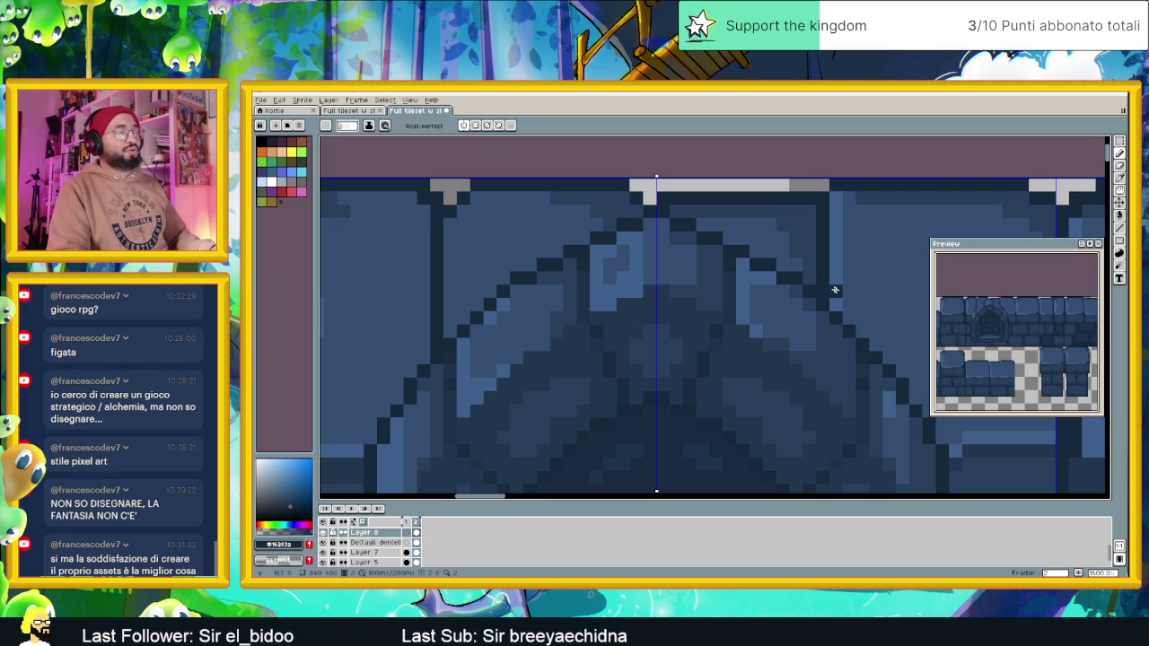
scroll(813, 280, "down", 2)
left_click_drag(854, 320, 798, 290)
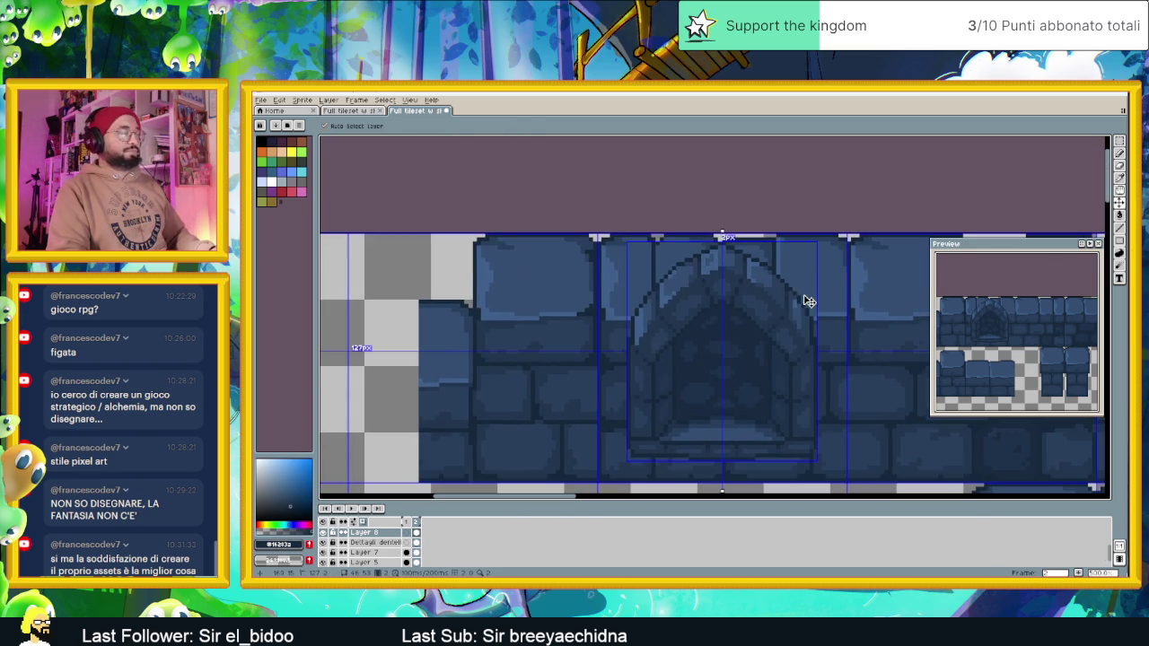
key("ctrl+s")
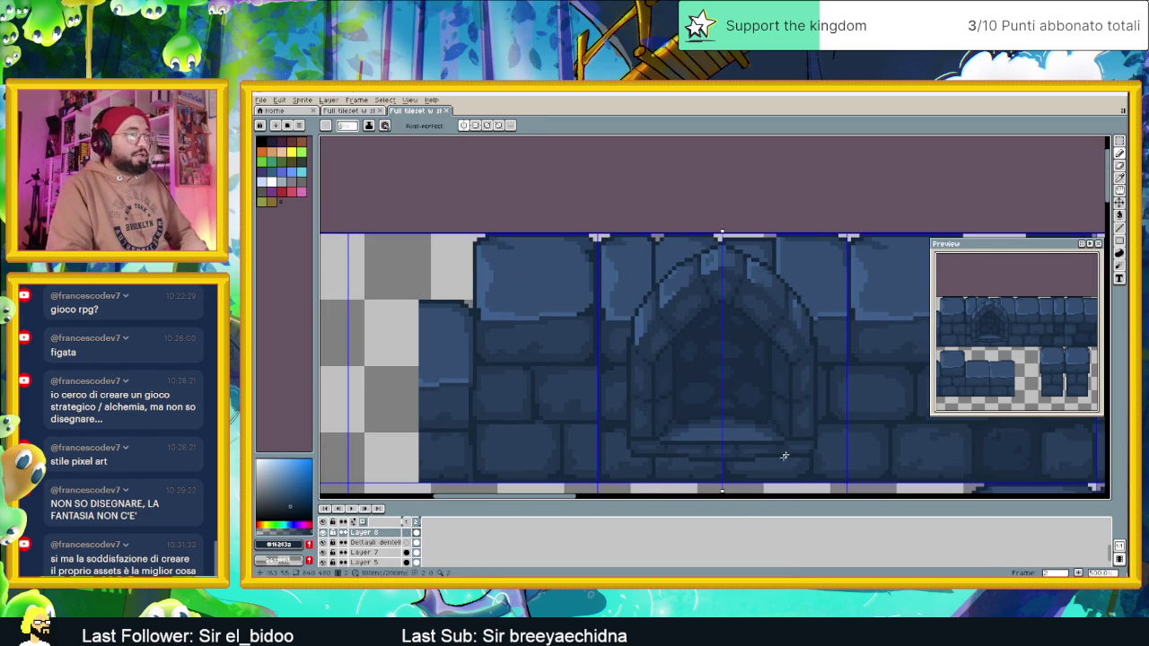
scroll(819, 350, "down", 1)
scroll(812, 361, "down", 1)
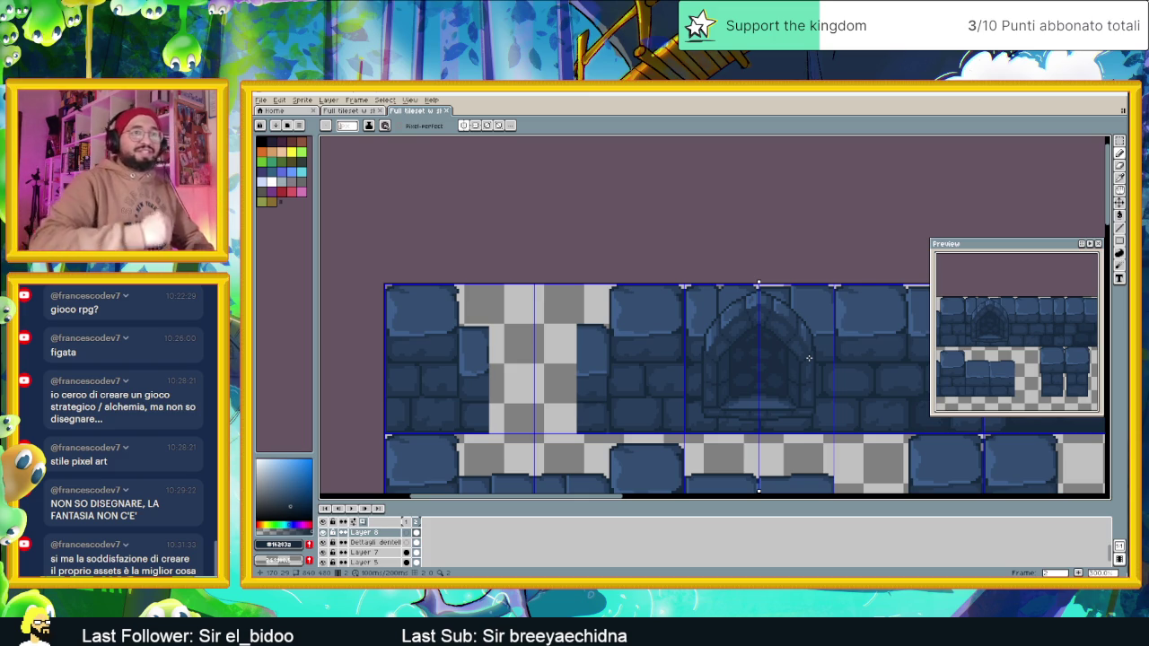
key("ctrl+s")
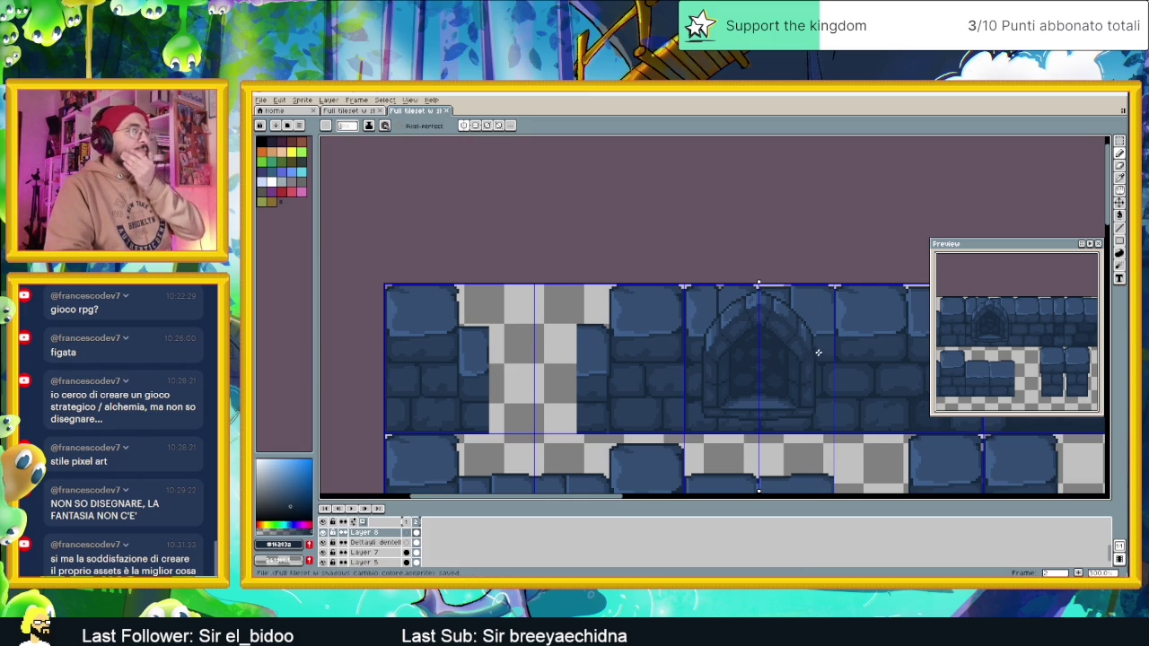
scroll(813, 358, "up", 1)
scroll(813, 358, "up", 1)
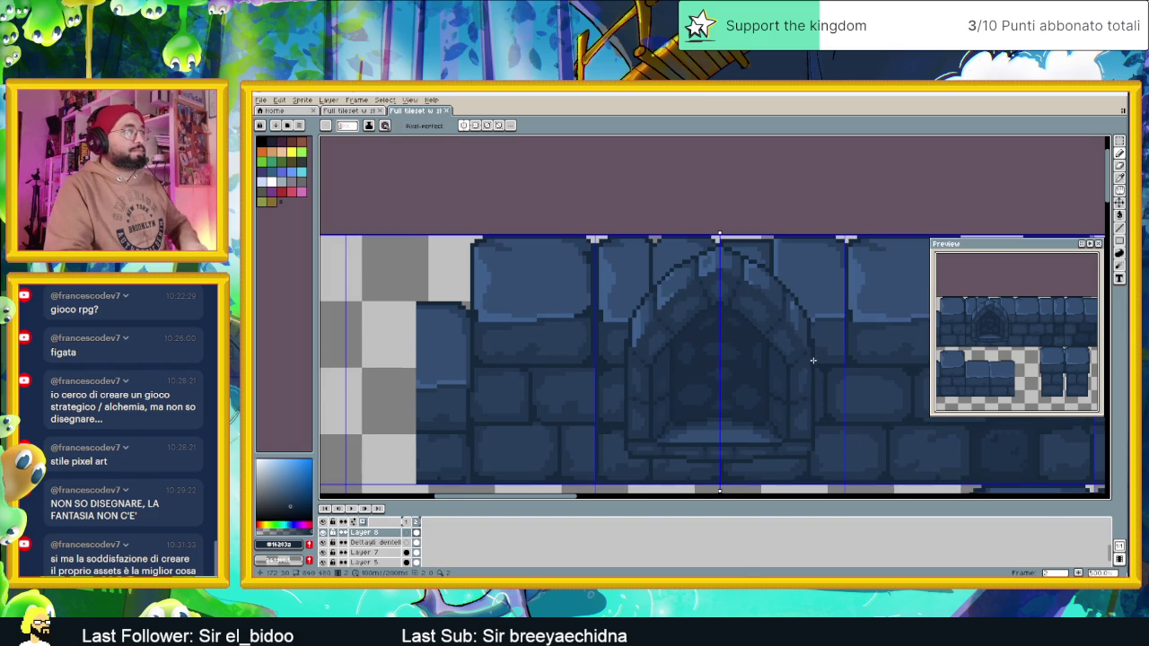
scroll(711, 360, "up", 1)
scroll(637, 362, "up", 1)
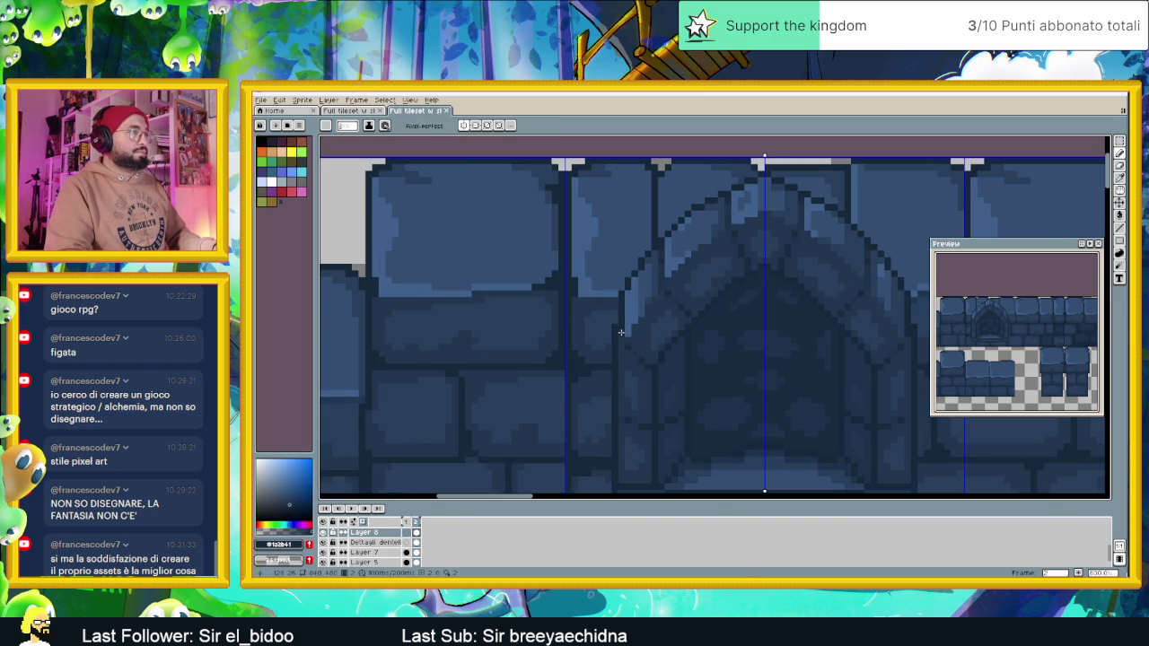
scroll(625, 352, "up", 1)
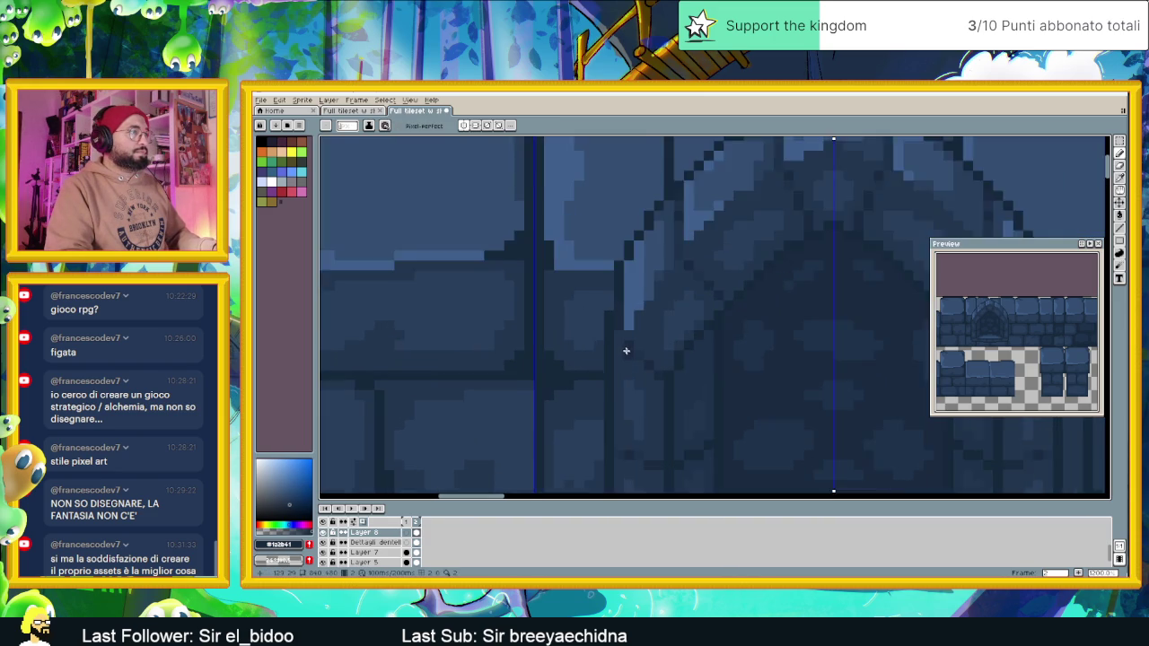
scroll(644, 362, "up", 1)
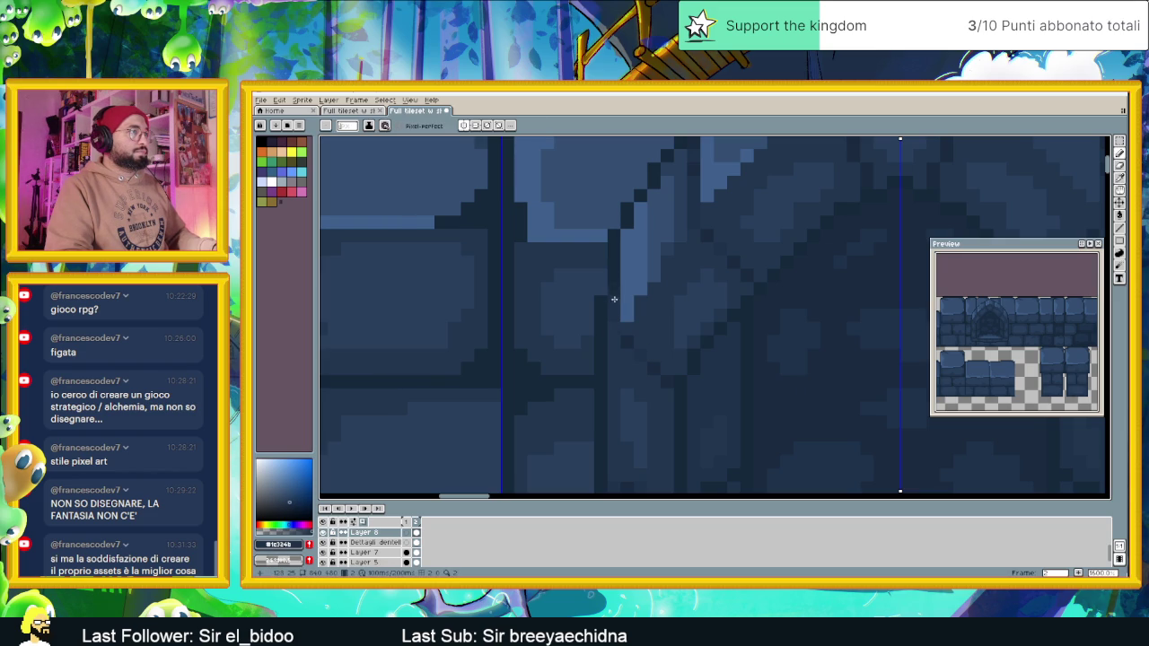
scroll(654, 352, "down", 3)
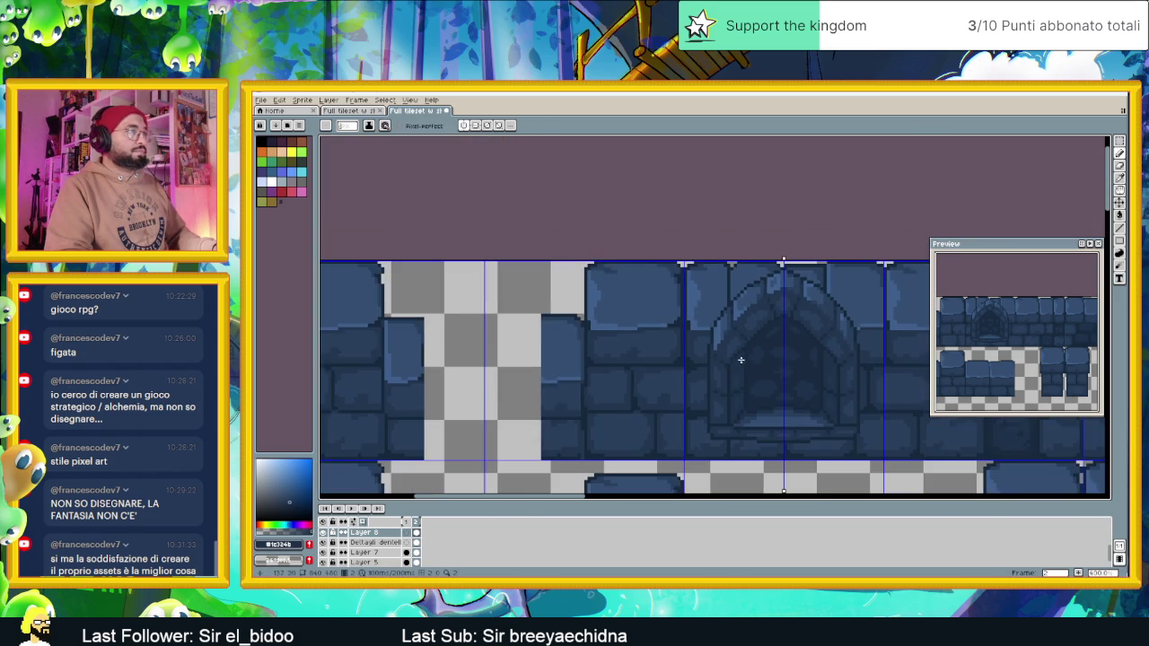
scroll(725, 367, "up", 1)
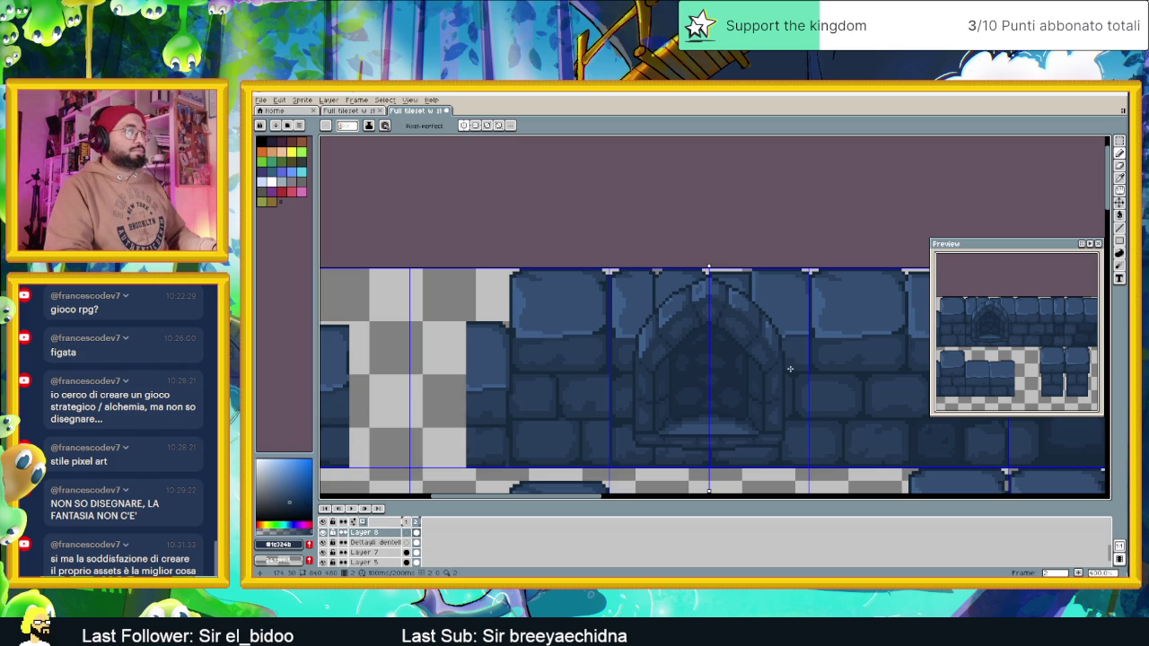
key("ctrl+s")
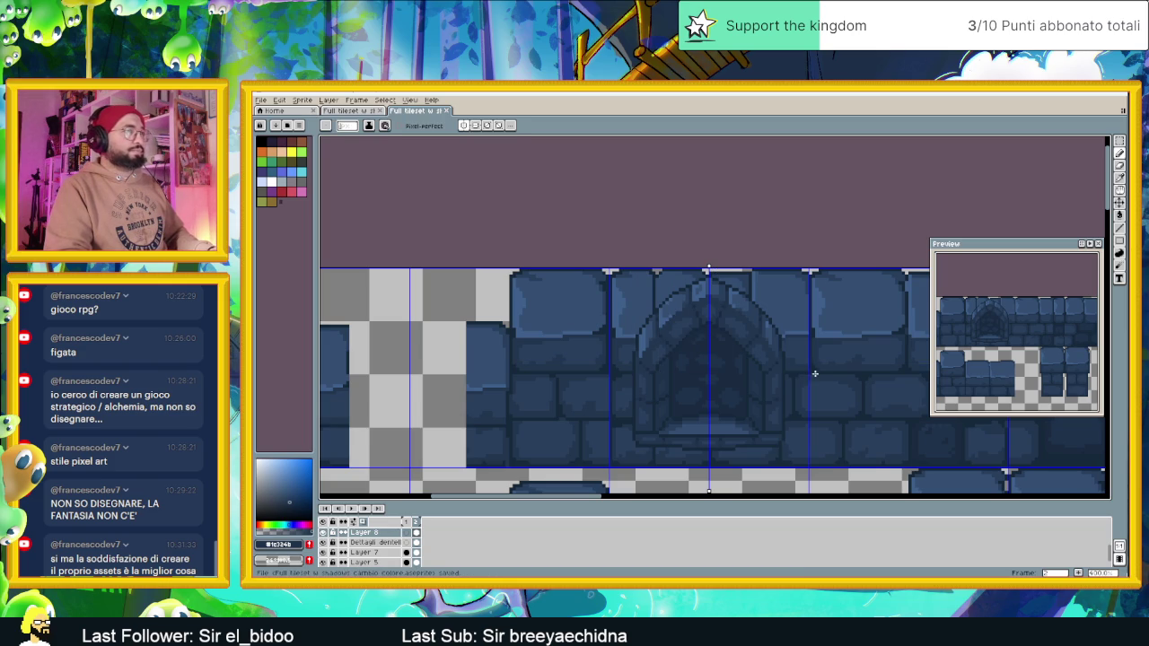
scroll(808, 370, "up", 1)
scroll(794, 363, "up", 1)
scroll(780, 358, "up", 1)
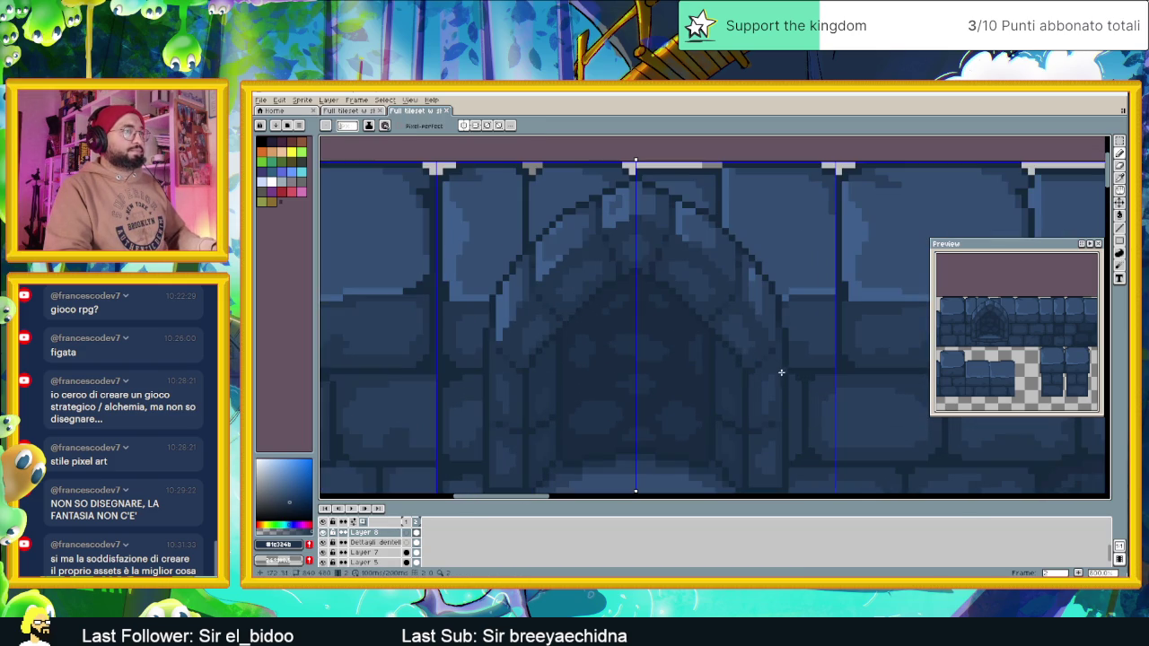
key("alt")
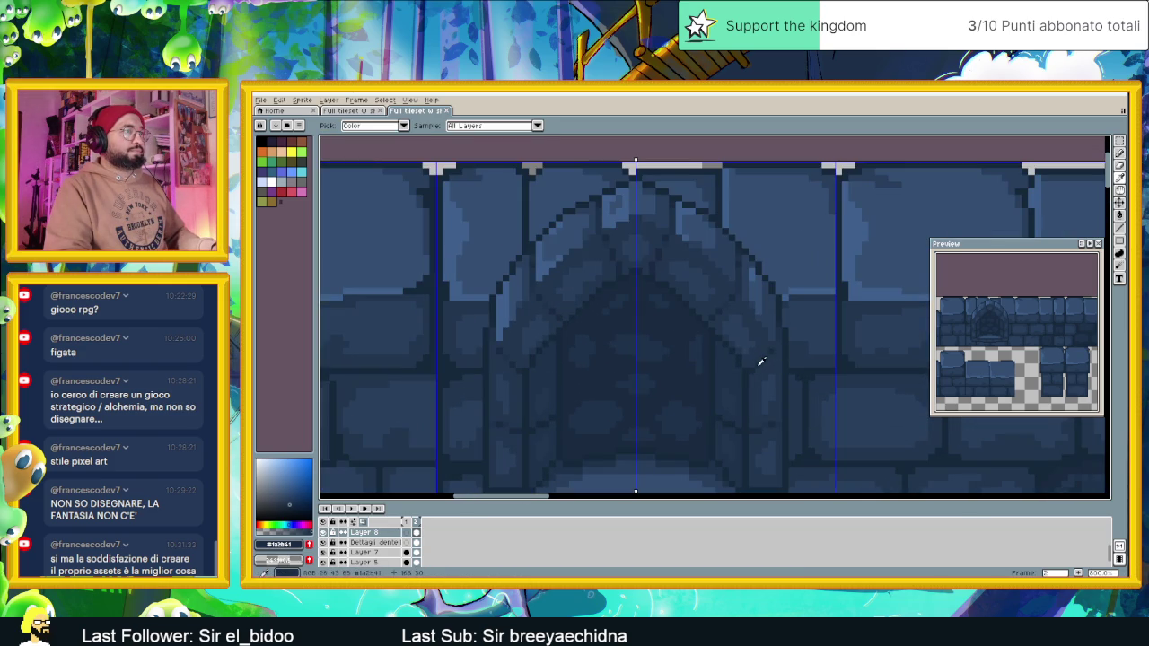
scroll(777, 330, "down", 1)
scroll(834, 341, "down", 1)
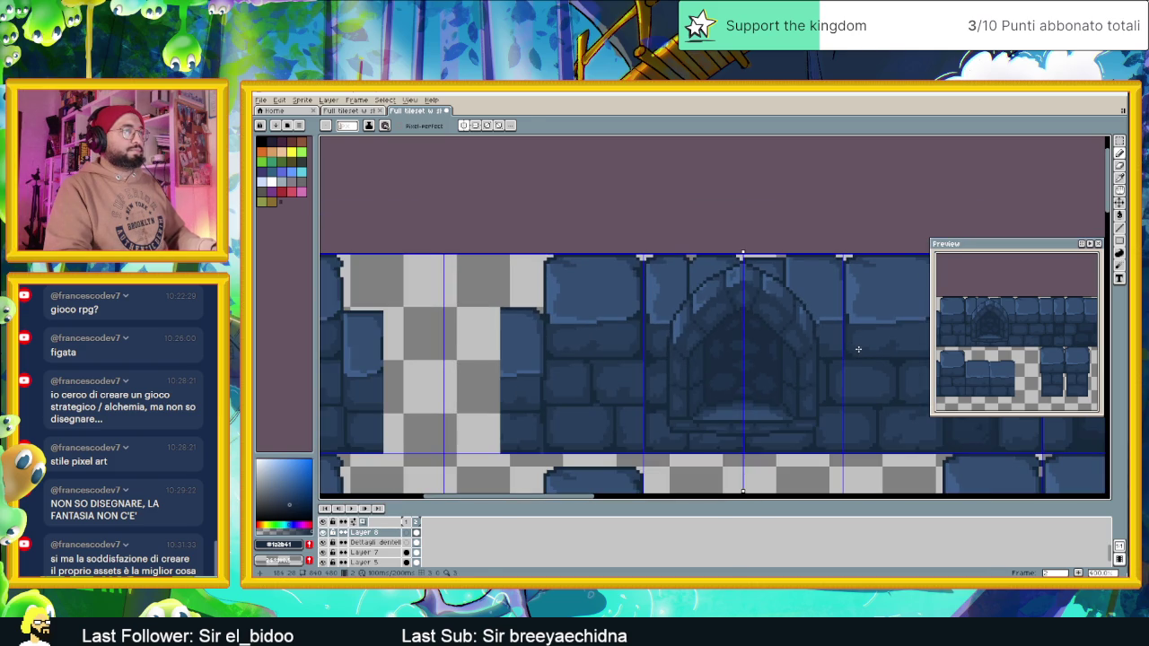
key("ctrl+s")
scroll(835, 341, "up", 2)
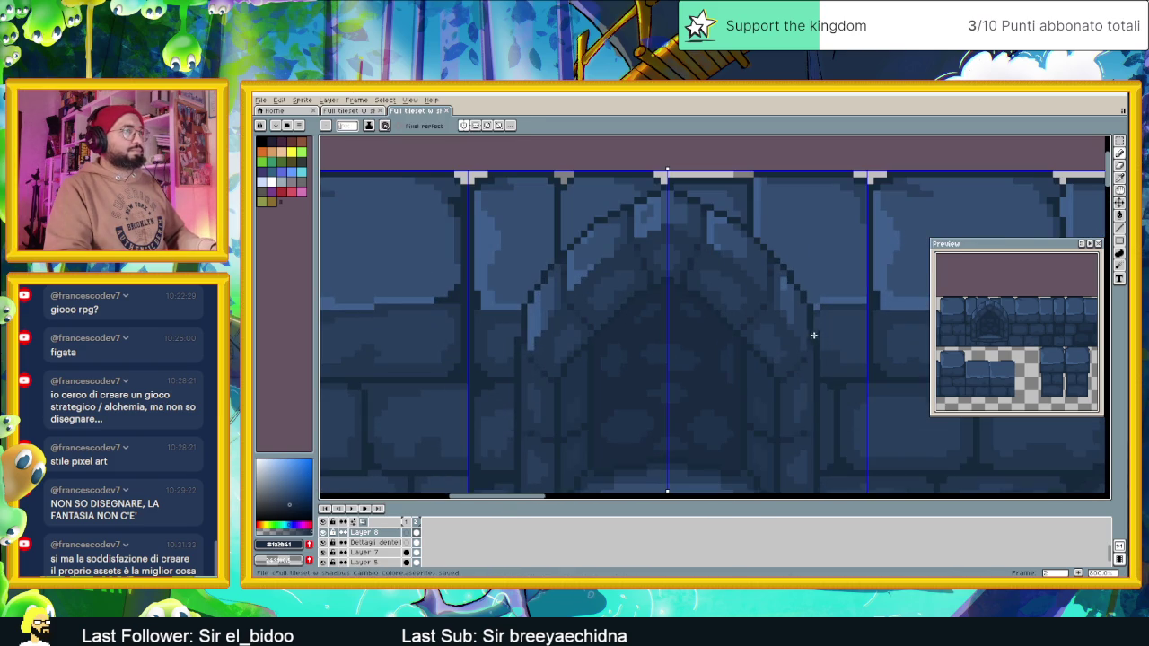
left_click(796, 321, "alt")
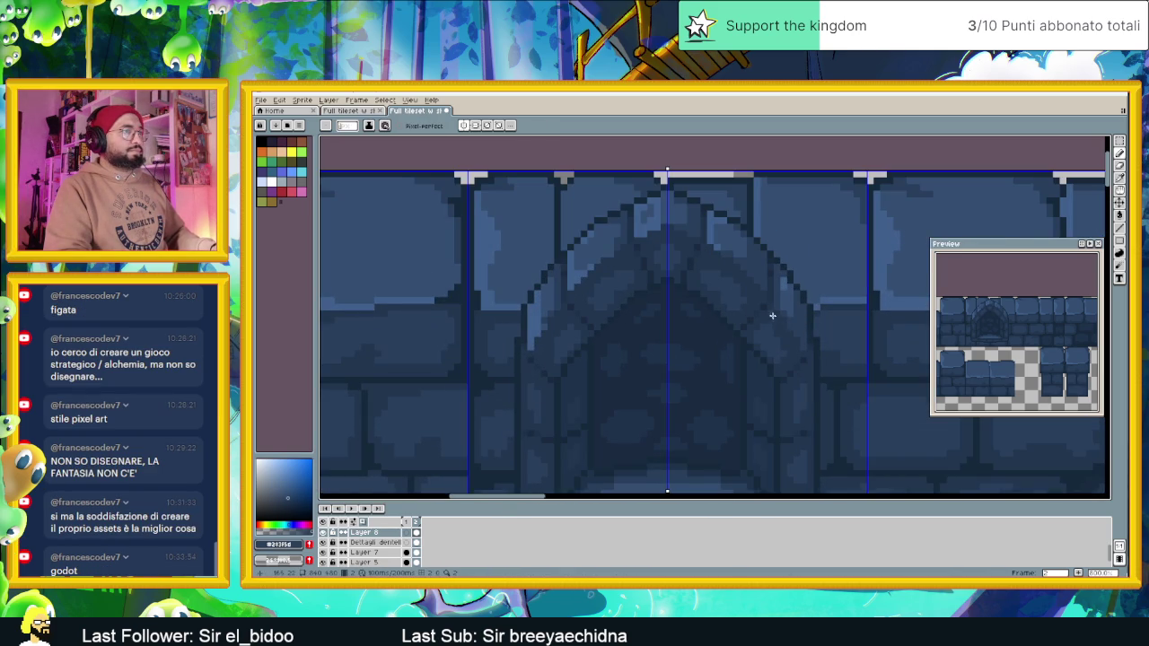
scroll(843, 345, "down", 1)
scroll(835, 348, "down", 1)
scroll(817, 352, "up", 2)
scroll(803, 356, "up", 1)
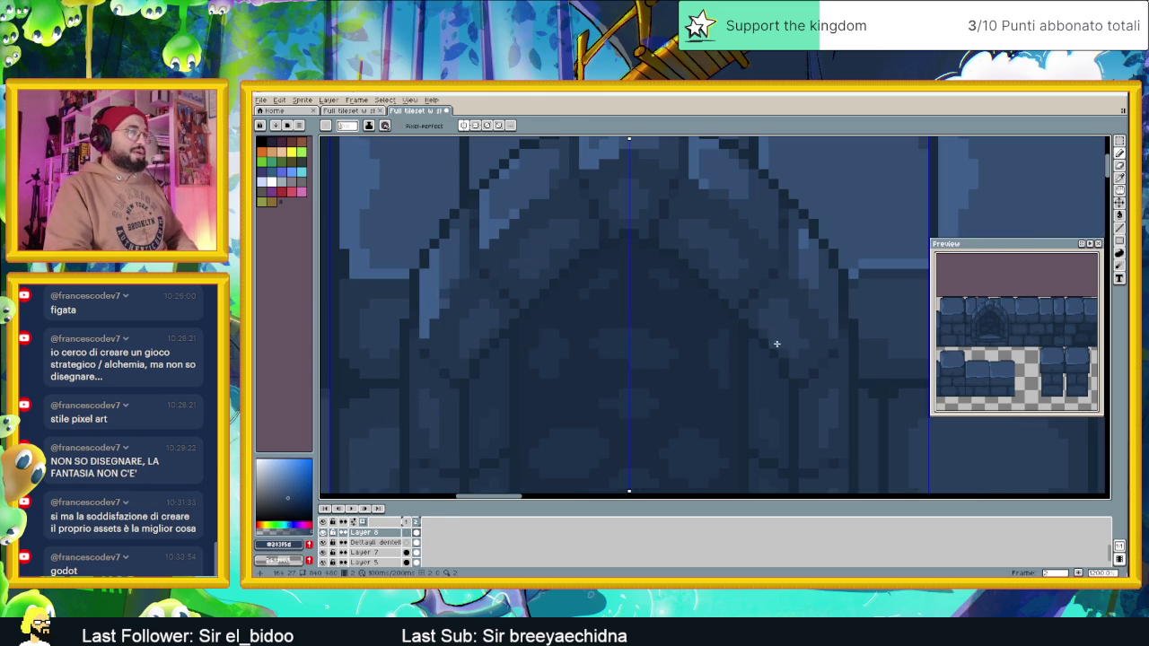
key("i")
key("b")
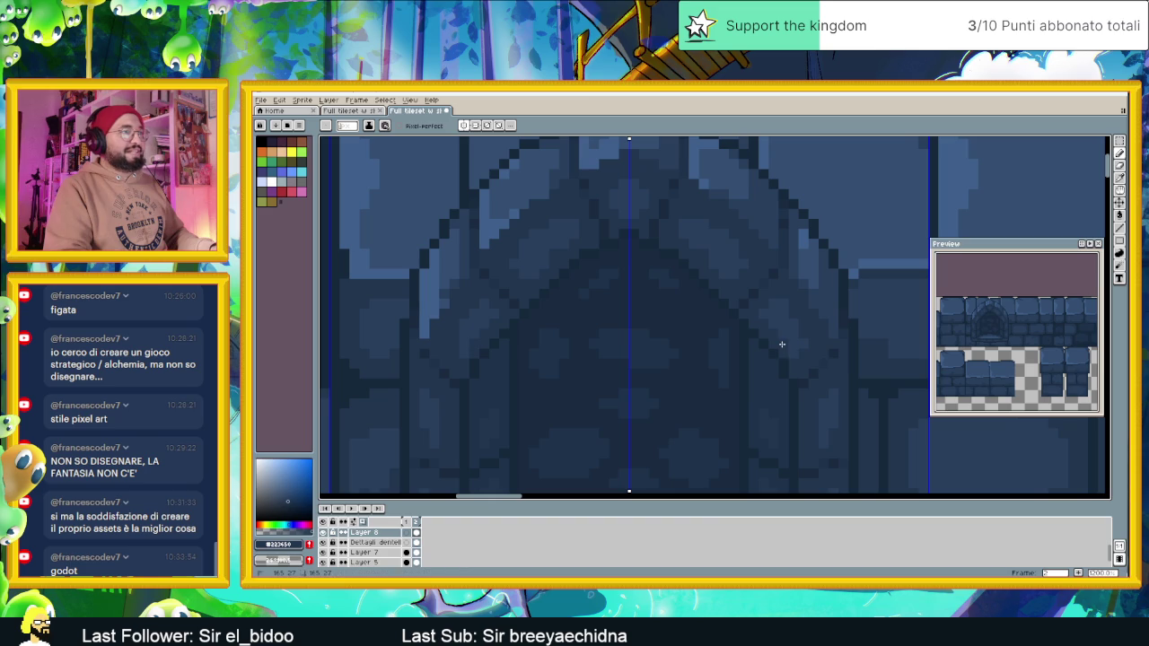
scroll(810, 367, "down", 2)
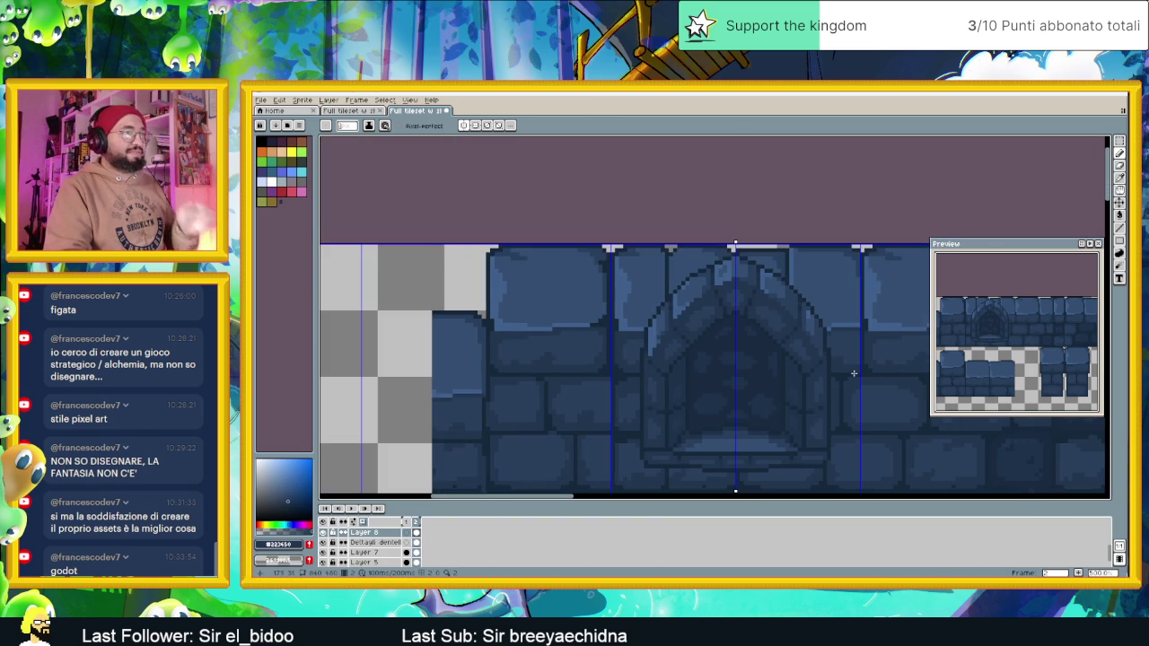
scroll(825, 411, "up", 1)
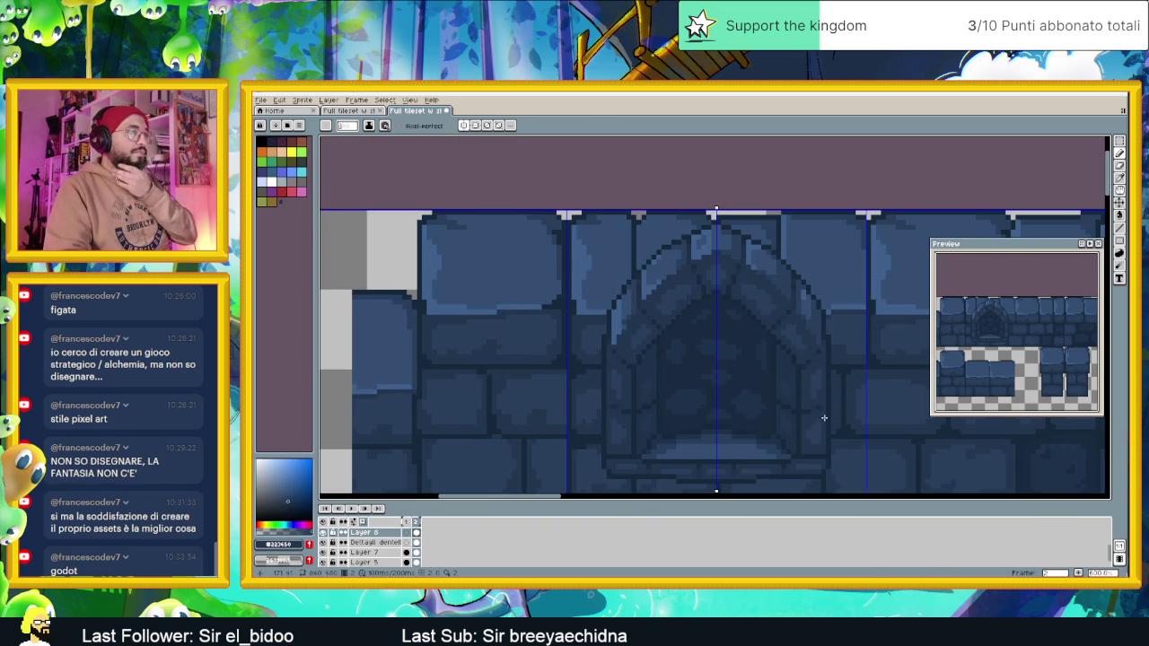
scroll(686, 449, "up", 2)
left_click(669, 427, "alt")
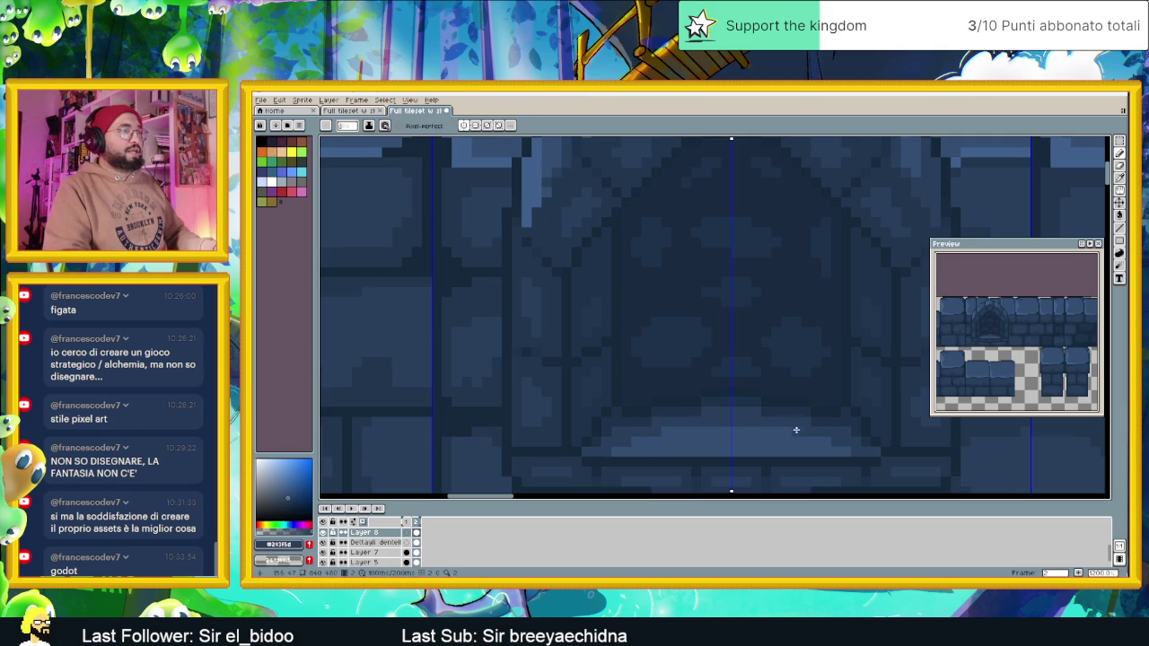
scroll(835, 430, "down", 3)
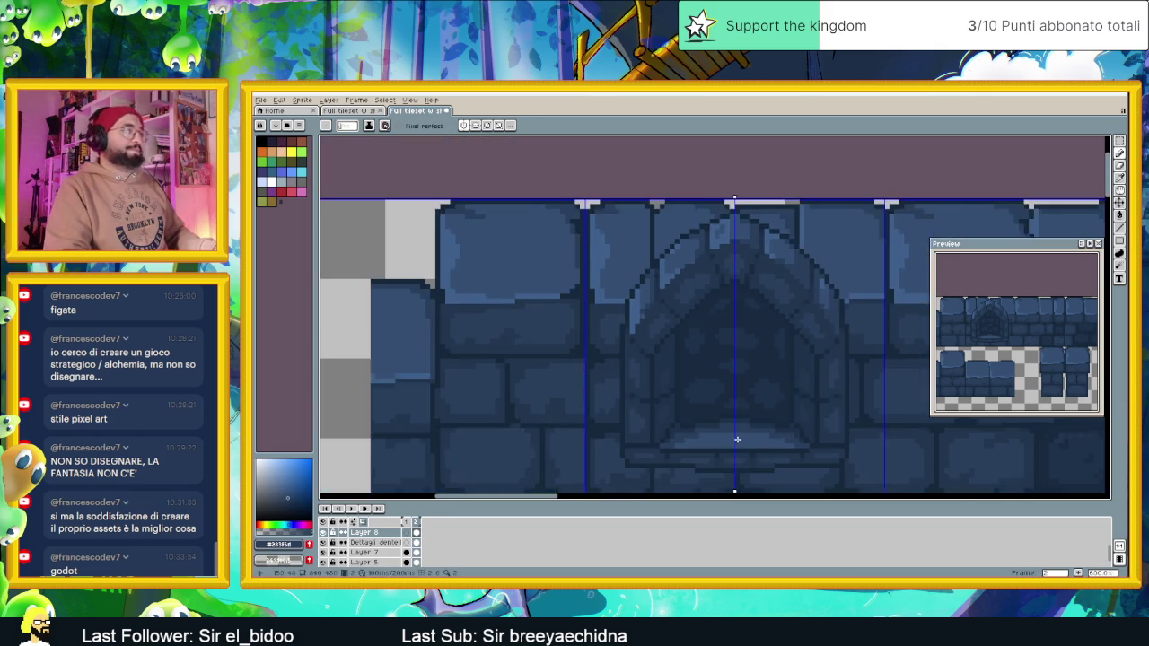
scroll(824, 420, "up", 1)
scroll(790, 428, "up", 1)
scroll(762, 438, "up", 1)
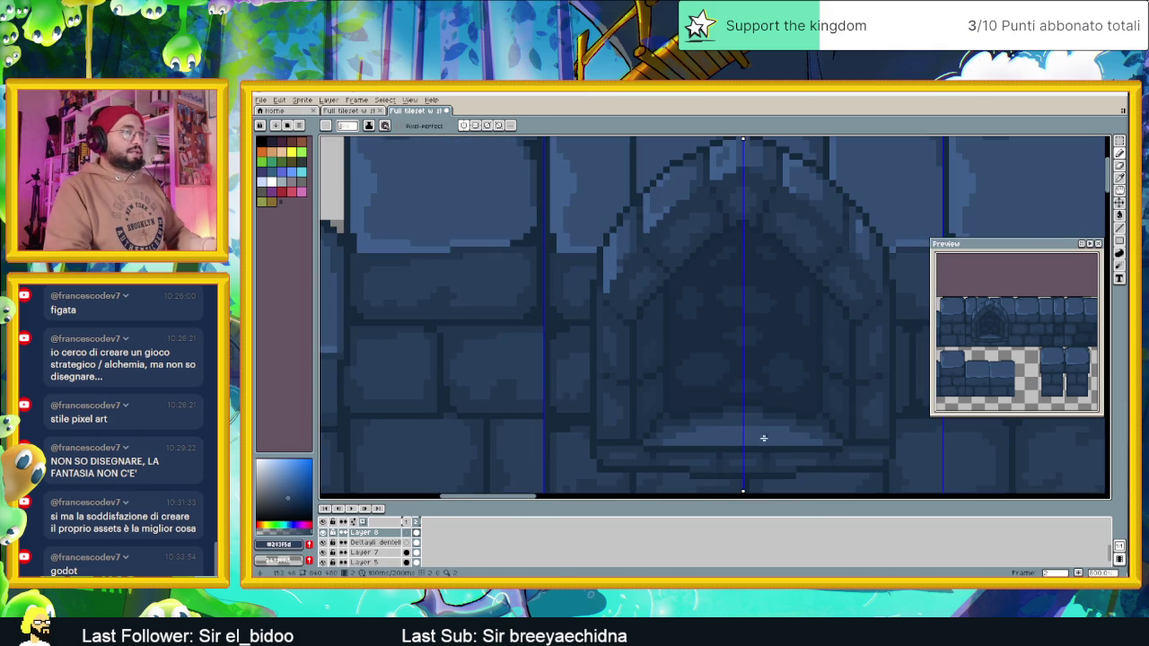
scroll(771, 434, "down", 2)
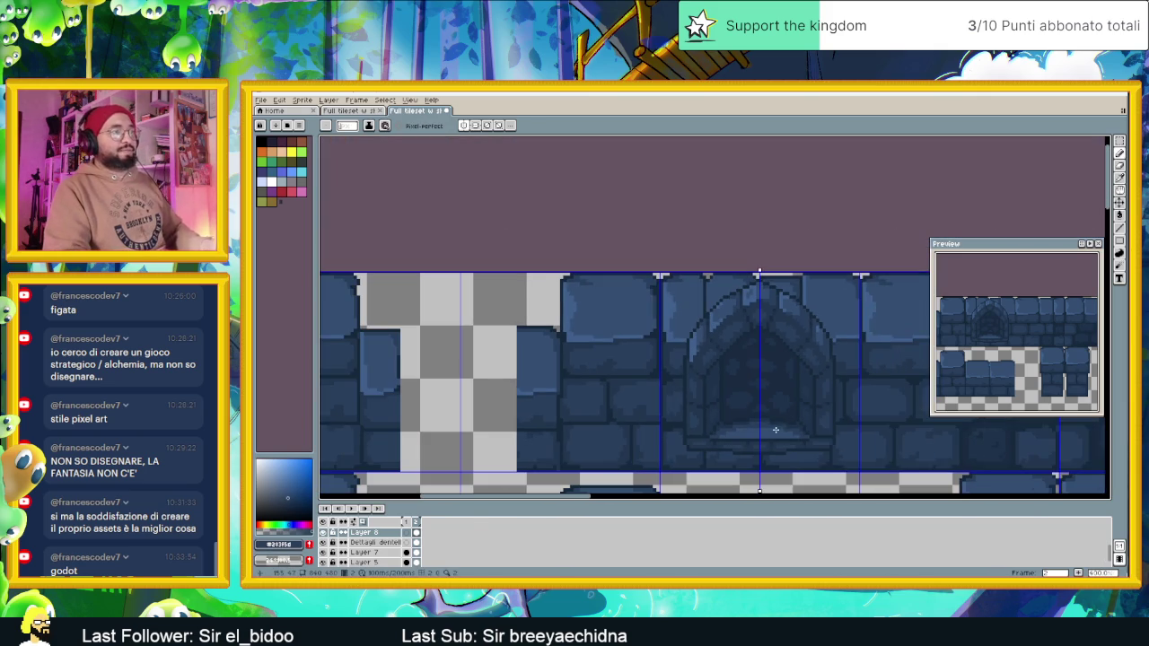
scroll(843, 372, "down", 1)
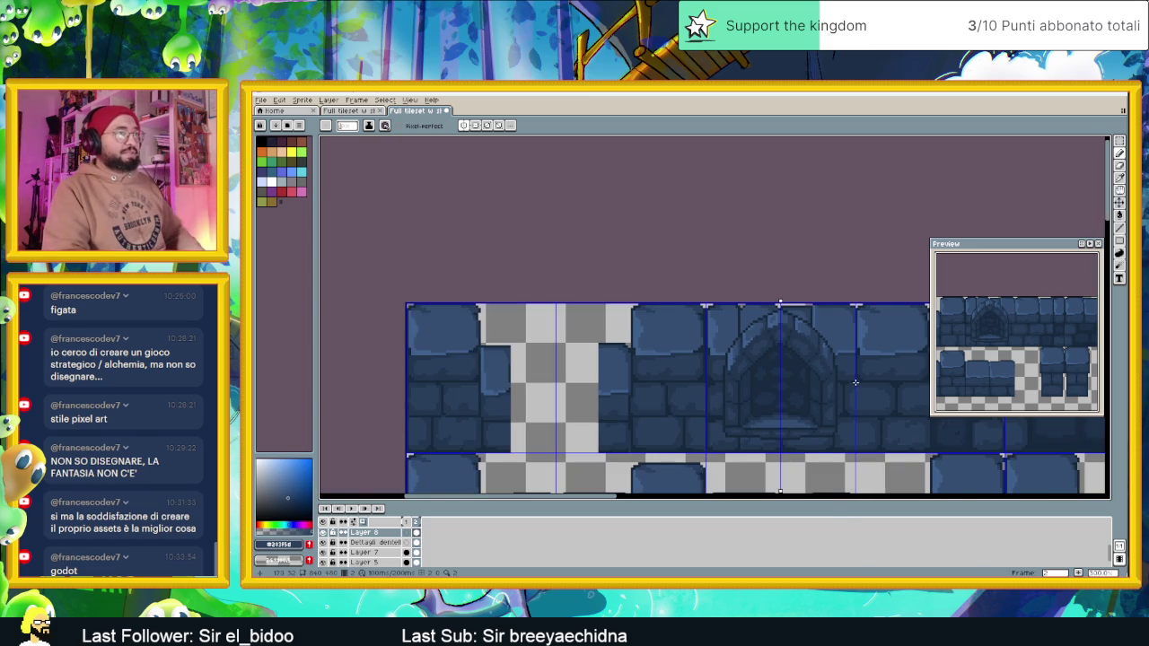
scroll(844, 372, "up", 2)
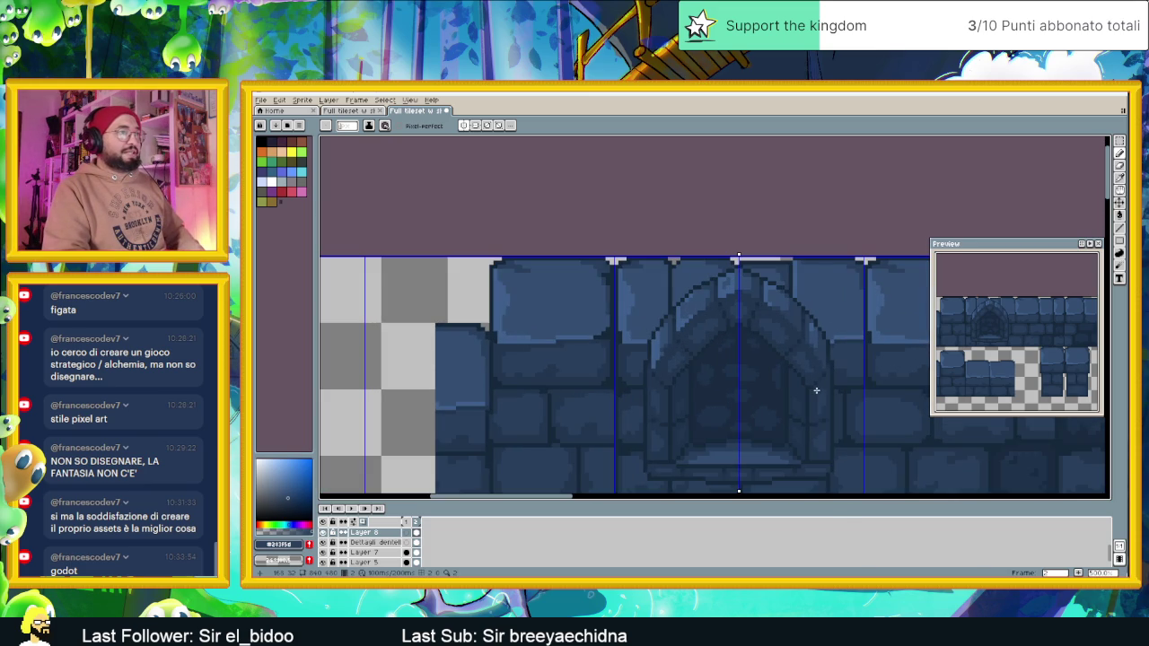
scroll(815, 391, "down", 1)
scroll(815, 391, "down", 1)
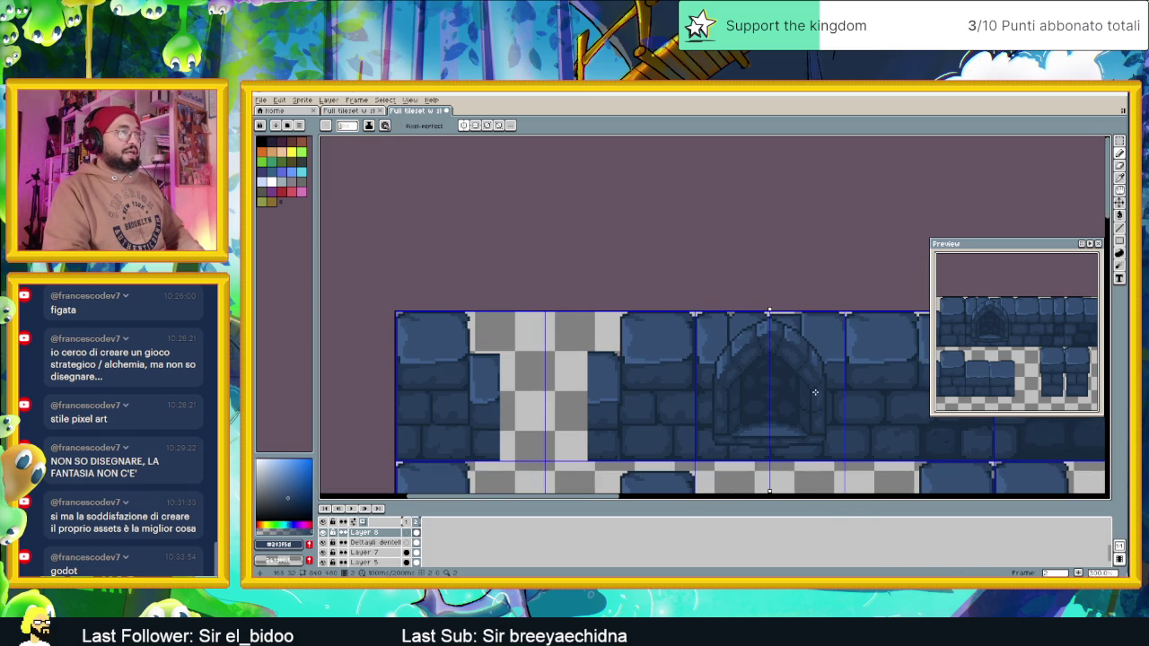
scroll(815, 391, "down", 1)
scroll(853, 362, "down", 1)
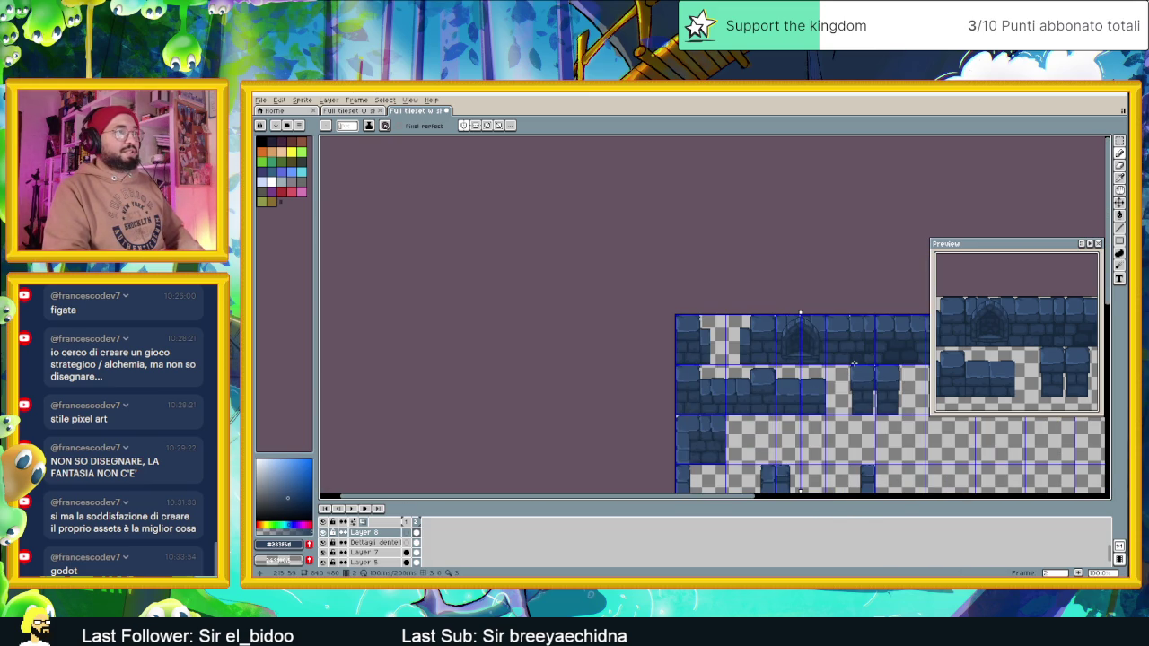
Step: Zoom back onto the doorway and eyedrop its dark interior blue
scroll(825, 346, "up", 1)
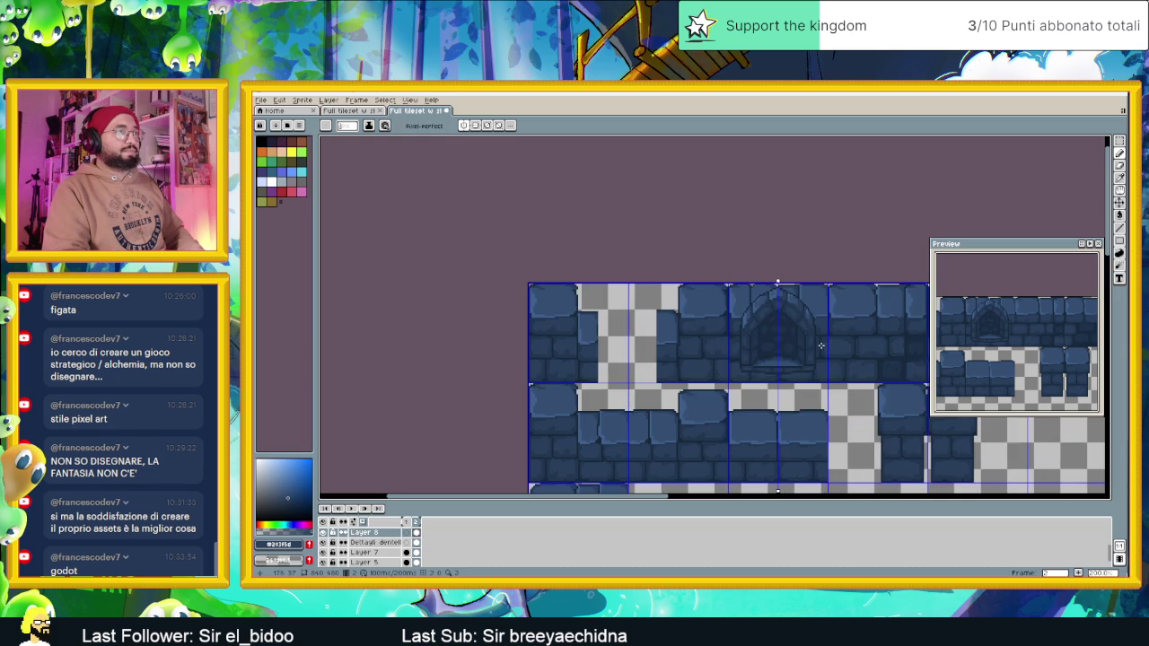
mouse_move(825, 351)
left_mouse_down()
mouse_move(815, 367)
mouse_move(773, 372)
left_mouse_up()
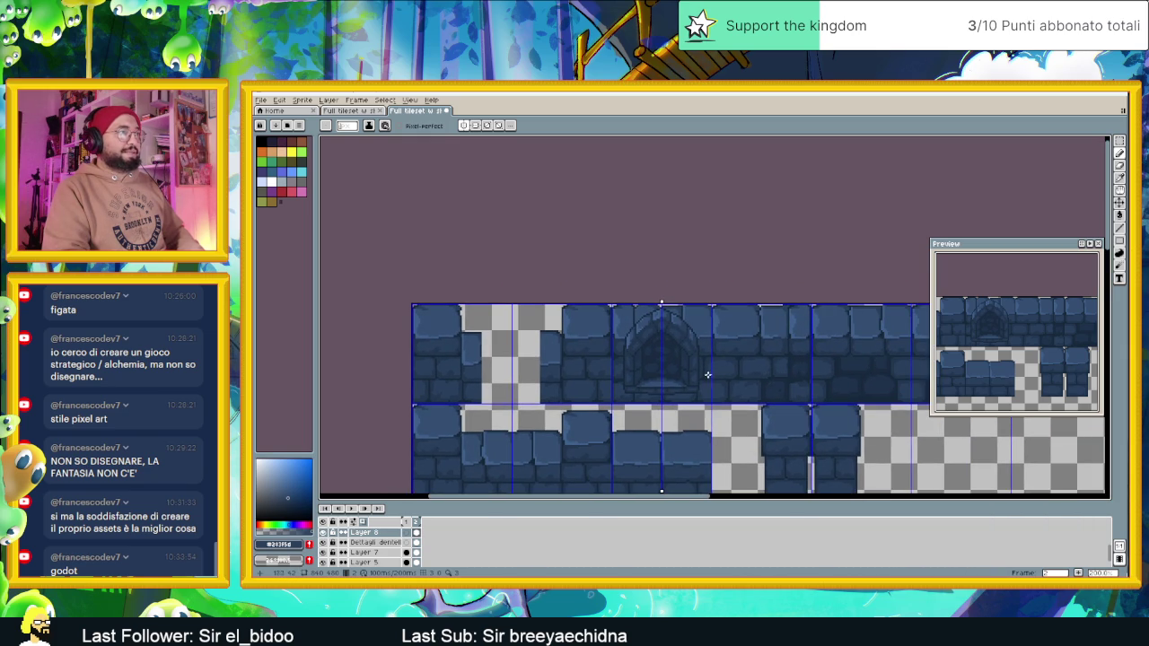
scroll(827, 382, "up", 1)
scroll(848, 395, "up", 1)
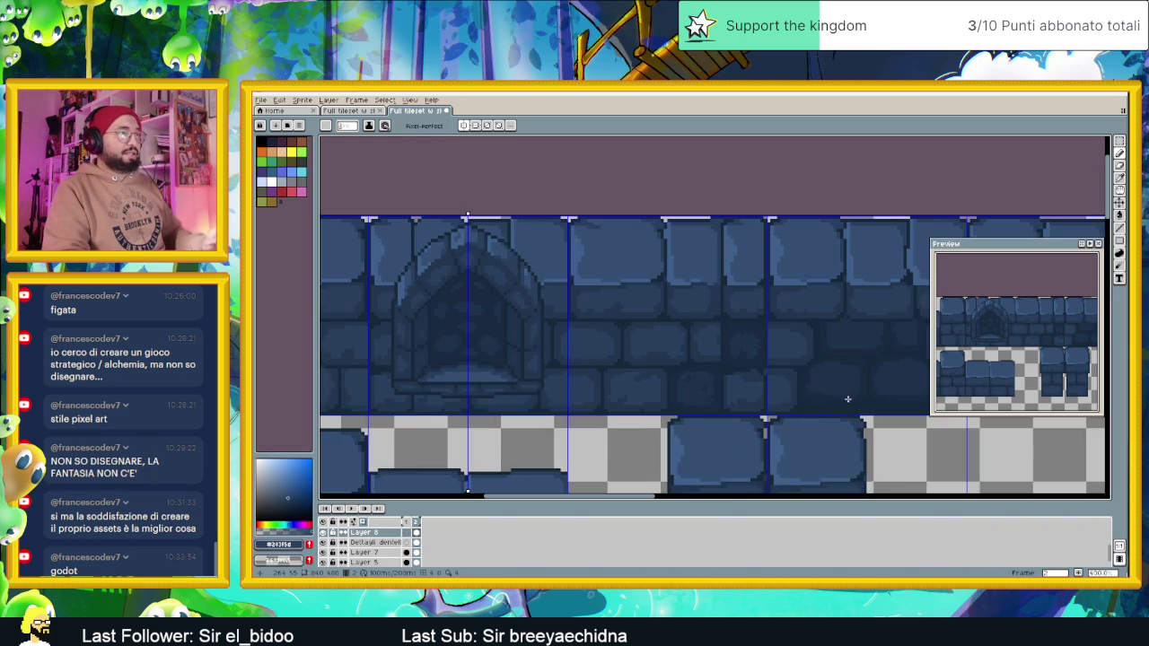
scroll(479, 362, "up", 1)
scroll(495, 354, "up", 1)
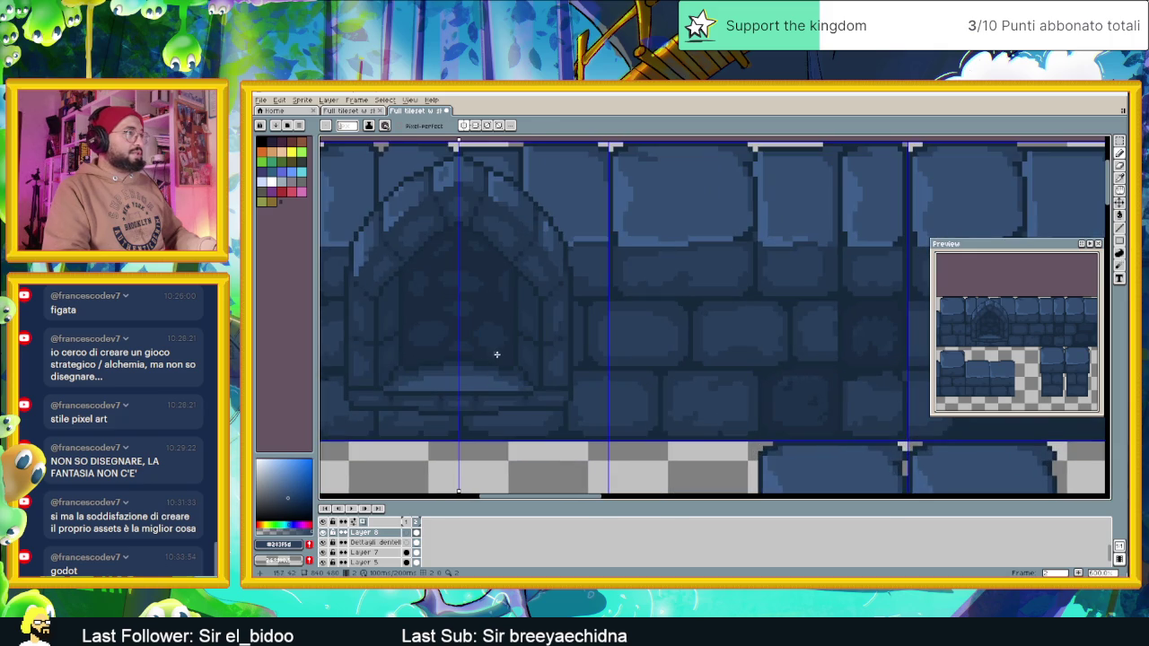
key("i")
left_click(518, 342, "alt")
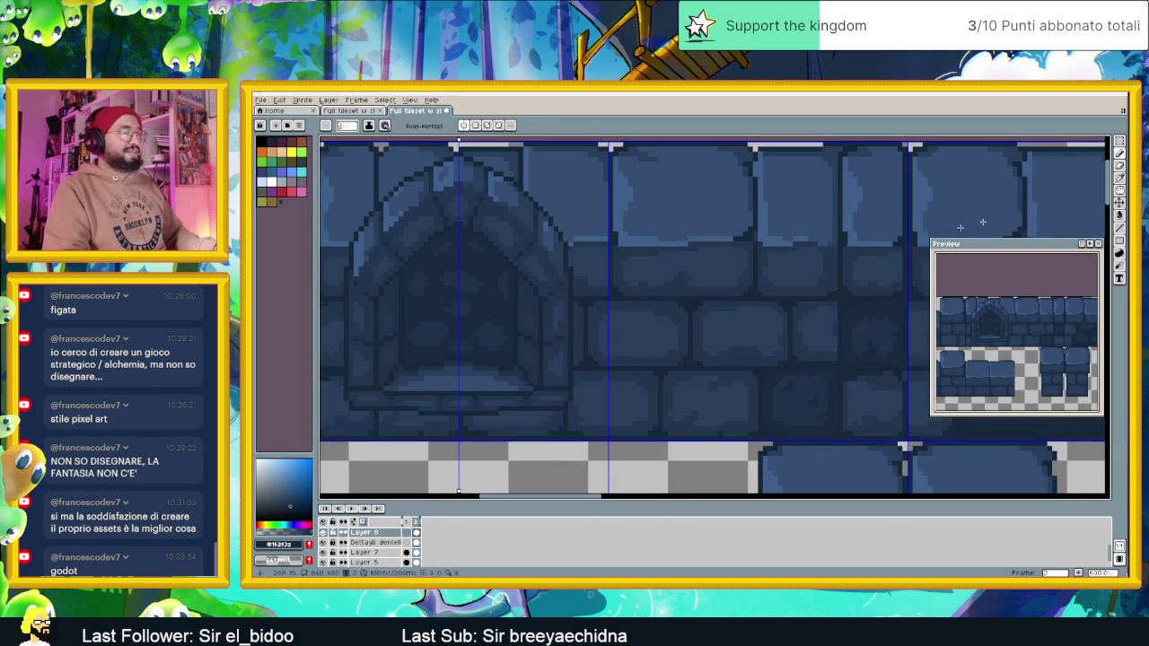
Step: Try a Paint Bucket fill on the doorway, undo it, and return to the Pencil
left_click(1119, 215)
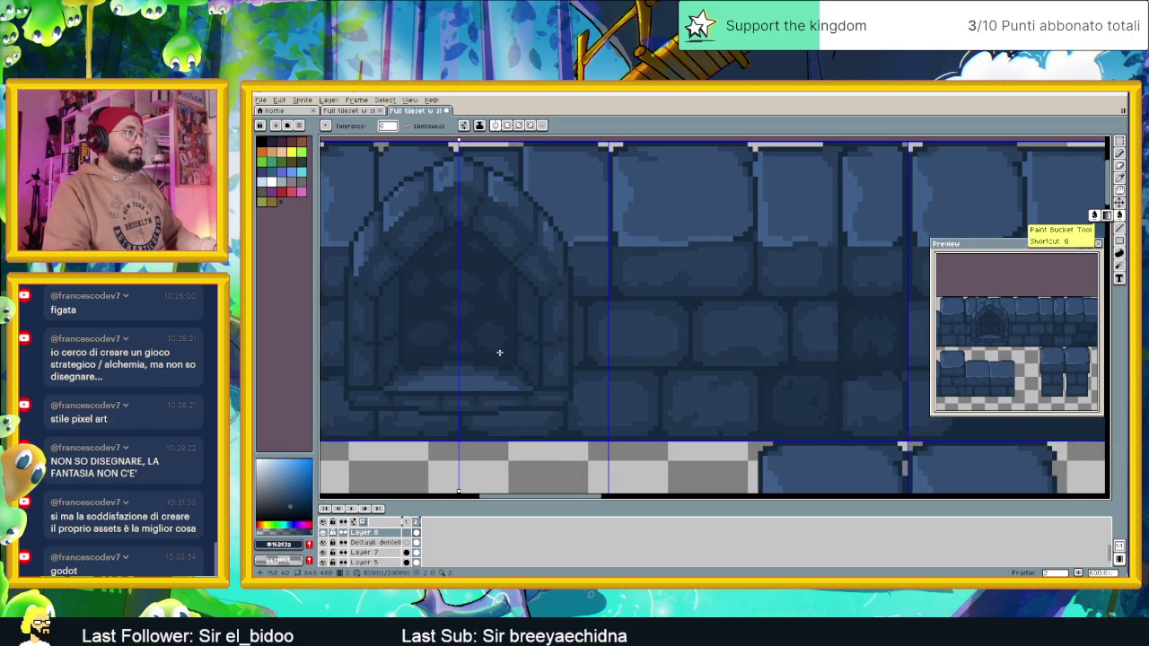
scroll(588, 348, "down", 2)
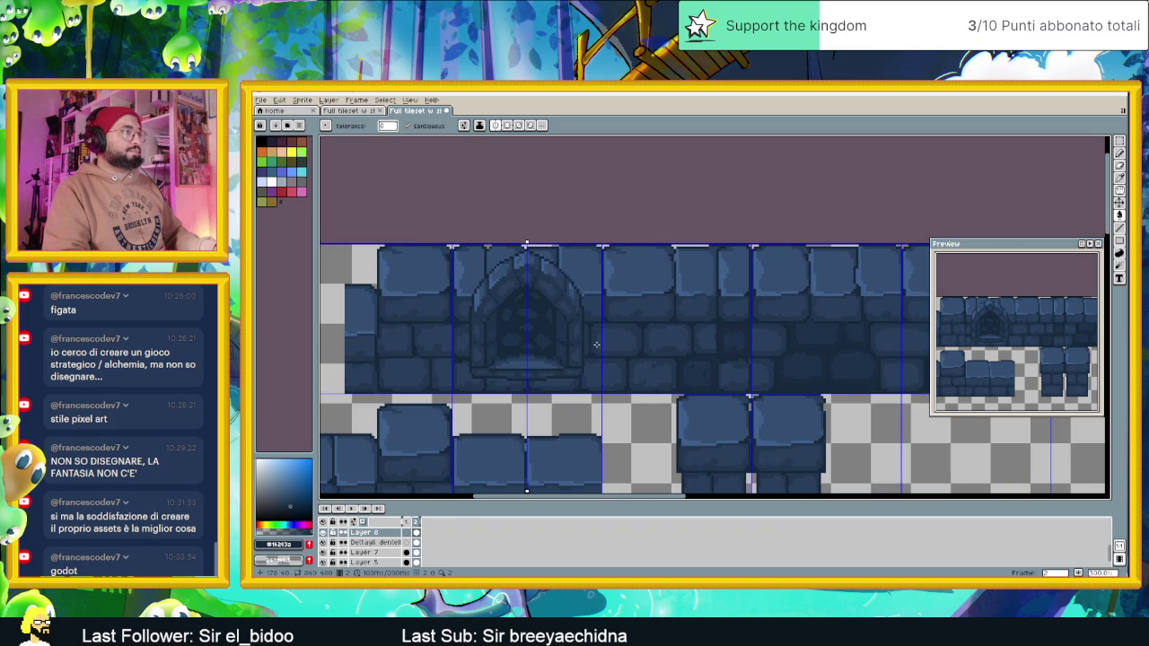
scroll(662, 333, "up", 1)
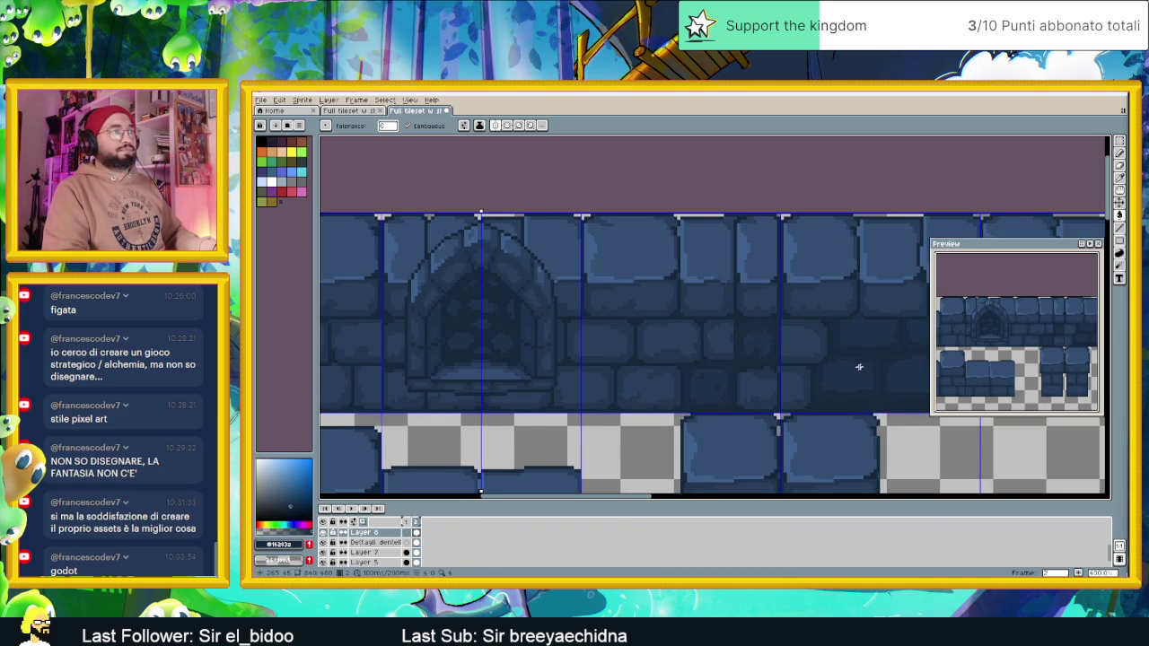
left_click_drag(865, 366, 834, 371)
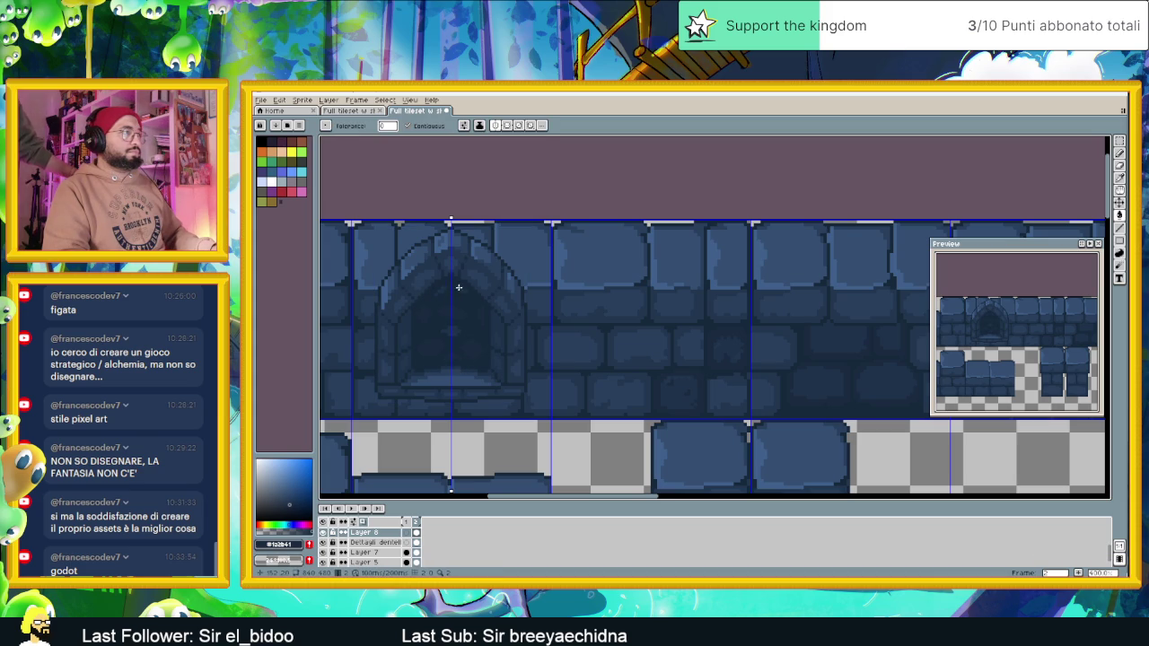
key("ctrl+z")
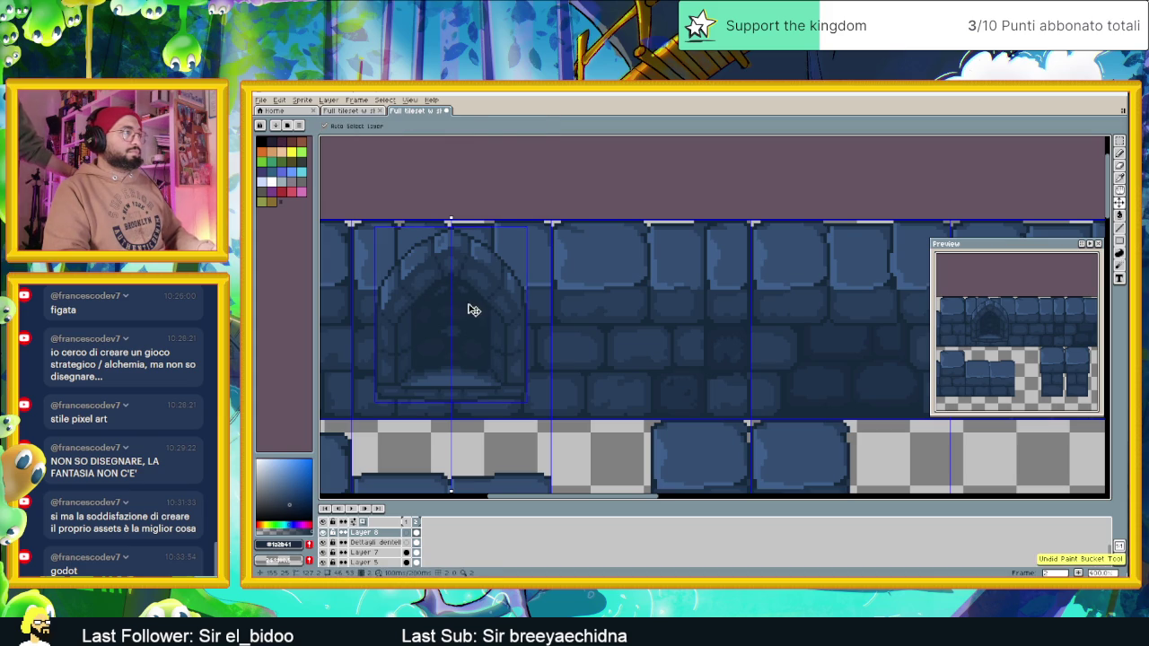
scroll(458, 294, "up", 2)
scroll(523, 317, "up", 3)
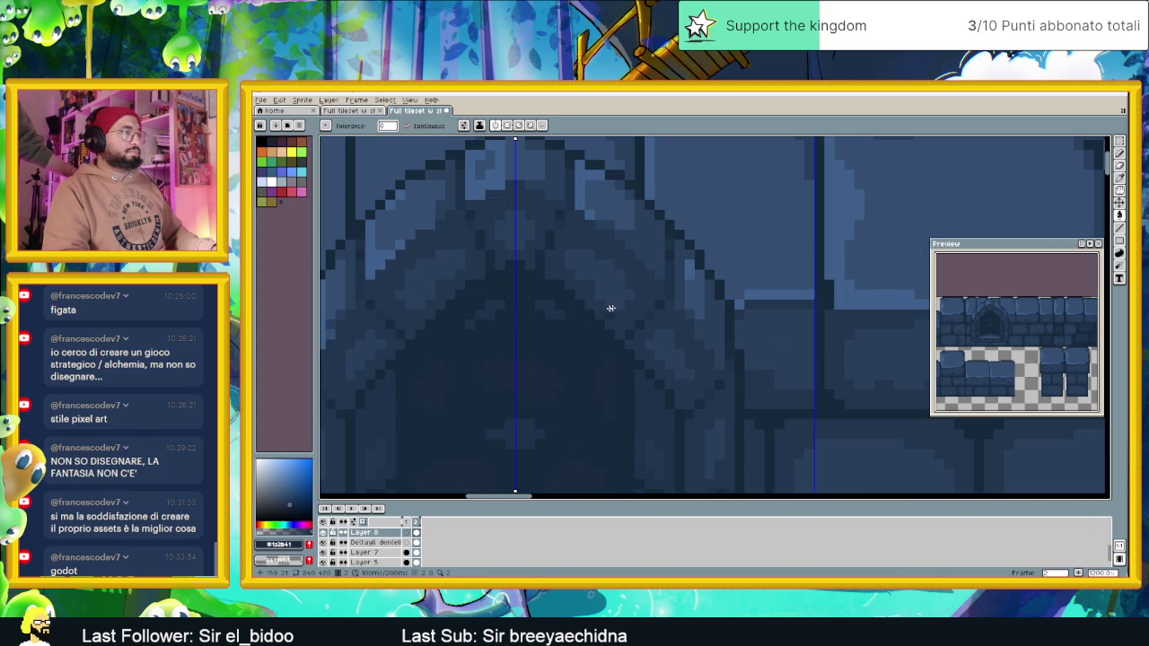
key("b")
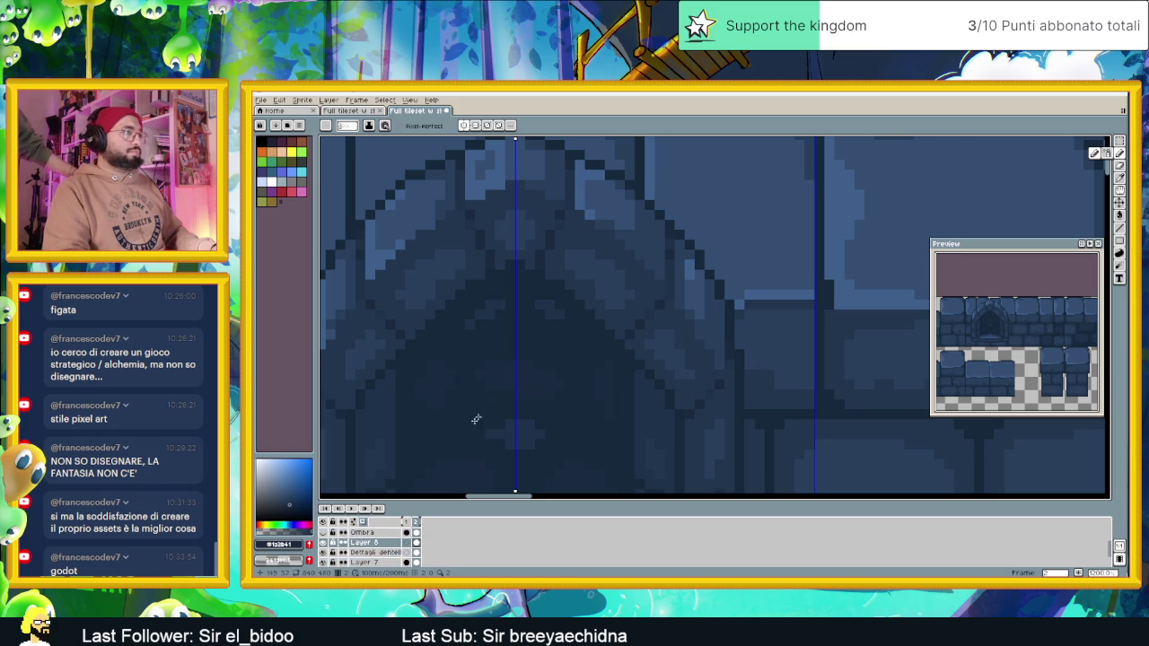
Step: Undo the last stroke and repaint the doorway interior in dark blue with the Pencil
scroll(522, 357, "up", 1)
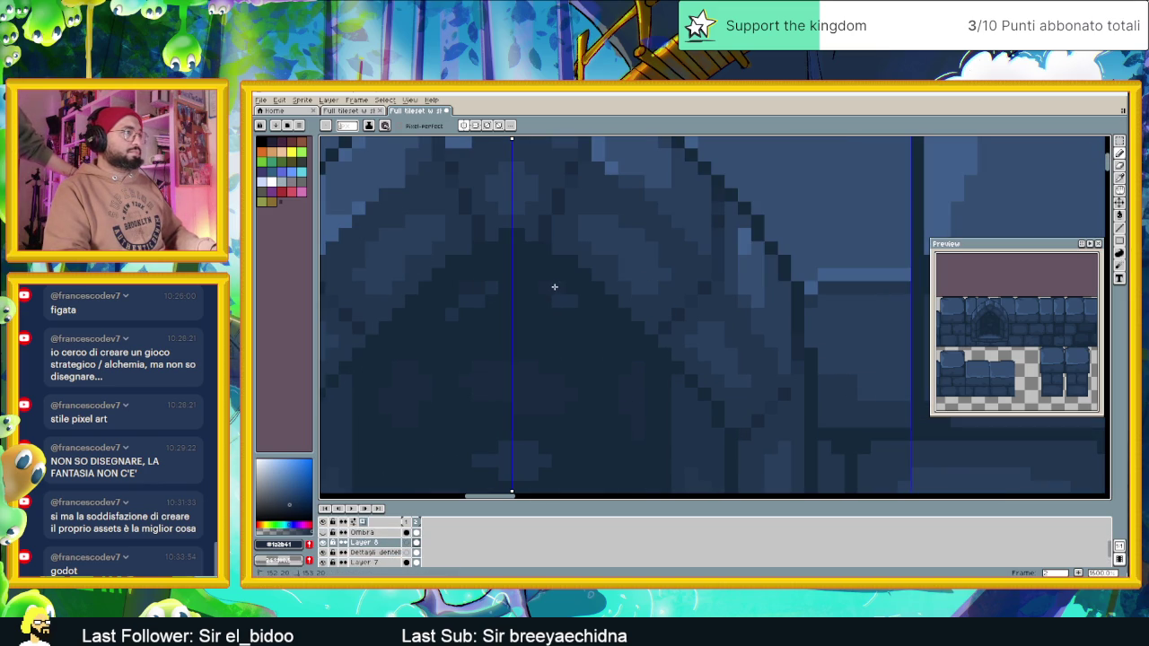
key("ctrl+z")
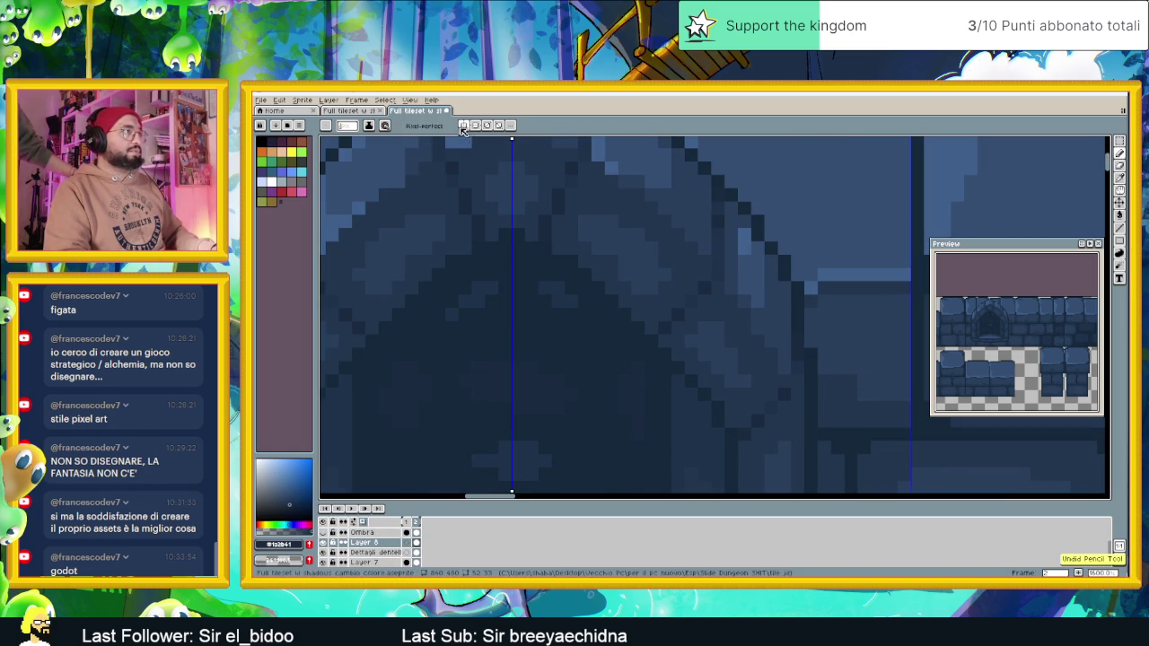
left_click(563, 297)
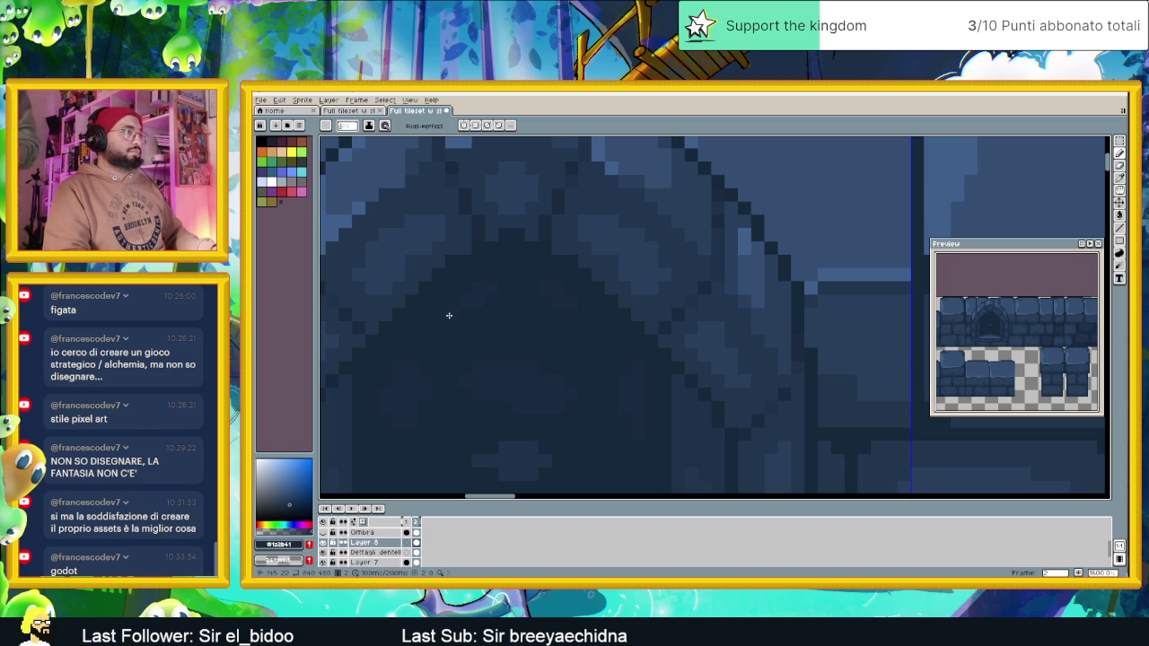
left_click_drag(620, 431, 618, 312)
Step: Zoom out and pan to check the darkened doorway within the whole wall strip
scroll(525, 355, "down", 2)
scroll(525, 354, "up", 3)
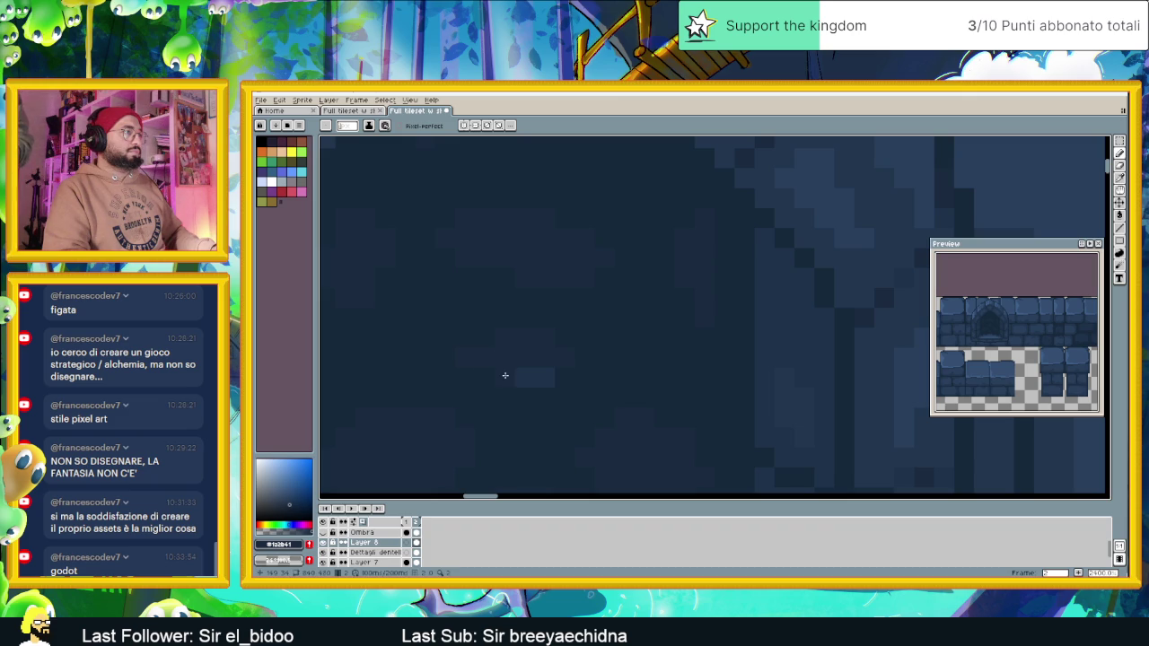
scroll(601, 378, "down", 2)
scroll(639, 385, "down", 1)
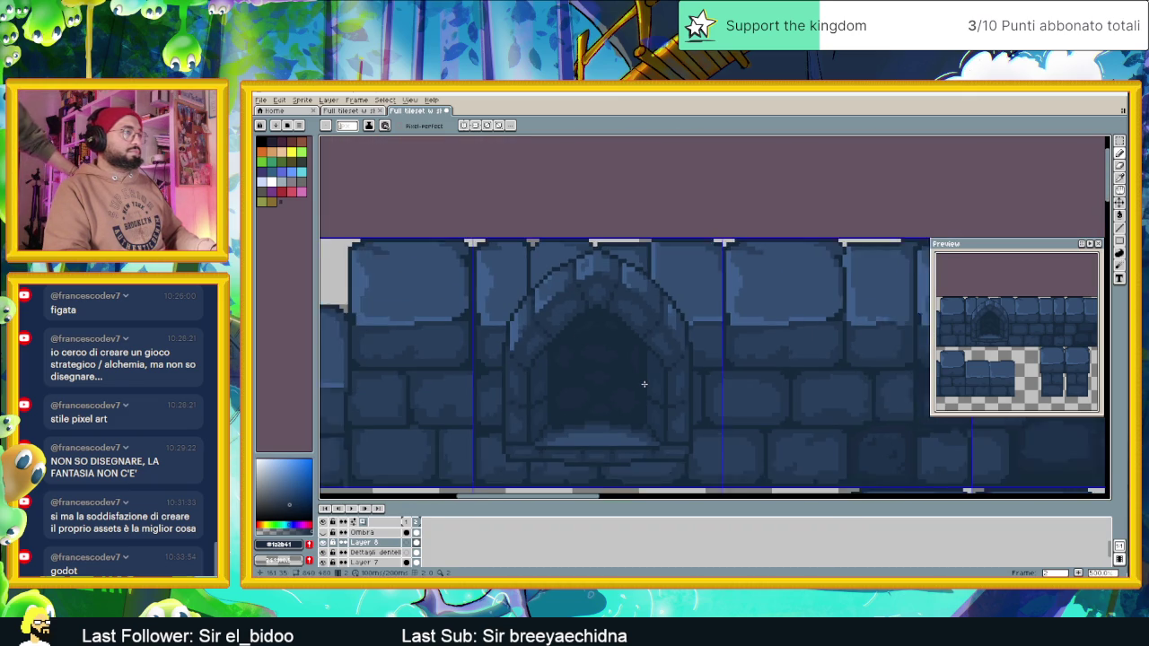
scroll(641, 384, "down", 1)
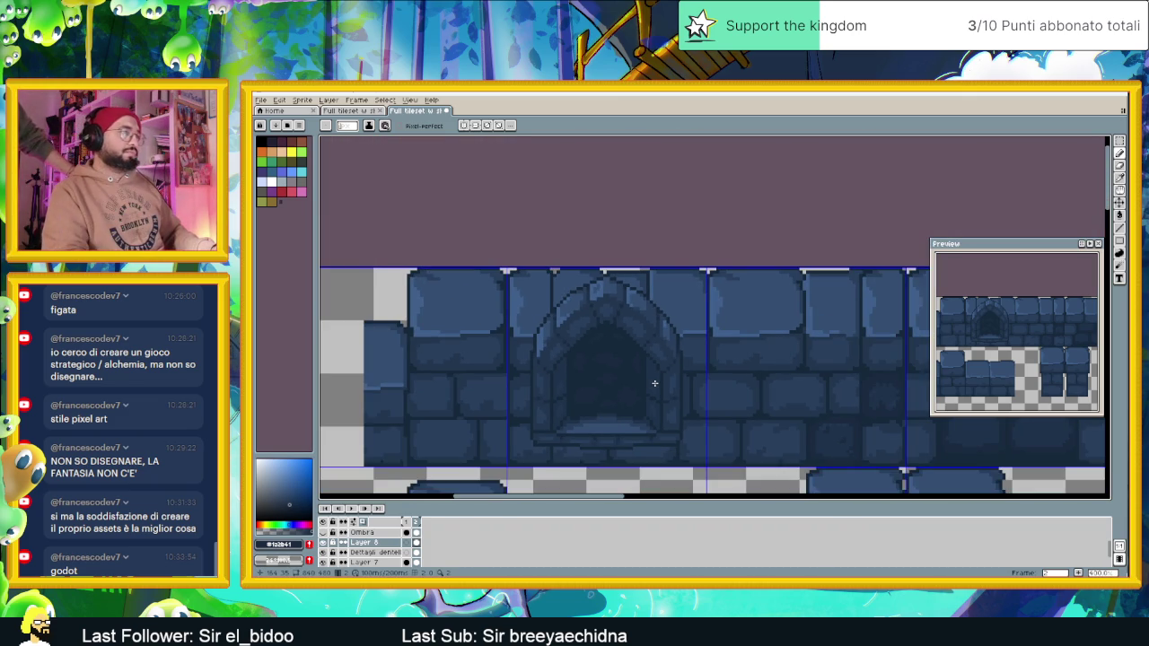
scroll(648, 381, "down", 1)
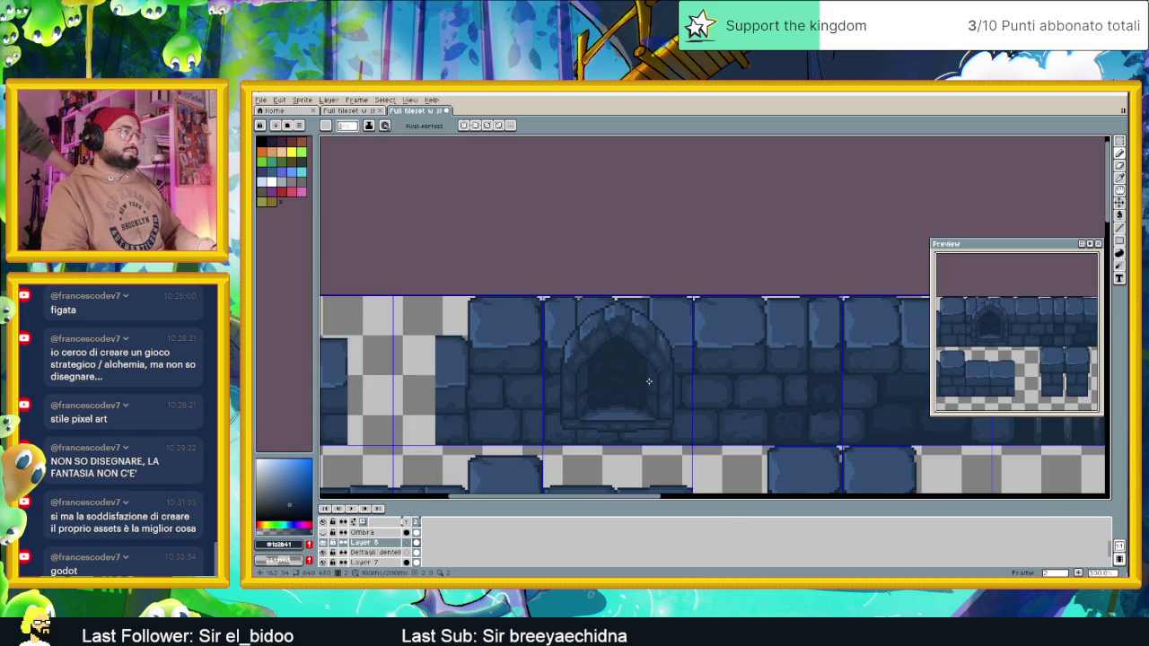
scroll(648, 381, "down", 1)
left_click_drag(786, 374, 716, 371)
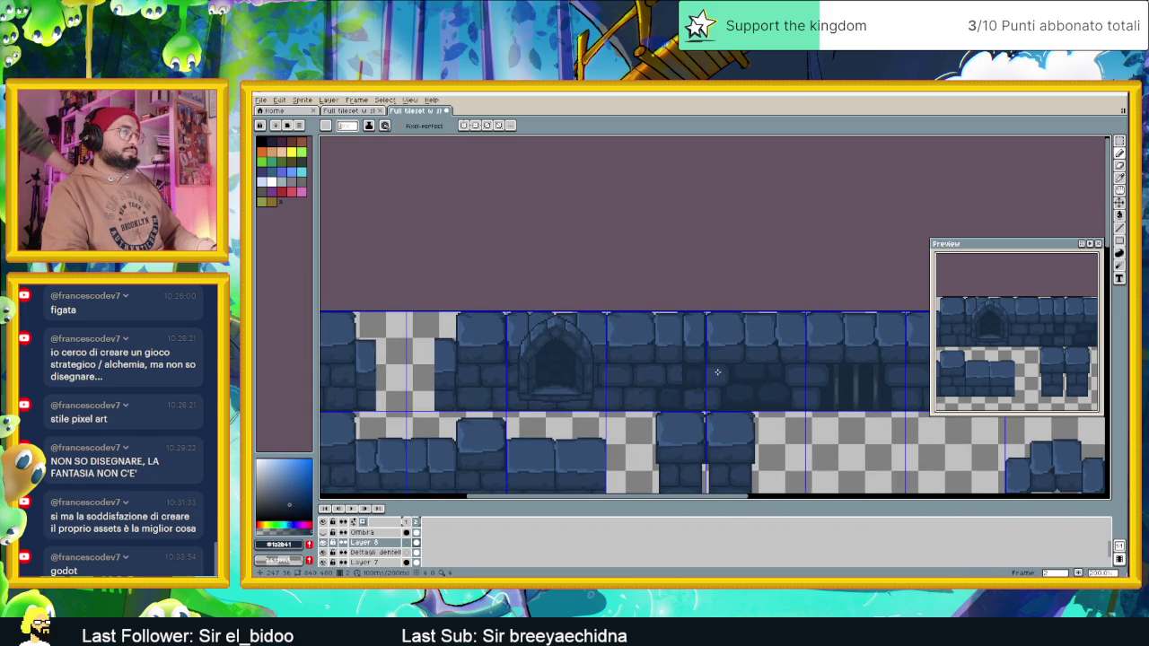
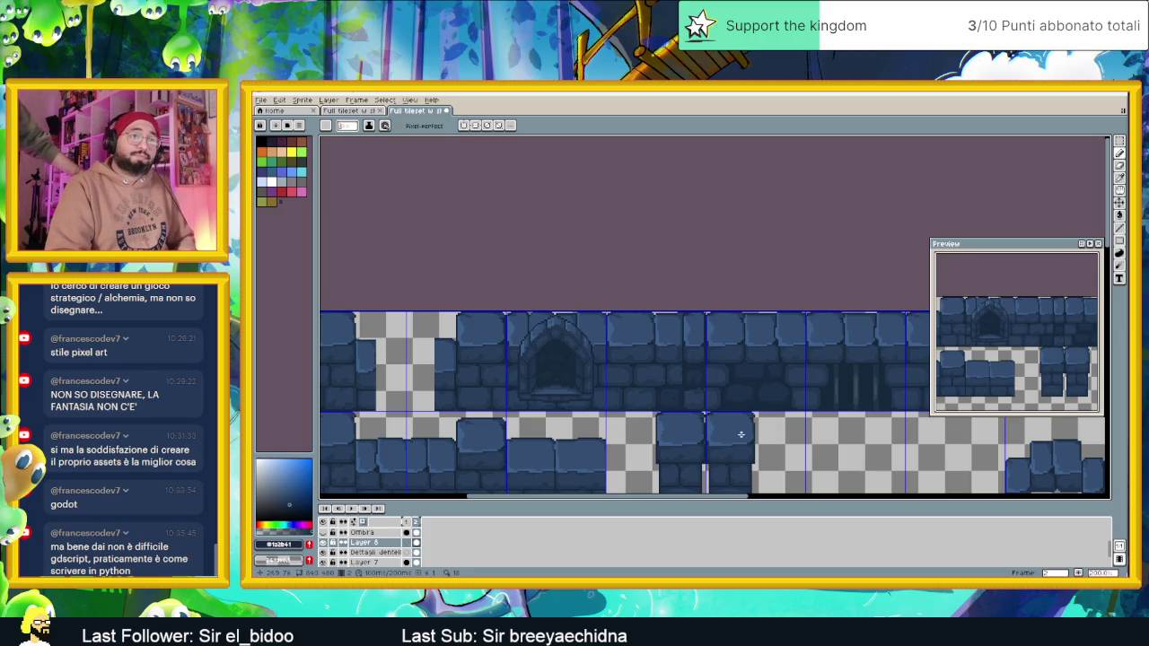
Step: Zoom and pan the canvas to bring the wall's arched doorway and top into view
scroll(567, 358, "up", 1)
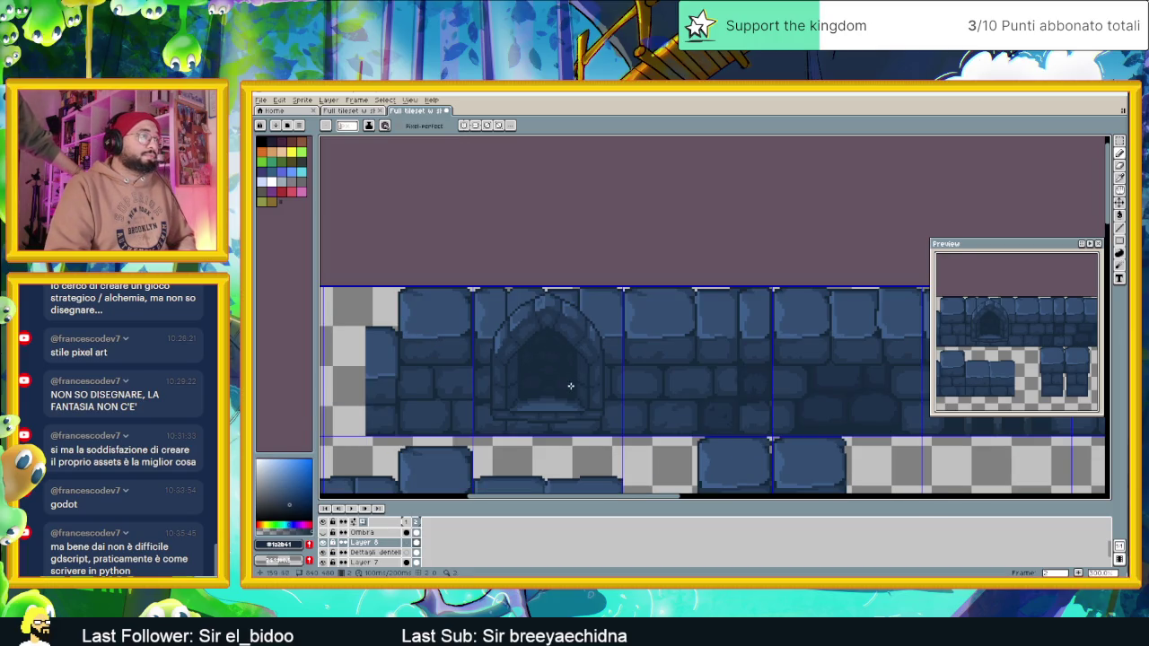
scroll(563, 406, "up", 1)
scroll(564, 406, "down", 2)
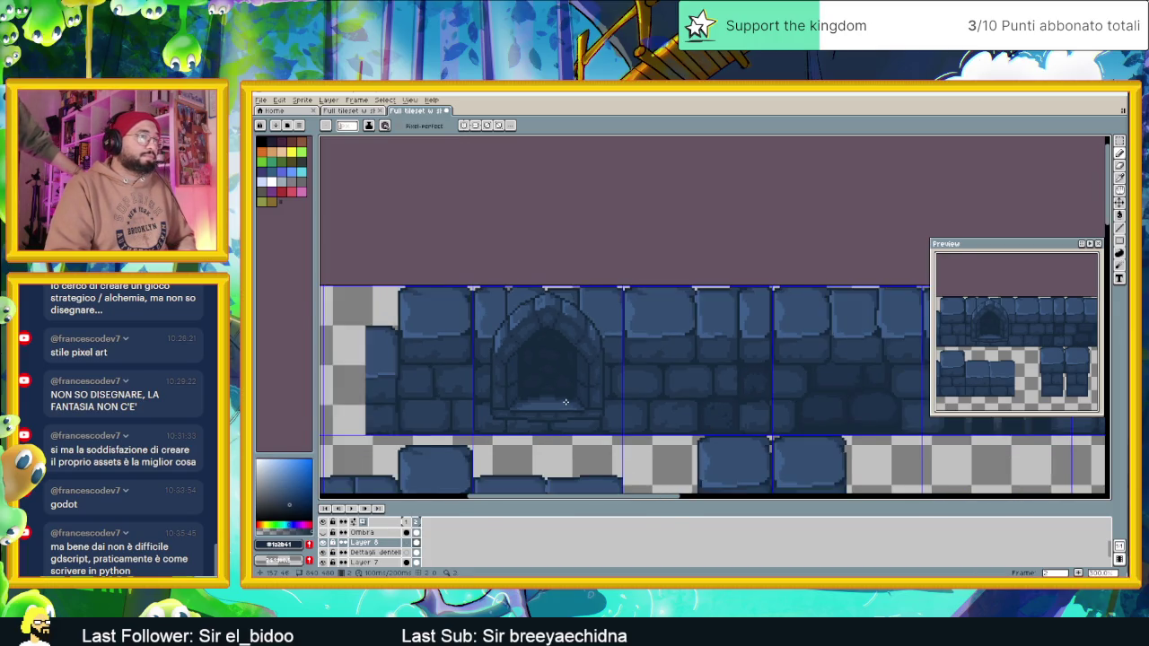
scroll(567, 403, "down", 1)
scroll(565, 344, "up", 1)
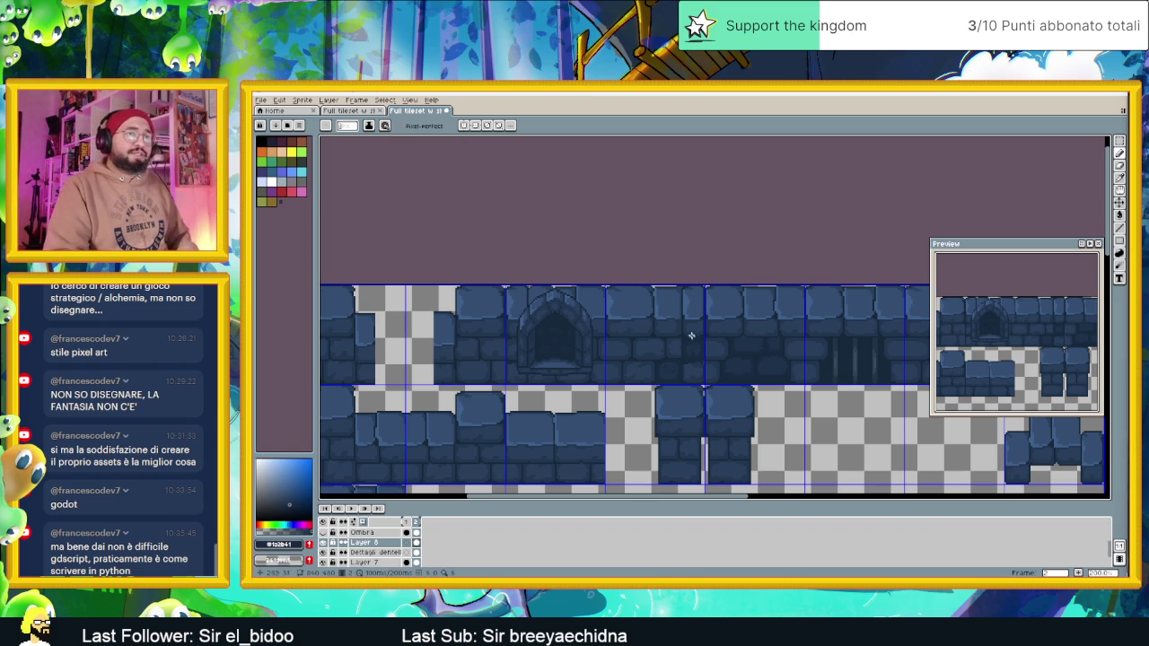
left_click_drag(671, 320, 749, 303)
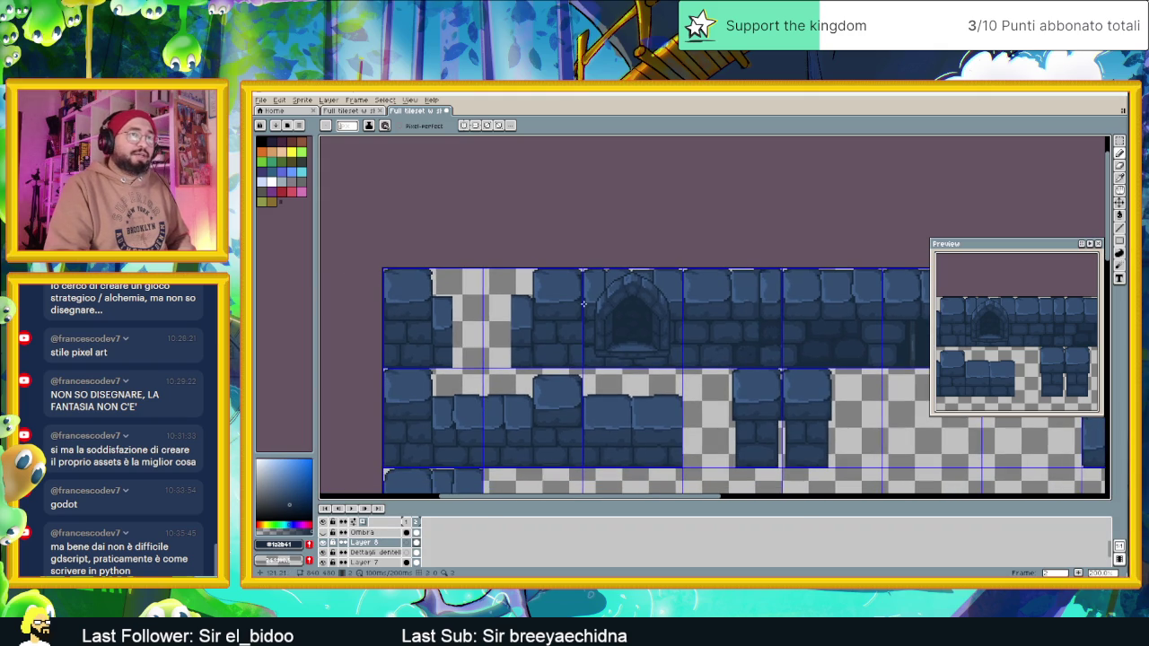
scroll(599, 312, "up", 1)
scroll(634, 327, "up", 1)
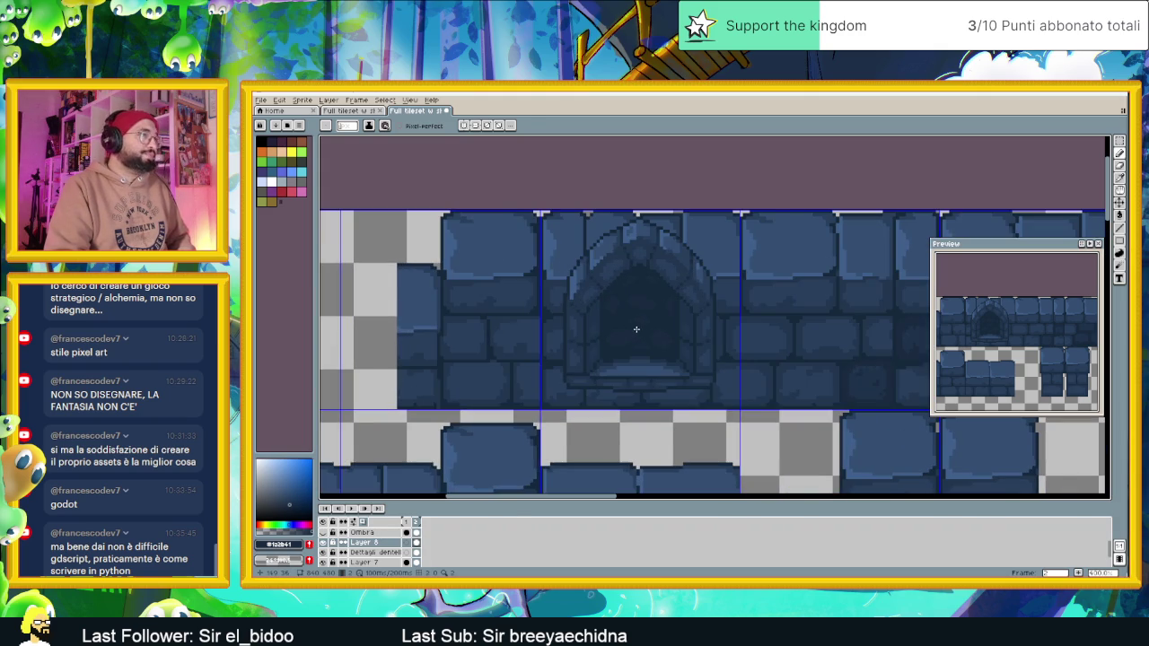
scroll(636, 329, "up", 1)
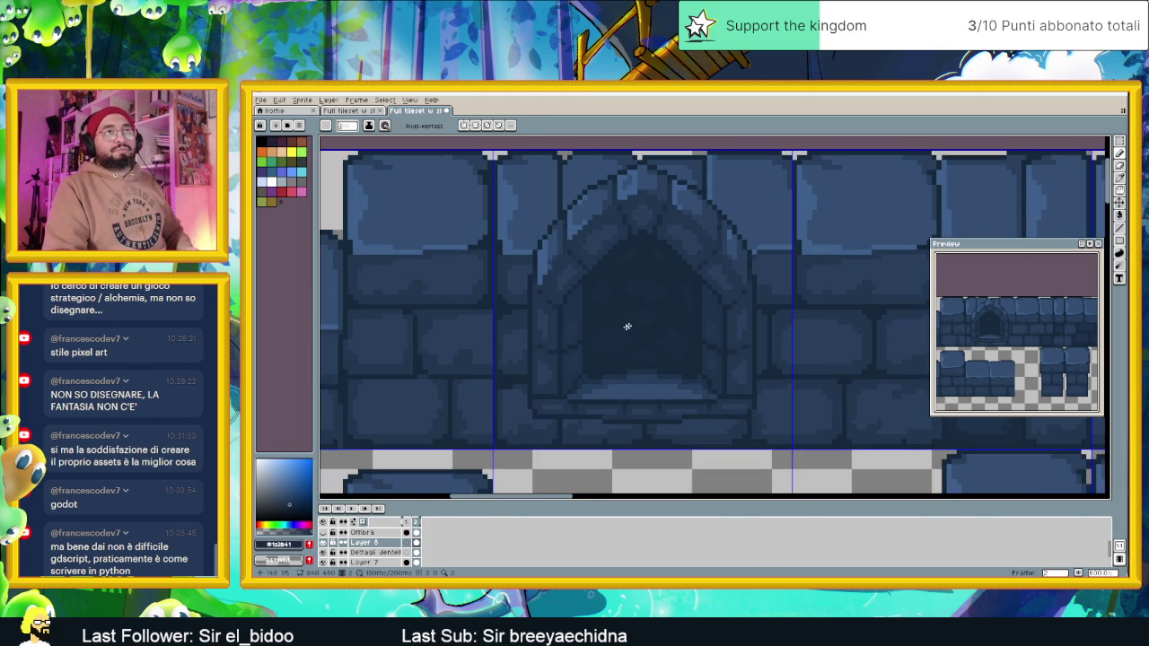
scroll(597, 323, "up", 1)
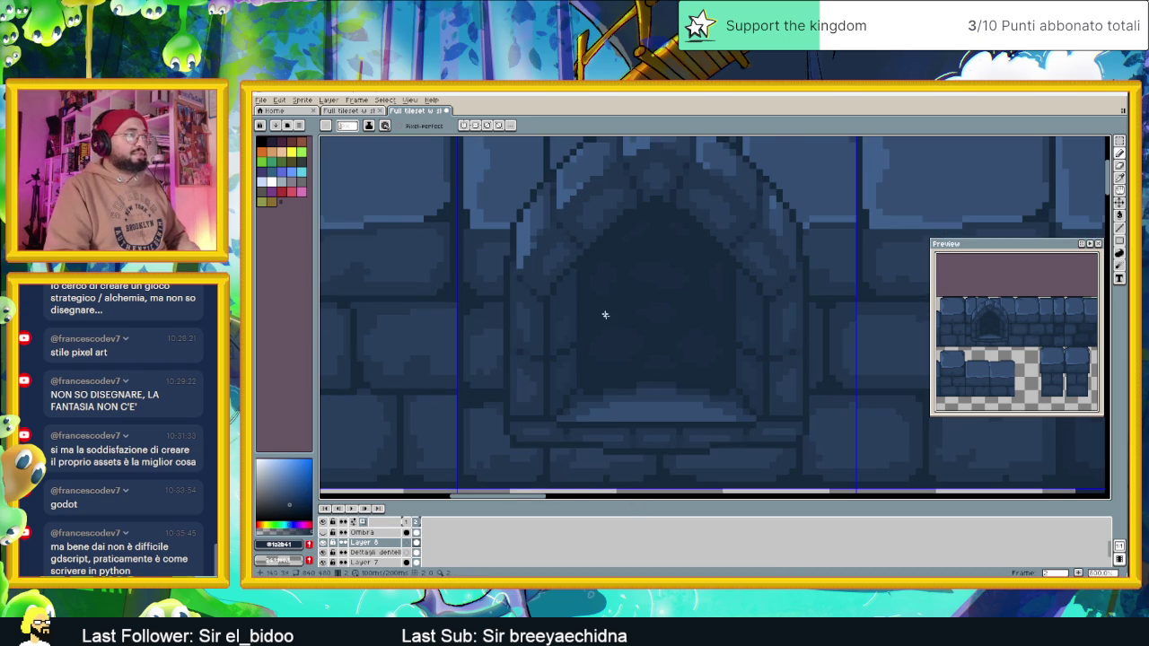
scroll(611, 323, "down", 1)
left_click_drag(672, 293, 687, 333)
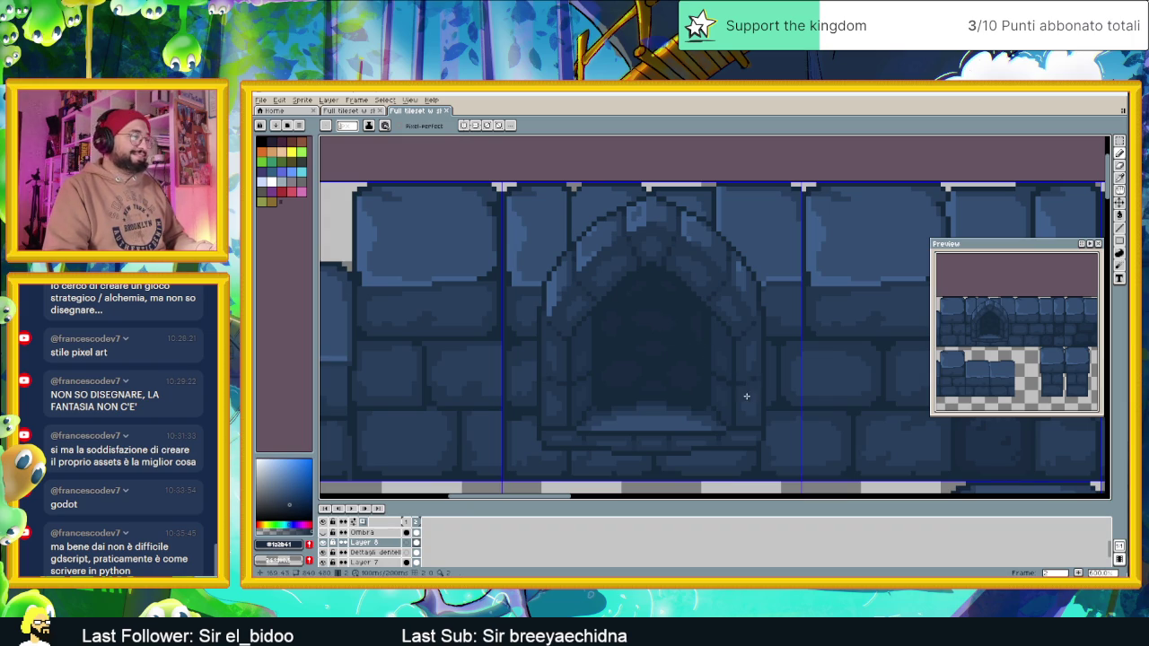
Step: On Layer 8, draw straight lines near the arch's top and down its right side
left_click(382, 547)
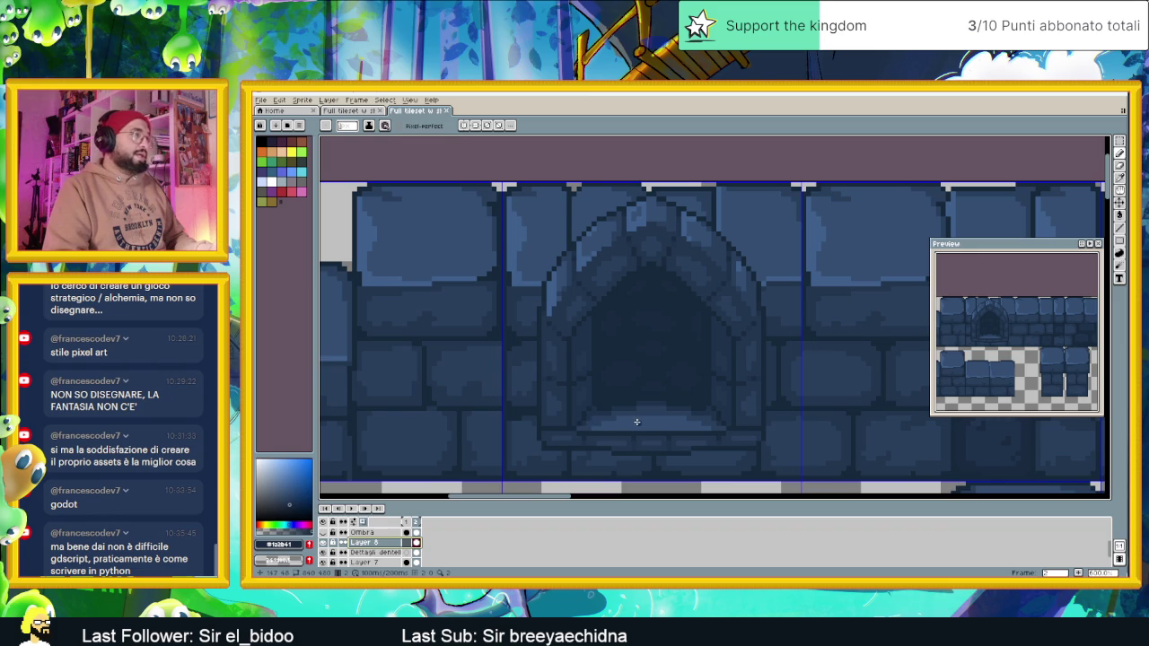
key("l")
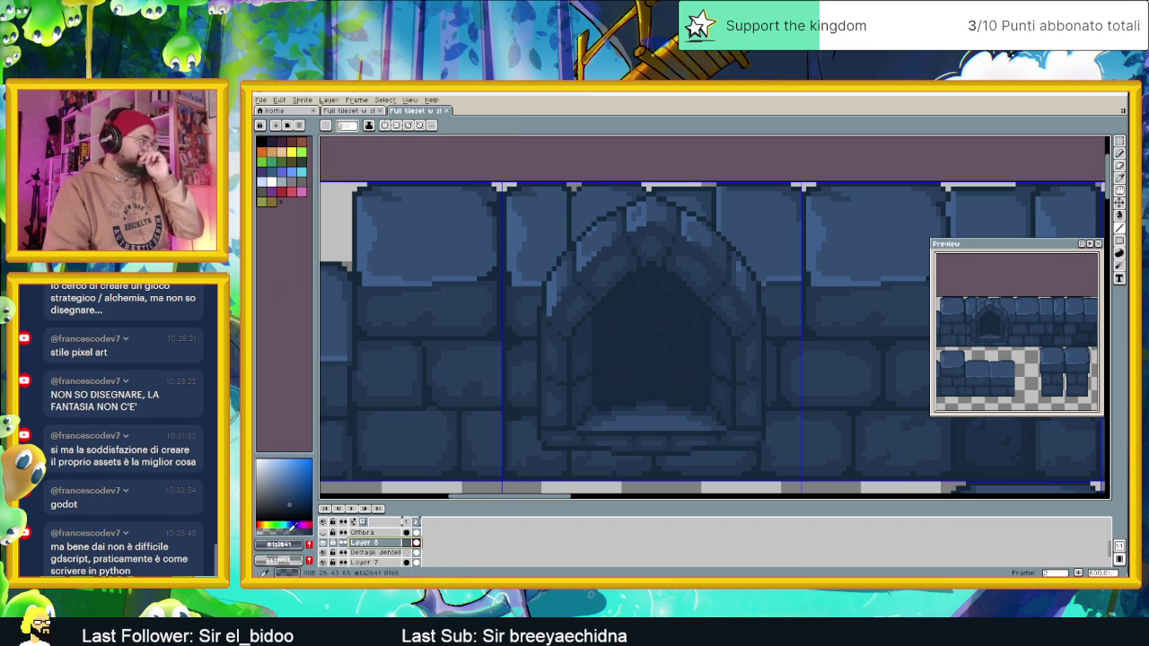
scroll(769, 437, "up", 1)
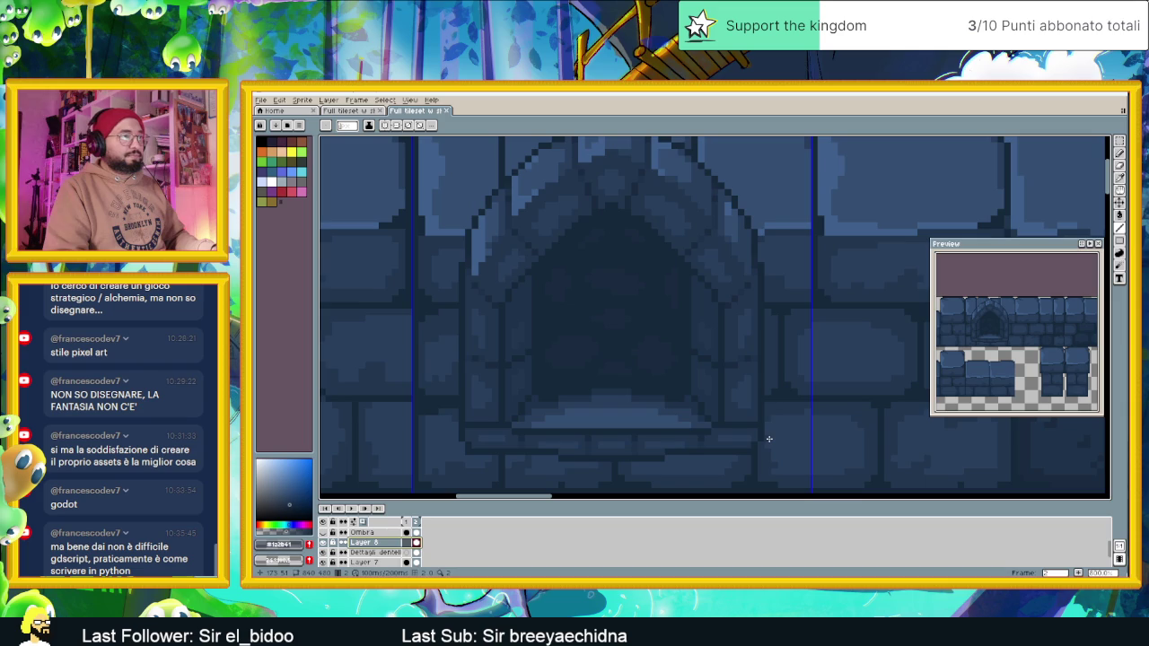
left_click(764, 269)
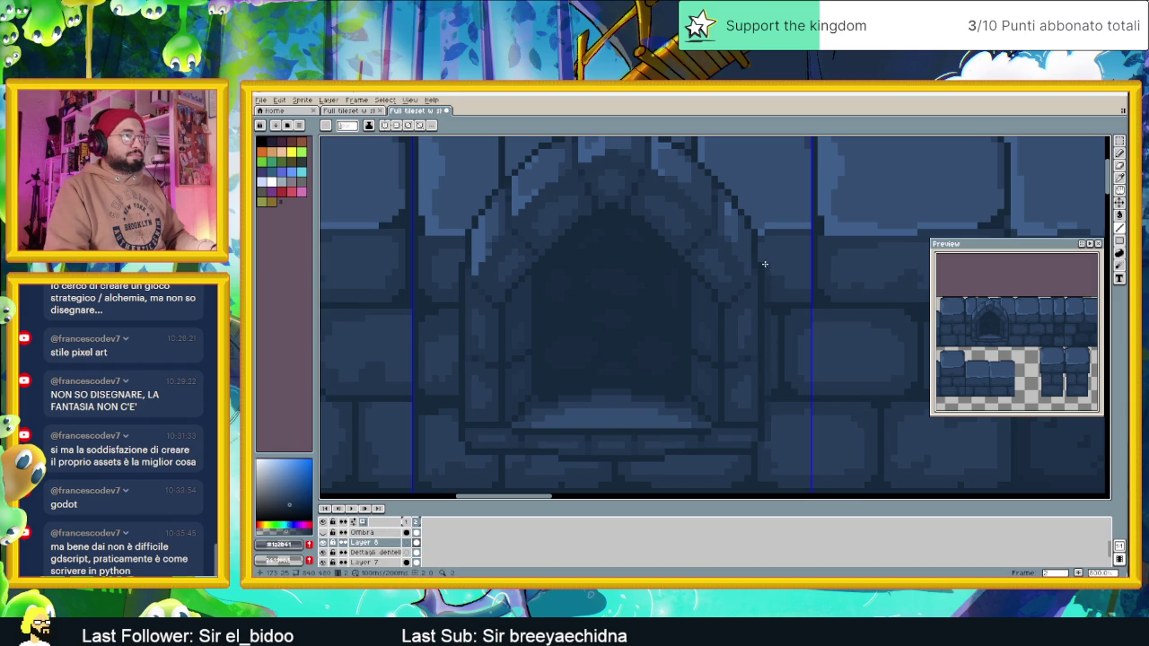
mouse_move(762, 260)
left_mouse_down()
mouse_move(757, 230)
mouse_move(766, 250)
left_mouse_up()
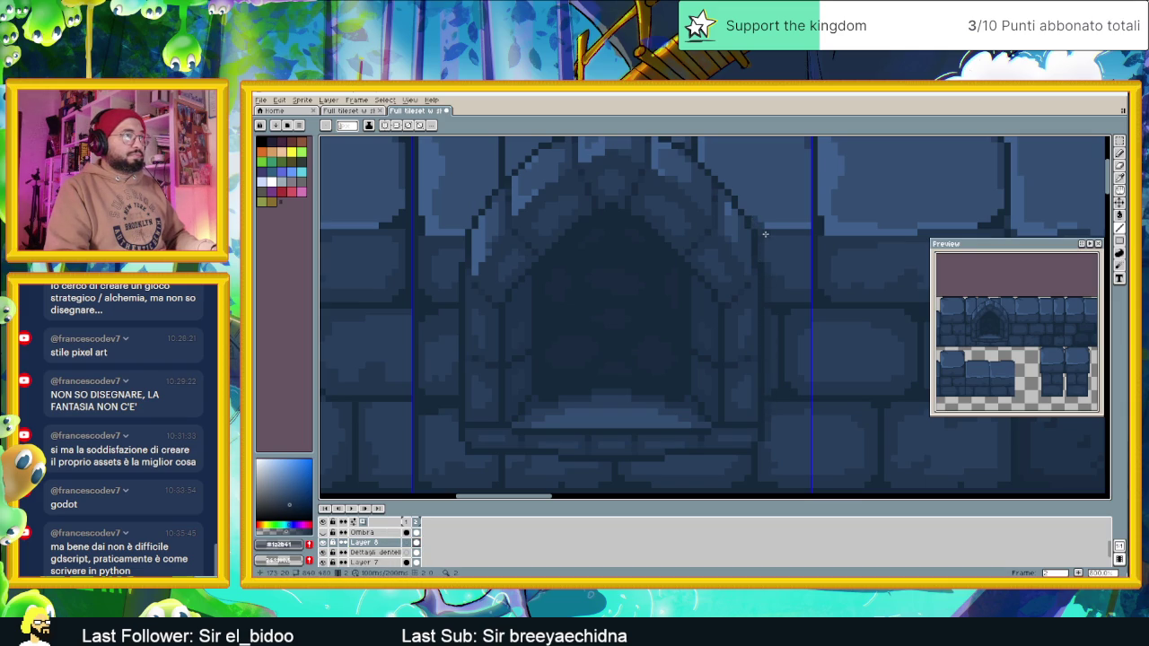
left_click_drag(772, 265, 770, 439)
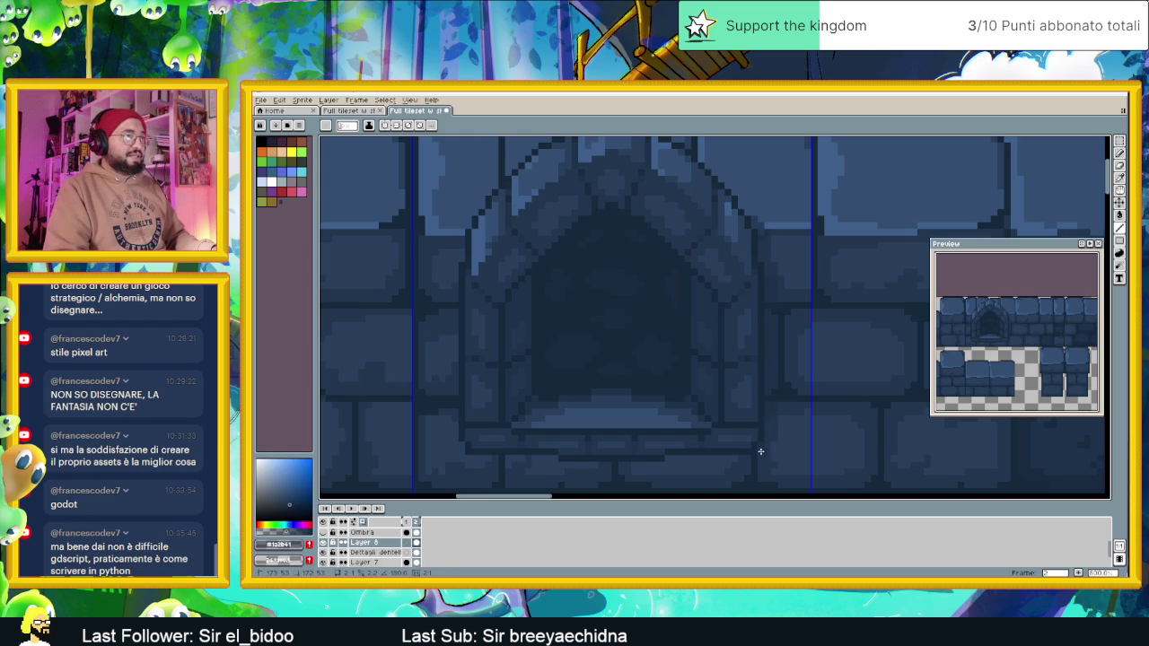
Step: Draw horizontal line strokes along the base of the arched doorway
left_click_drag(756, 459, 664, 459)
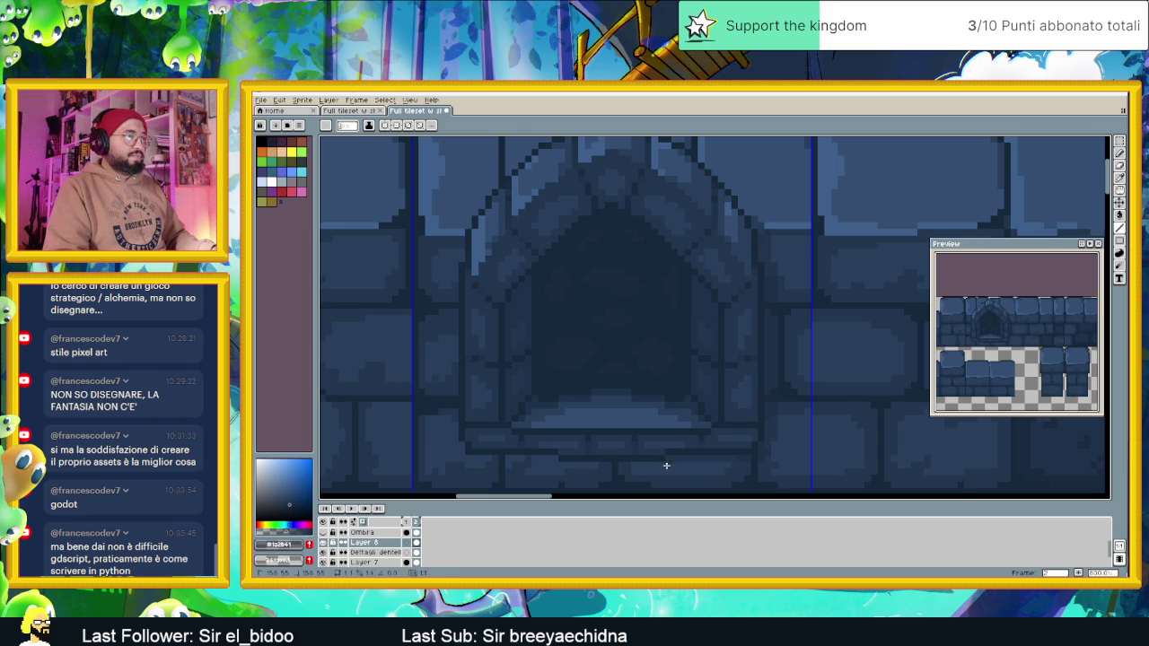
mouse_move(670, 459)
left_mouse_down()
mouse_move(740, 466)
mouse_move(661, 466)
left_mouse_up()
left_click_drag(559, 466, 467, 459)
left_click_drag(555, 463, 471, 463)
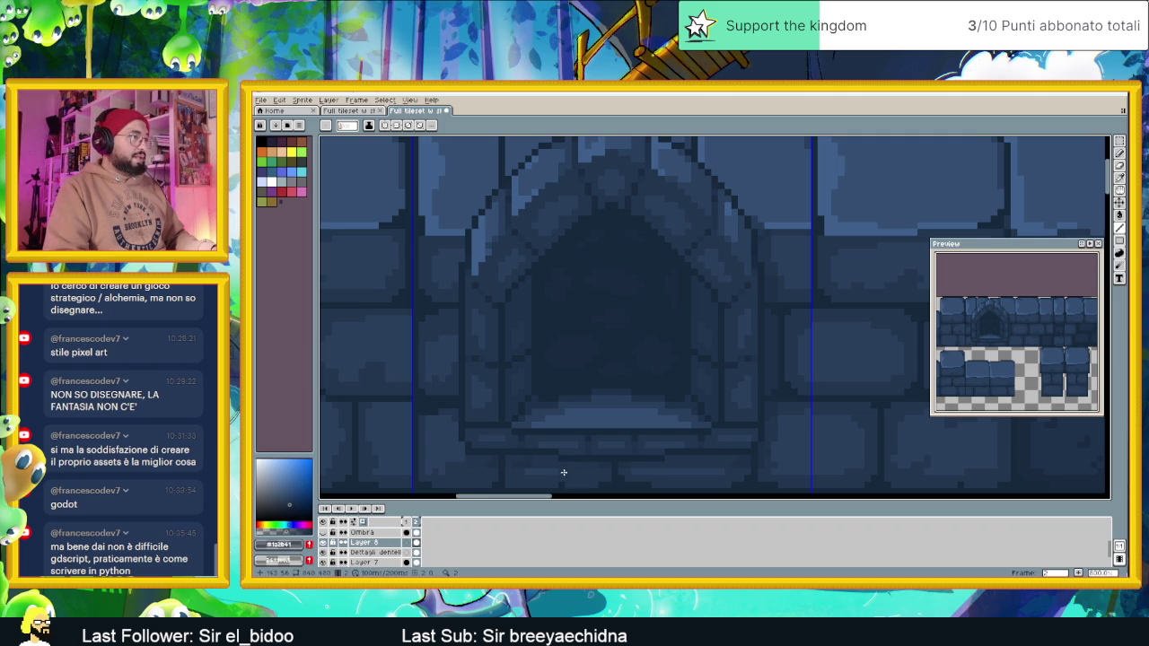
left_click_drag(565, 472, 655, 469)
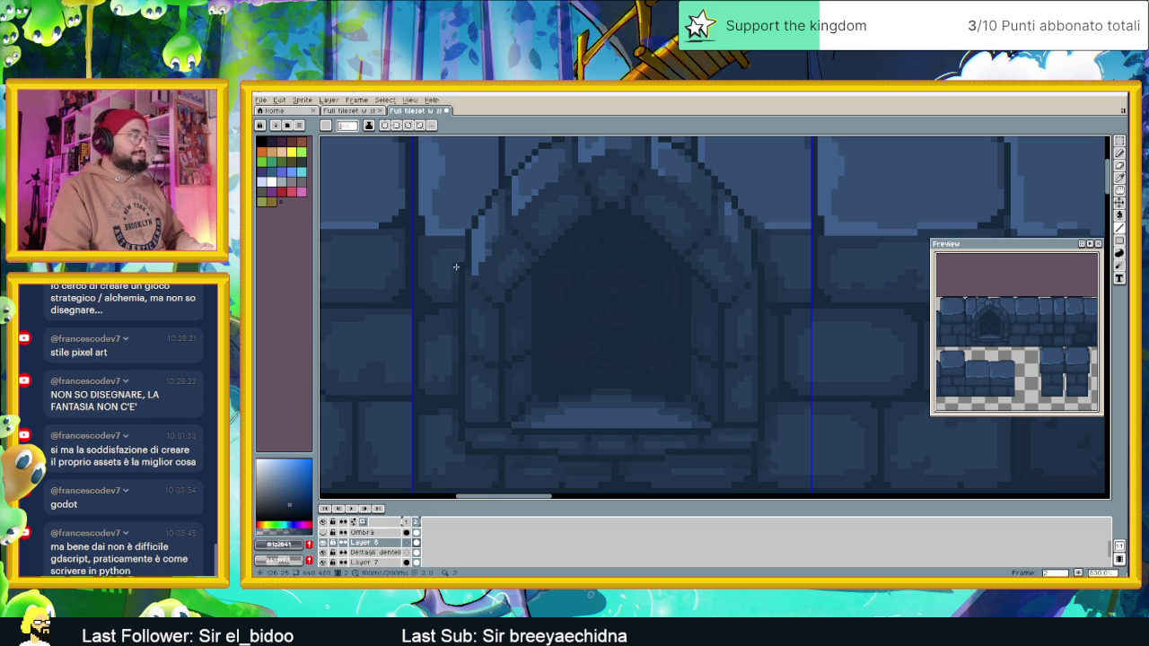
Step: Hide the background wall tiles layer and paint a dark shadow column beside the arch's left side
left_click(330, 541)
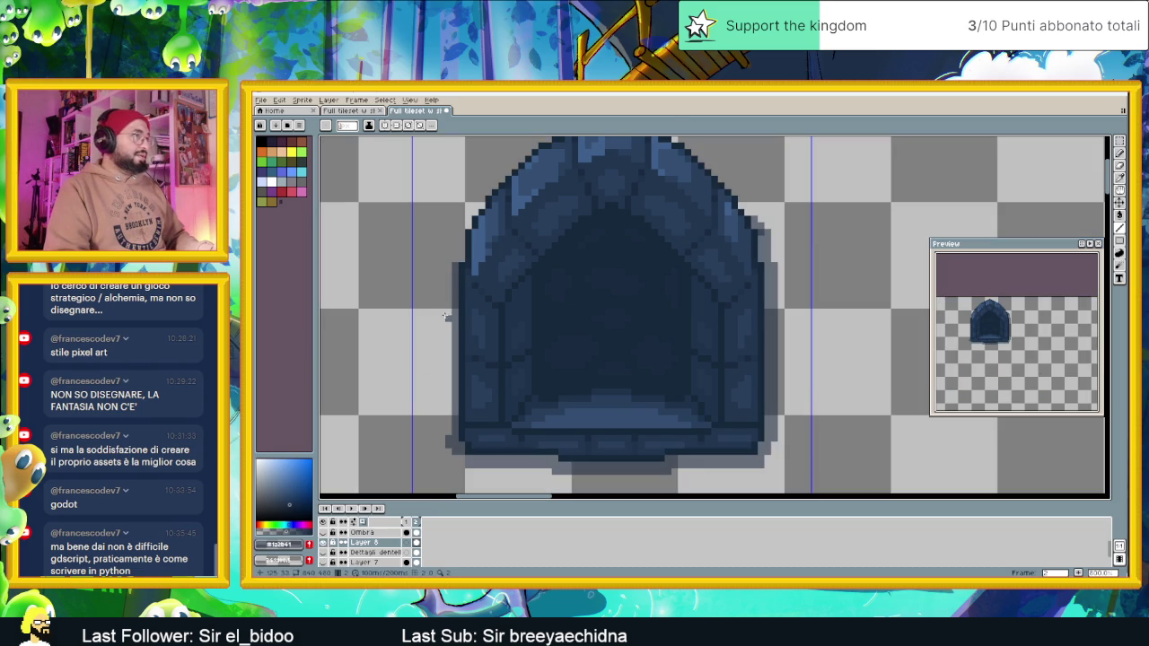
left_click_drag(452, 434, 450, 264)
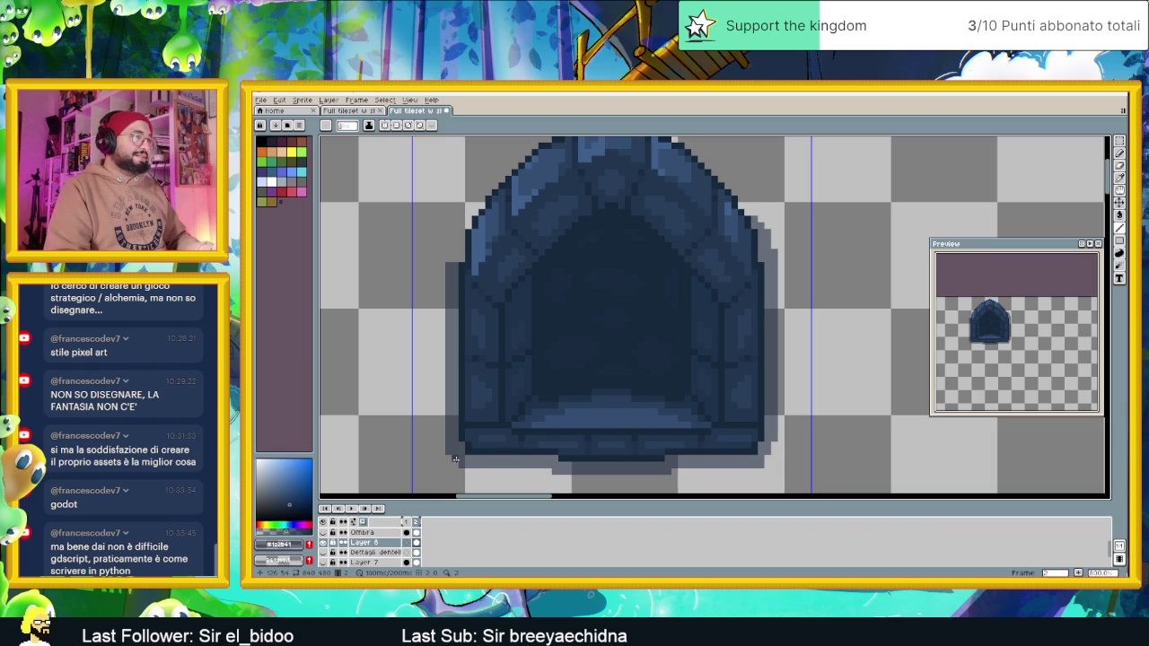
left_click_drag(448, 448, 448, 445)
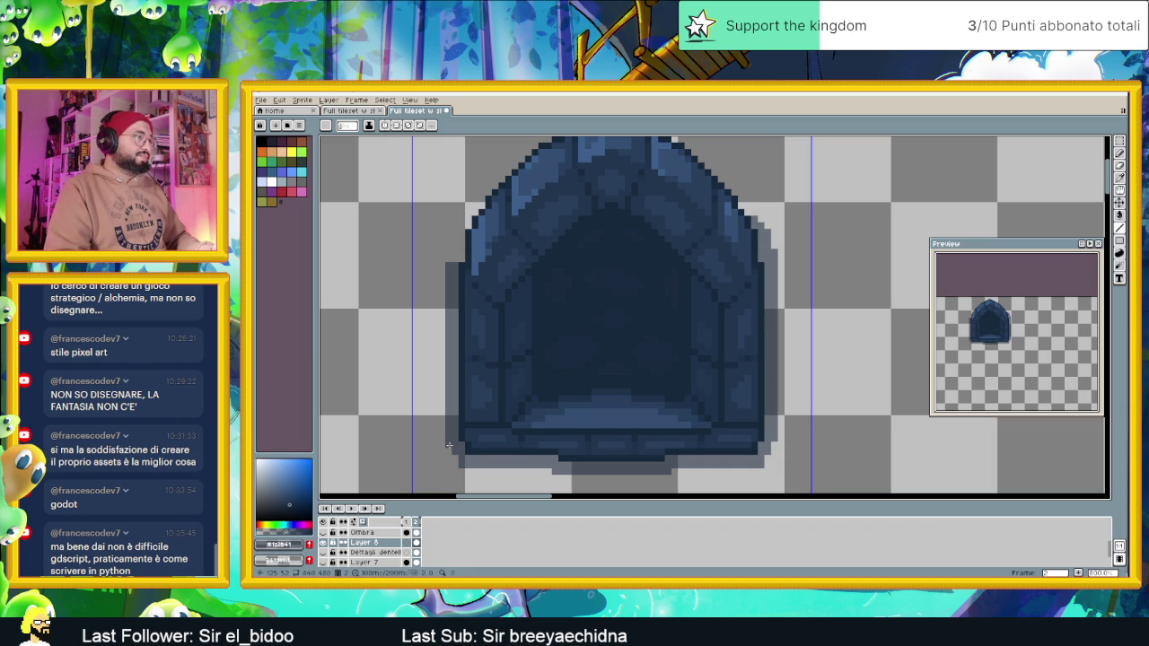
left_click_drag(462, 267, 445, 310)
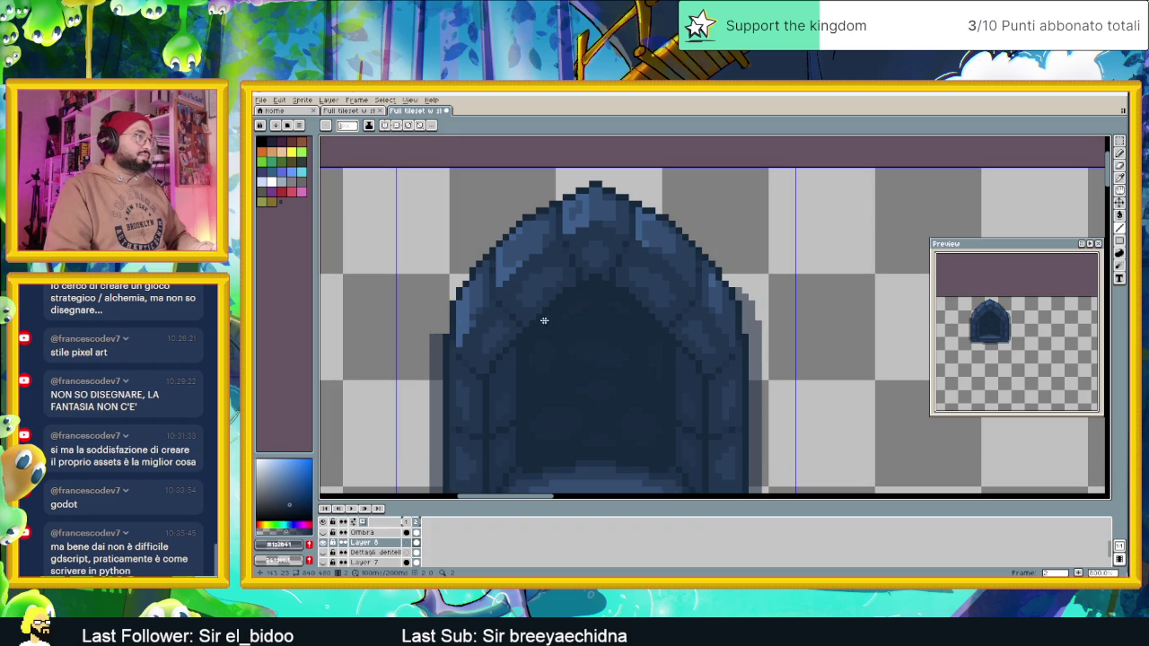
Step: Step dark grey shadow pixels up along the arch's upper-left edge
left_click(436, 326)
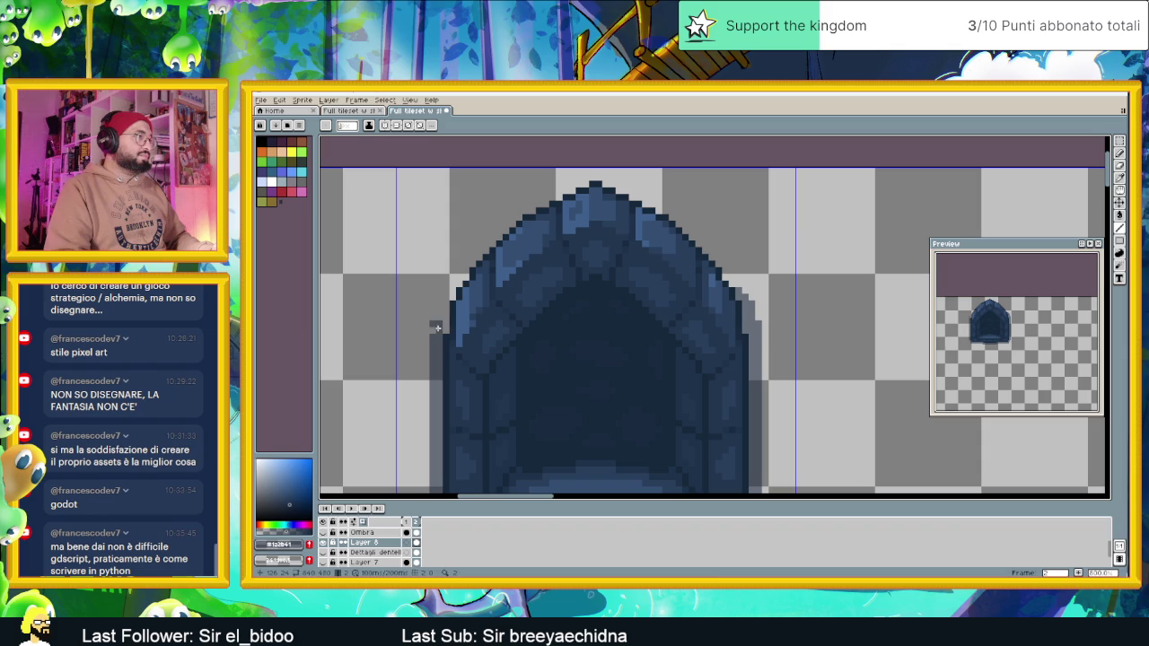
left_click_drag(444, 327, 444, 312)
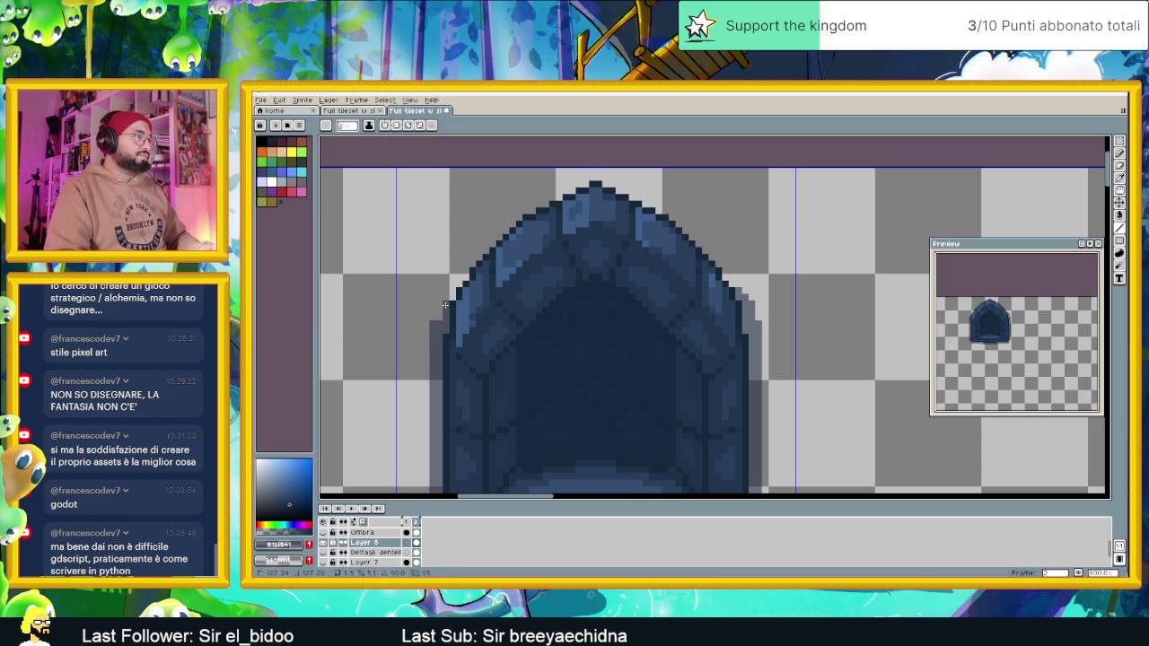
left_click(453, 297)
left_click(453, 291)
left_click(457, 285)
left_click(465, 273)
left_click(471, 267)
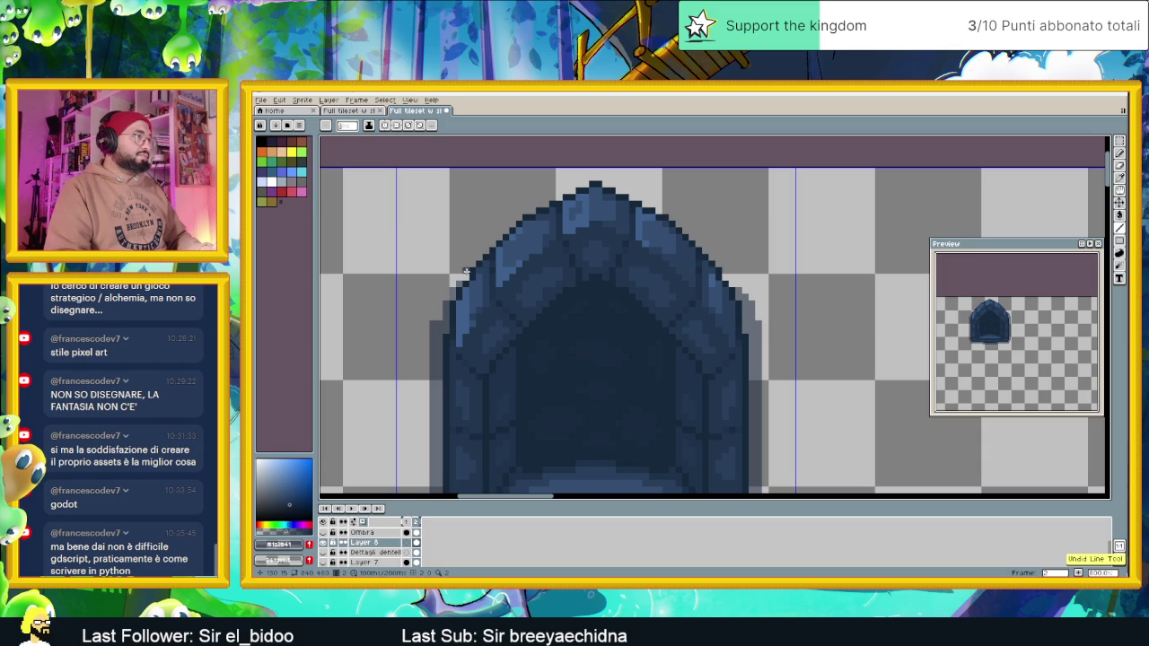
left_click(479, 258)
left_click(485, 250)
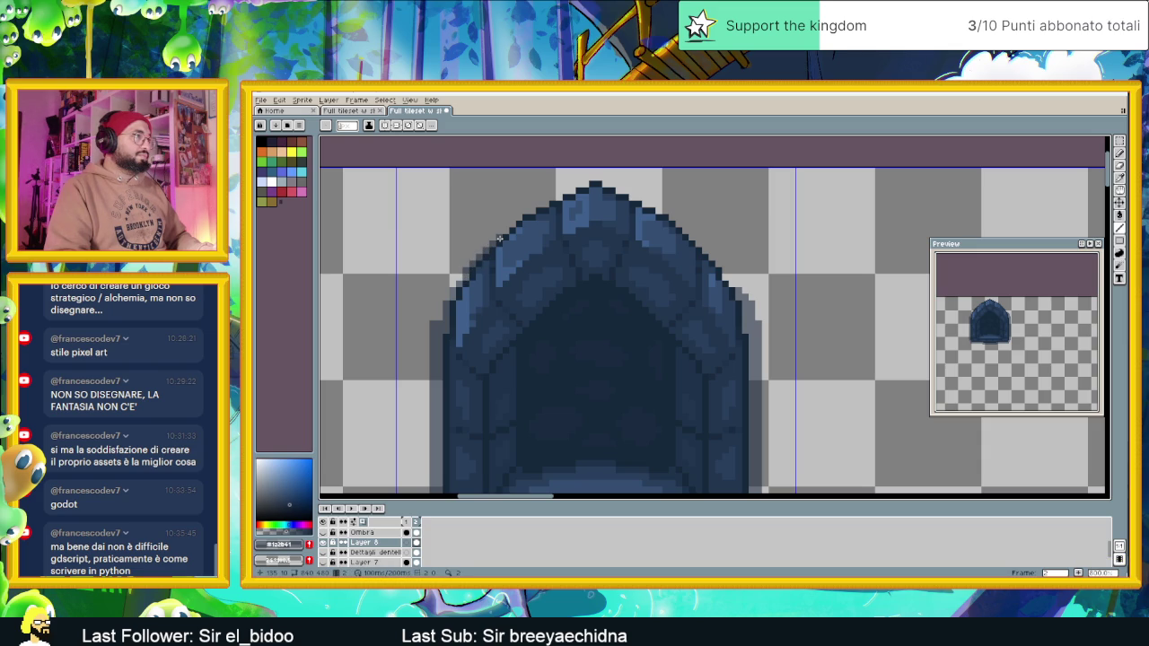
left_click(490, 240)
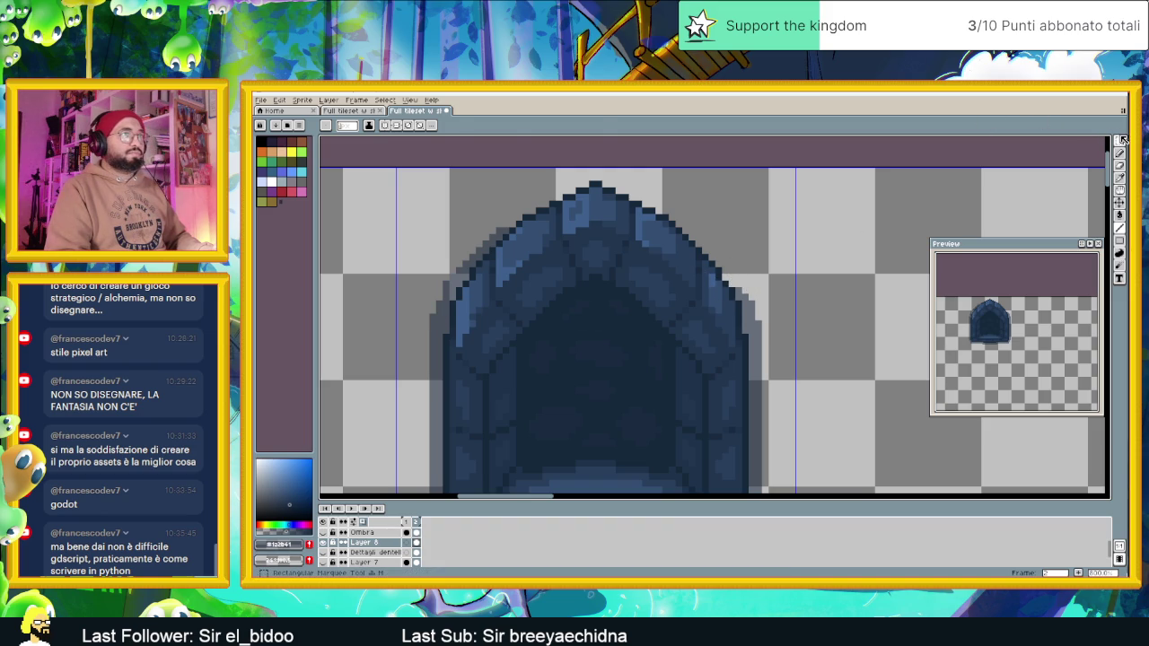
Step: Copy a piece of the arch's left shadow edge beside the arch and trim its edge pixels
key("m")
left_click_drag(391, 216, 523, 322)
left_click_drag(484, 269, 780, 270)
key("ctrl+d")
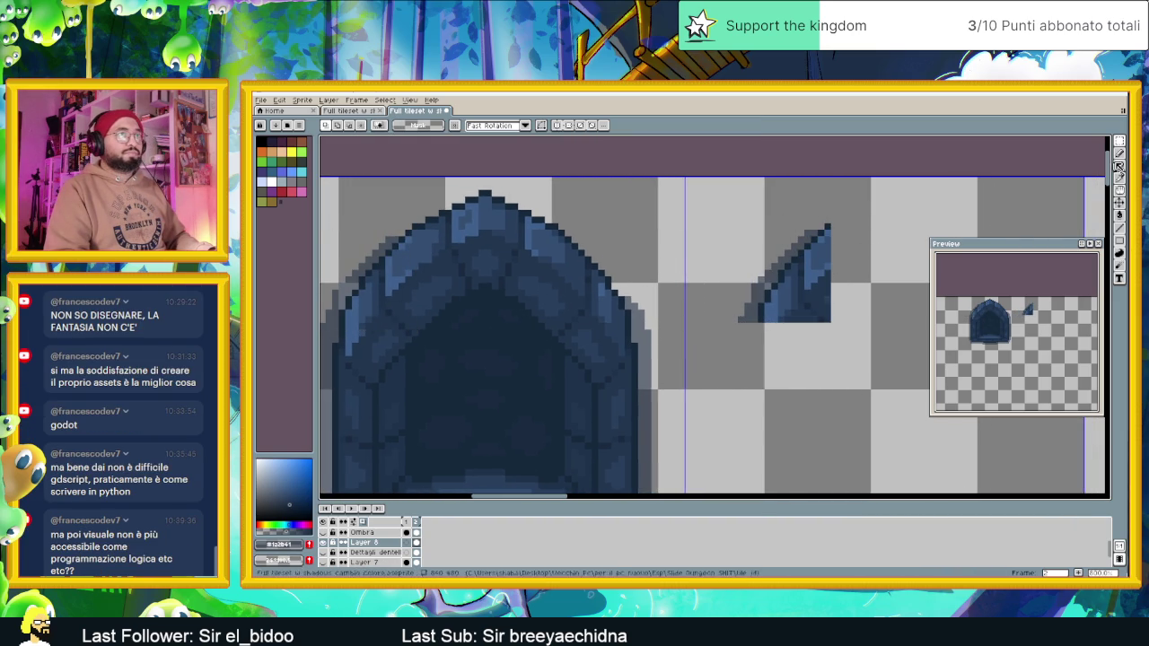
left_click(1119, 154)
mouse_move(827, 226)
left_mouse_down()
mouse_move(827, 320)
mouse_move(766, 321)
mouse_move(776, 306)
mouse_move(823, 306)
mouse_move(820, 315)
mouse_move(769, 313)
mouse_move(818, 297)
mouse_move(781, 287)
mouse_move(824, 274)
left_mouse_up()
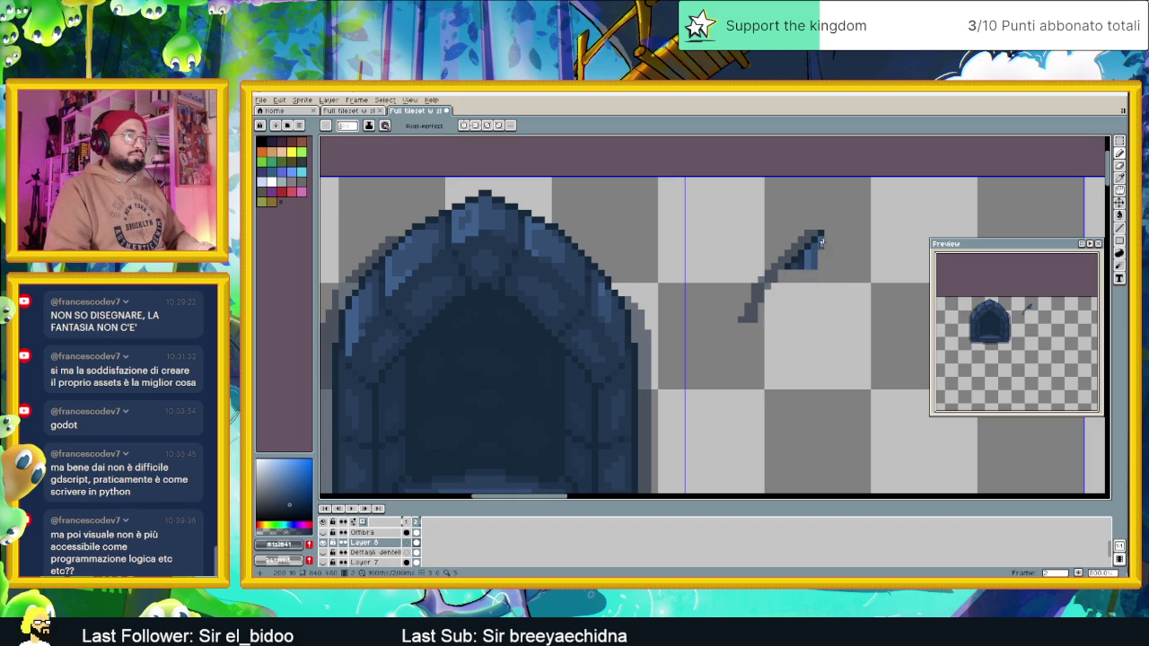
left_click_drag(816, 242, 808, 267)
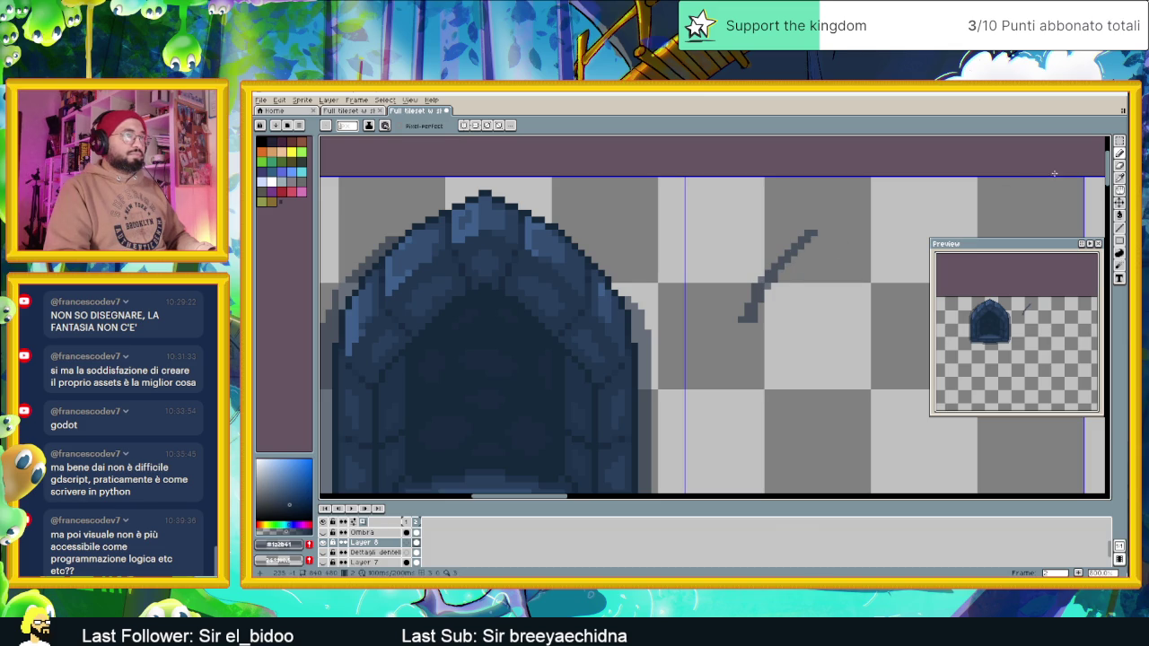
Step: Flip the thin shadow stroke horizontally and place it on the arch's right edge
left_click(1119, 142)
left_click_drag(856, 224, 702, 337)
key("shift+h")
left_click_drag(772, 317, 634, 305)
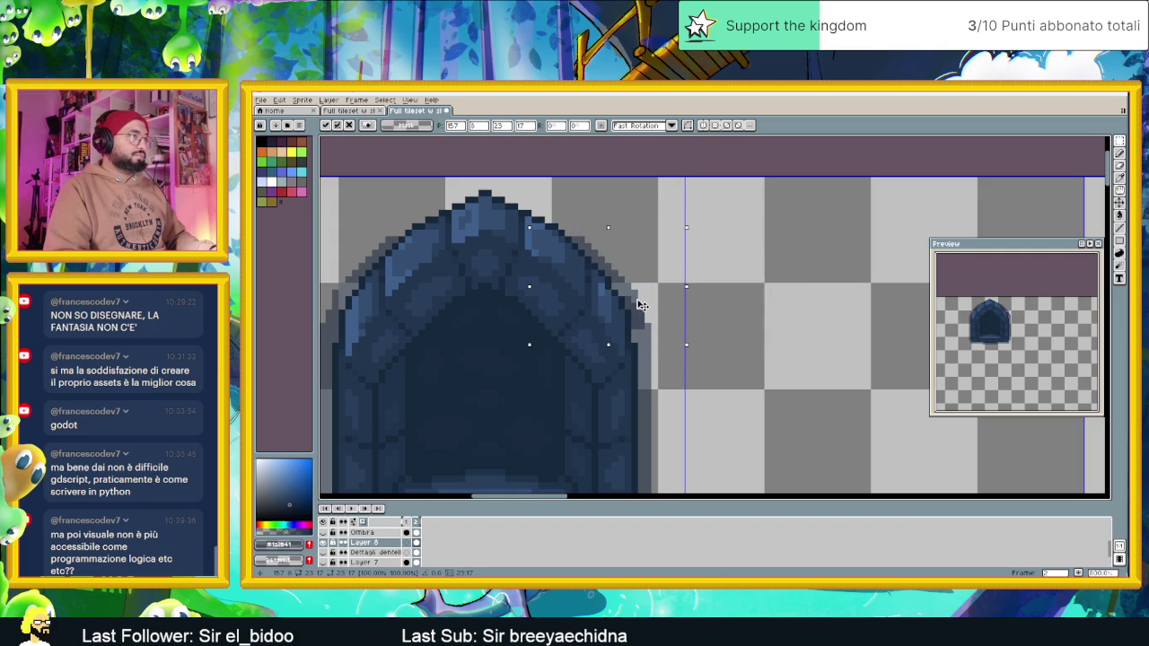
key("Return")
left_click_drag(706, 308, 795, 342)
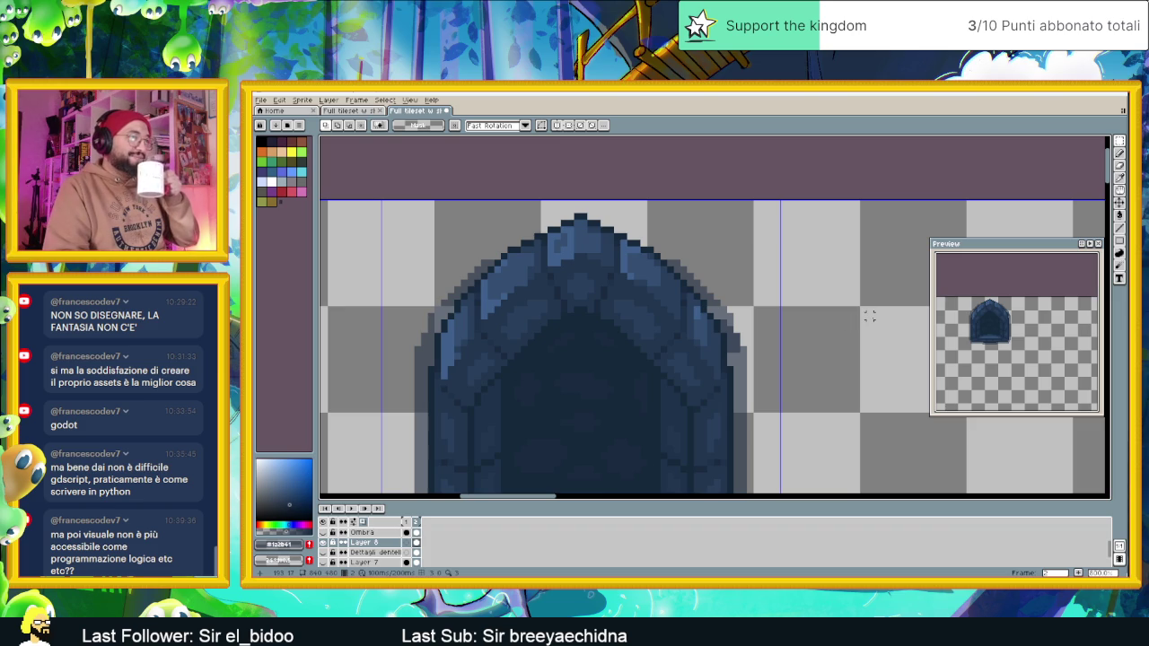
left_click(1119, 165)
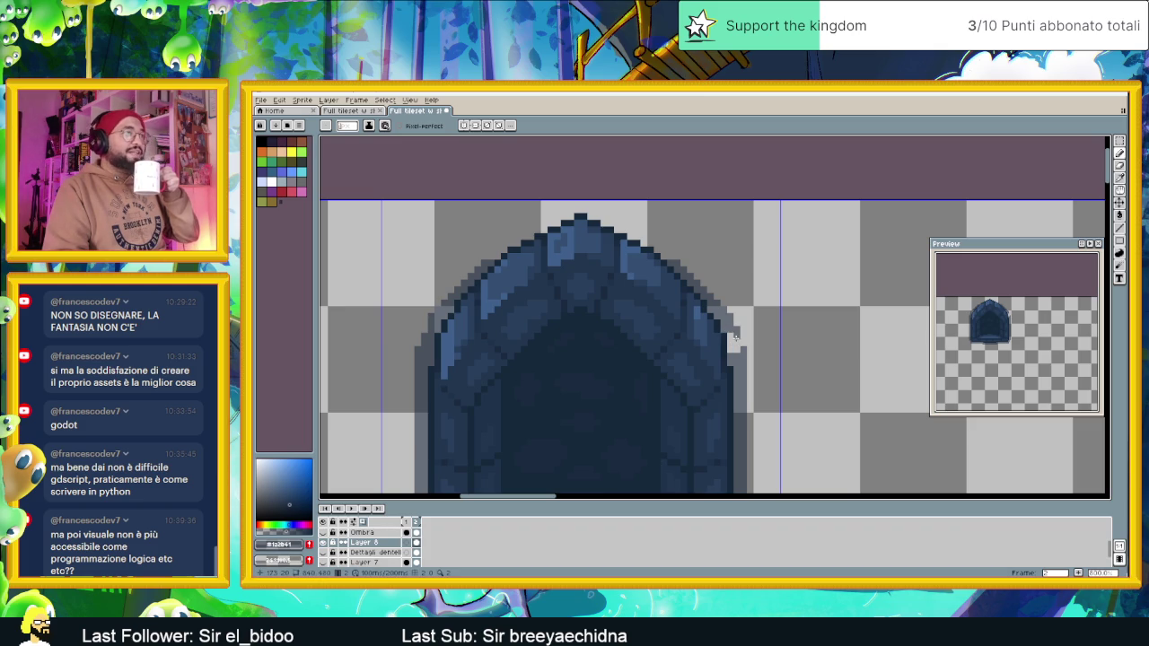
Step: Add a short grey outline stroke on the arch's lower right edge and check the zoom
left_click_drag(731, 348, 730, 339)
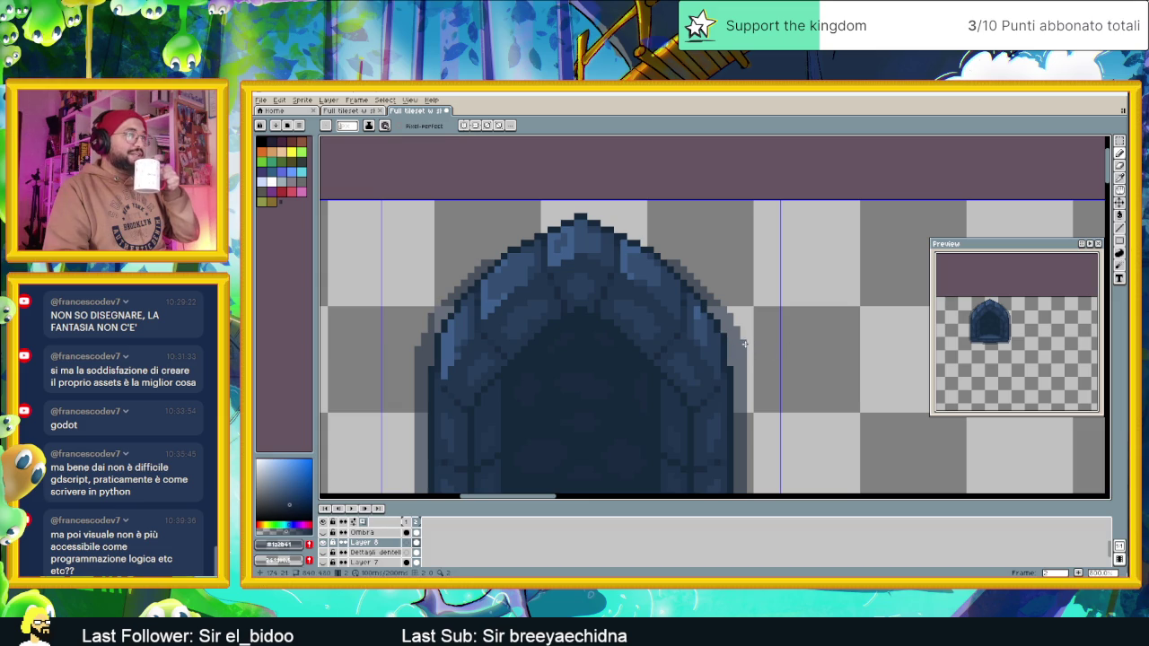
scroll(829, 346, "down", 1)
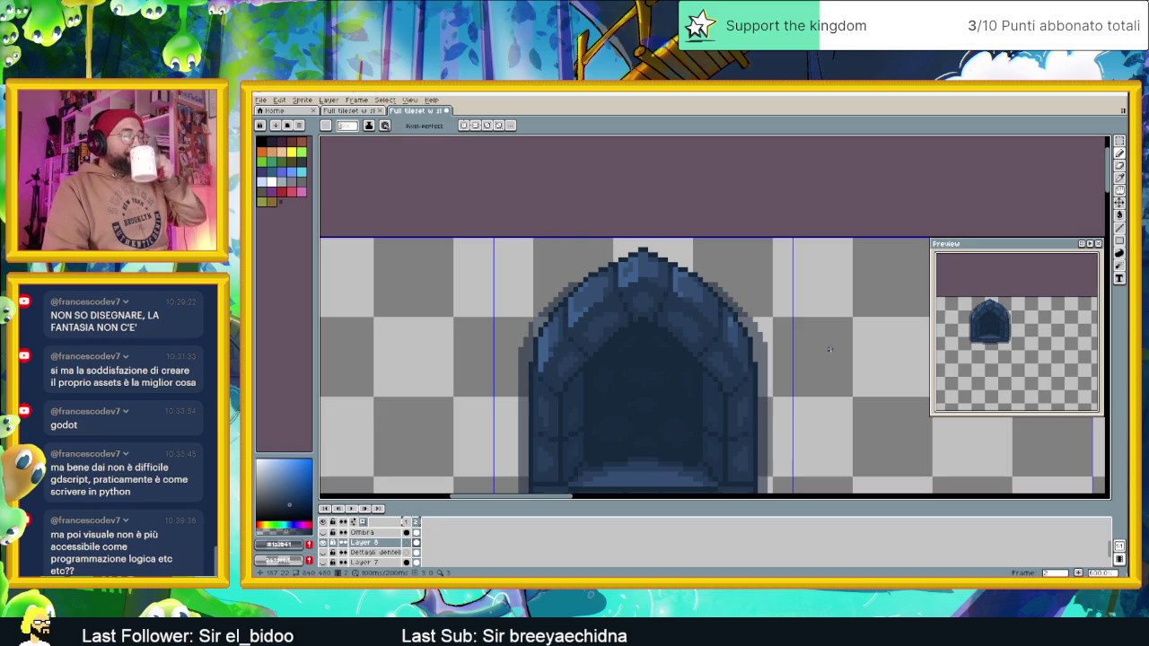
scroll(704, 280, "up", 1)
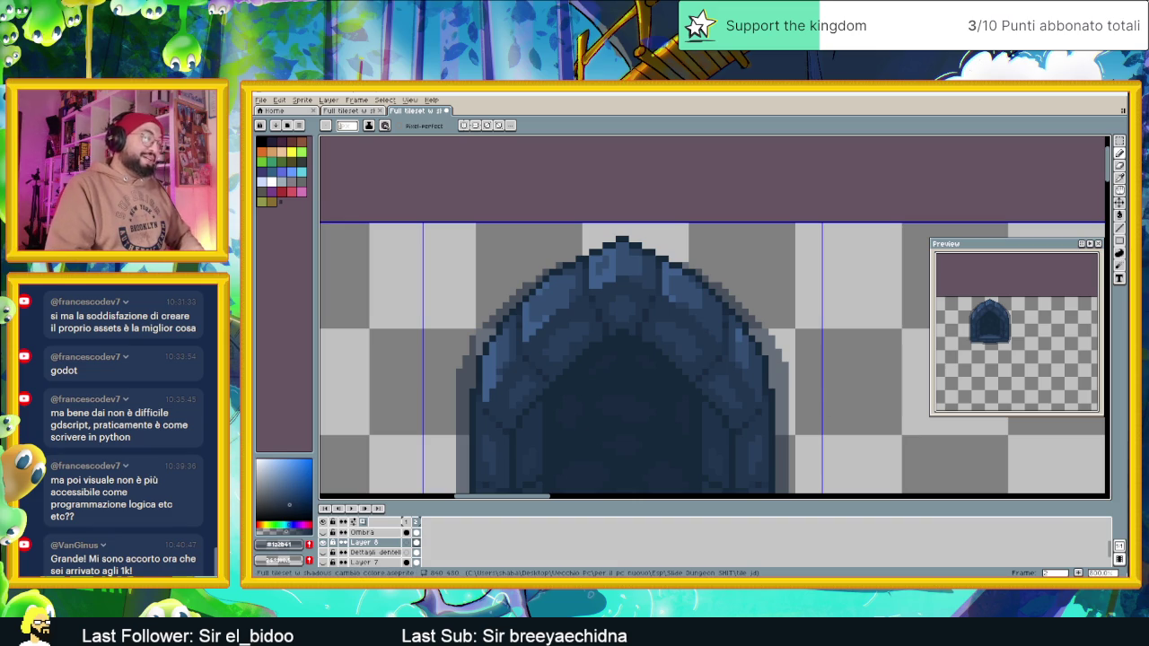
key("alt+Tab")
key("alt+Tab")
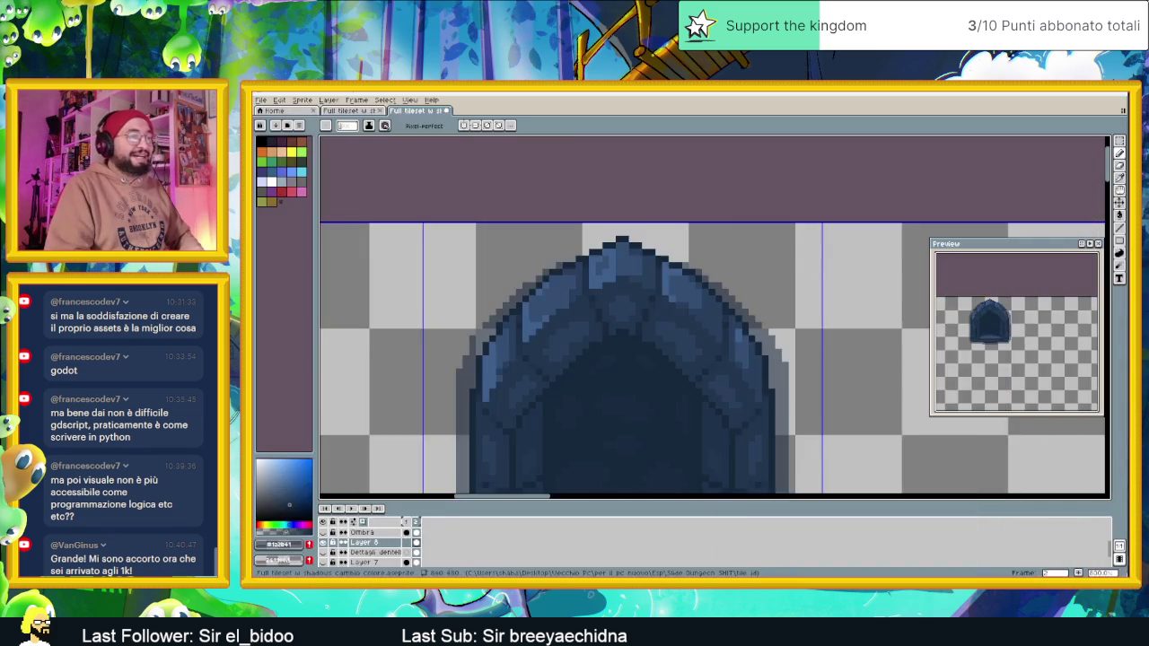
key("alt+Tab")
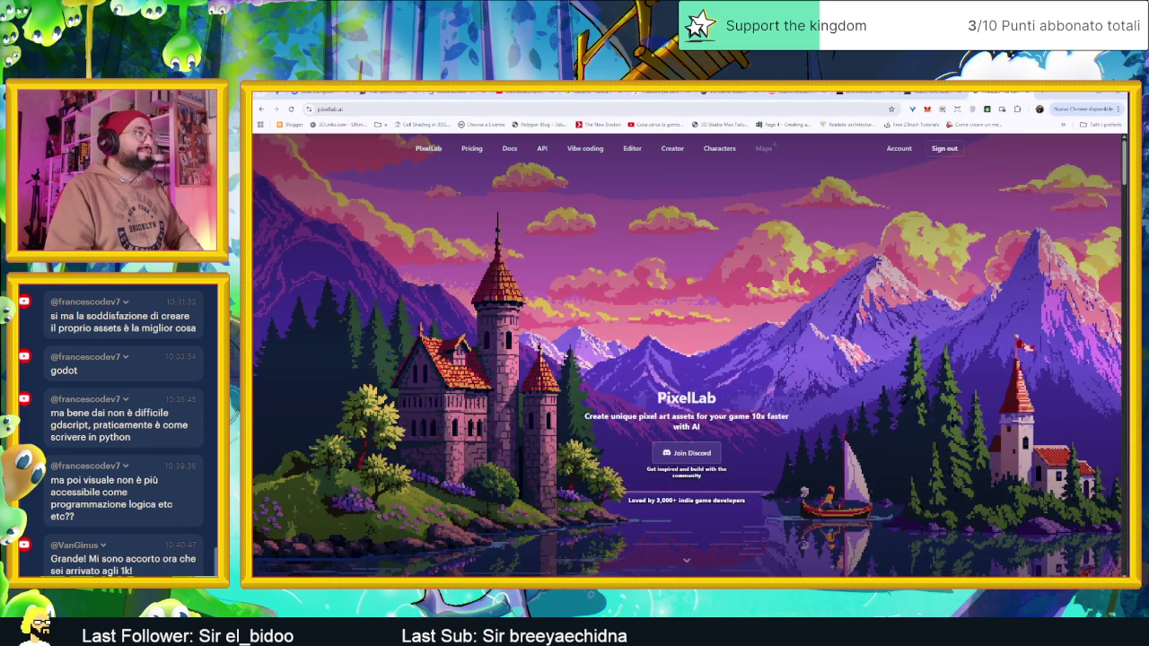
left_click(508, 92)
key("F5")
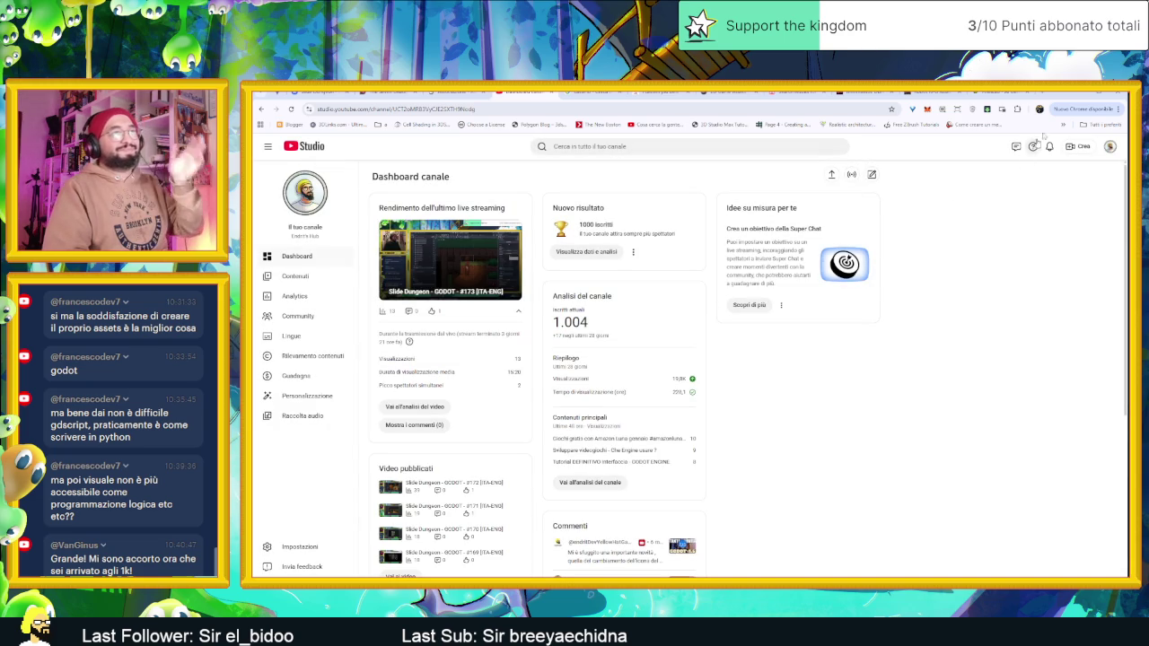
key("alt+Tab")
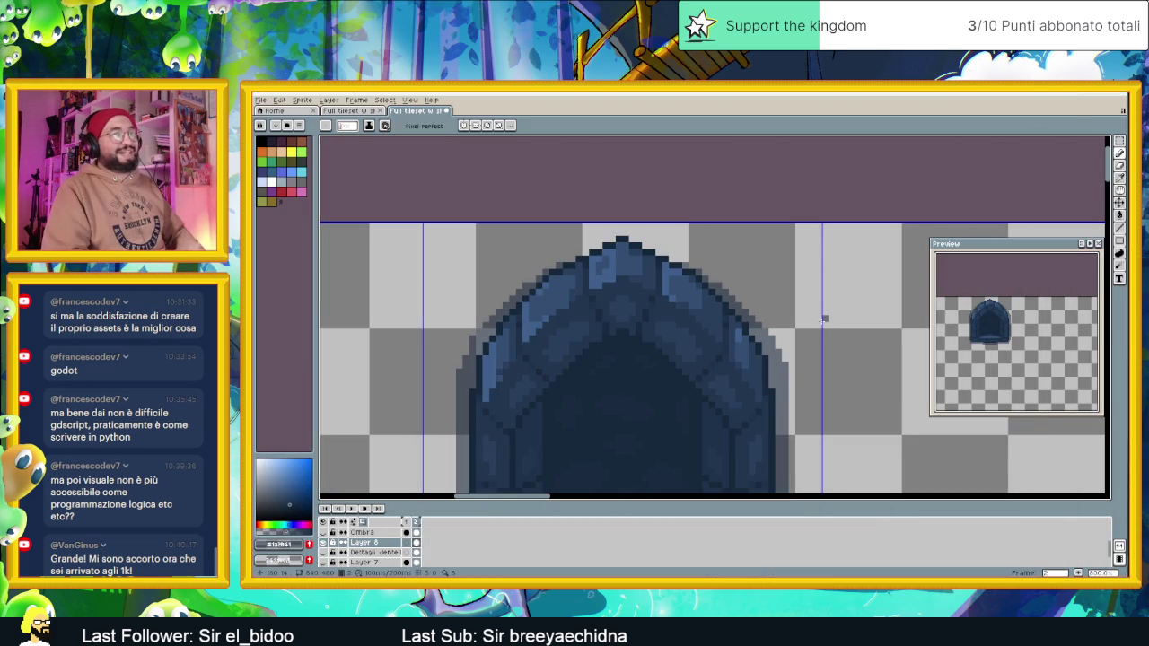
Step: Centre the view on the finished arch and save the tileset file
scroll(760, 344, "down", 2)
scroll(760, 344, "up", 1)
scroll(699, 311, "up", 2)
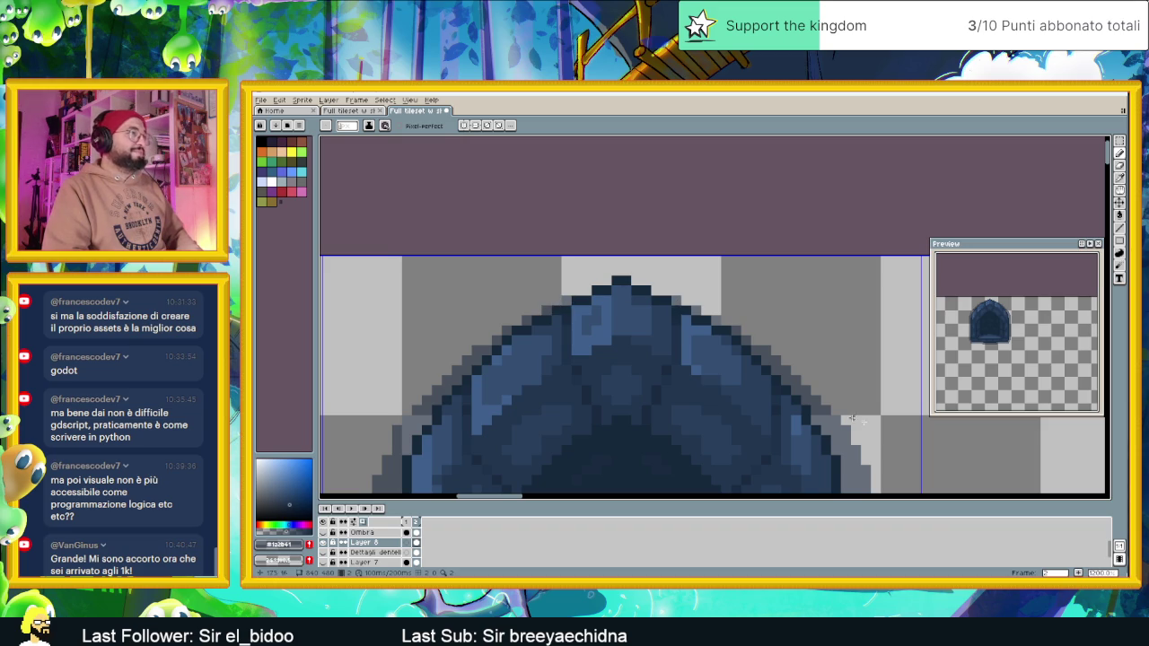
scroll(875, 386, "down", 3)
left_click_drag(879, 395, 814, 374)
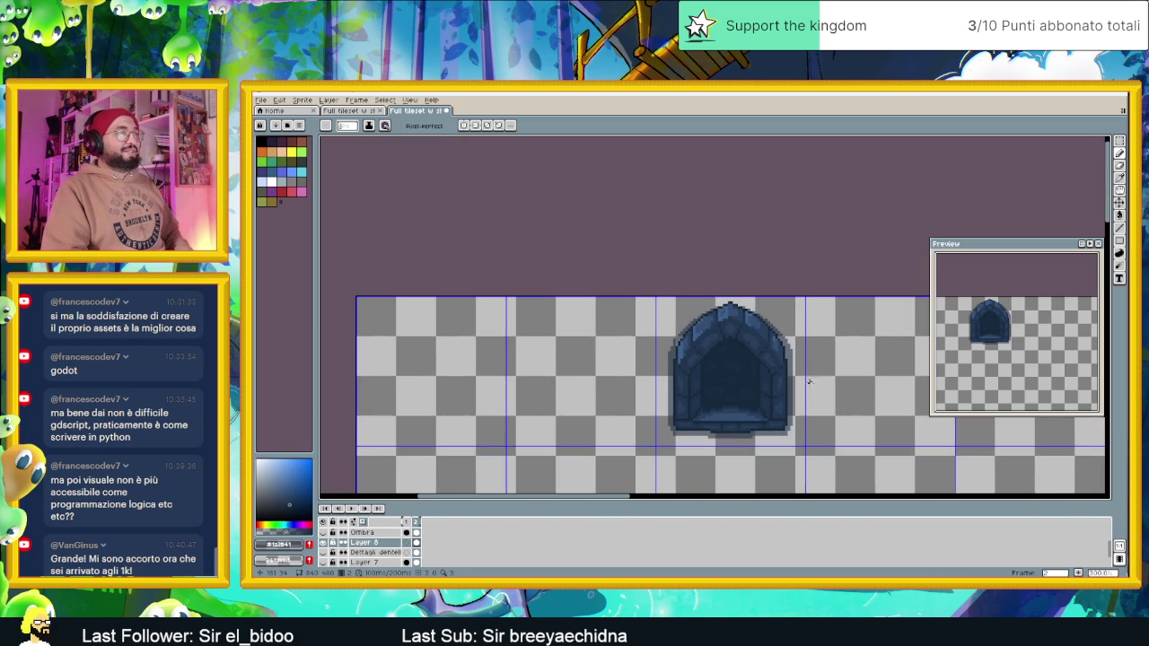
key("ctrl+s")
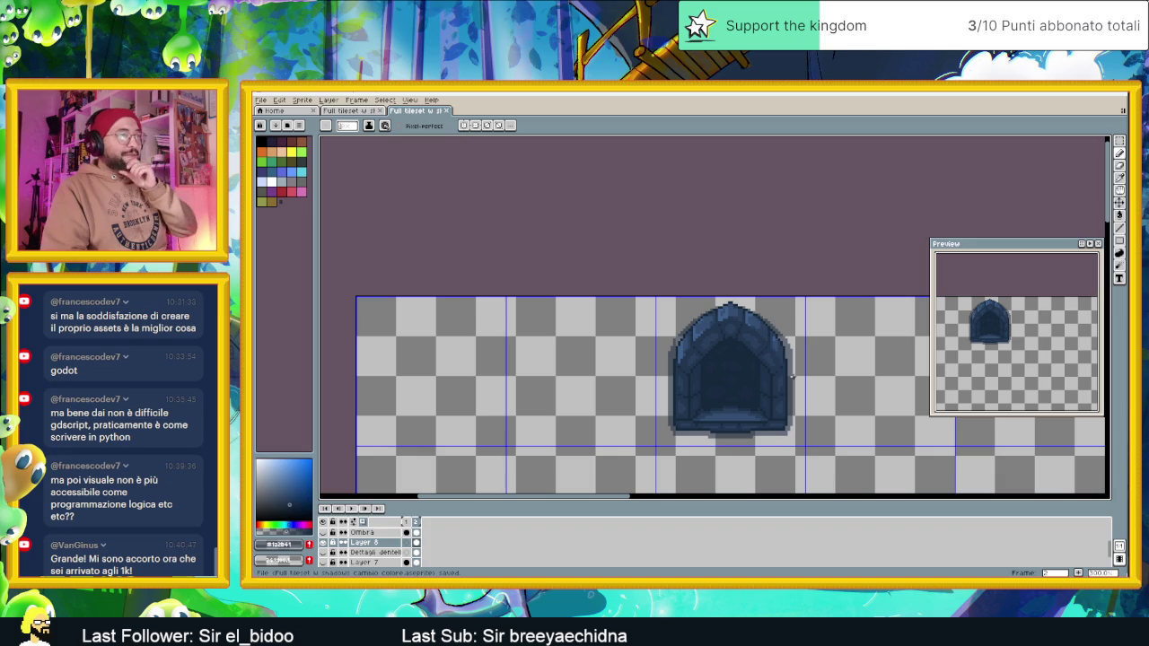
Step: Zoom and pan around the arch to review it, then unhide the brick wall layer
scroll(792, 381, "down", 1)
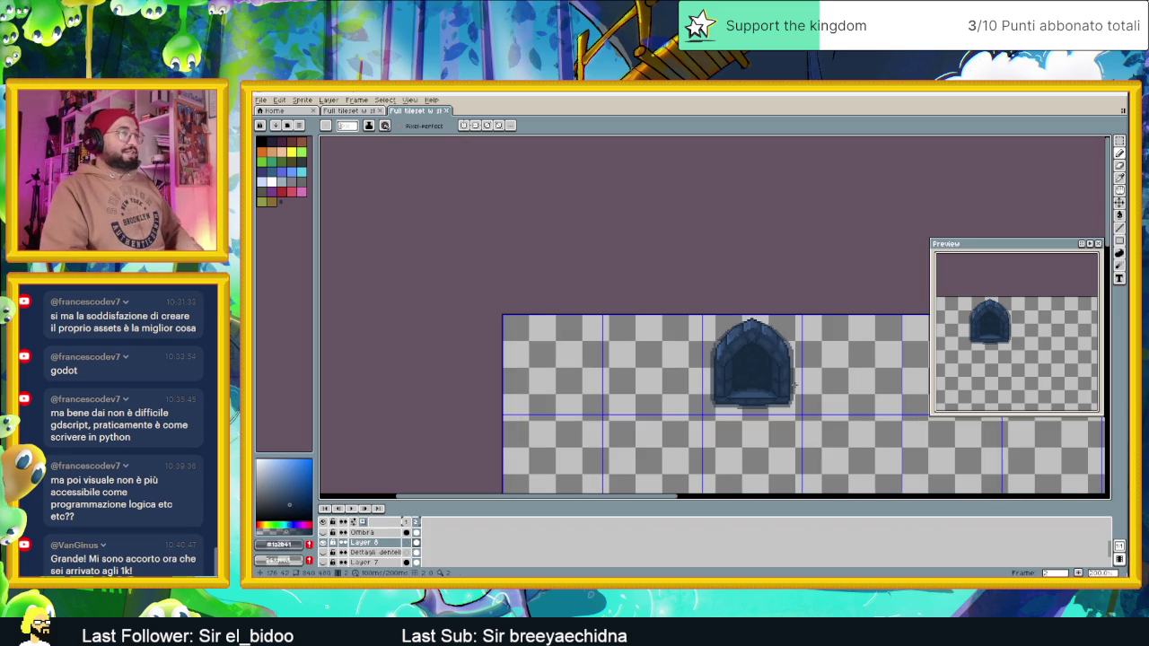
left_click_drag(815, 379, 751, 371)
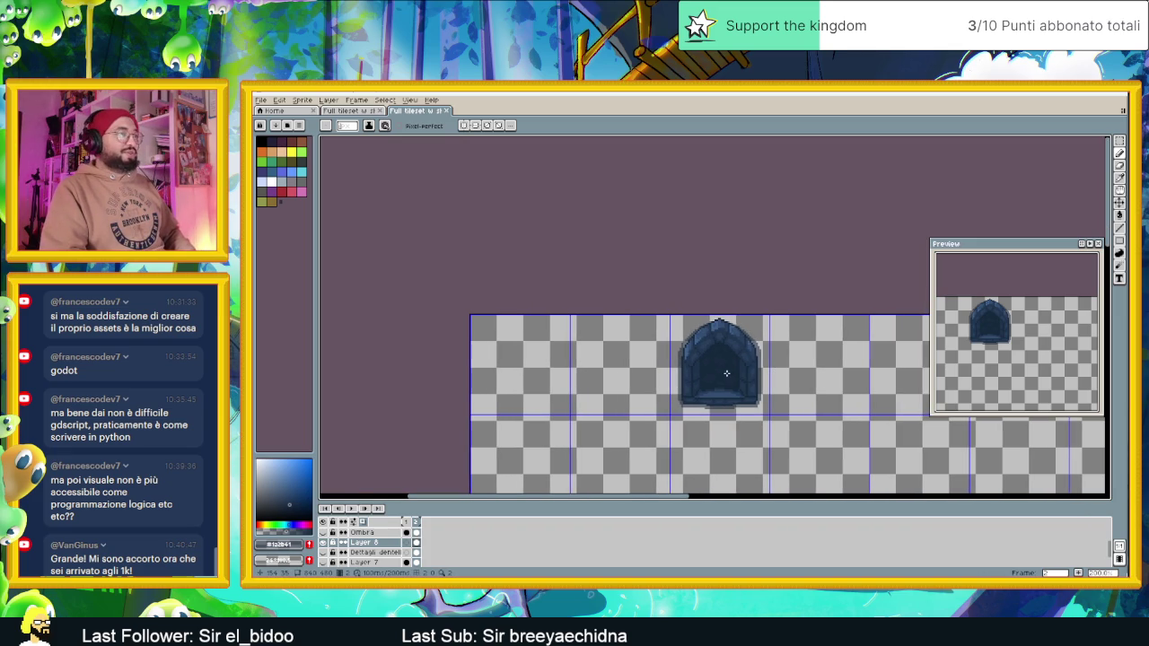
scroll(726, 372, "up", 1)
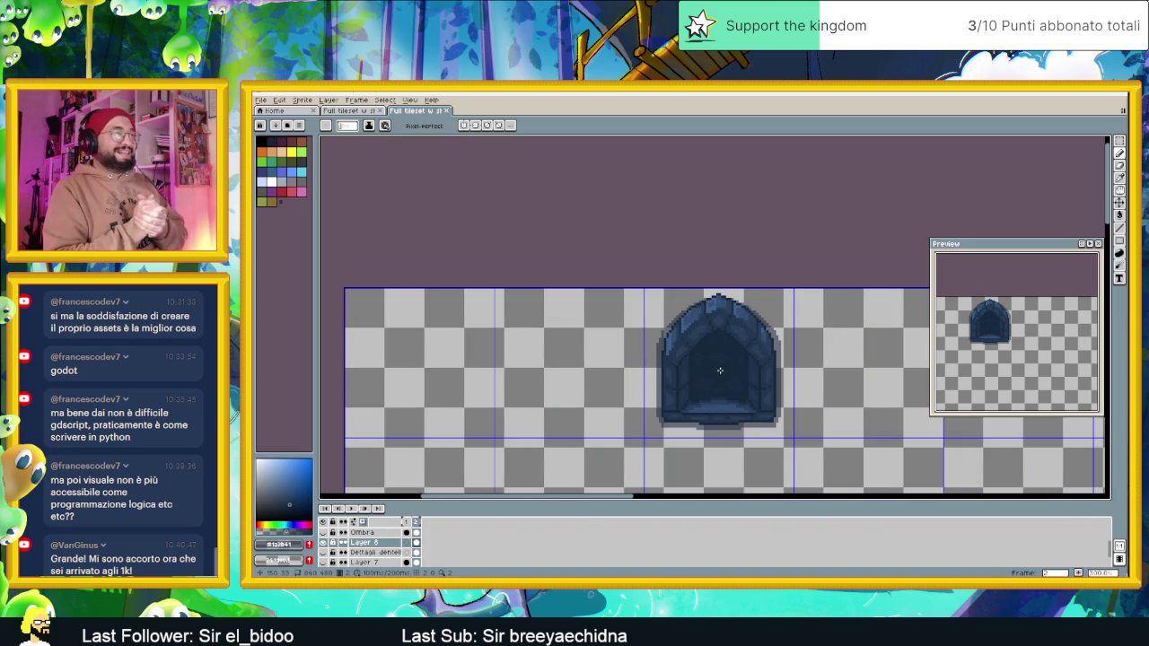
scroll(703, 332, "up", 1)
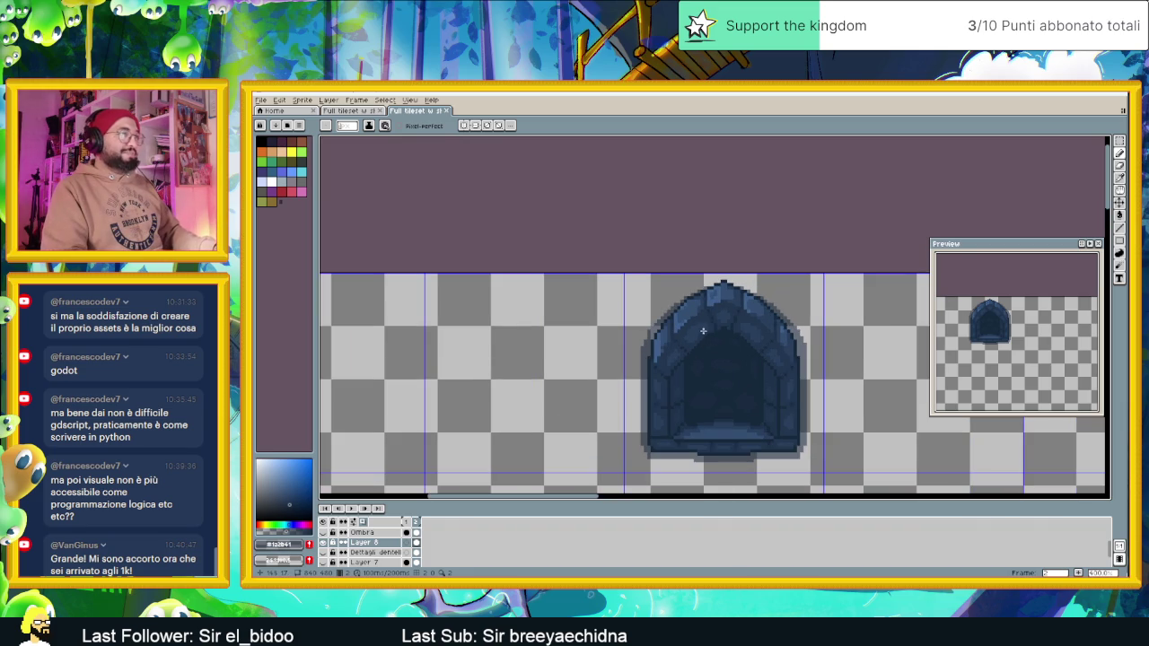
scroll(710, 334, "up", 1)
scroll(690, 287, "up", 1)
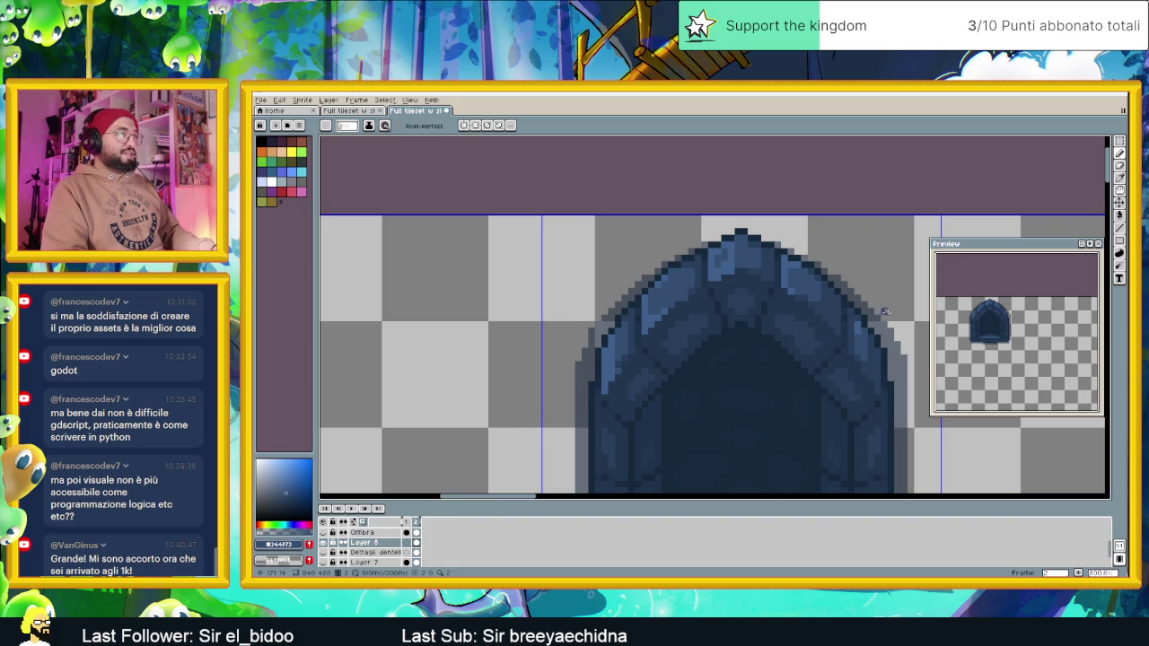
scroll(798, 333, "down", 2)
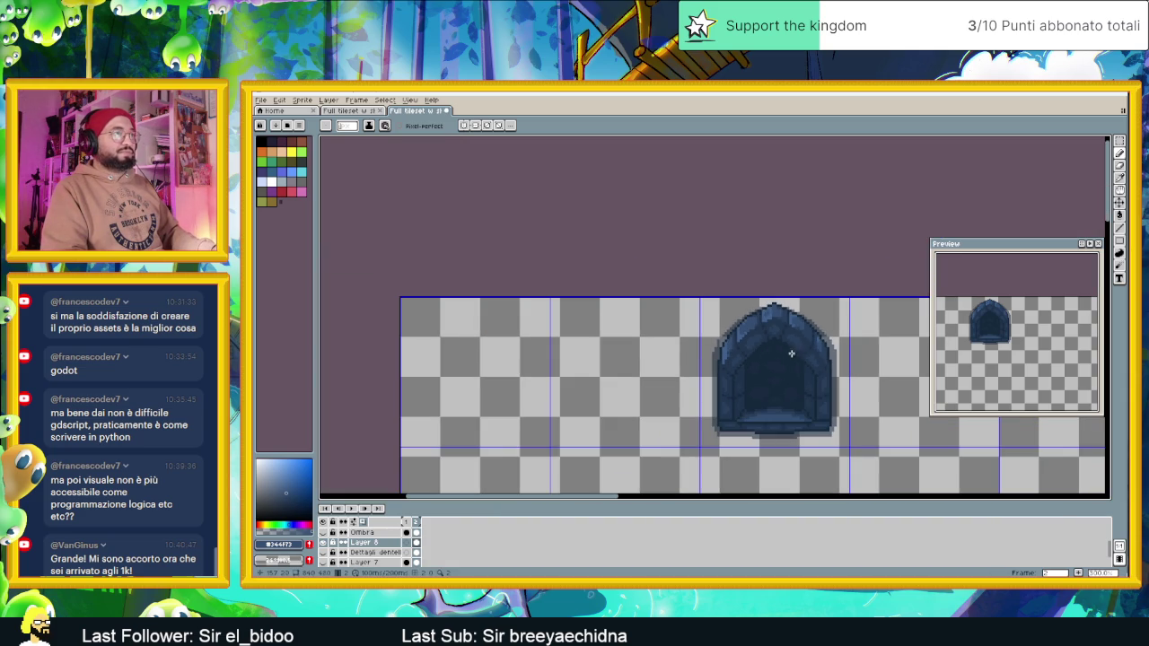
scroll(789, 354, "up", 1)
scroll(736, 345, "up", 1)
scroll(708, 338, "up", 1)
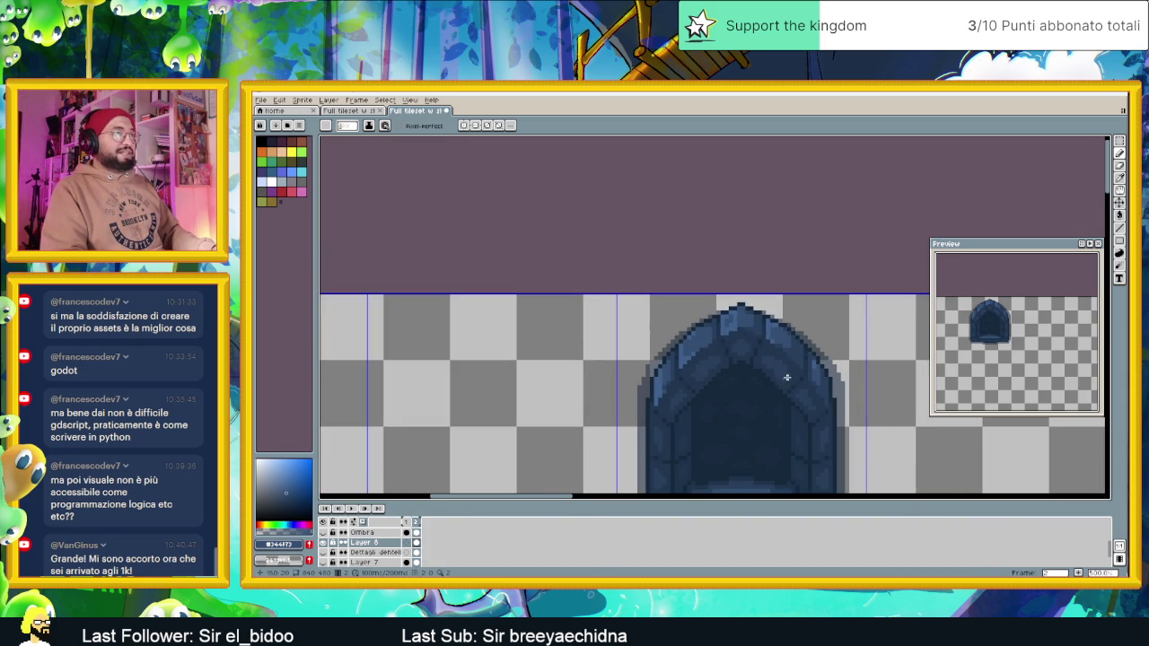
scroll(808, 355, "up", 1)
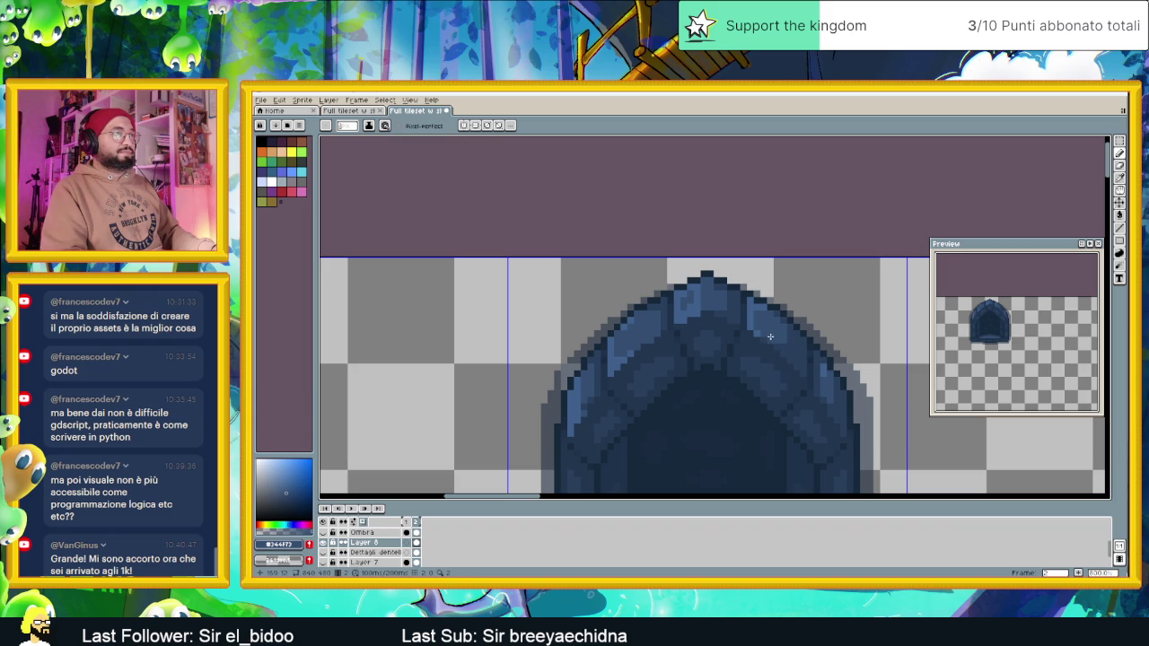
scroll(769, 335, "down", 2)
scroll(830, 375, "down", 1)
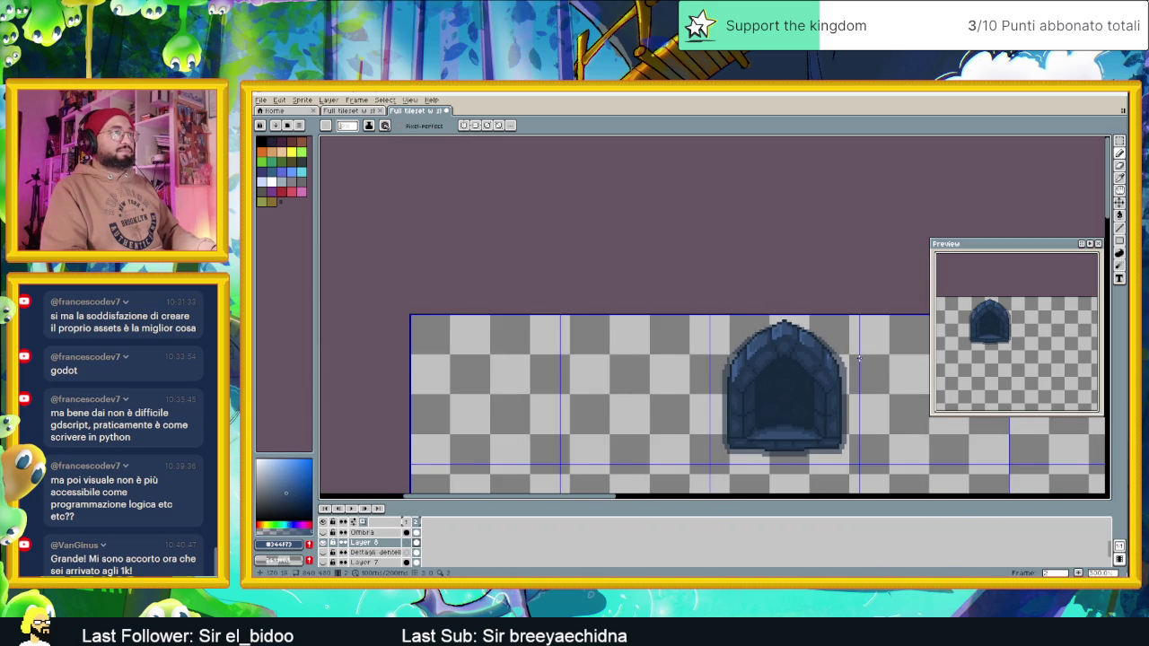
left_click_drag(857, 360, 811, 363)
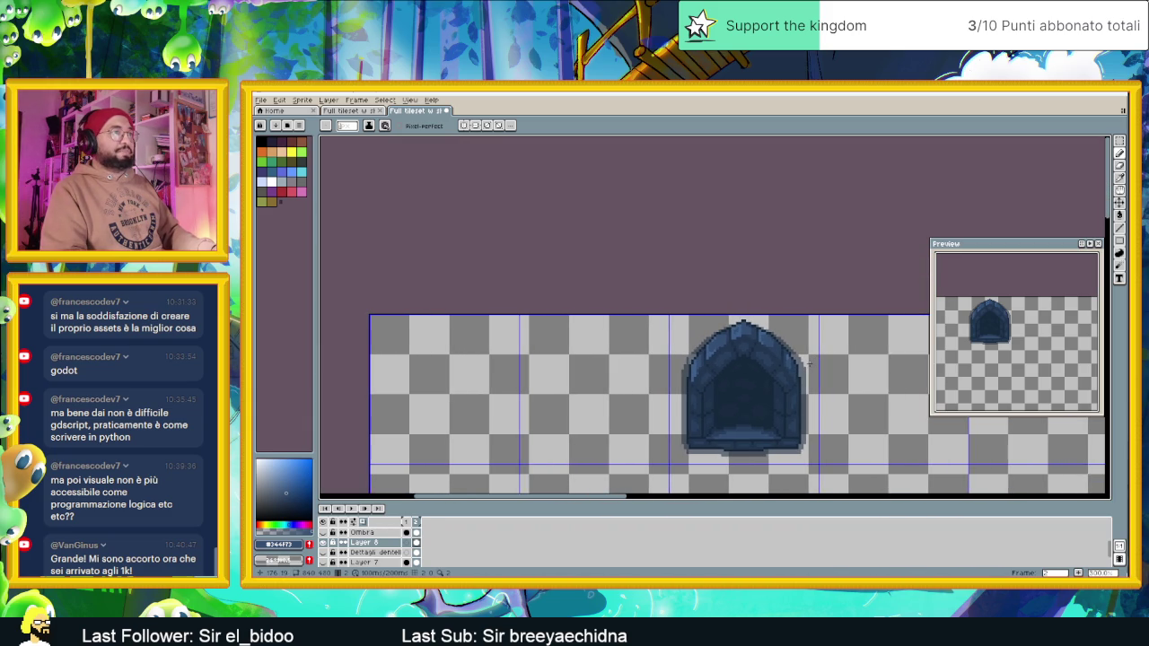
scroll(801, 363, "right", 2)
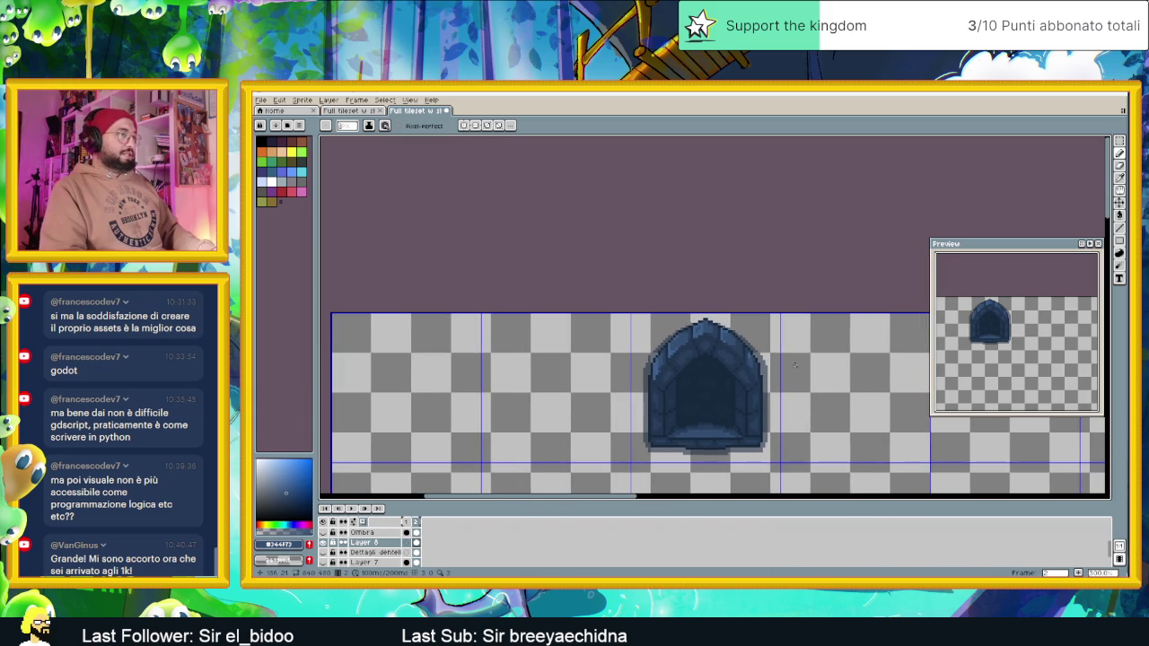
left_click(323, 542)
Step: Review the shadowed arch within the brick wall tiles, then switch to Discord
scroll(776, 399, "down", 1)
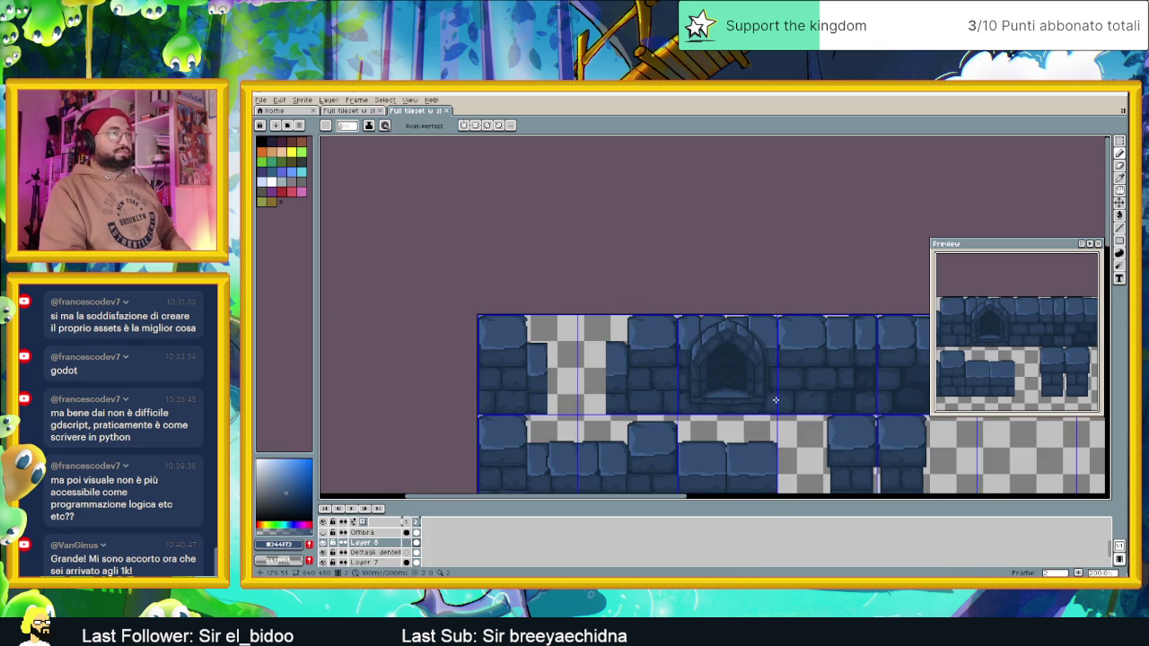
scroll(777, 377, "down", 1)
scroll(781, 368, "up", 2)
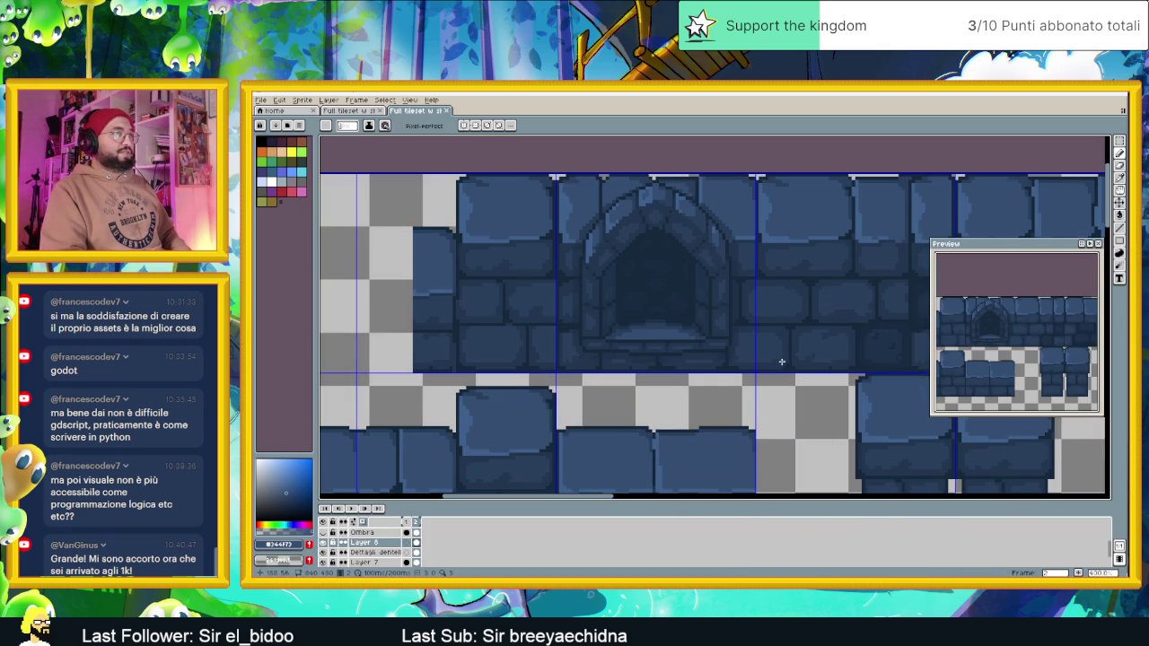
scroll(773, 359, "down", 3)
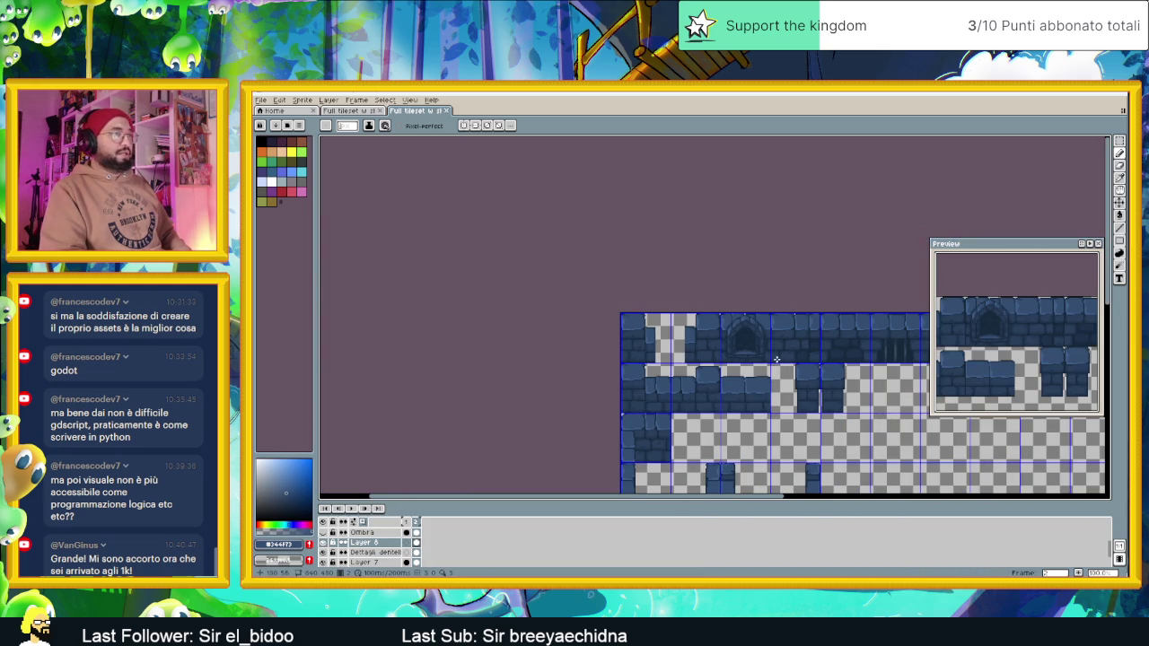
left_click_drag(789, 357, 752, 364)
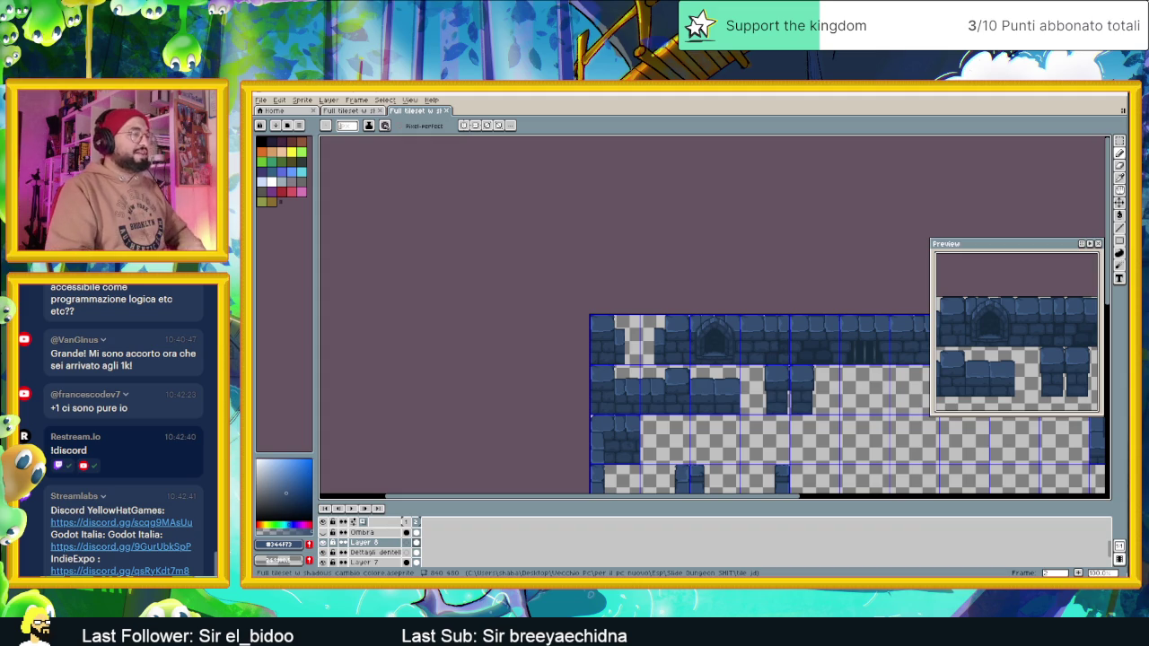
scroll(728, 319, "up", 1)
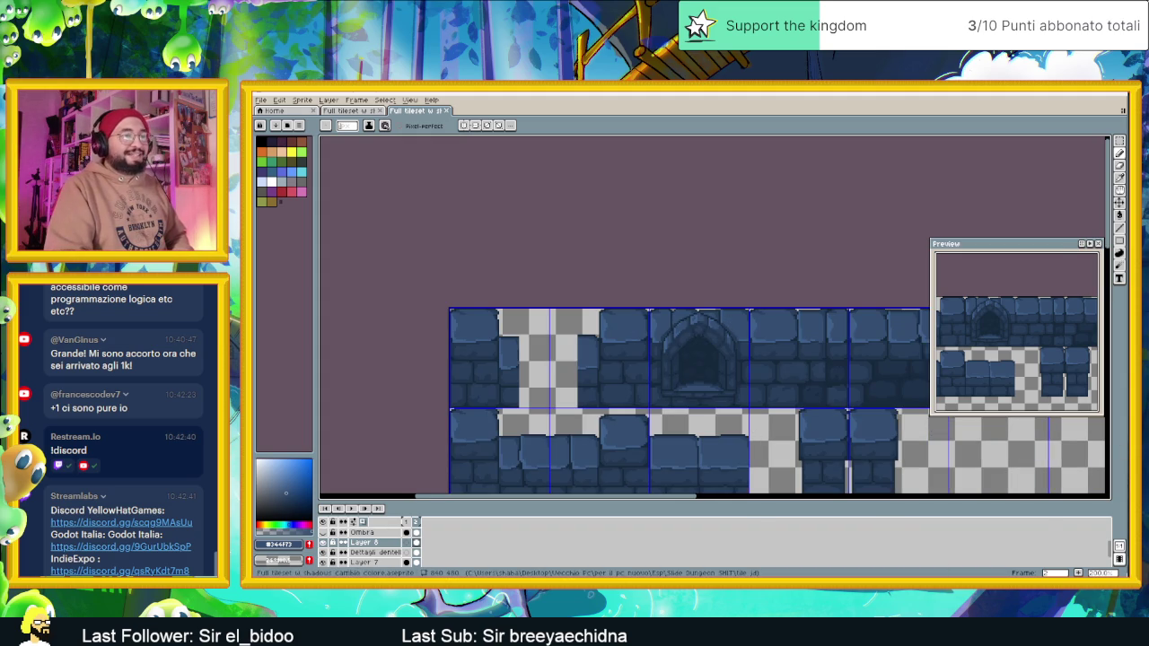
key("alt+Tab")
Step: Read through the notify and chat-ita channel messages, then minimize Discord
left_click(338, 235)
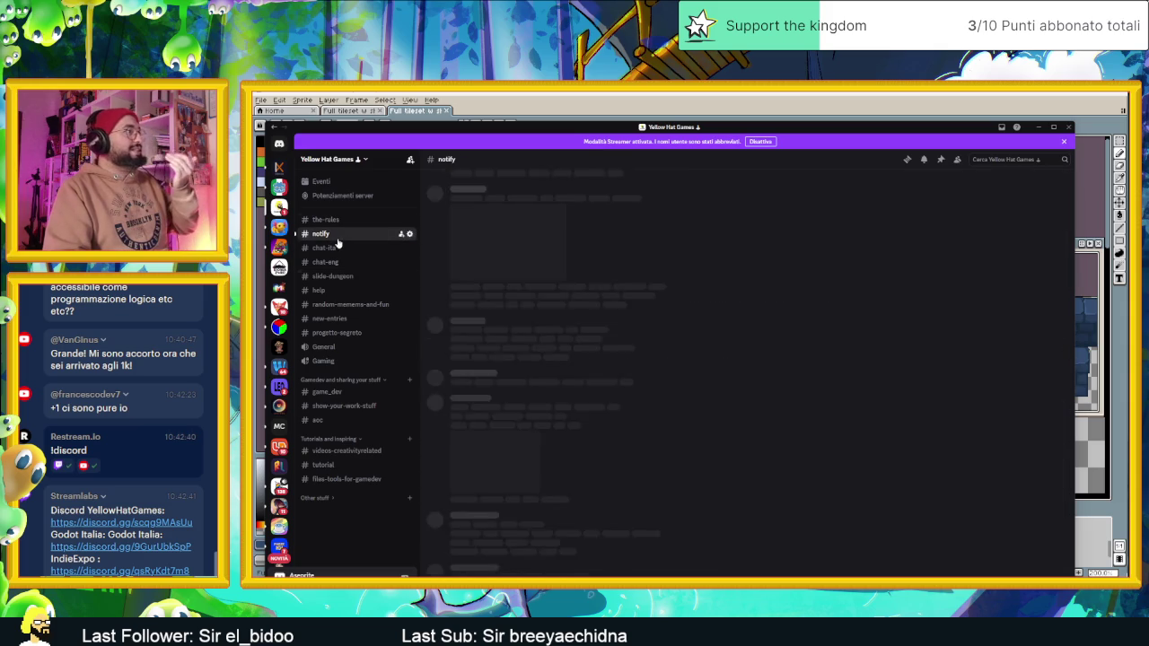
left_click(325, 248)
scroll(791, 386, "up", 3)
scroll(790, 386, "up", 3)
scroll(790, 386, "up", 3)
scroll(790, 386, "up", 3)
scroll(791, 385, "up", 3)
scroll(790, 386, "up", 3)
scroll(791, 384, "up", 3)
scroll(790, 381, "up", 3)
scroll(790, 382, "down", 3)
scroll(853, 315, "down", 3)
scroll(894, 257, "down", 3)
scroll(965, 221, "down", 3)
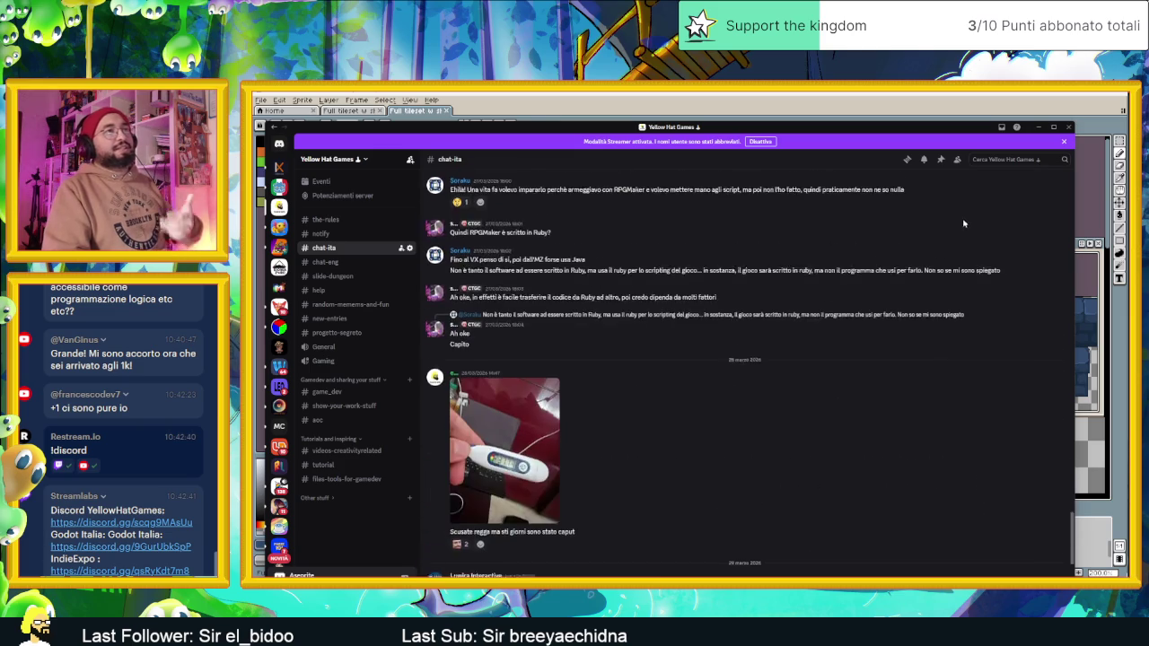
scroll(959, 235, "down", 3)
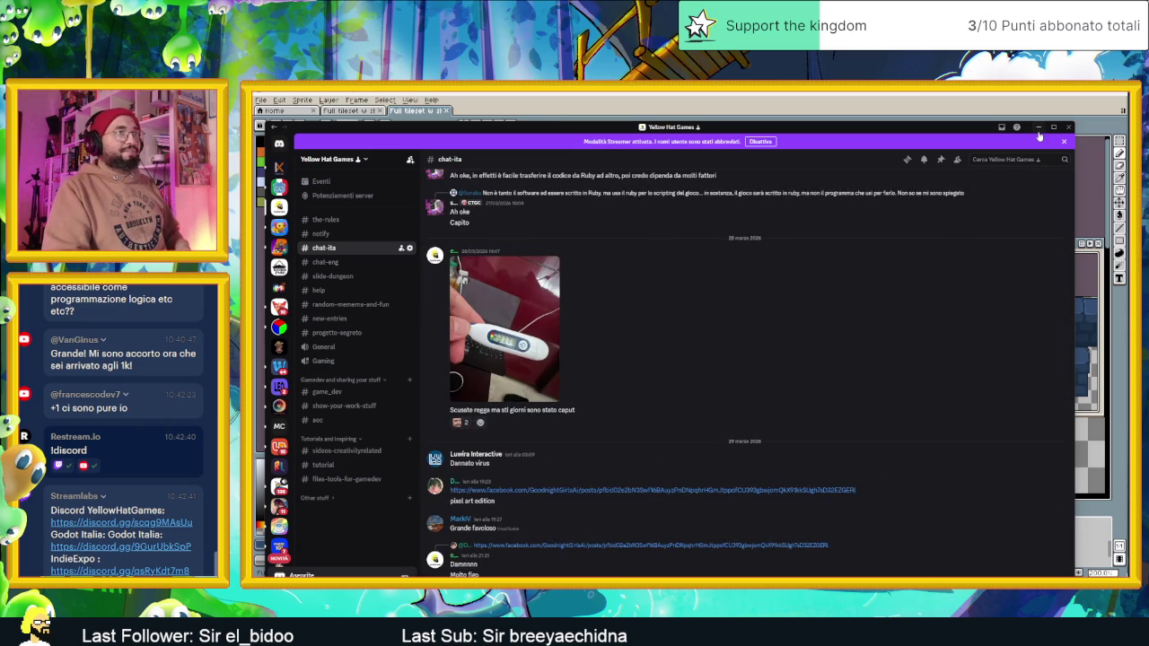
left_click(1038, 130)
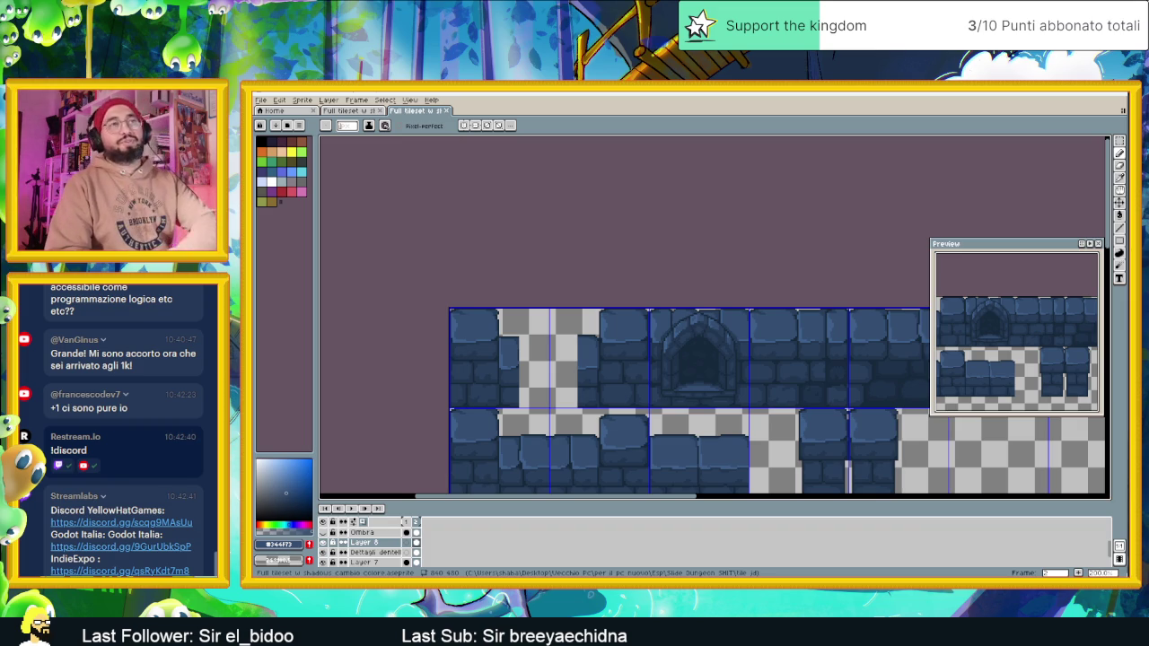
Step: Save the tileset and pan across the canvas to check the wall
scroll(777, 394, "down", 1)
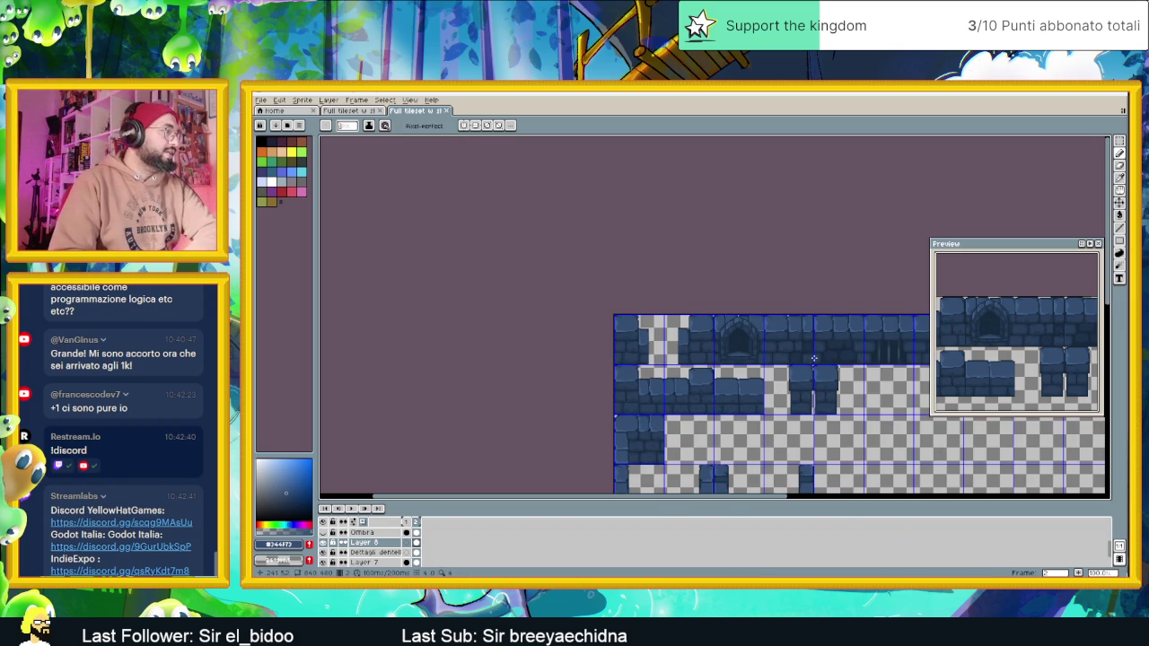
key("ctrl+s")
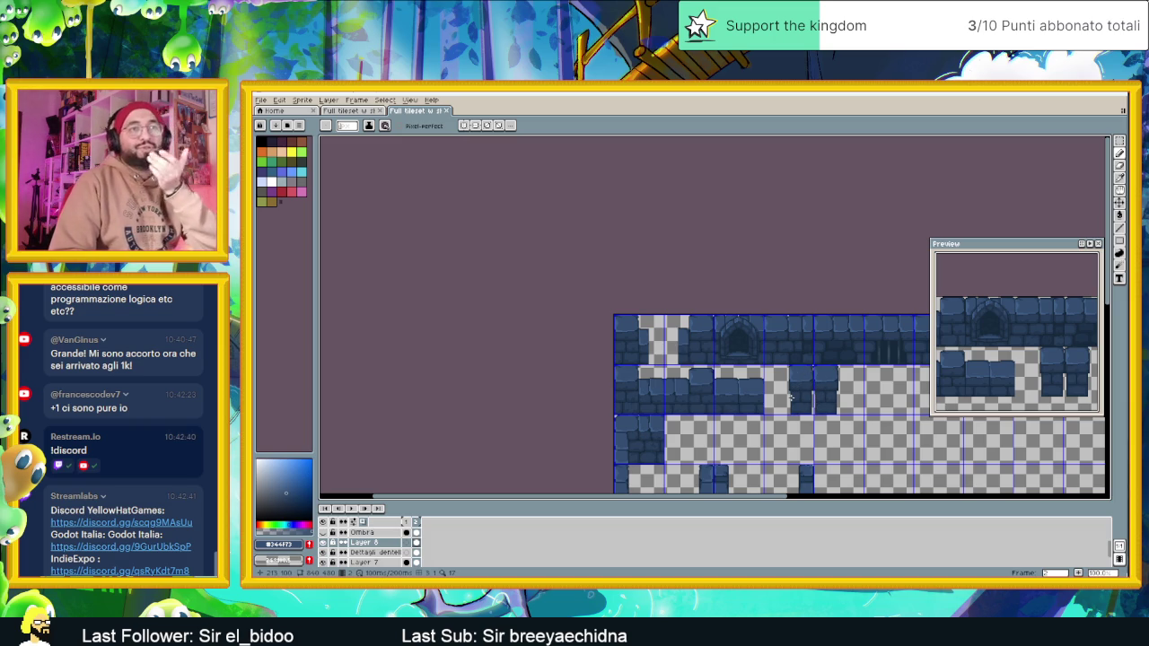
left_click_drag(841, 361, 785, 359)
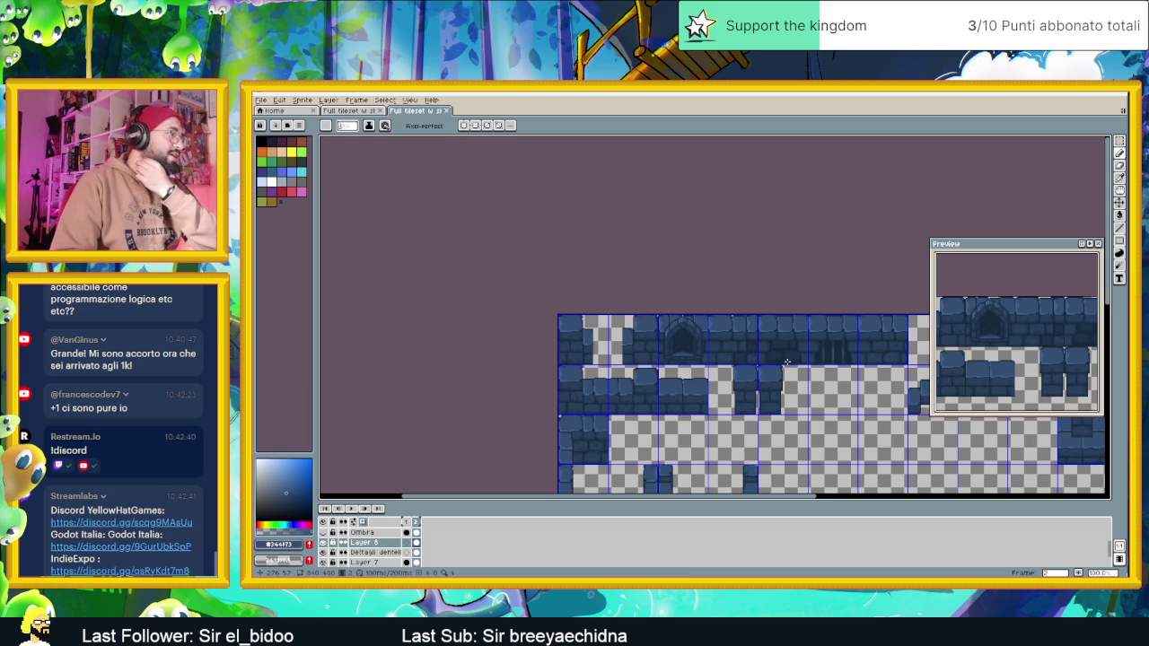
scroll(787, 362, "down", 2)
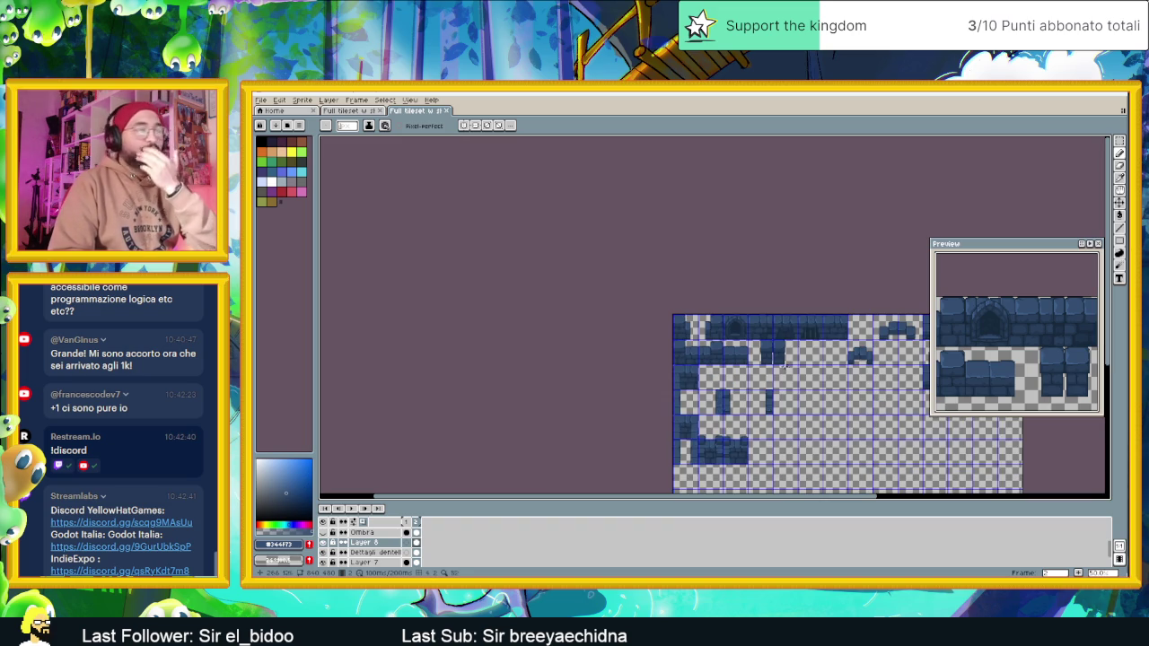
left_click_drag(795, 360, 732, 357)
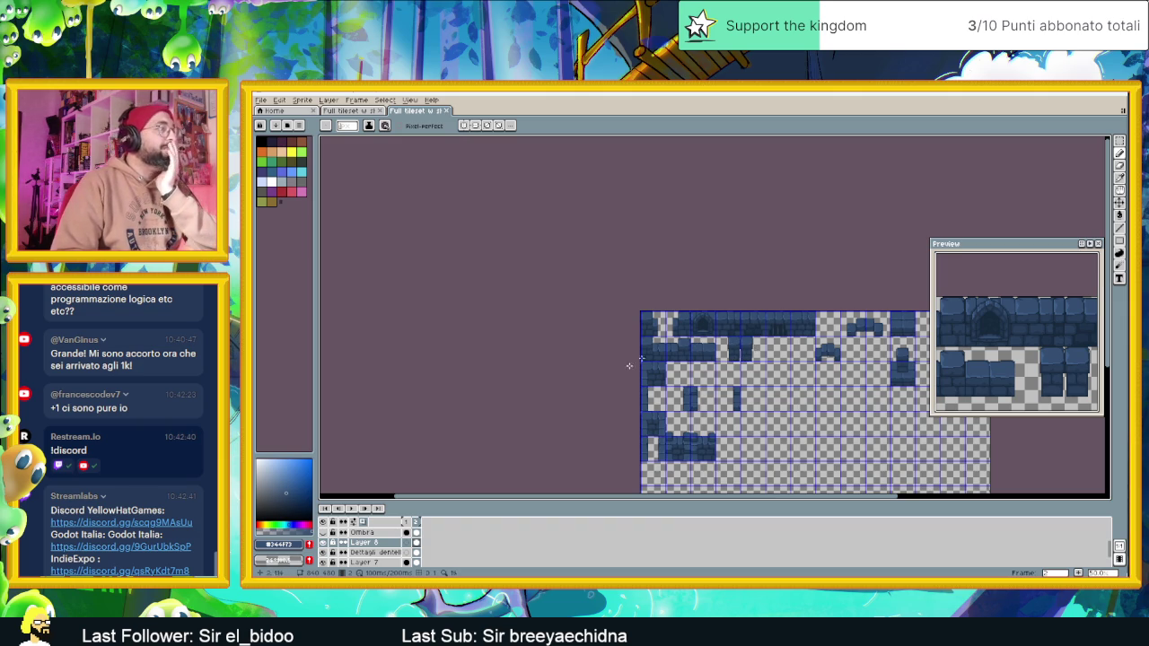
Step: Fade one layer's tiles out and back, save again, and switch to the tile jd folder
left_click(406, 531)
left_click(405, 531)
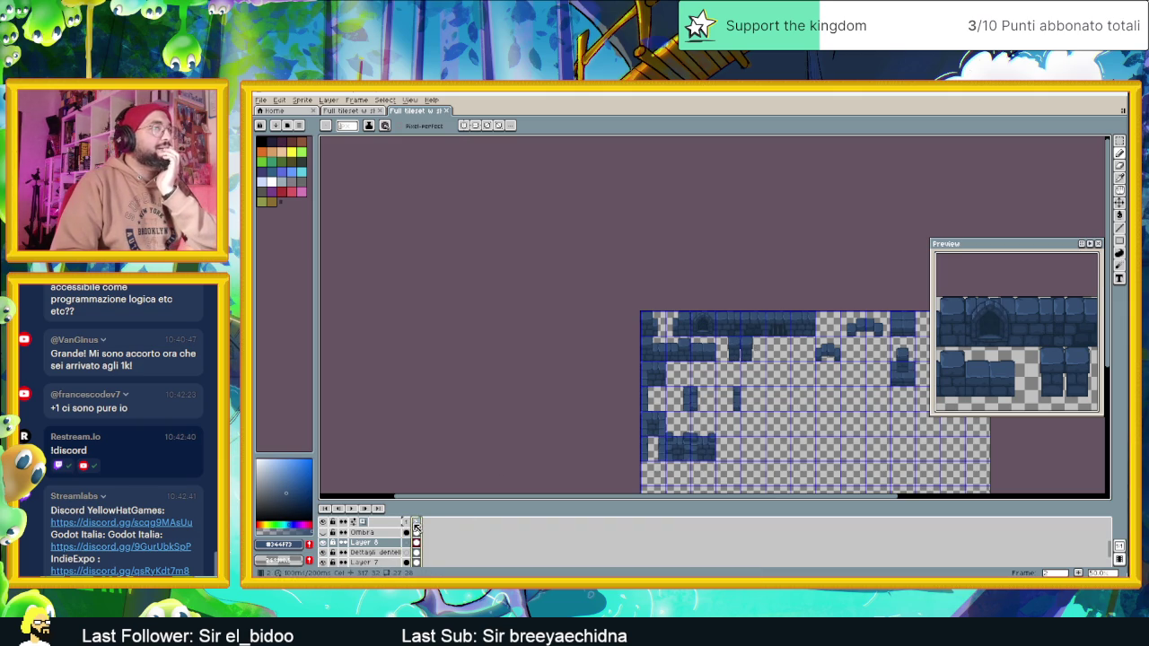
key("ctrl+s")
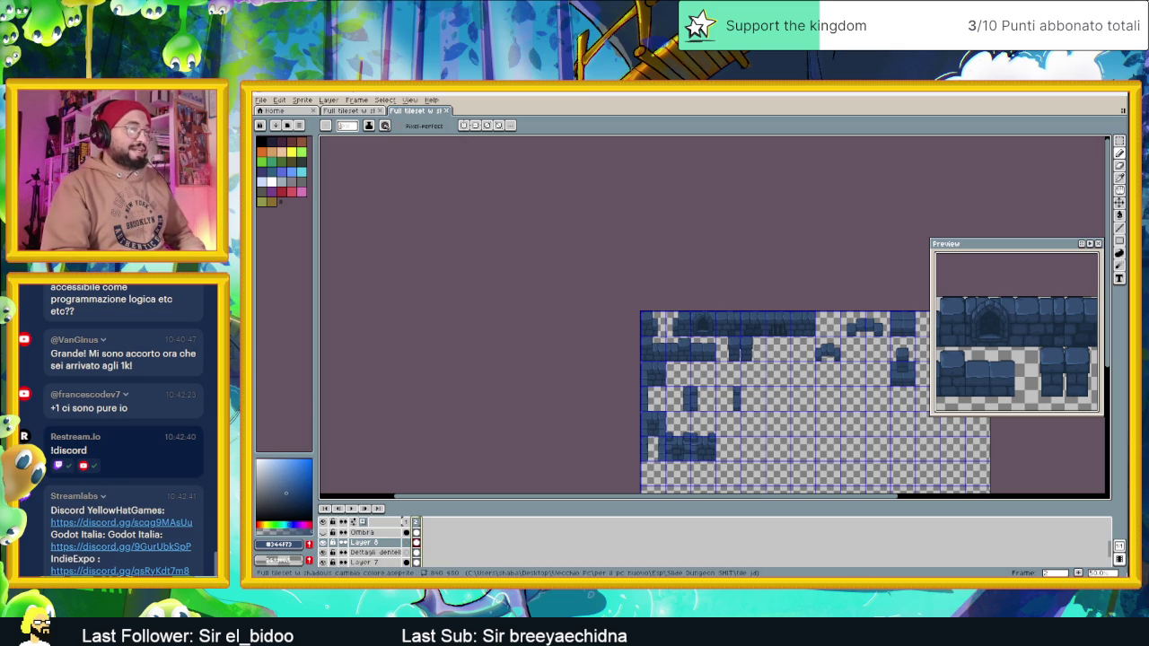
key("alt+Tab")
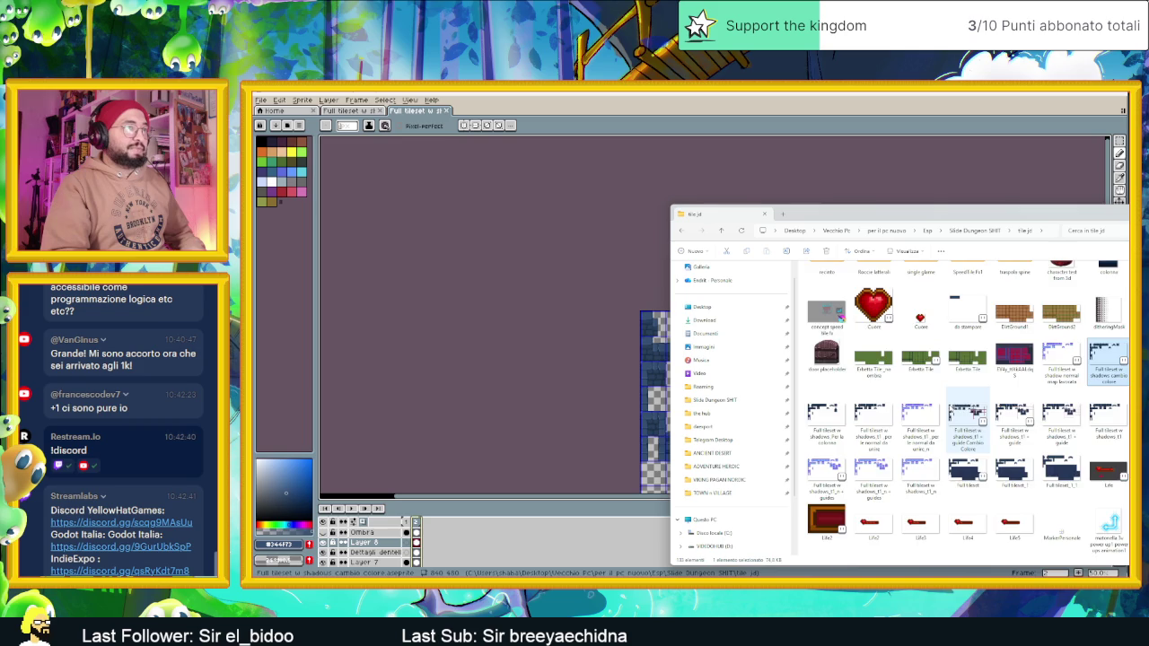
Step: Browse into Dungeon > Spine and preview the Trappola Spine11 image full size
scroll(944, 410, "up", 3)
scroll(944, 409, "down", 2)
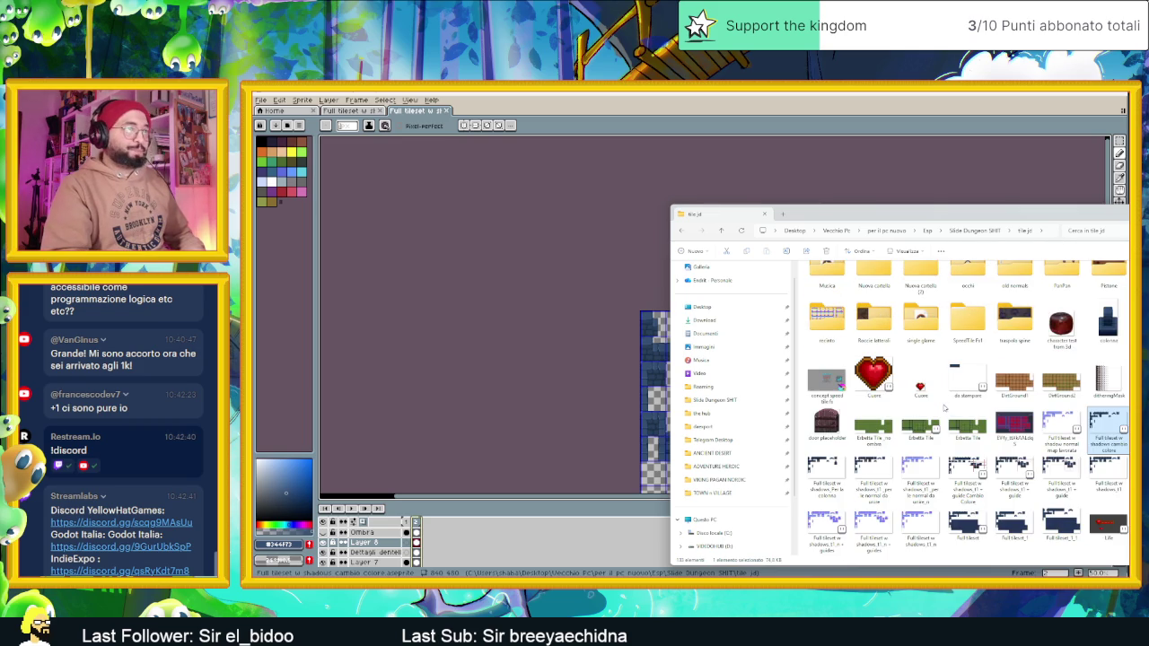
scroll(943, 409, "up", 2)
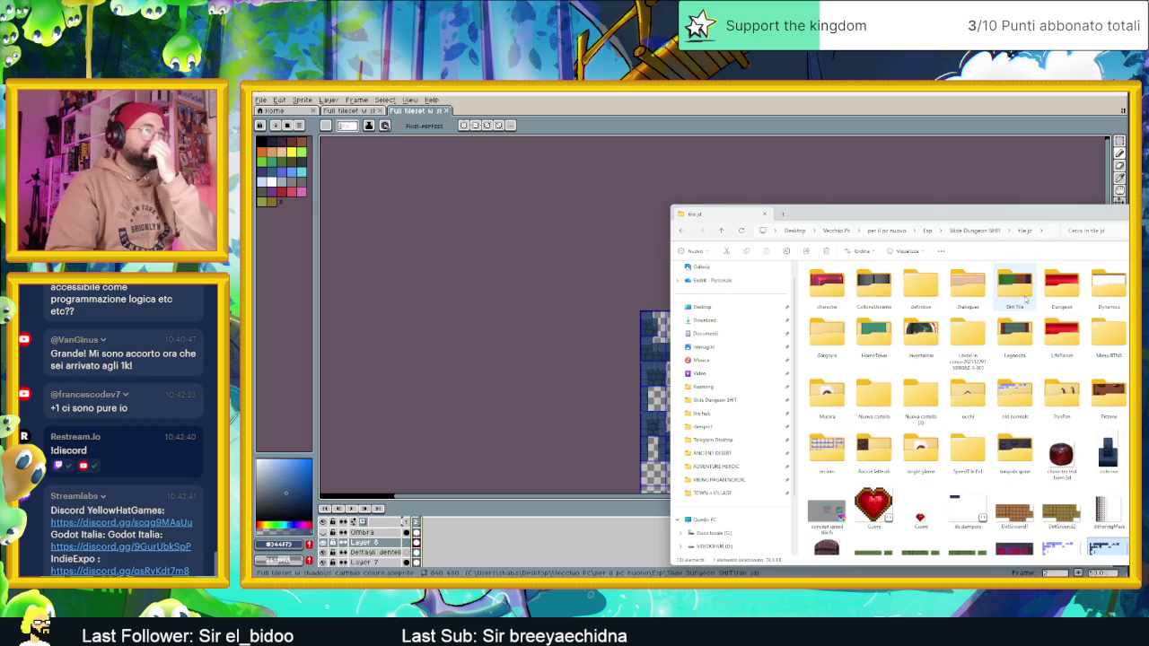
double_click(1060, 286)
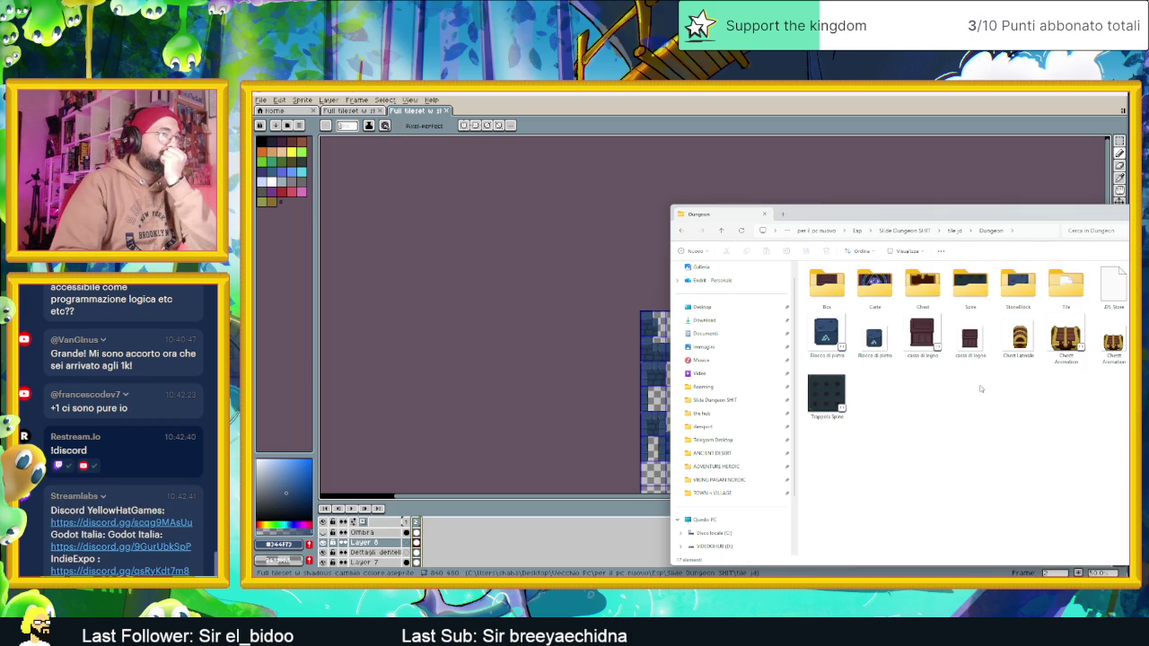
key("alt+Left")
double_click(1063, 286)
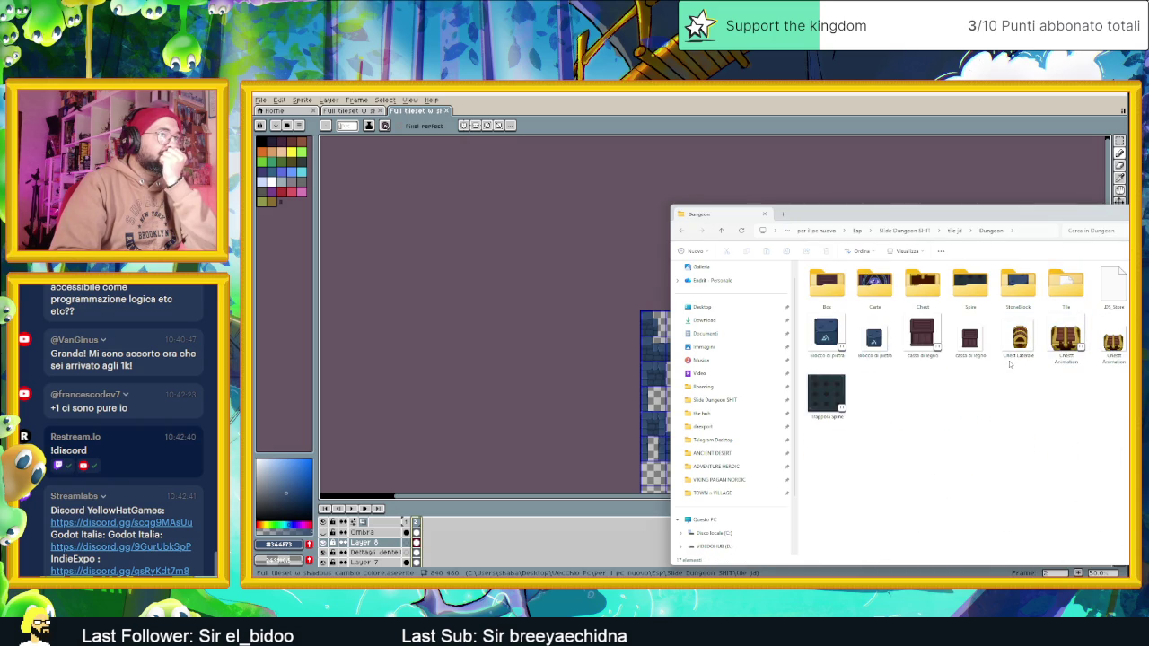
double_click(981, 305)
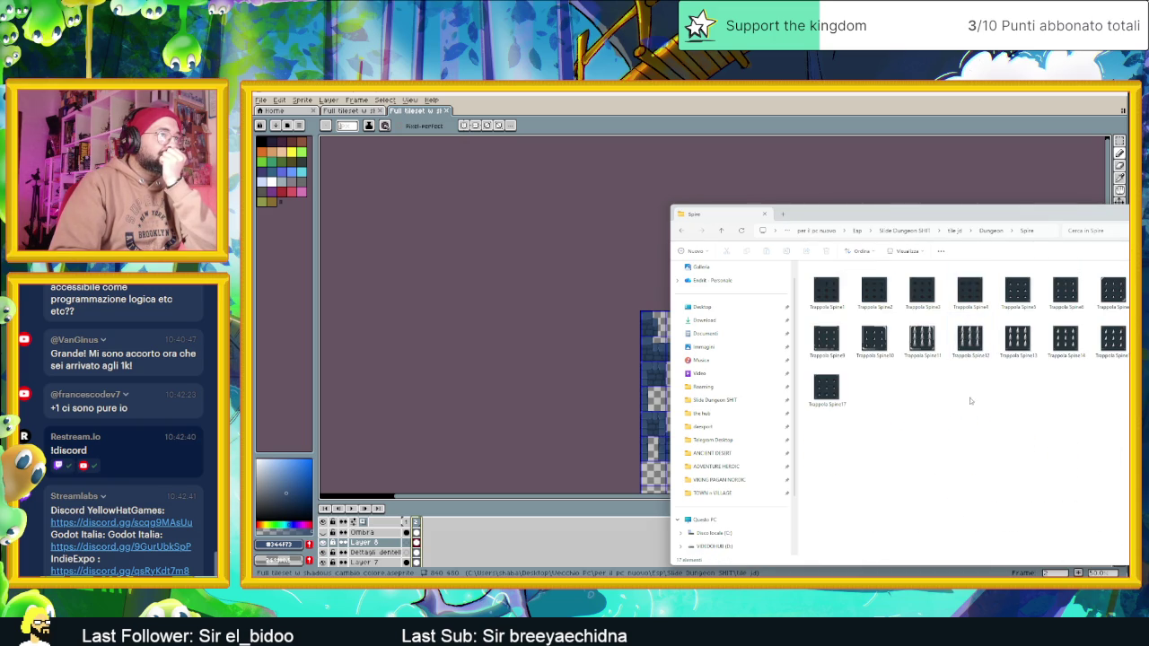
left_click(933, 347)
double_click(934, 346)
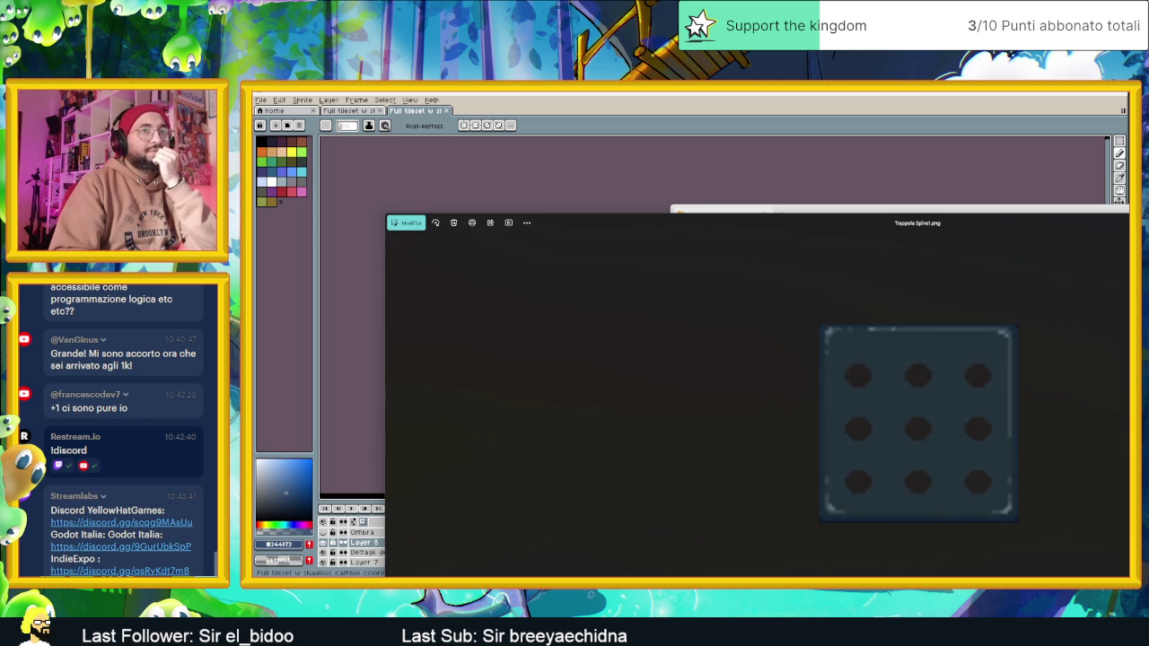
key("Escape")
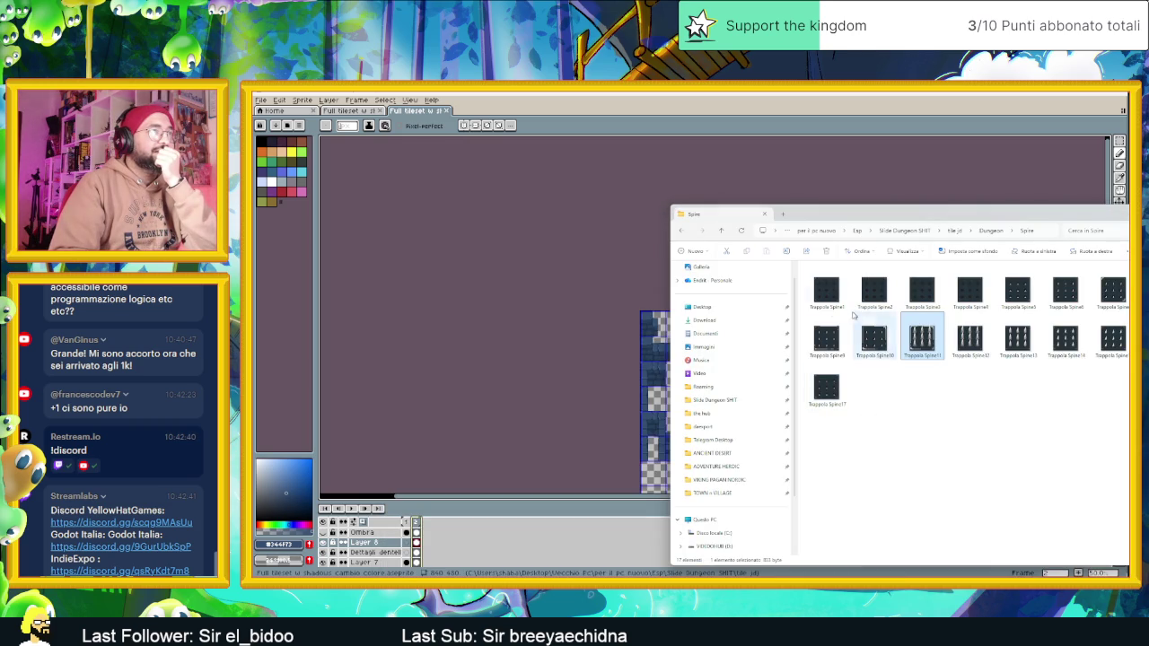
Step: Look through the Dungeon Chest, Carte and Box folders, selecting the wooden_Box5 and wooden_Box4 images
left_click(989, 230)
double_click(941, 298)
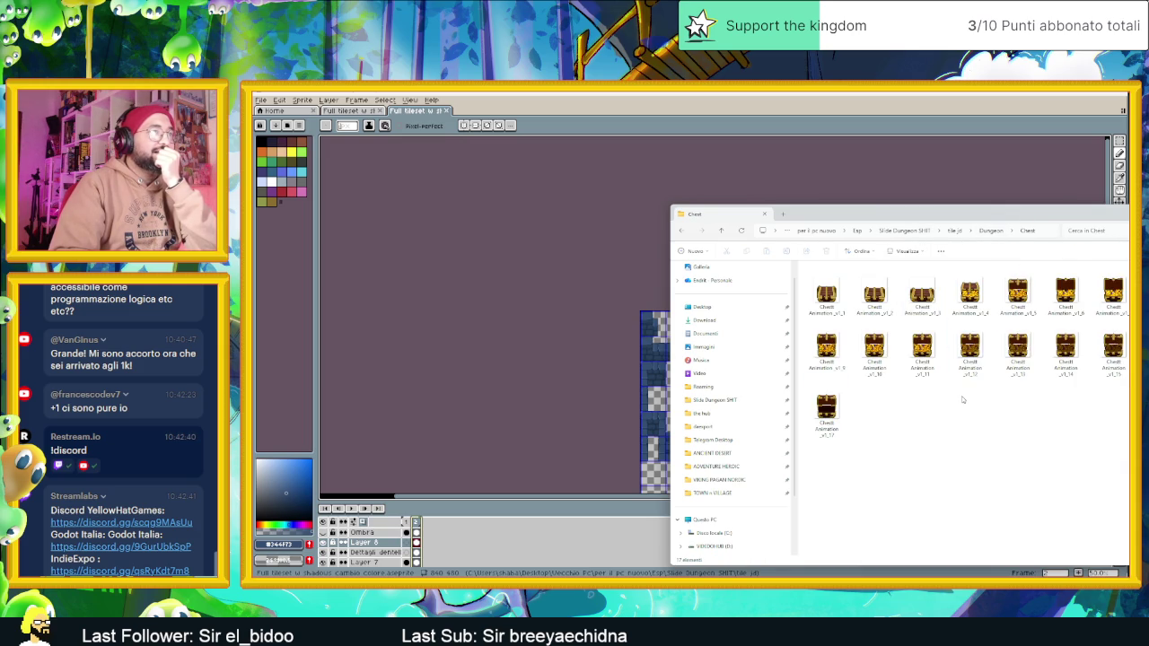
key("BackSpace")
double_click(875, 287)
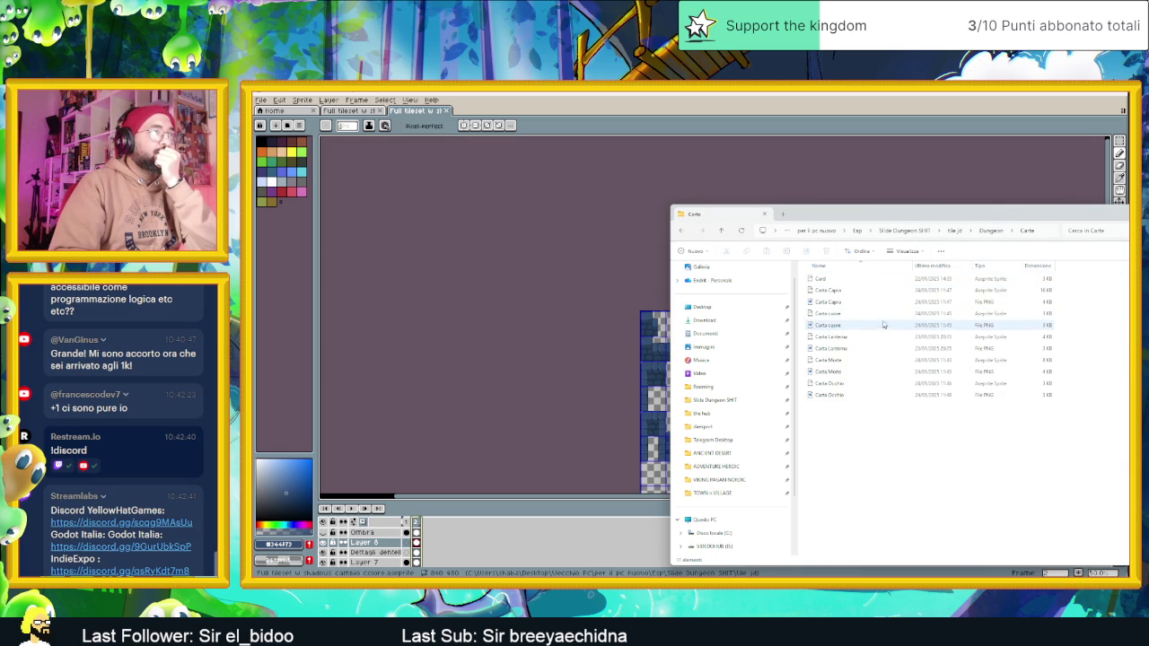
left_click(987, 232)
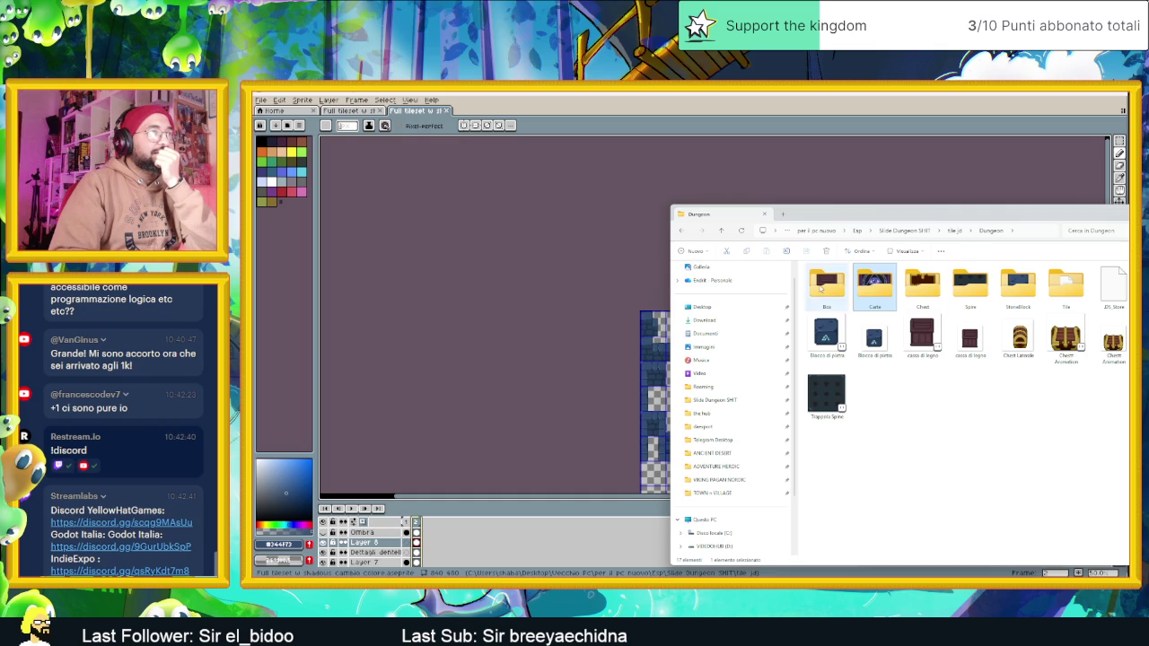
double_click(827, 287)
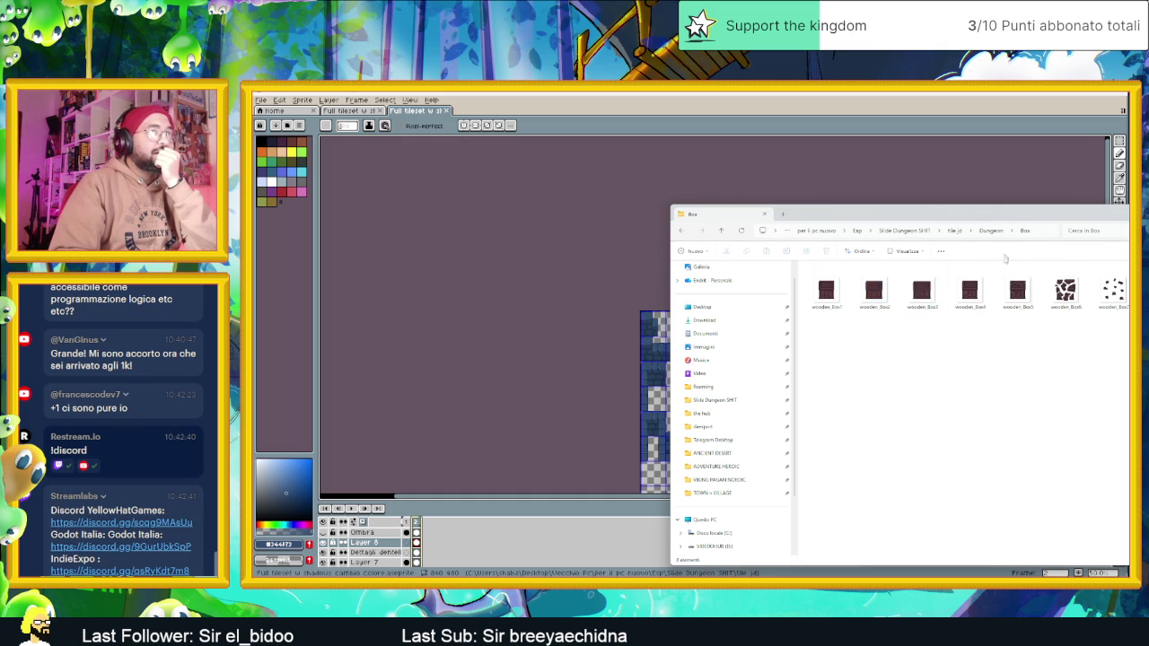
left_click(1017, 289)
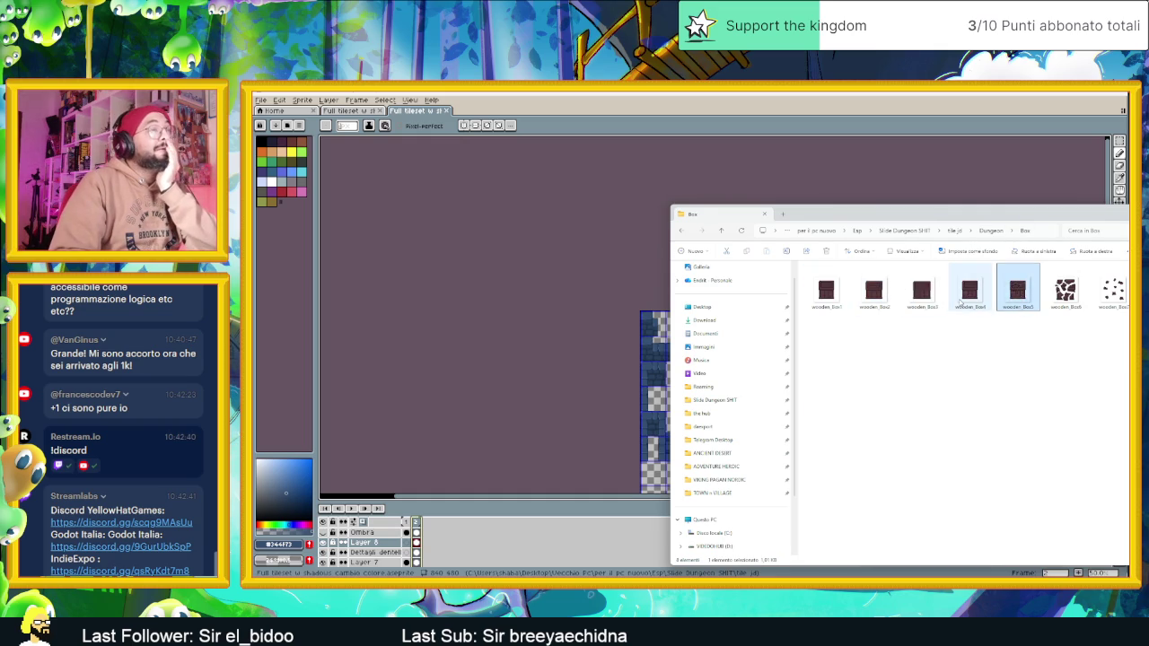
left_click(975, 300)
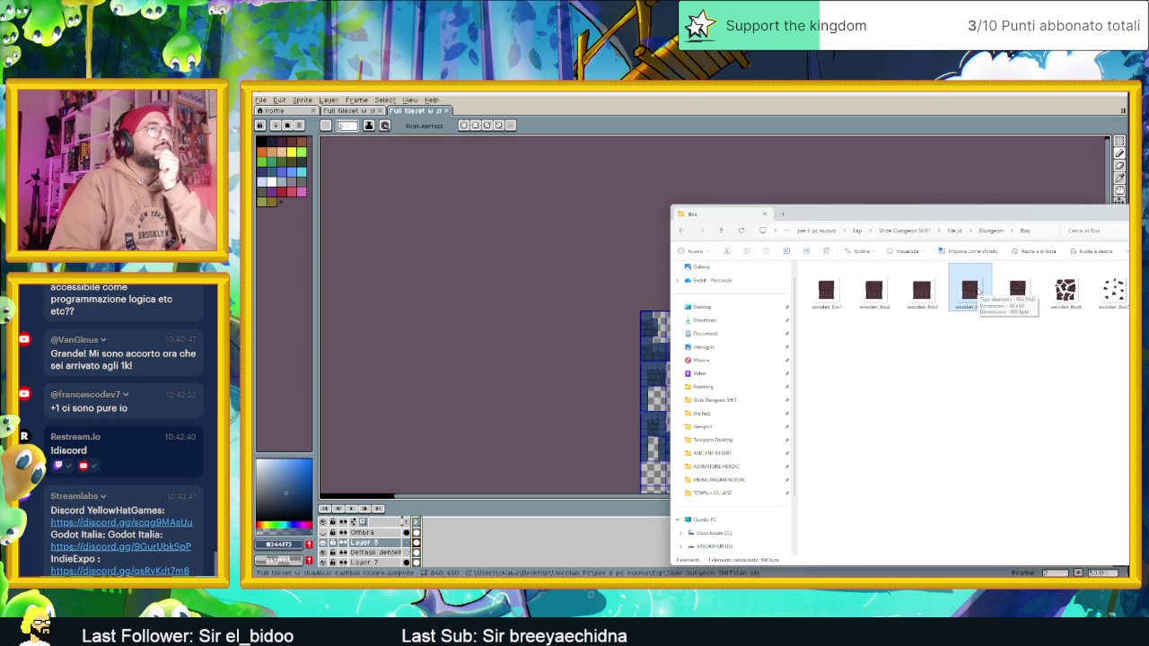
Step: Check the StoneBlock folder, then view the Tile folder as large thumbnails
left_click(991, 231)
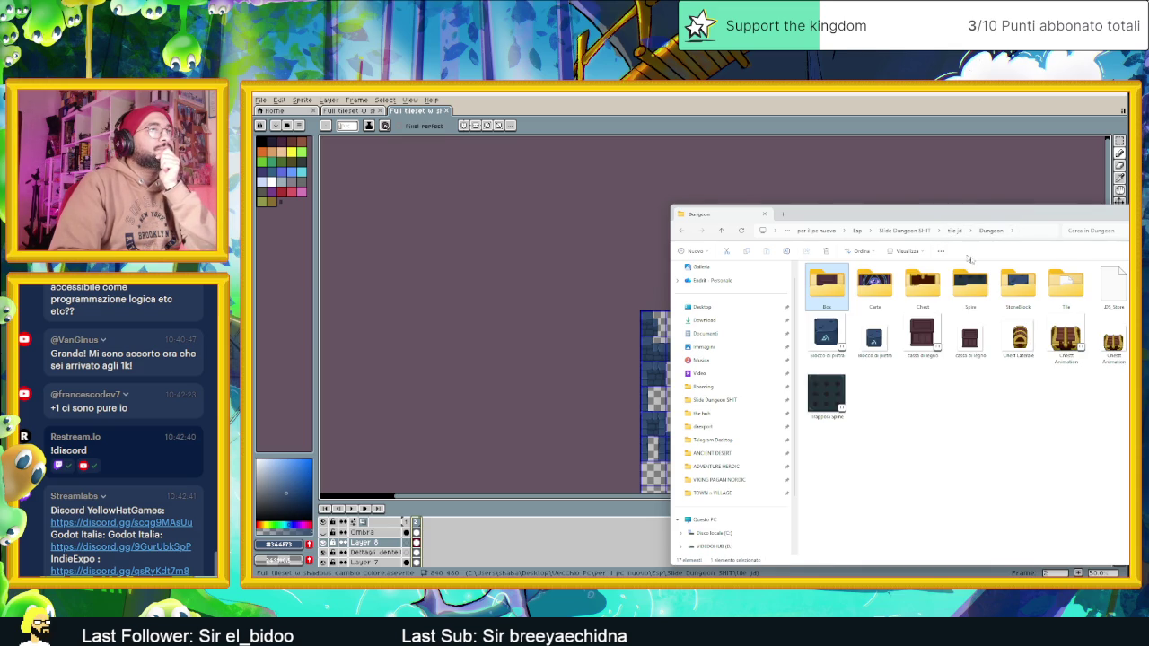
double_click(1018, 285)
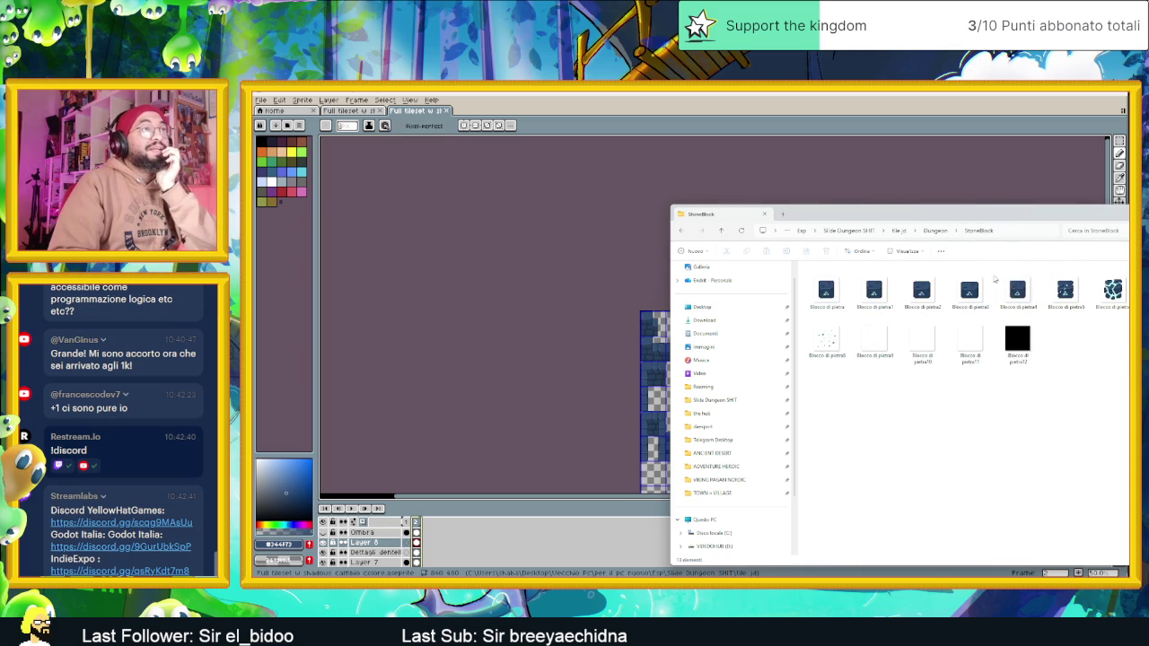
left_click(935, 230)
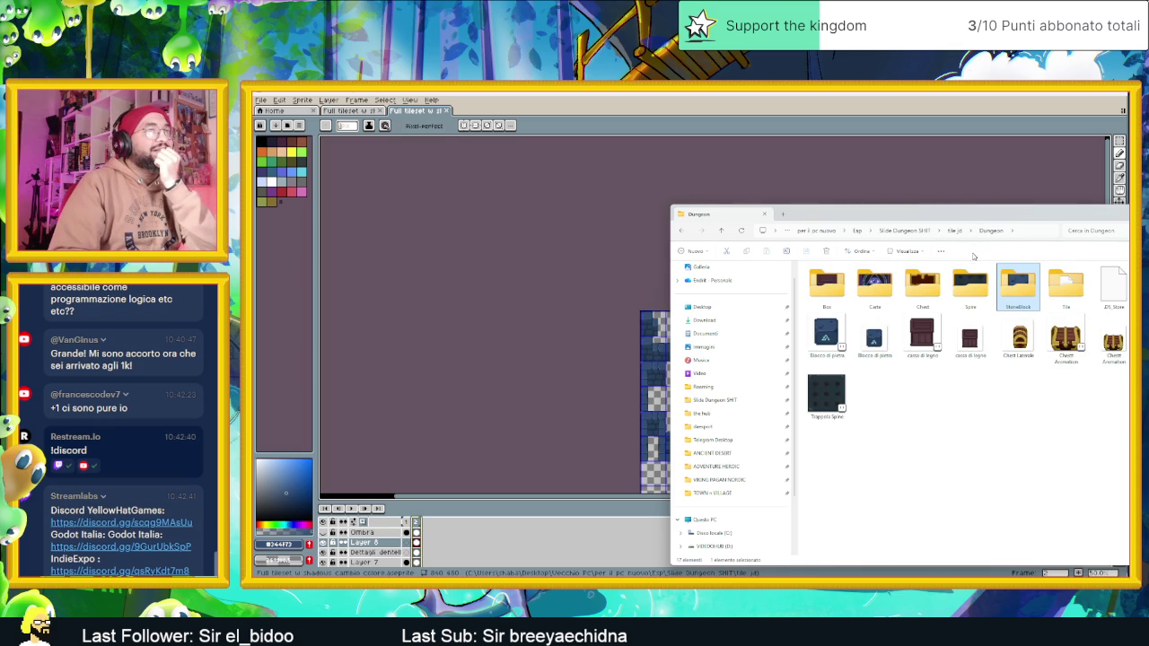
double_click(1054, 280)
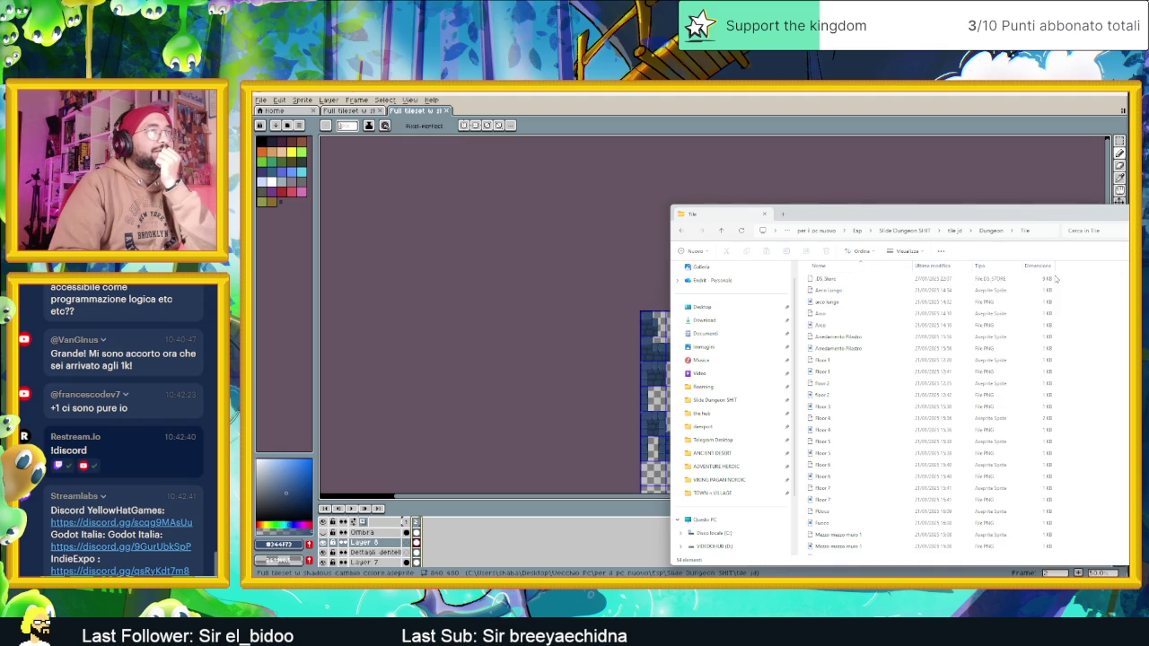
key("ctrl+shift+2")
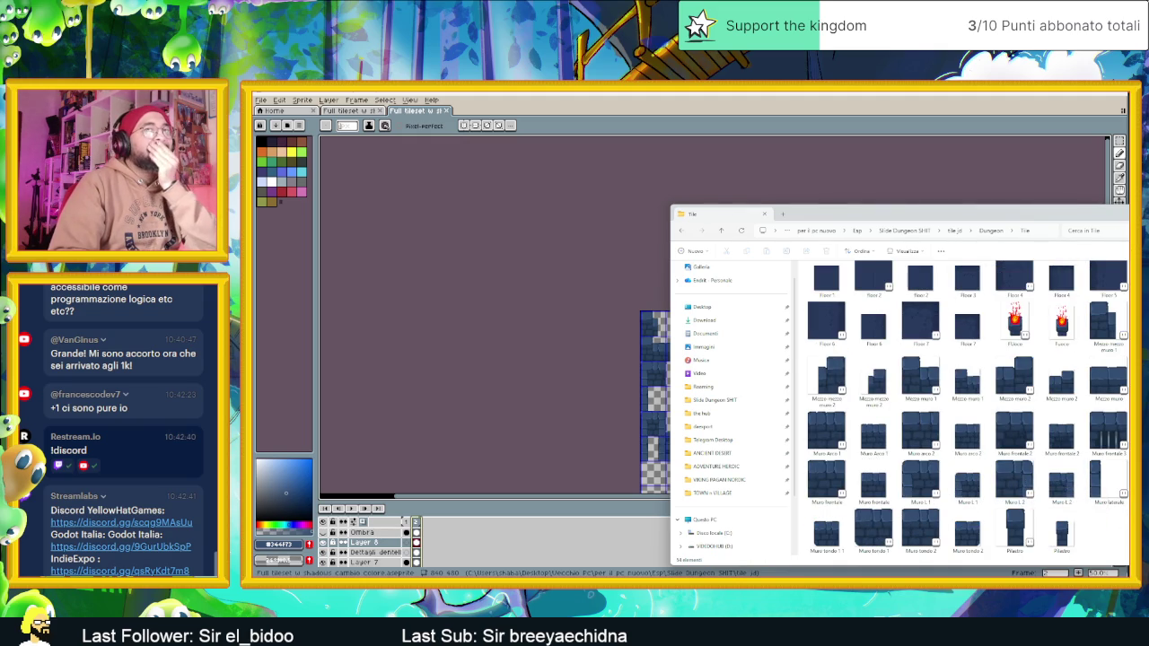
scroll(1052, 478, "up", 1)
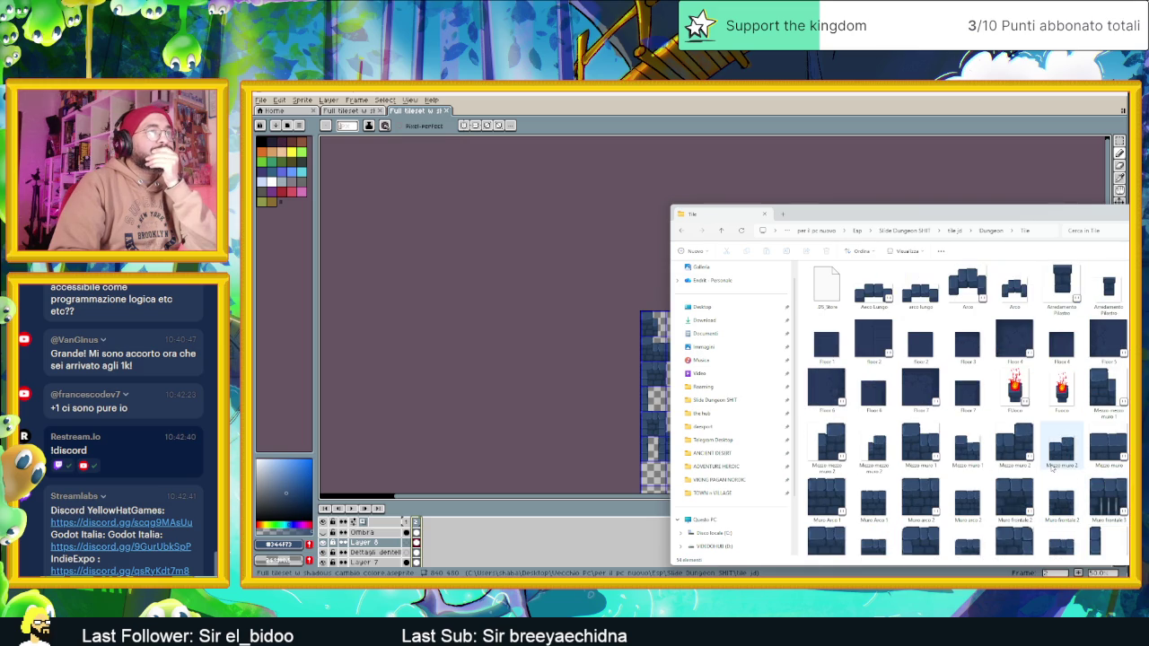
Step: Revisit StoneBlock, return to tile jd and peek into the Dynamics folder
key("alt+Up")
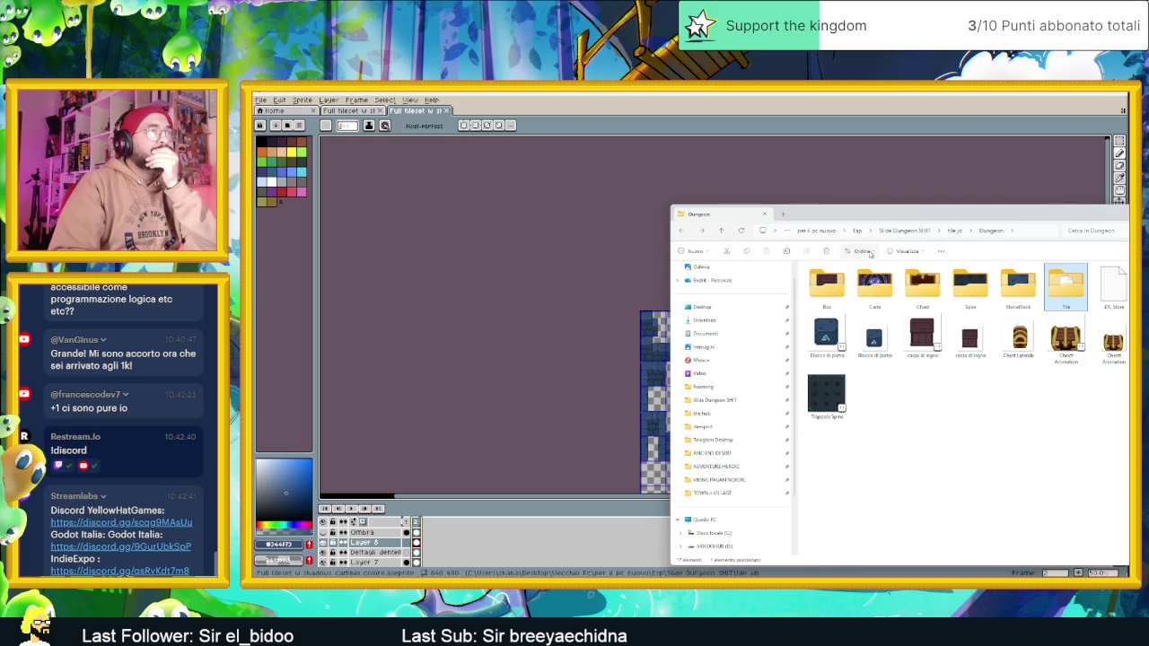
double_click(1020, 290)
key("alt+Up")
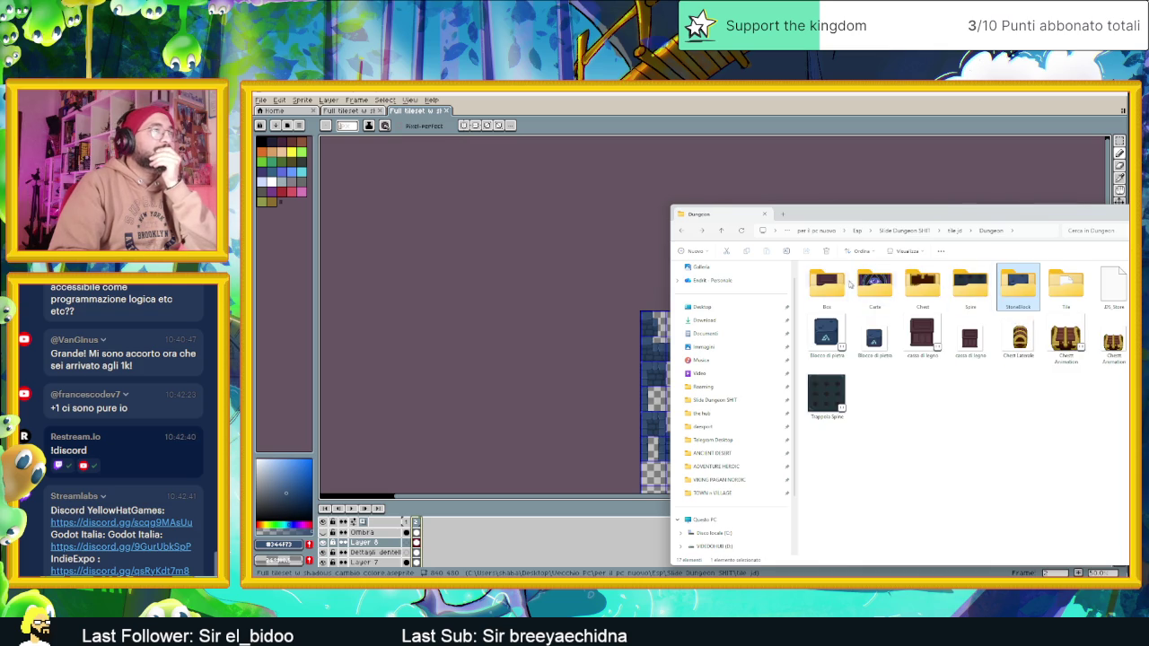
left_click(852, 280)
left_click(954, 230)
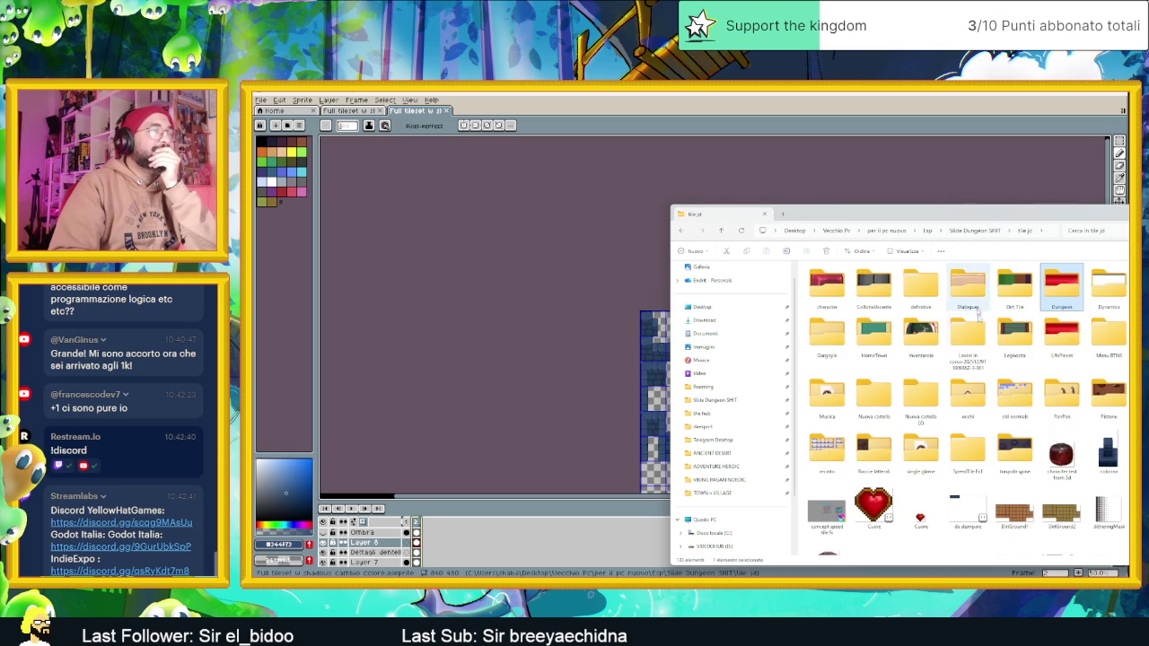
double_click(1113, 286)
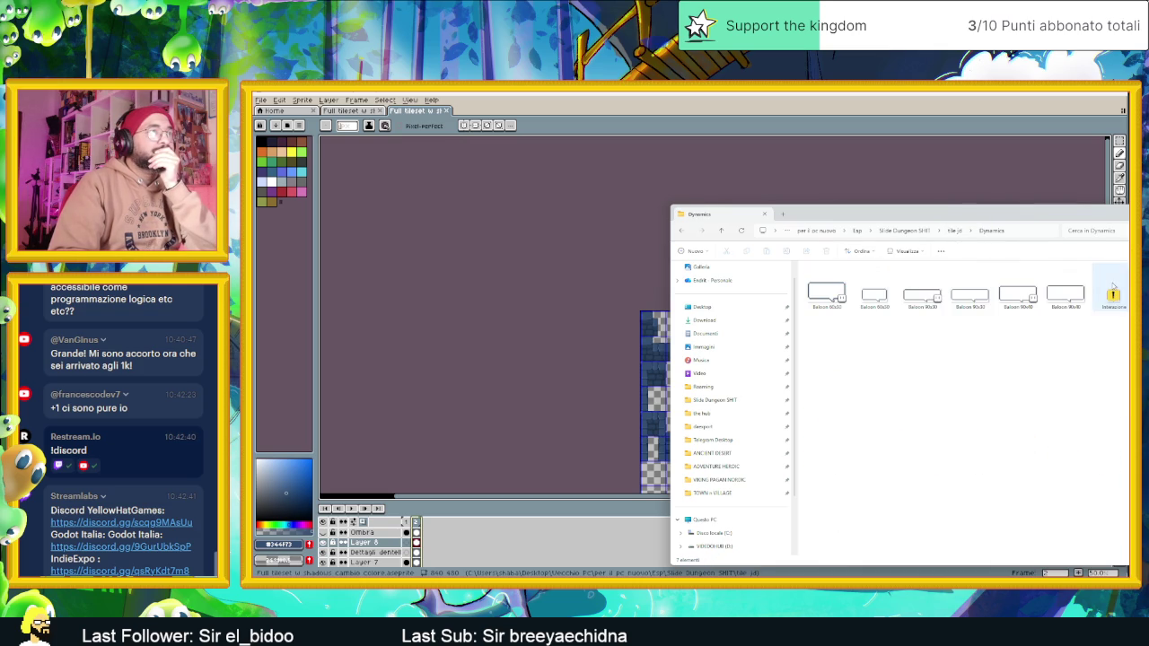
key("alt+Up")
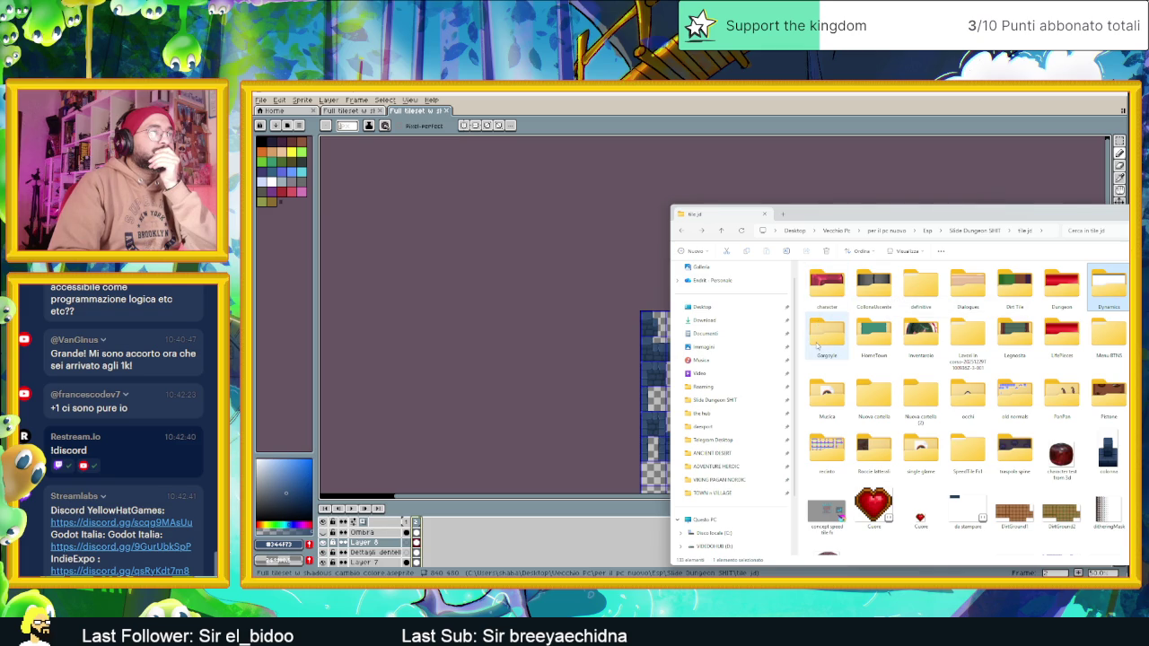
Step: Open the HomeTown folder and scroll through its contents
left_click(825, 336)
left_click(868, 345)
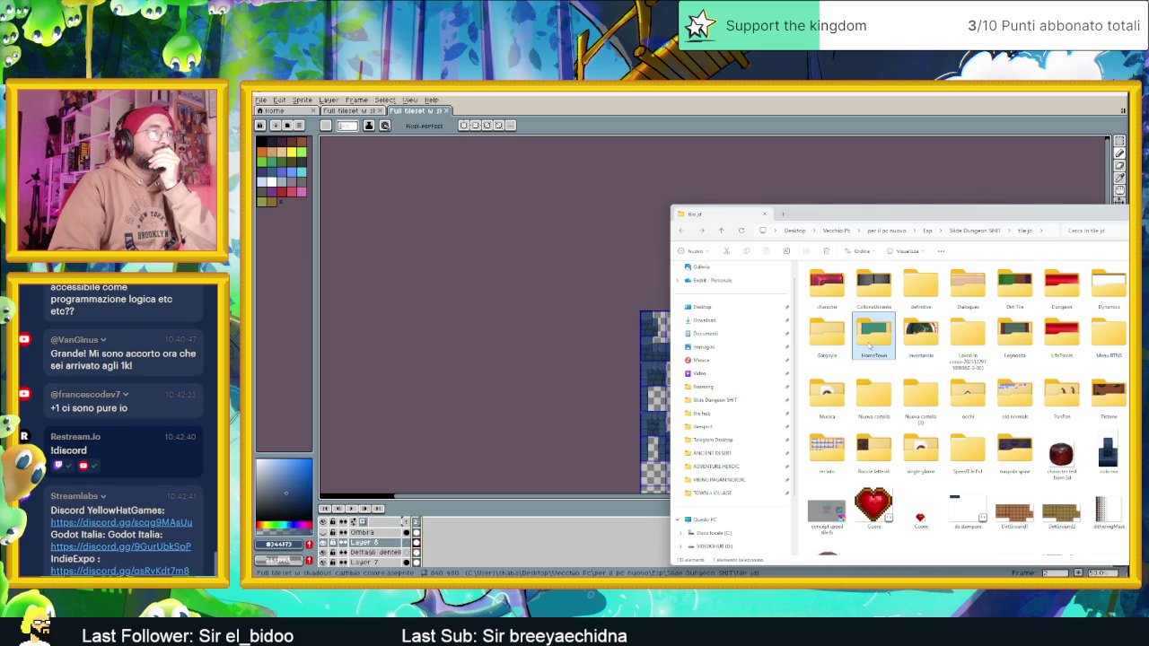
double_click(869, 344)
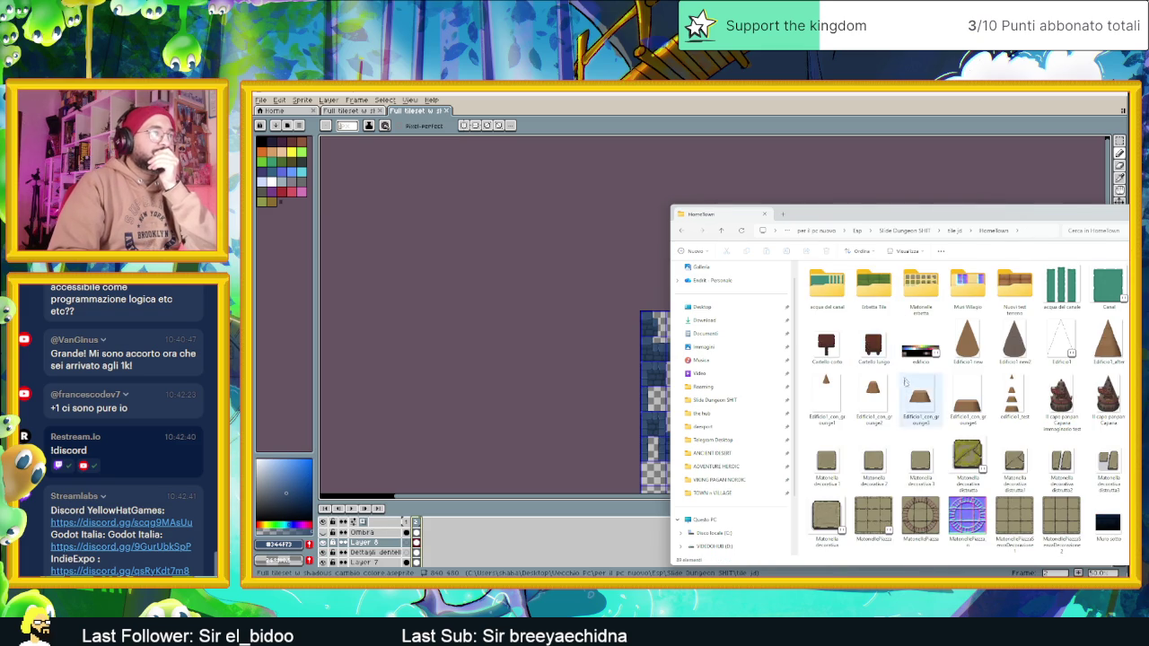
scroll(901, 376, "down", 5)
scroll(901, 376, "down", 3)
scroll(908, 391, "up", 7)
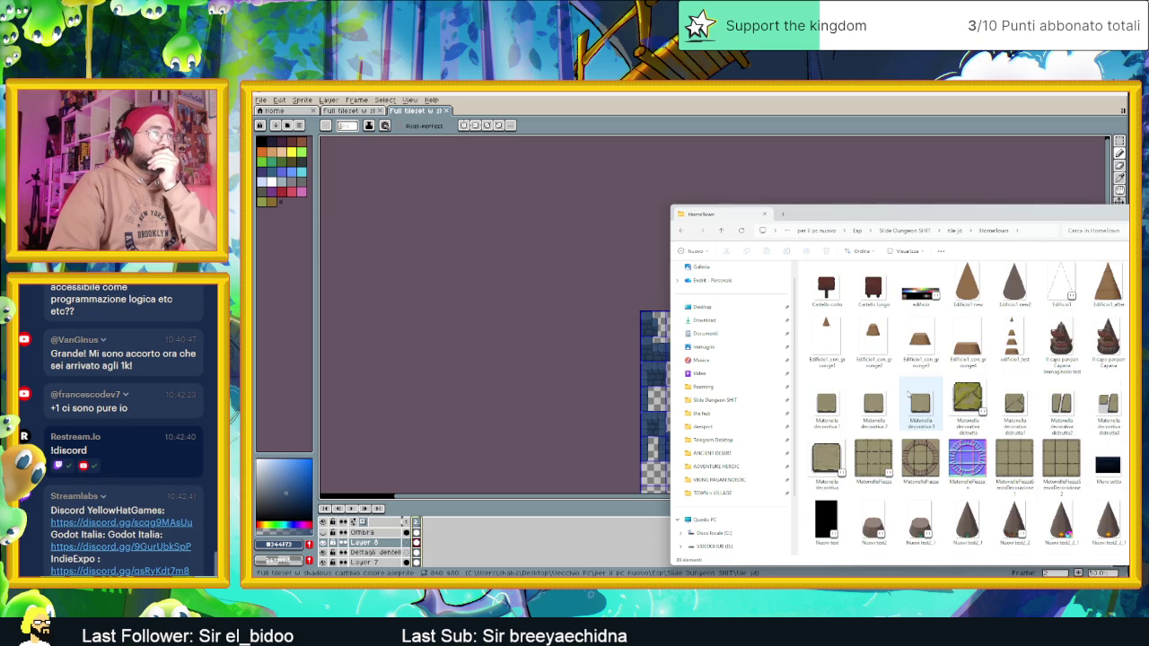
scroll(907, 393, "down", 5)
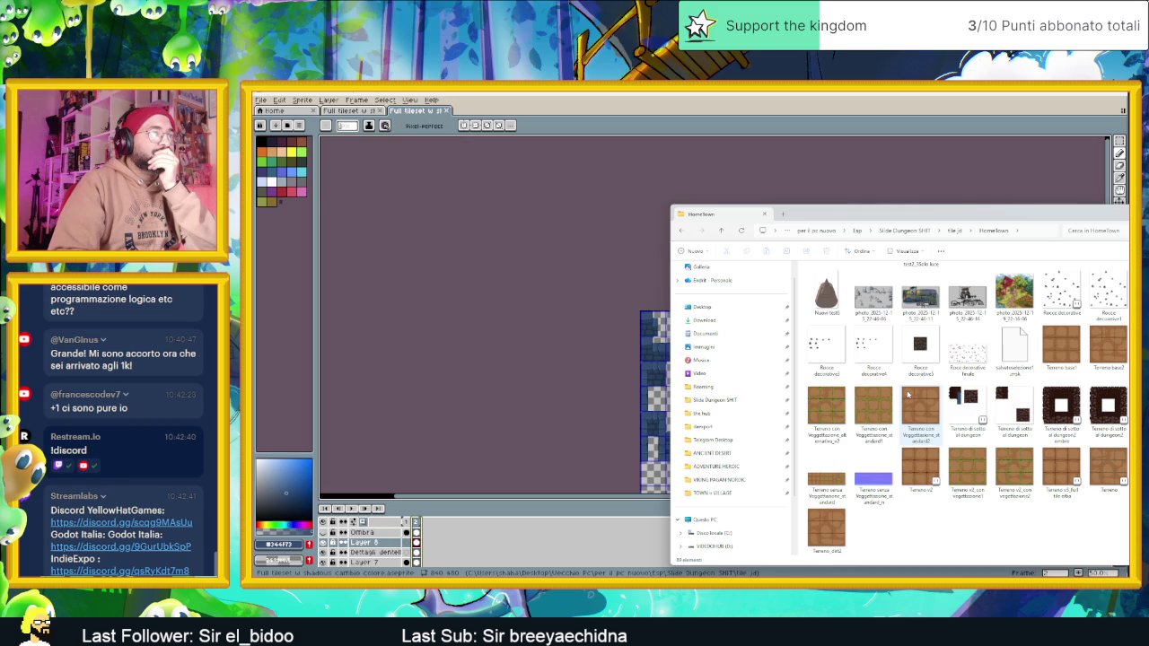
scroll(908, 393, "up", 3)
scroll(909, 395, "up", 2)
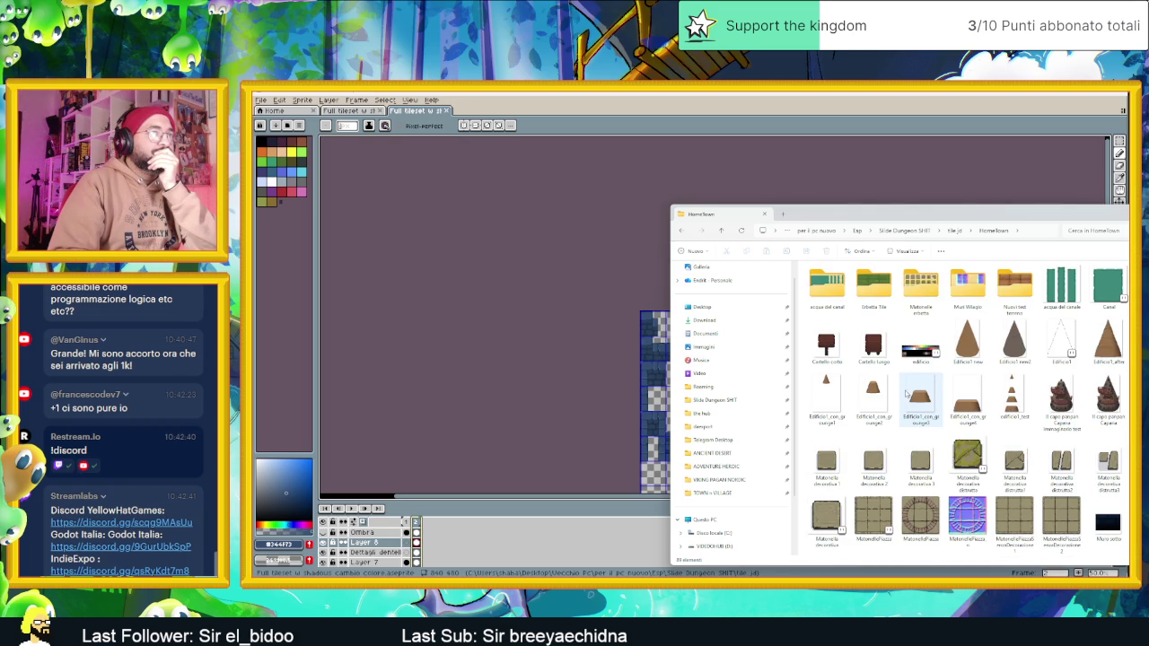
Step: Open Muri Villaggio and launch Muro 2 in Aseprite
left_click(964, 280)
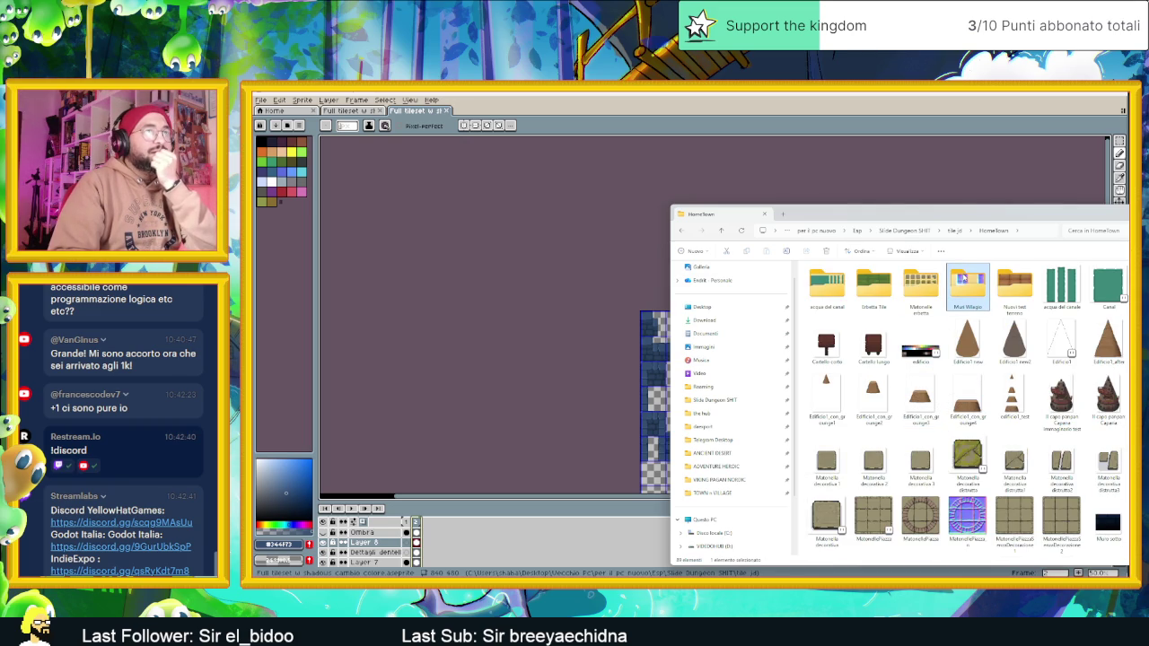
double_click(964, 280)
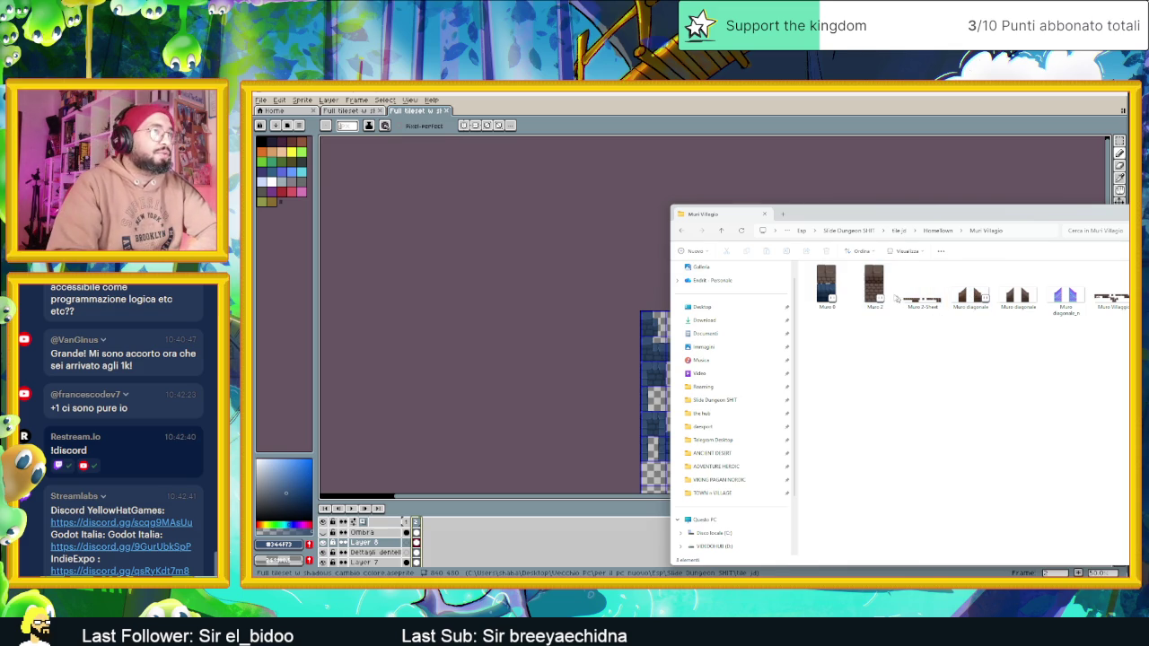
left_click(888, 292)
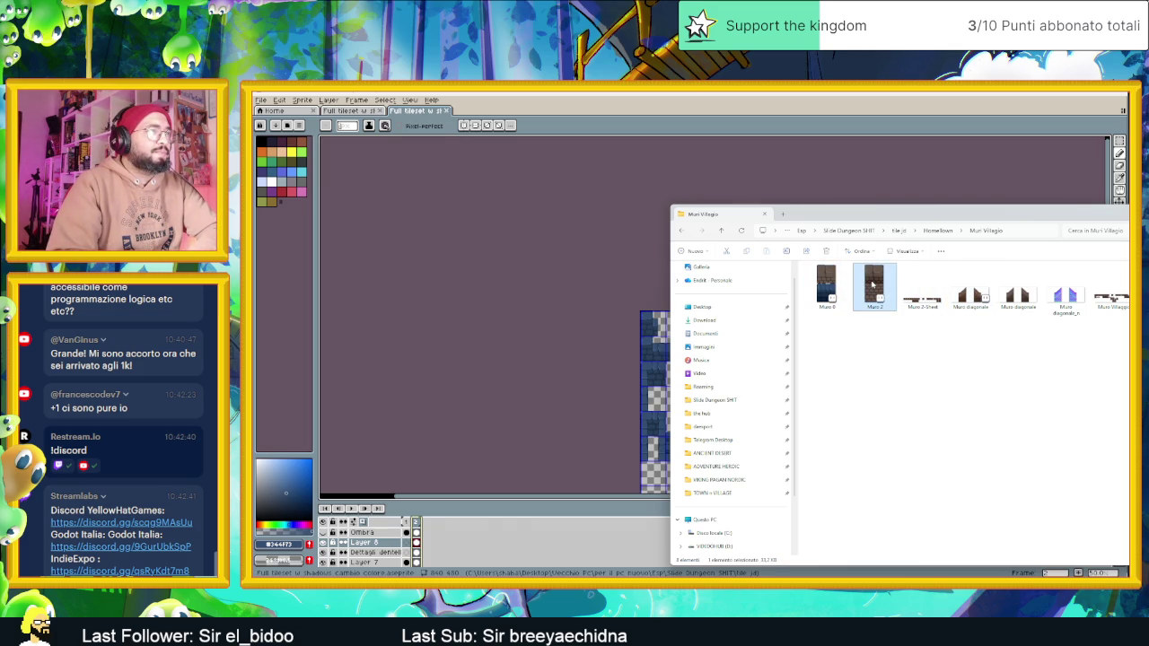
double_click(871, 286)
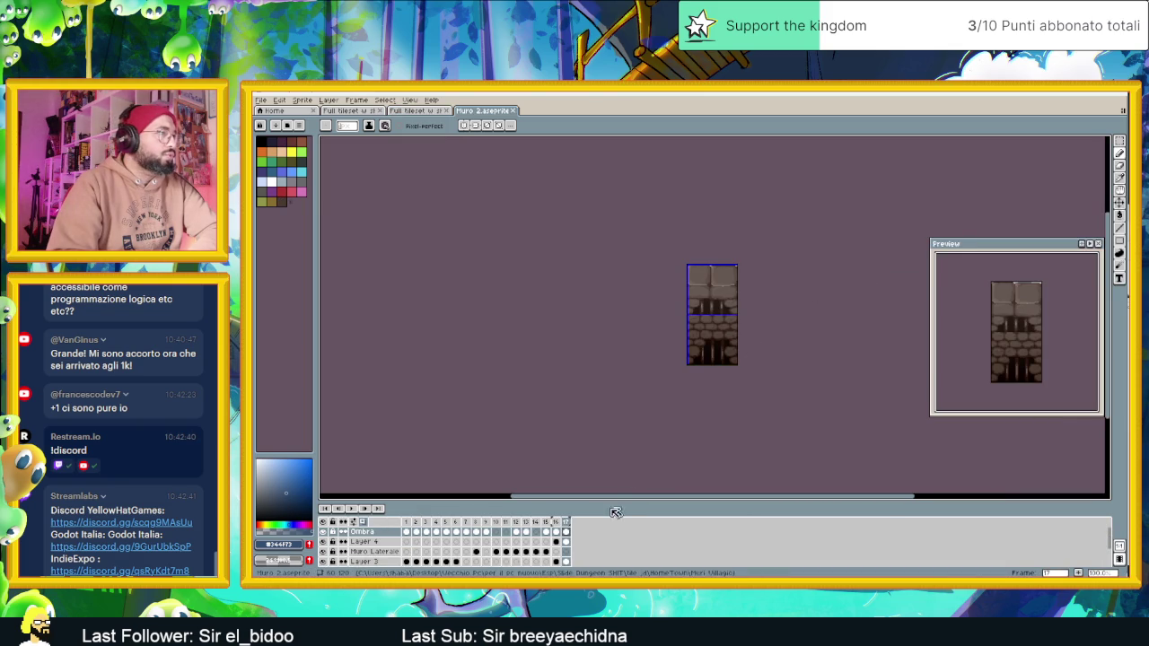
Step: Skim back through the wall animation from frame 16 down to frame 2
left_click(556, 522)
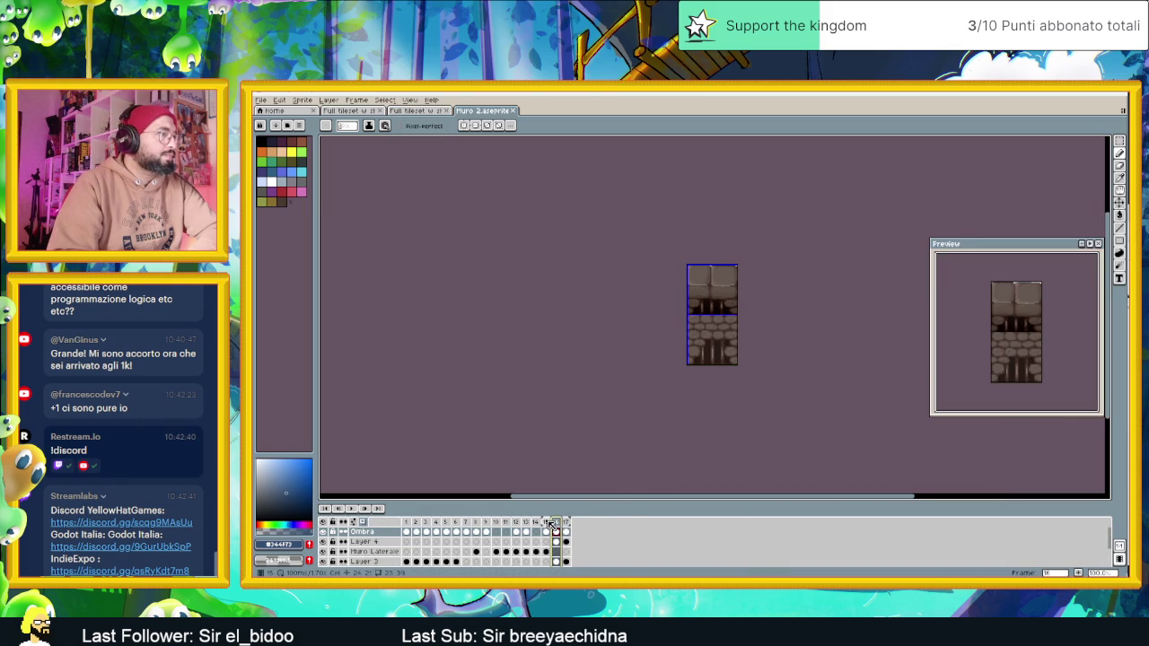
left_click(546, 522)
left_click(535, 523)
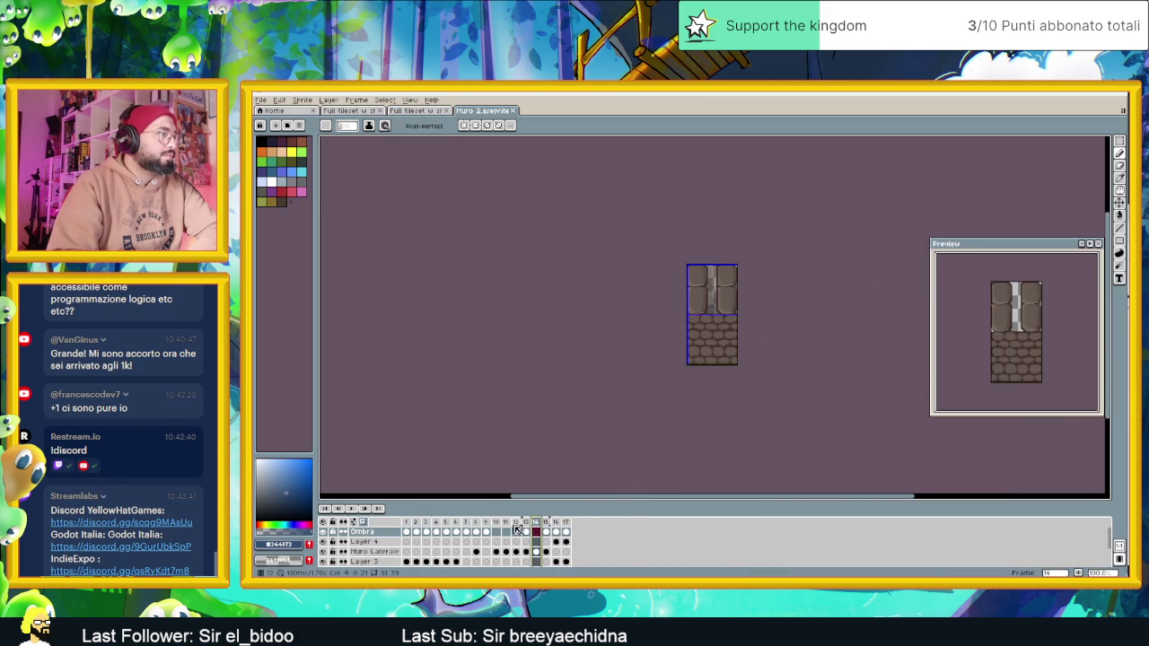
left_click(516, 523)
left_click(504, 531)
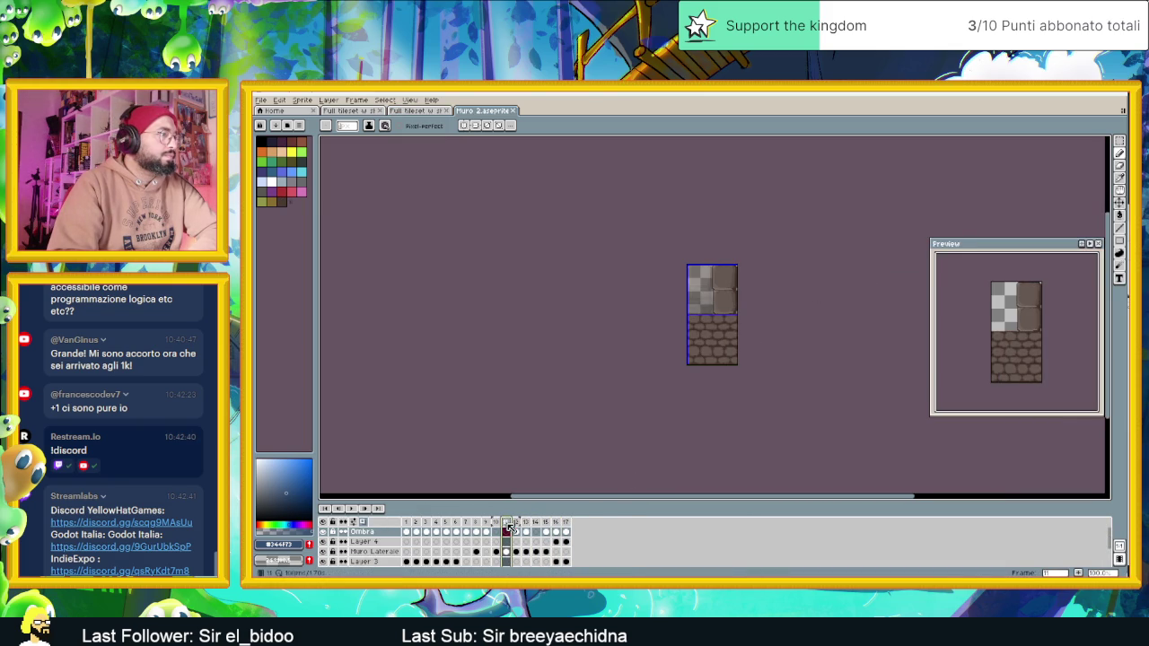
left_click(477, 530)
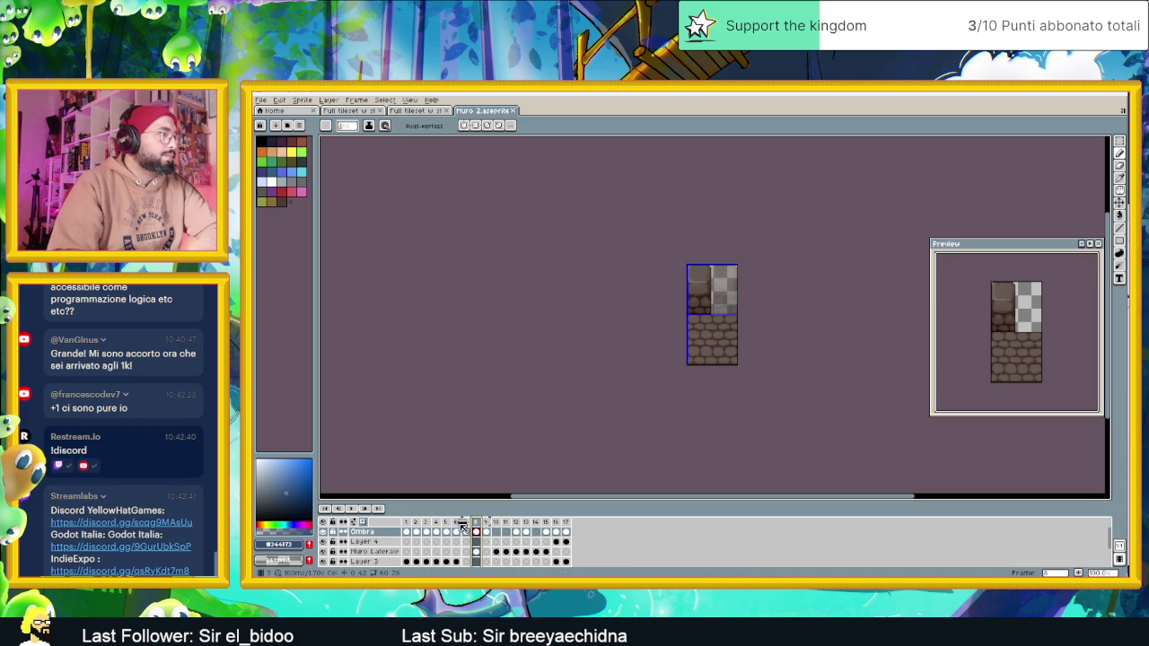
left_click(406, 527)
left_click(415, 527)
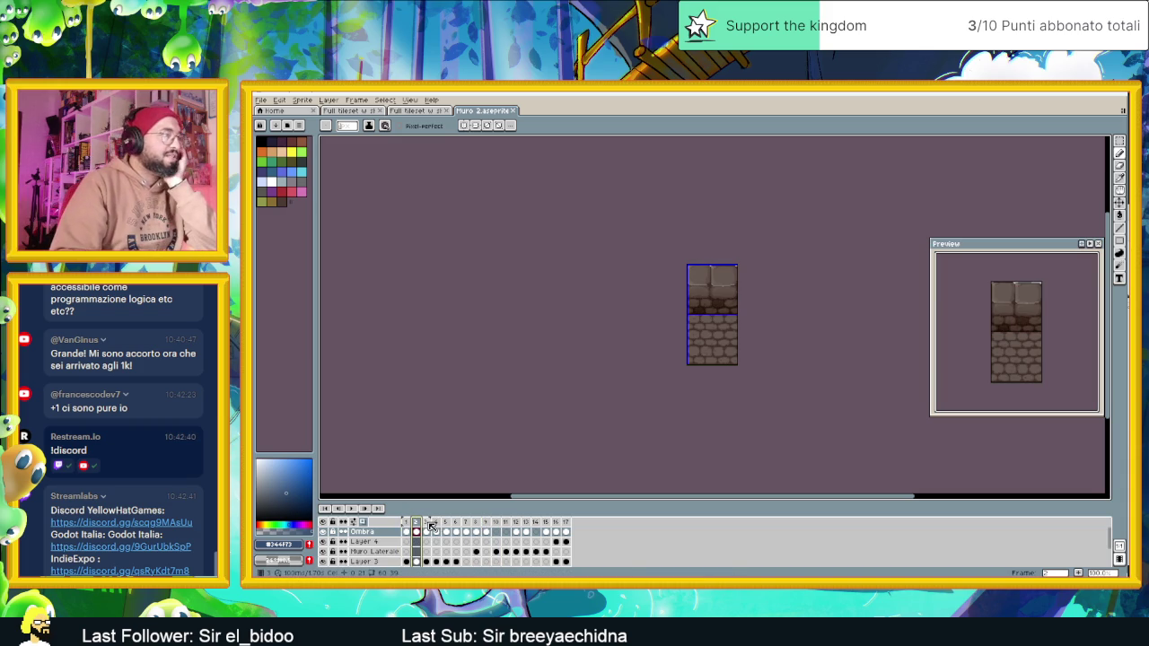
Step: Step forward through frames 3 to 10 of the wall animation
left_click(425, 526)
left_click(436, 526)
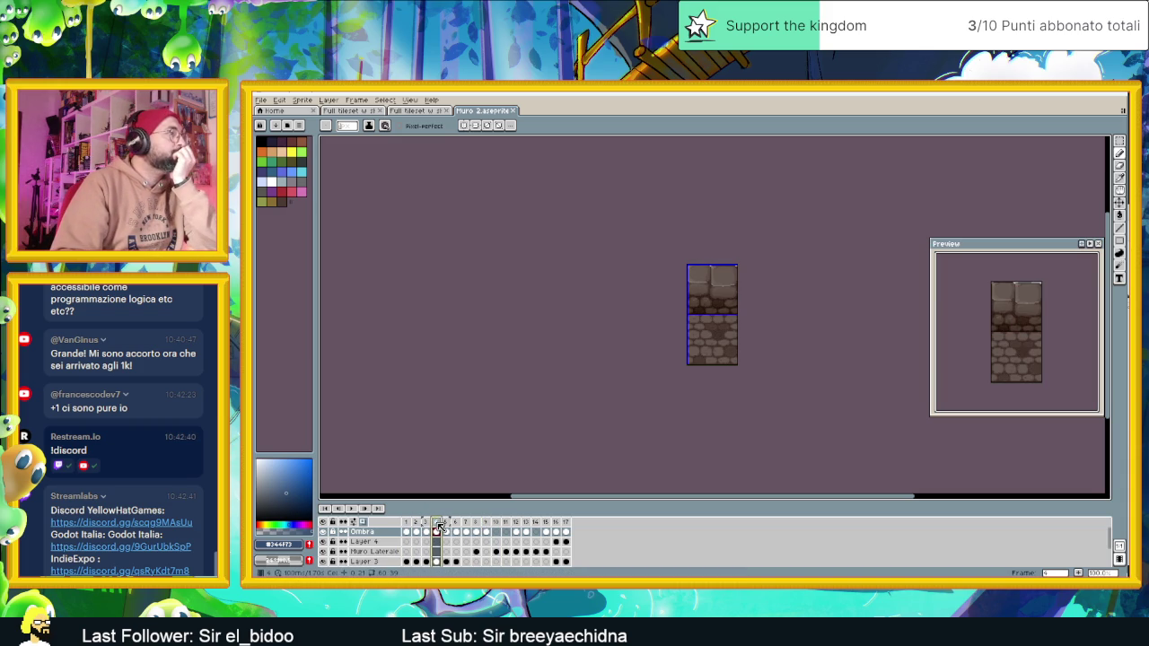
left_click(448, 526)
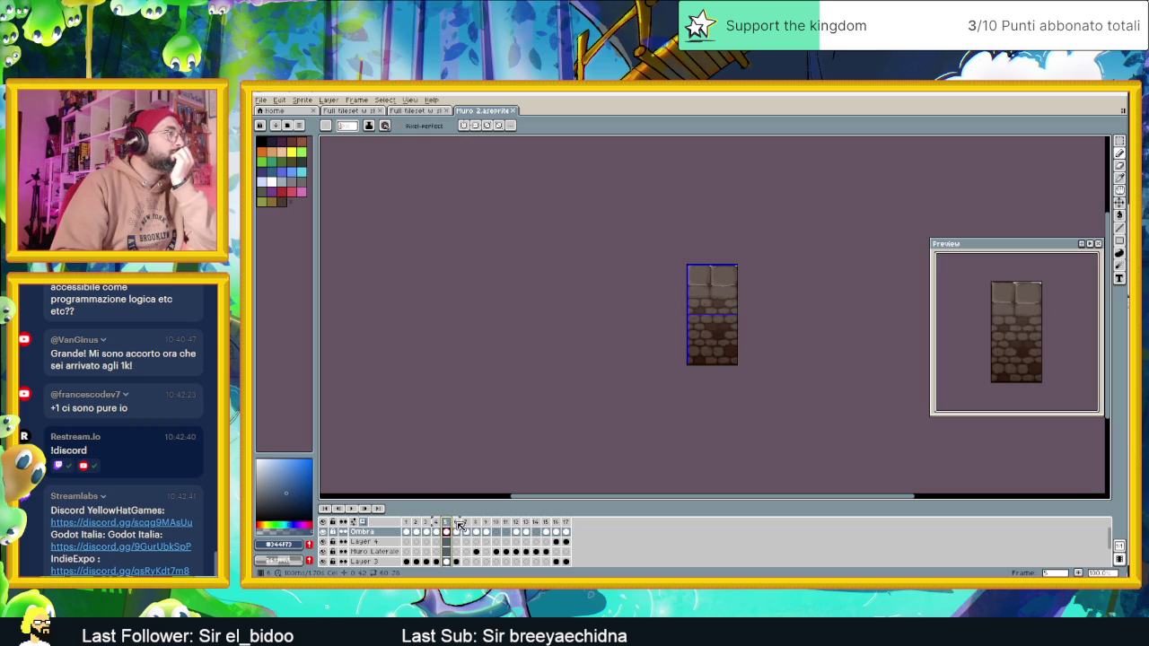
left_click(456, 525)
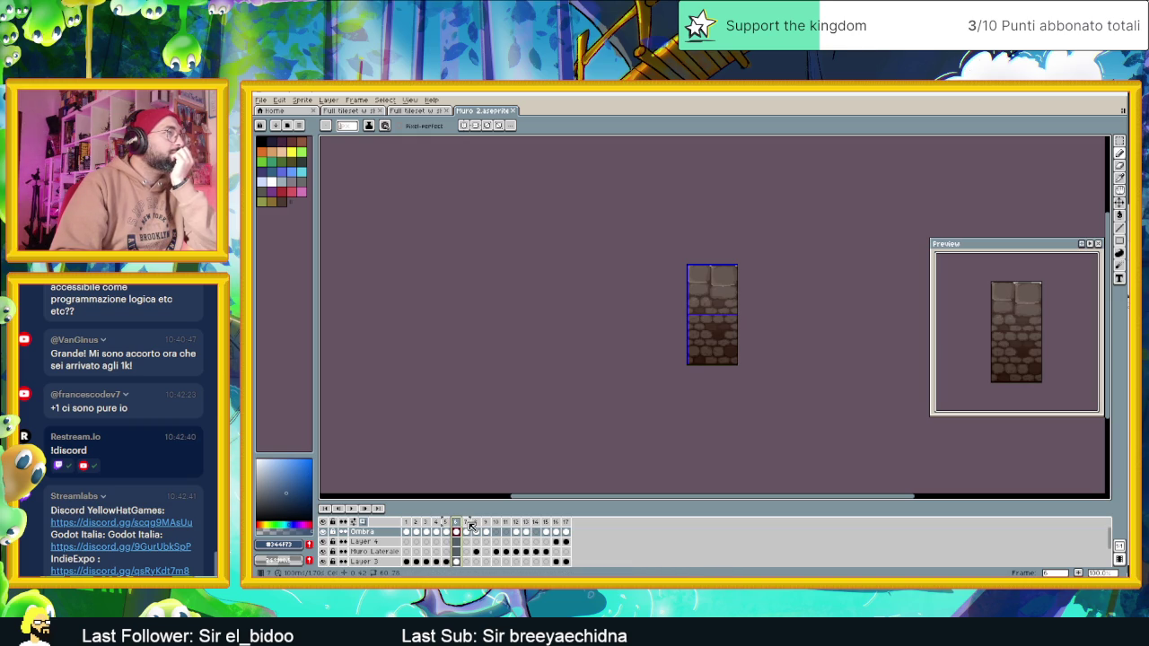
left_click(467, 525)
left_click(476, 526)
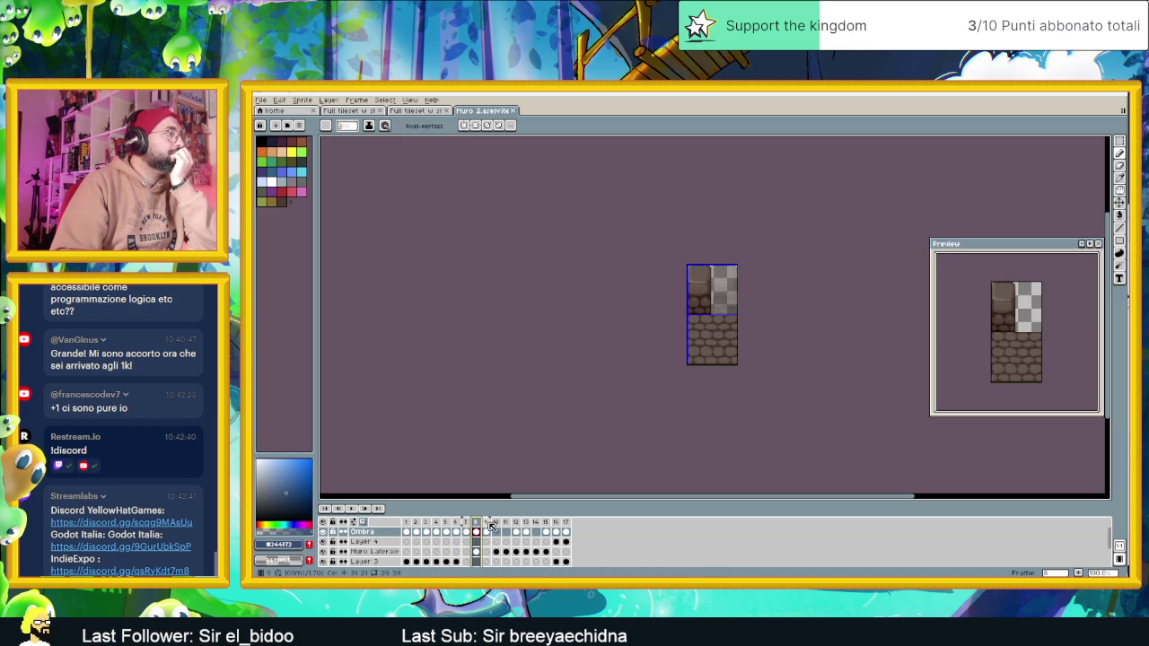
left_click(485, 526)
left_click(495, 526)
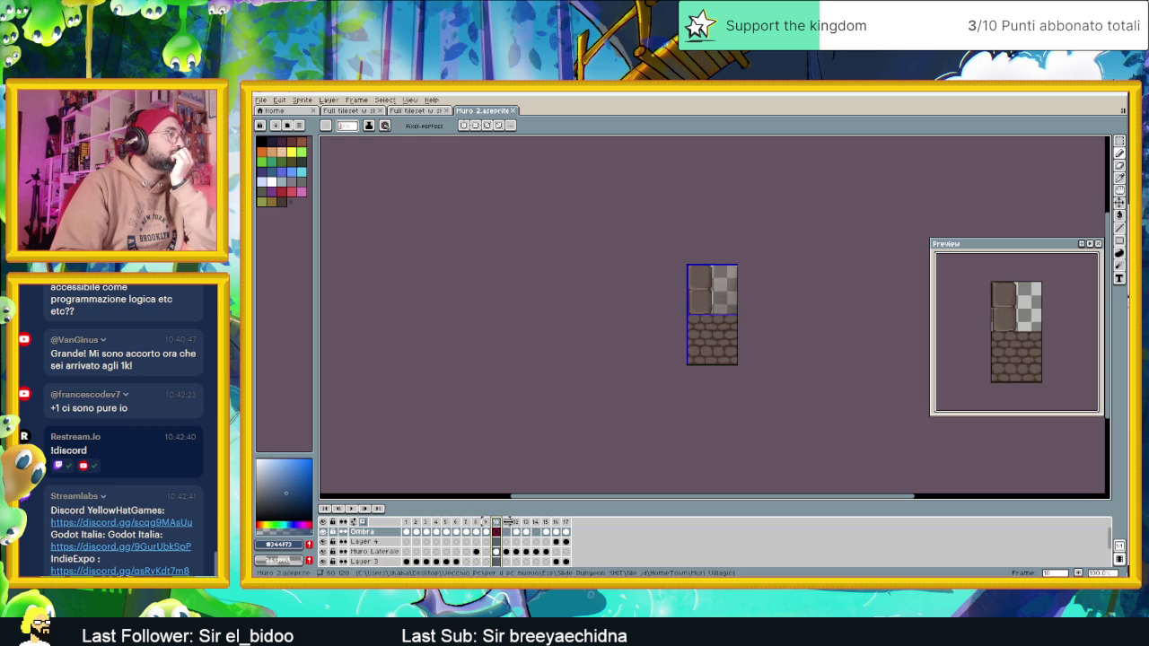
Step: Step through frames 11 to 17, then append a new frame 18
left_click(505, 526)
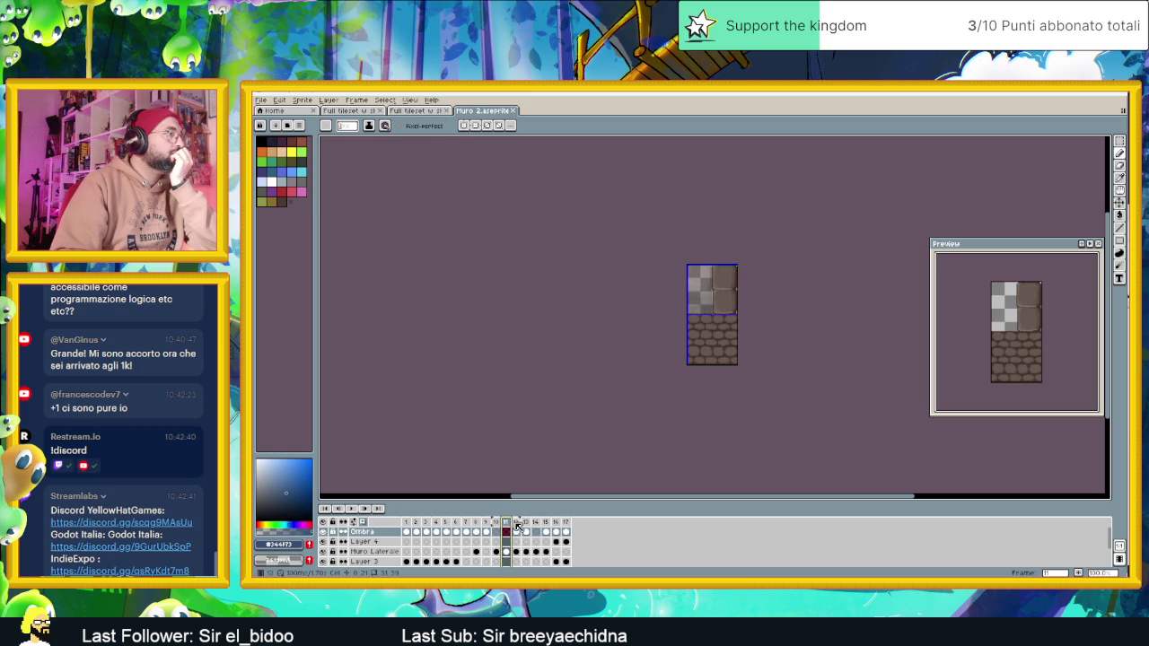
left_click(515, 526)
left_click(525, 525)
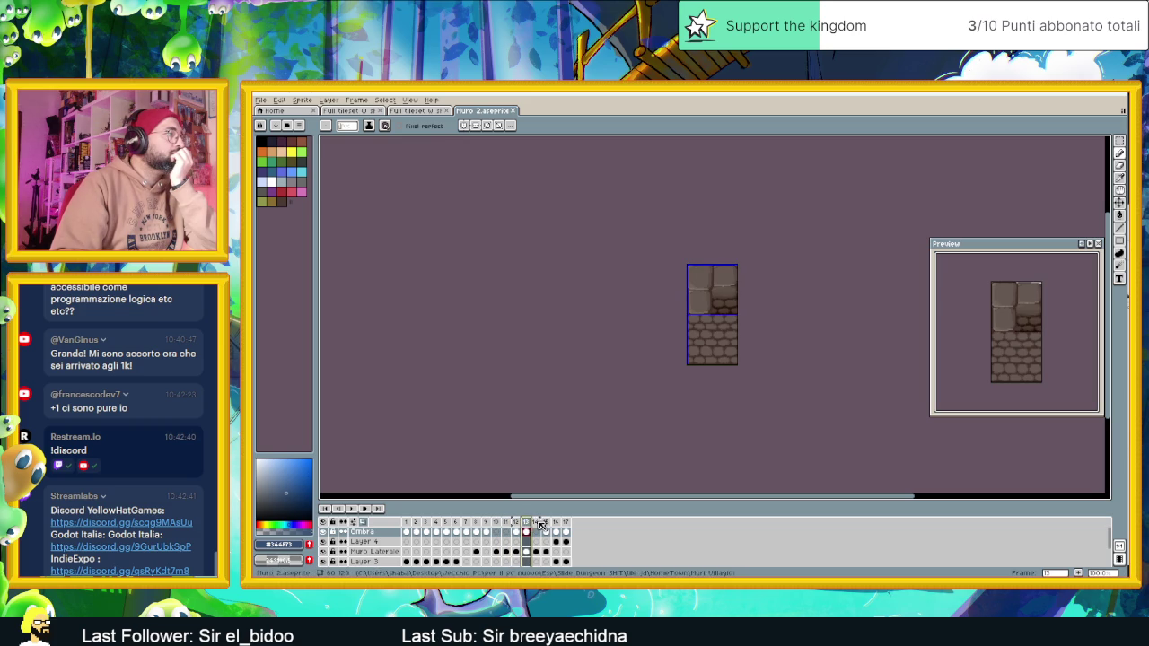
left_click(535, 526)
left_click(546, 526)
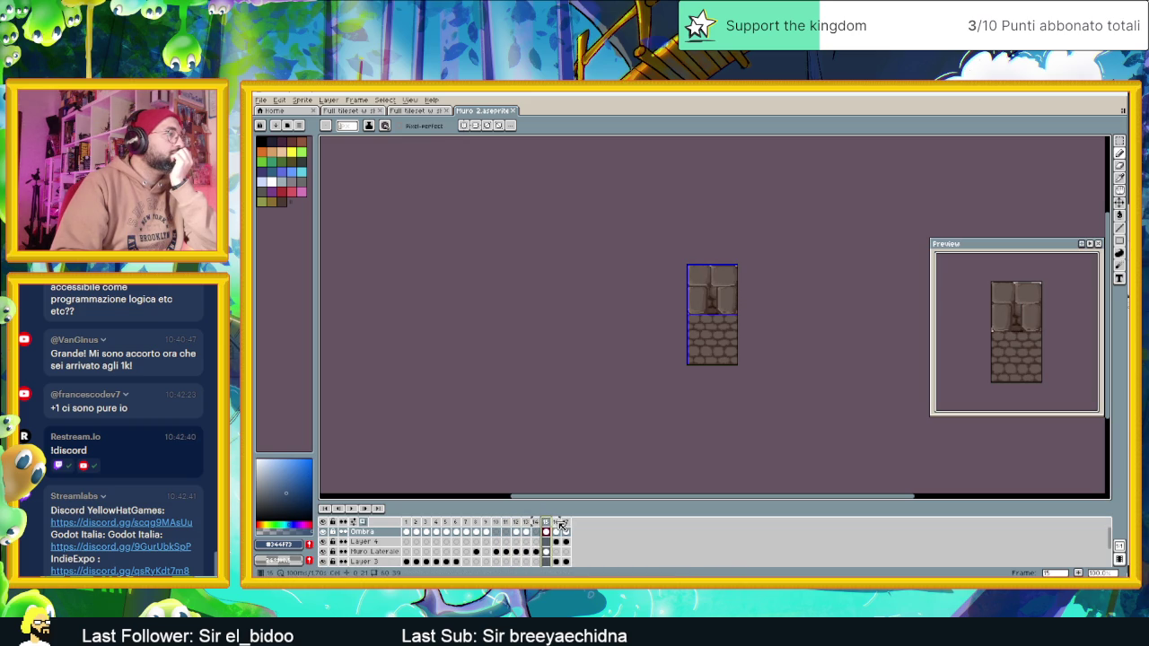
left_click(555, 526)
left_click(565, 526)
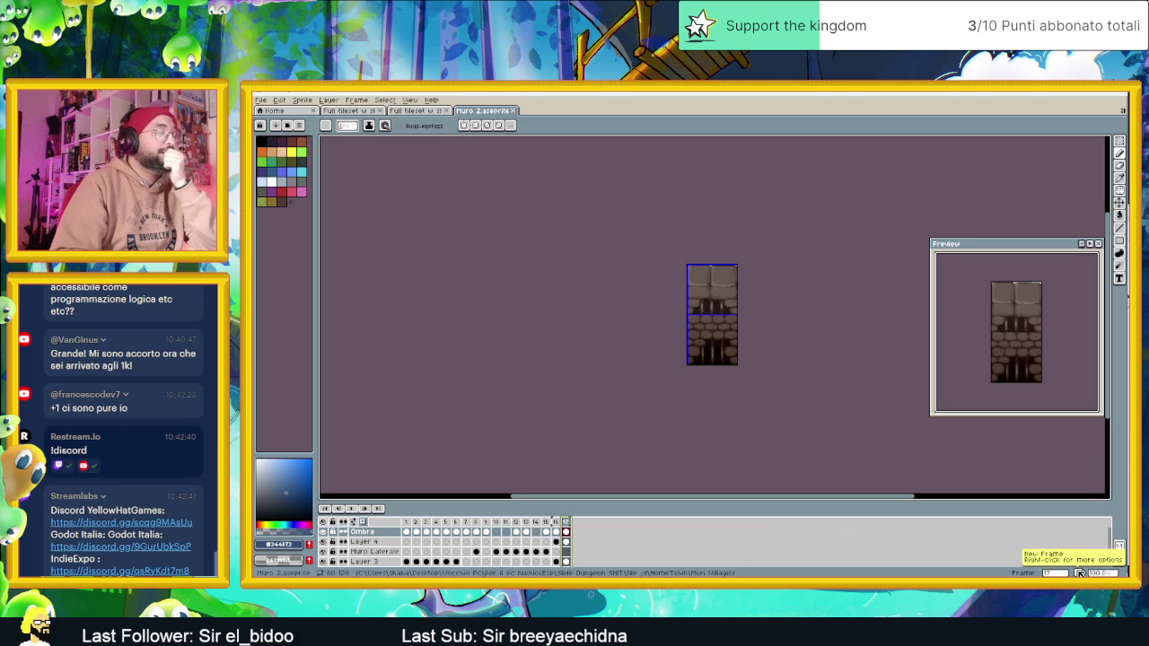
left_click(1079, 572)
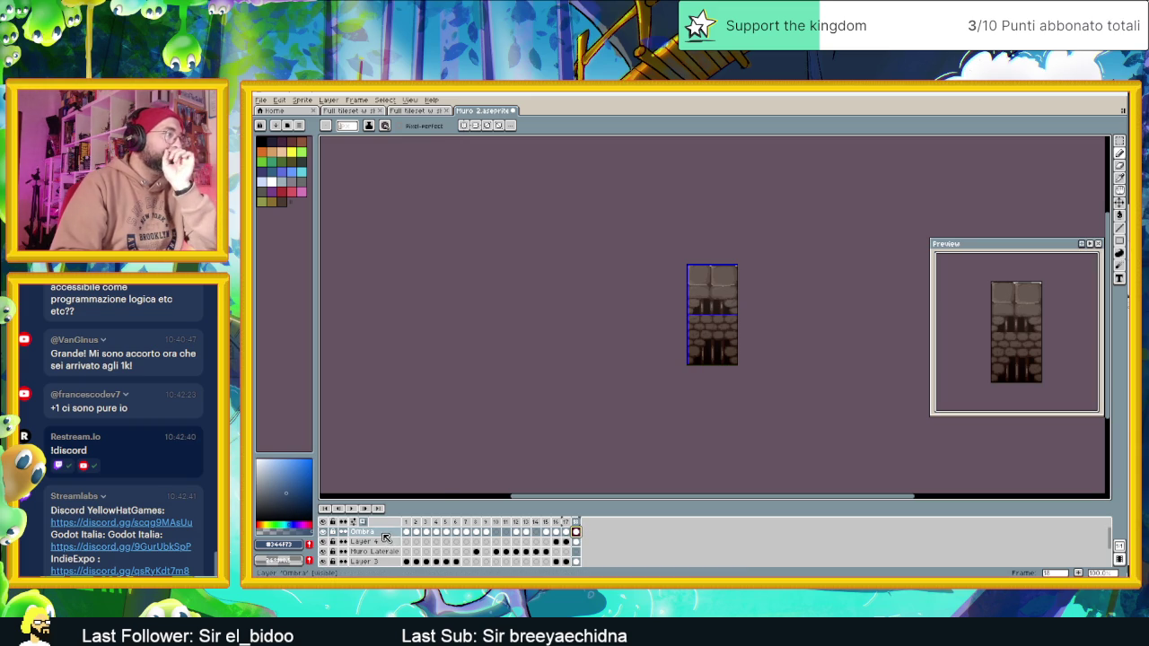
Step: Create a new Layer 5 on top and select its frame 1 cel
right_click(385, 536)
left_click(470, 515)
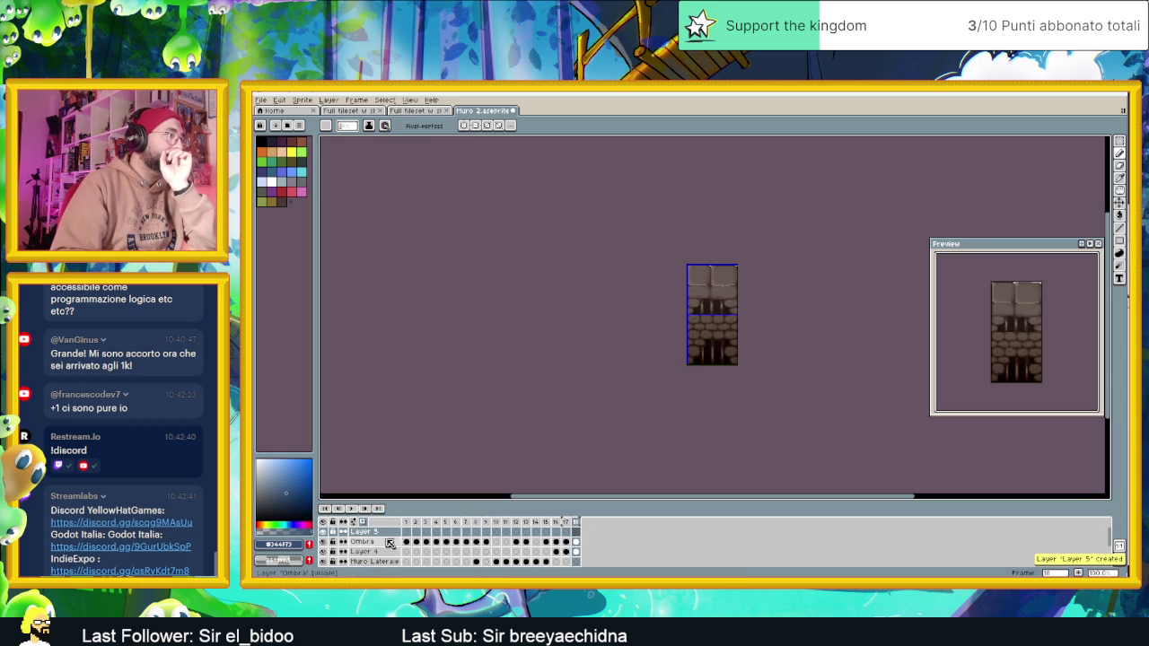
left_click(406, 530)
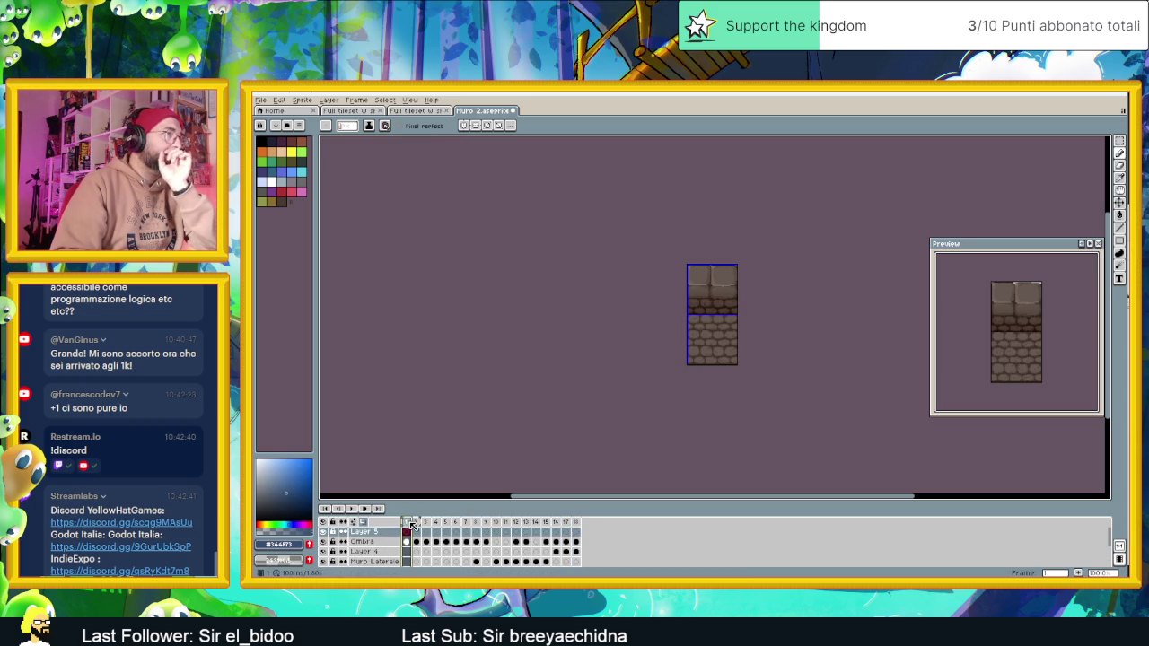
right_click(409, 533)
key("Escape")
Step: Paste the copied pixels into Layer 5's first frame and commit them in place
right_click(409, 533)
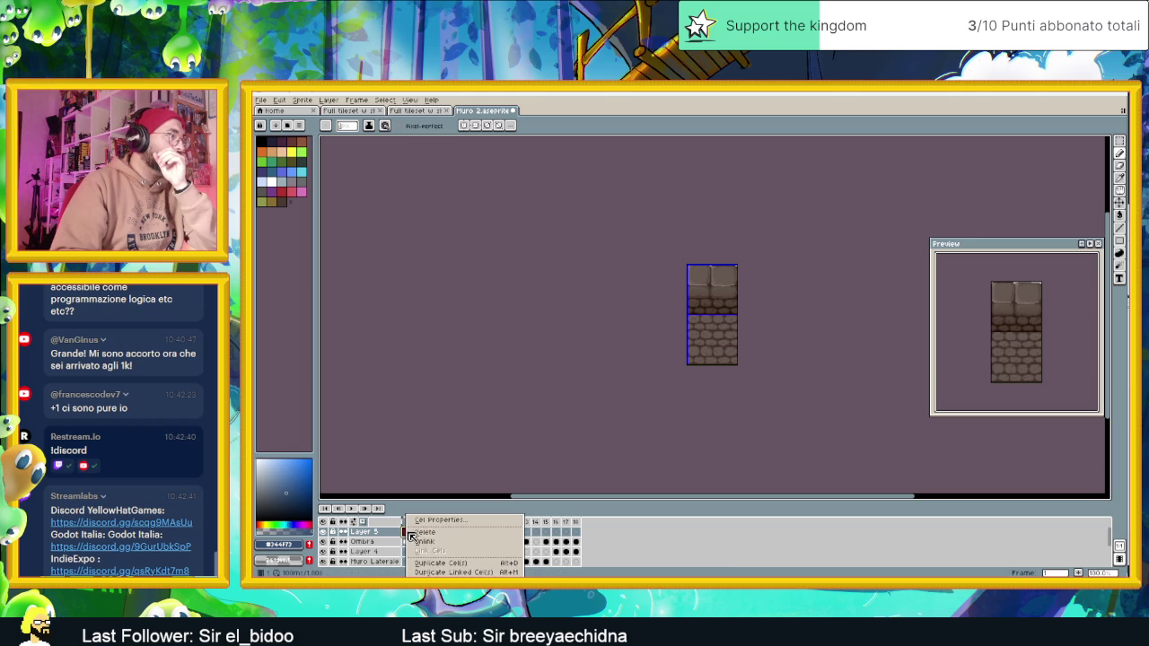
key("Escape")
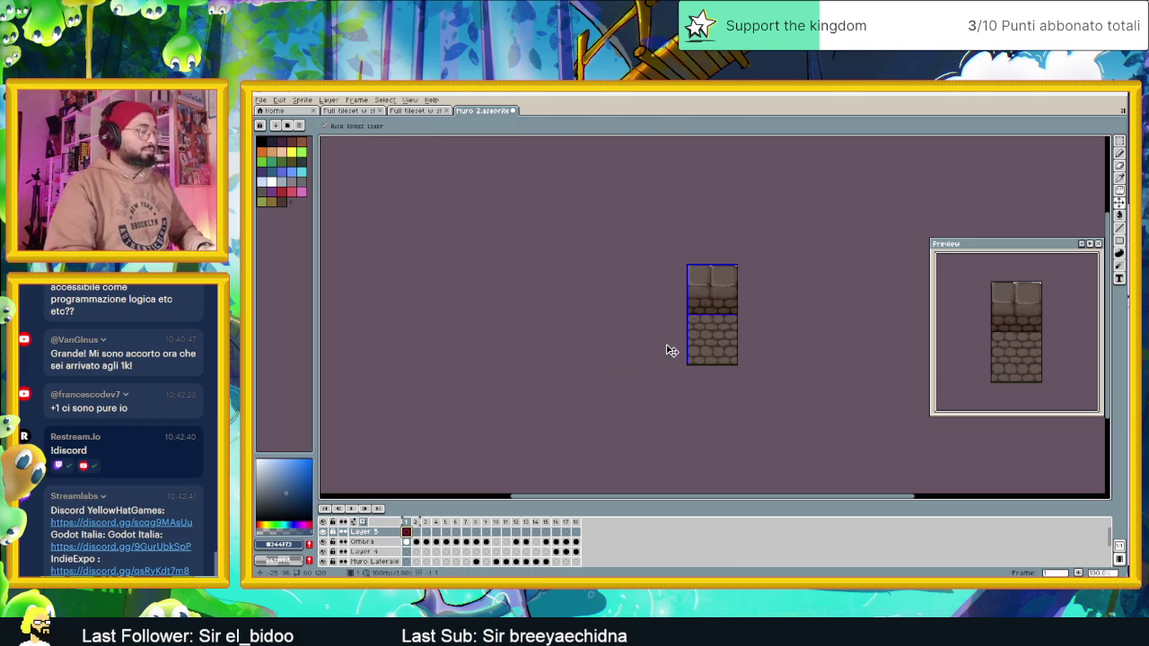
key("ctrl+v")
key("Return")
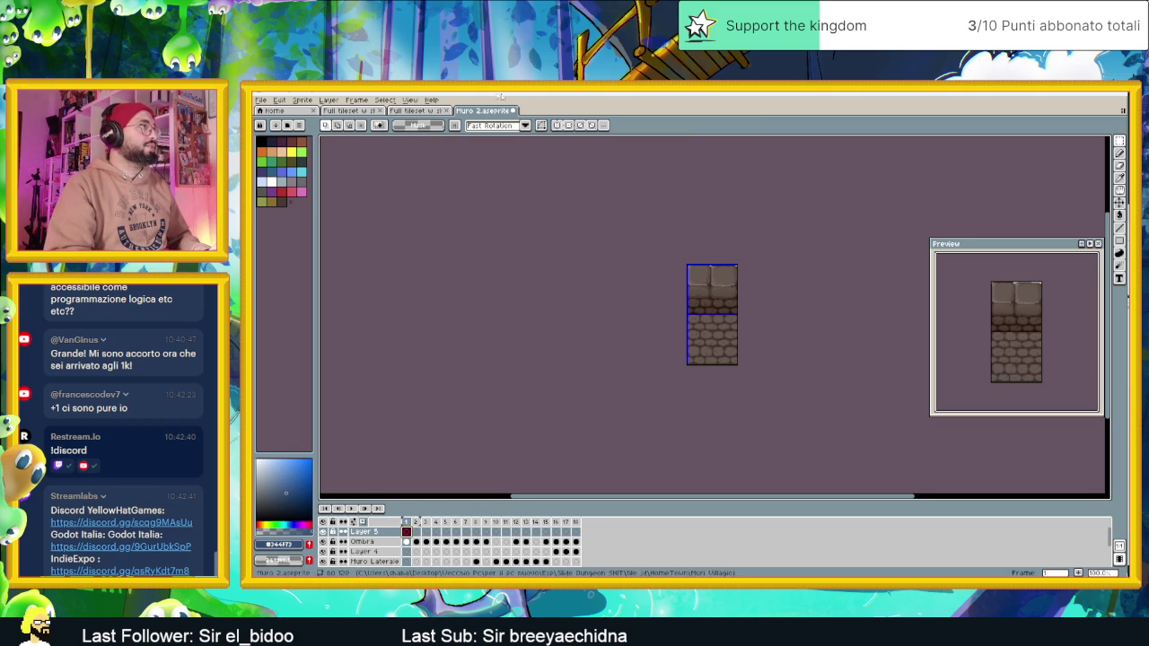
left_click(351, 109)
Step: Select the arched doorway tile in the second Full tileset, then return to Muro 2
left_click_drag(630, 229, 665, 332)
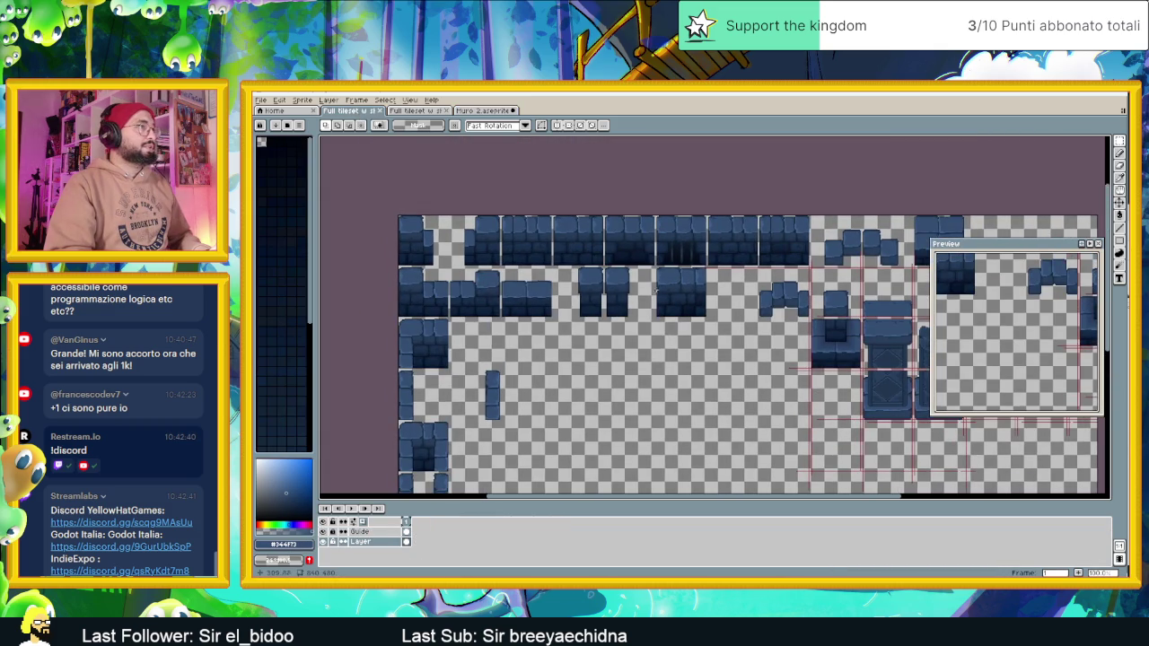
left_click(438, 109)
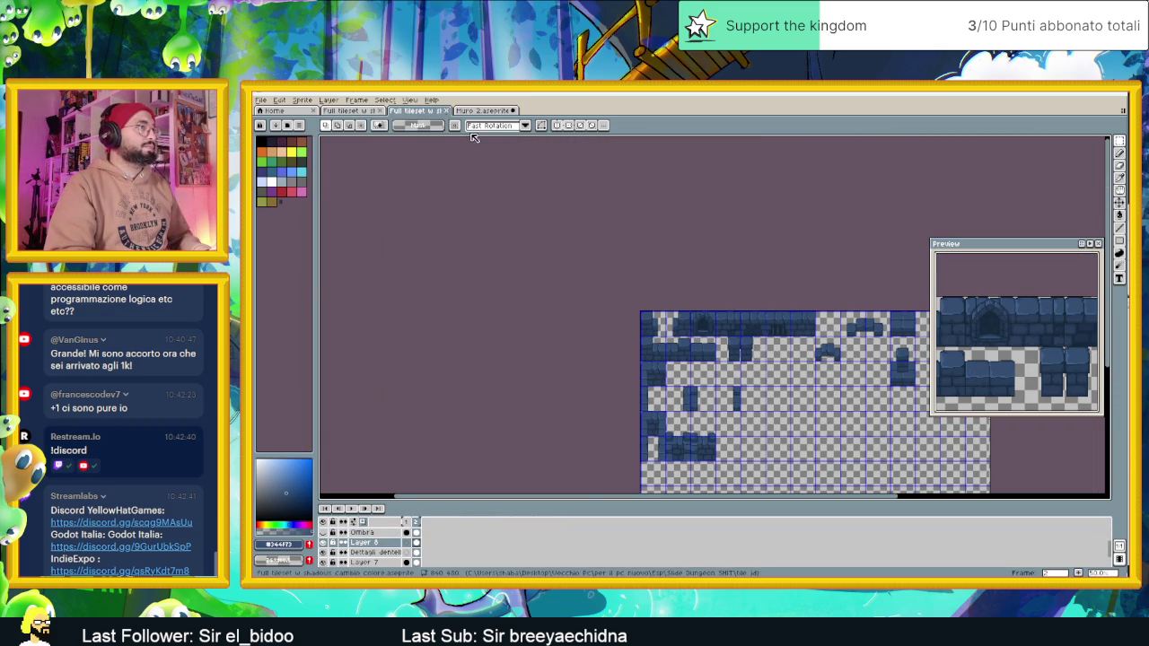
scroll(698, 332, "up", 3)
left_click_drag(828, 395, 736, 353)
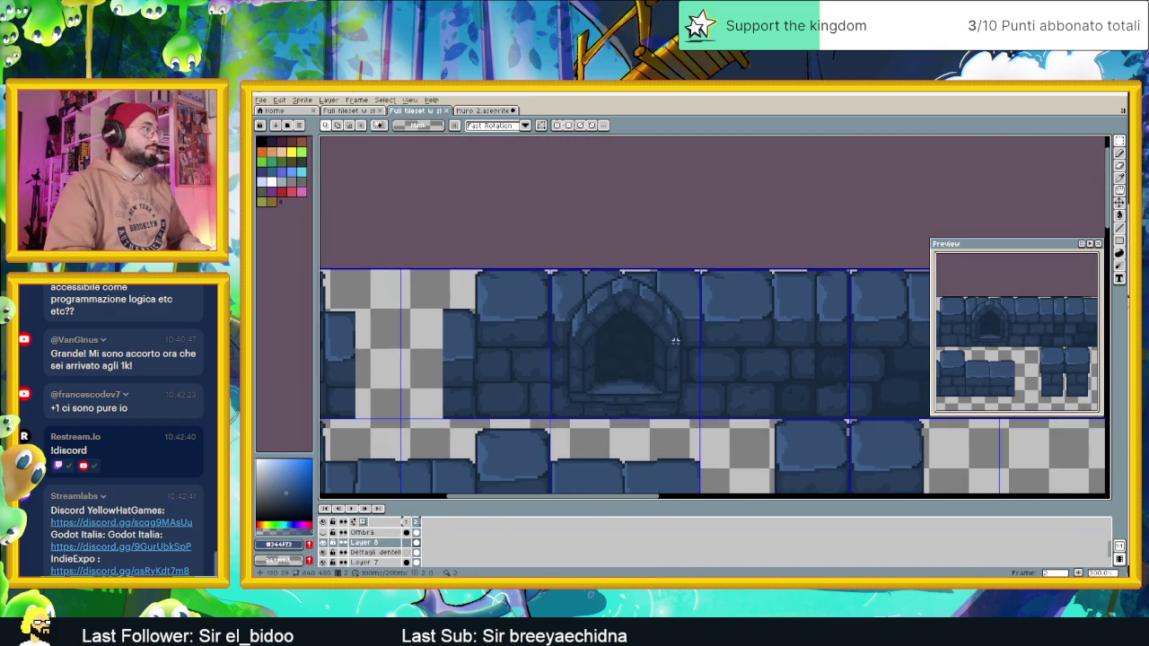
left_click_drag(526, 269, 718, 446)
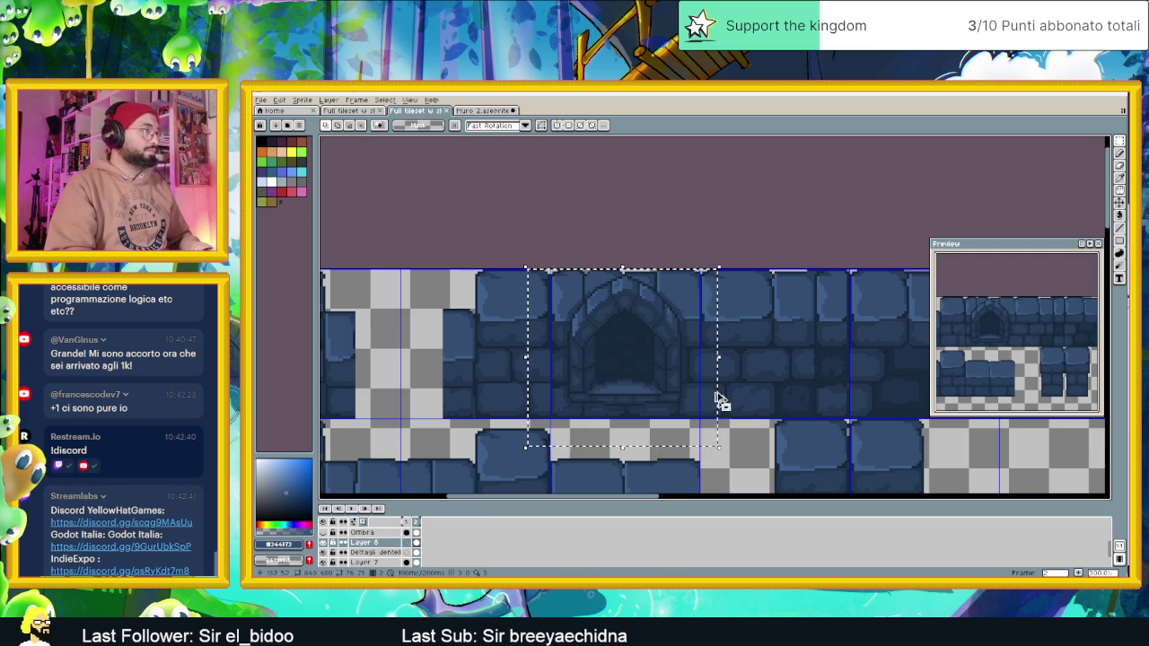
key("ctrl+Tab")
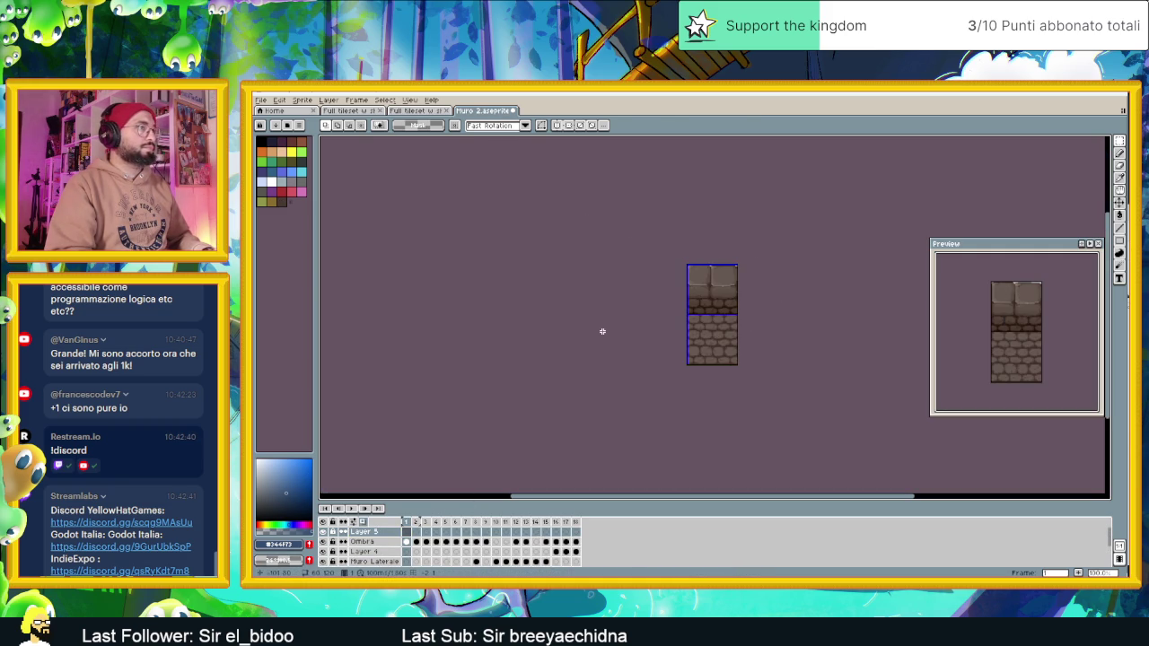
Step: Paste the blue arch onto the wall and nudge it pixel-perfectly into place
key("ctrl+v")
scroll(727, 305, "up", 1)
scroll(718, 302, "up", 1)
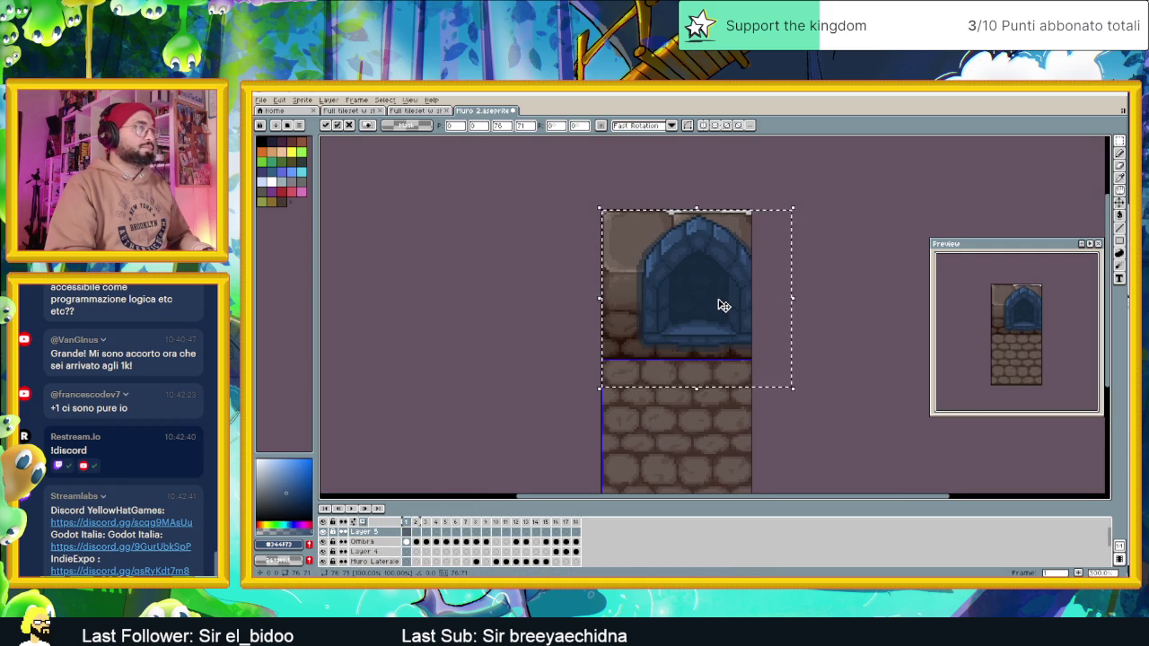
left_click_drag(706, 306, 701, 307)
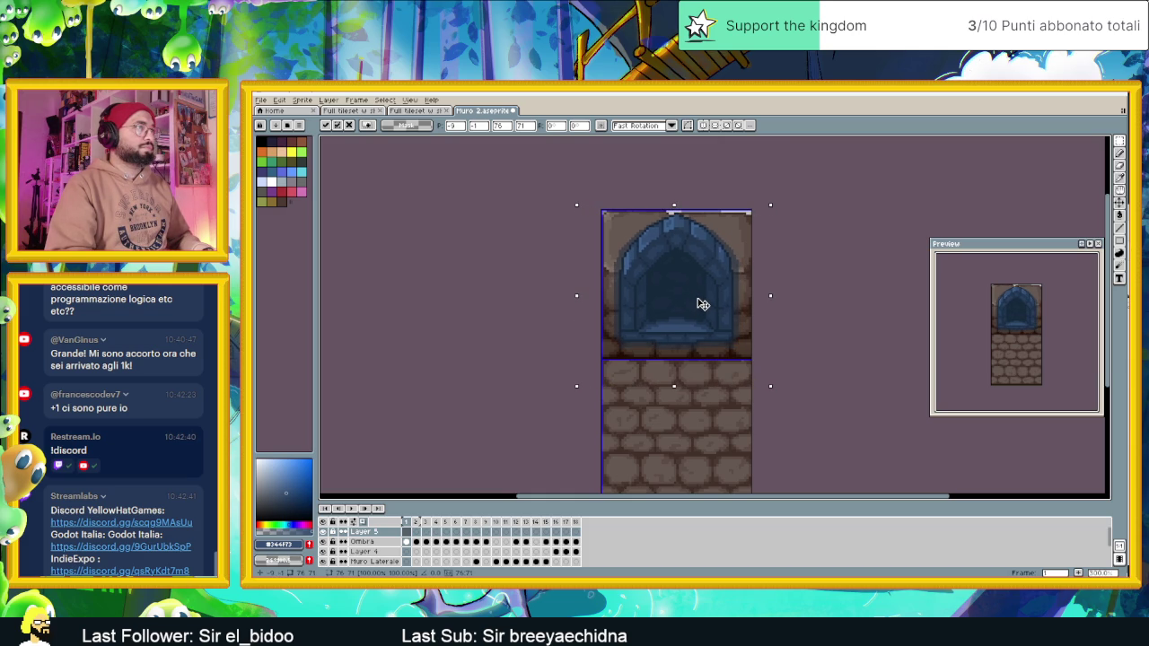
left_click_drag(701, 306, 703, 312)
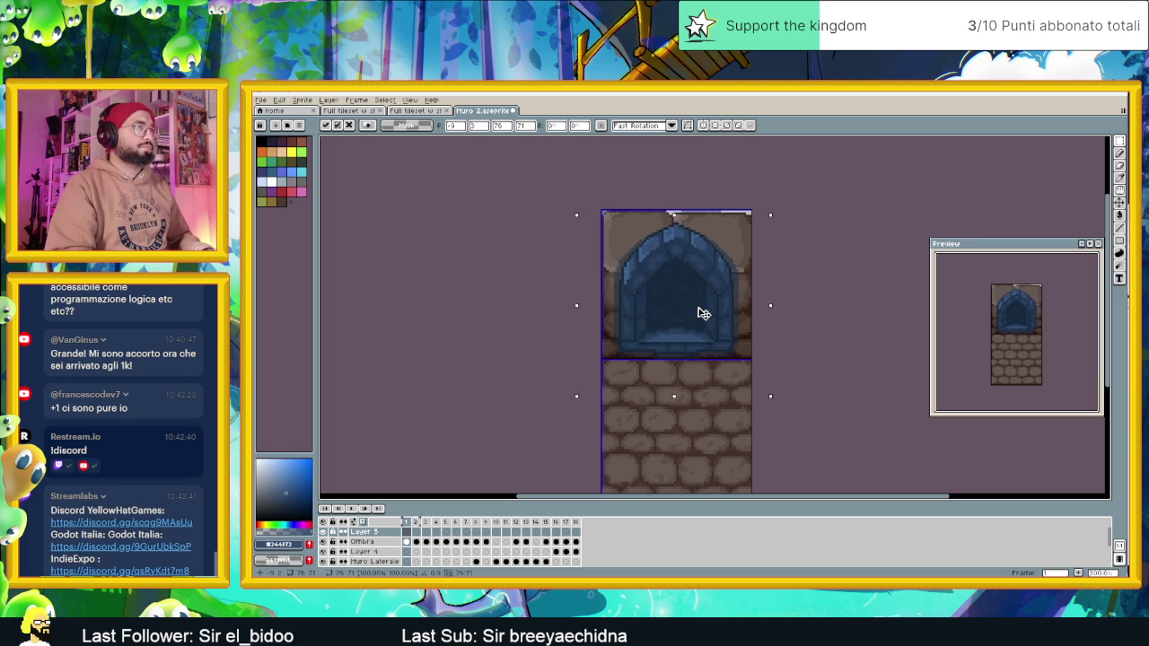
key("Left")
left_click_drag(701, 311, 700, 310)
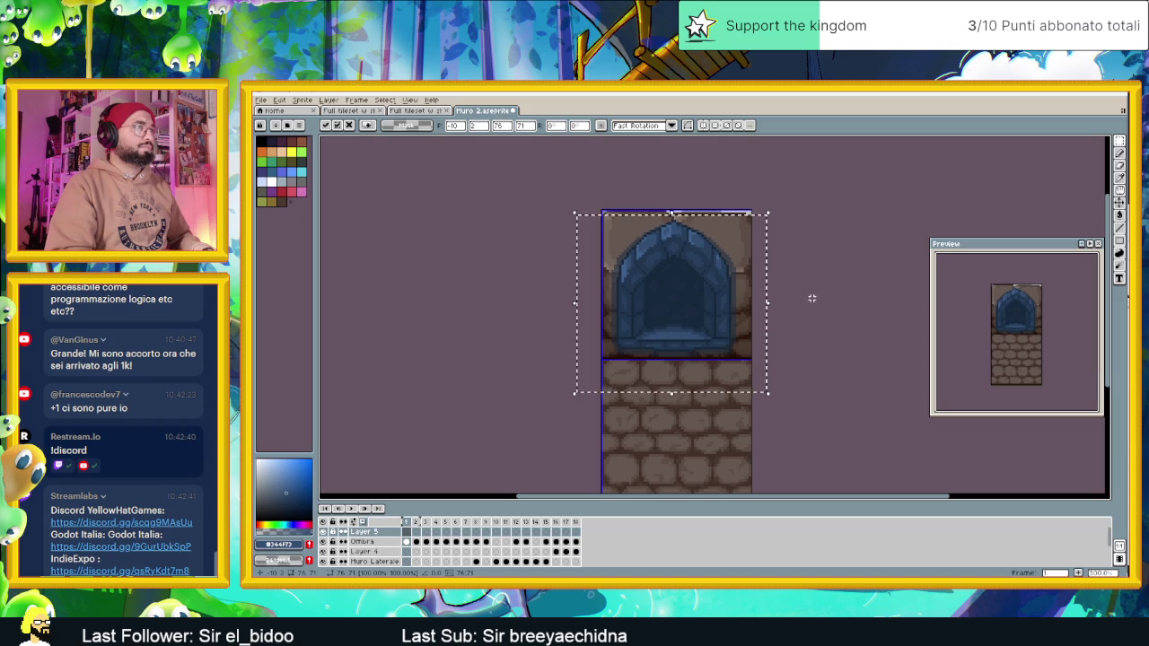
key("Return")
Step: Shift the sprite's selected top part one pixel right and bring up Replace Color
scroll(803, 299, "down", 1)
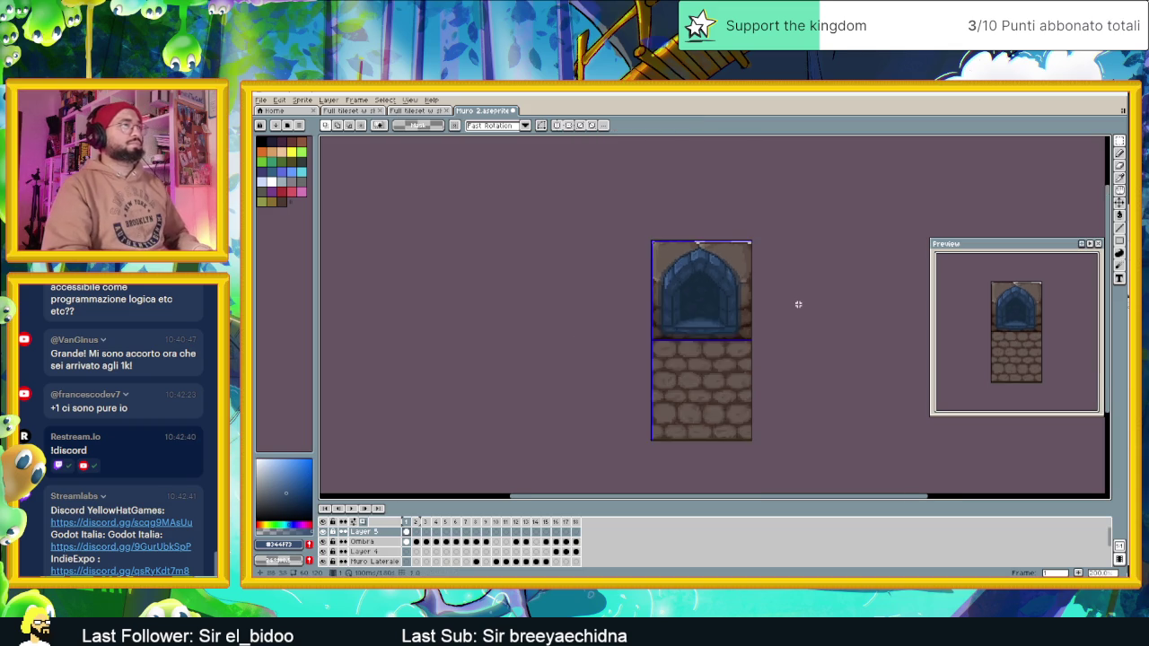
scroll(797, 306, "down", 1)
scroll(784, 306, "up", 1)
scroll(758, 296, "up", 1)
scroll(731, 289, "up", 1)
left_click_drag(557, 212, 777, 409)
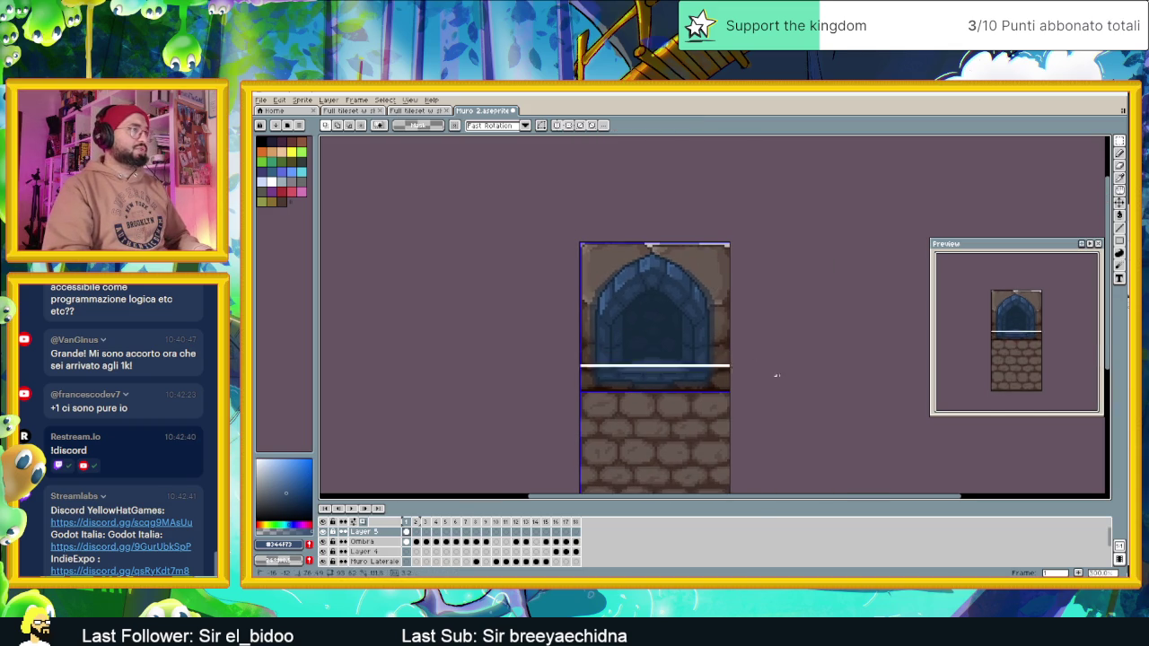
left_click(691, 349)
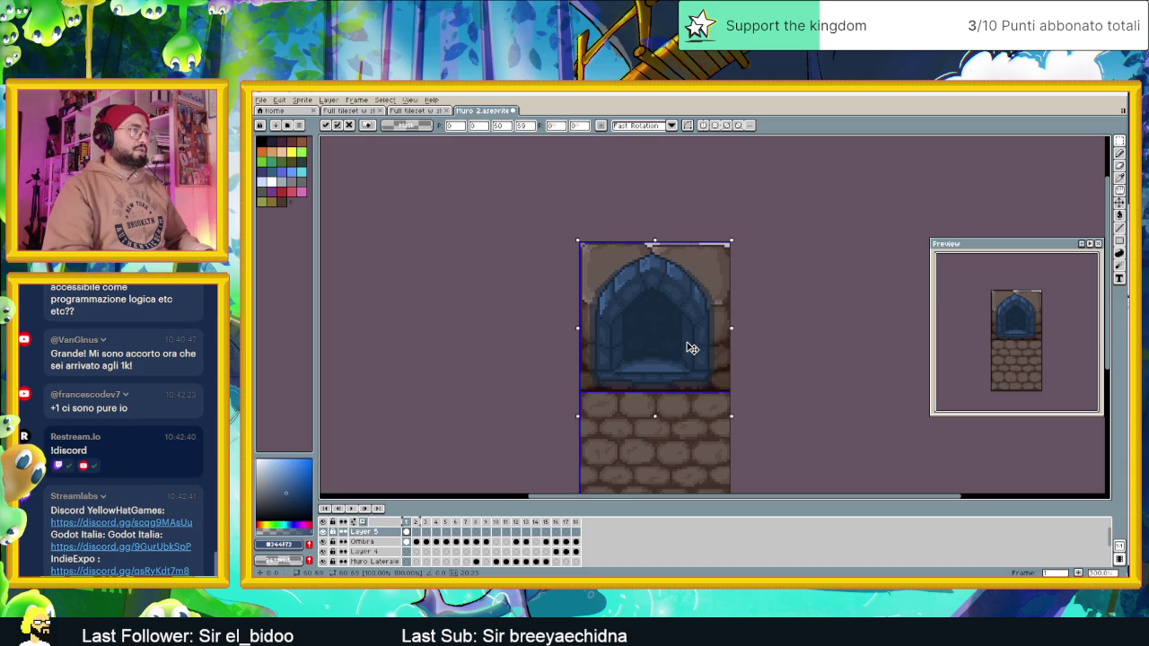
key("Right")
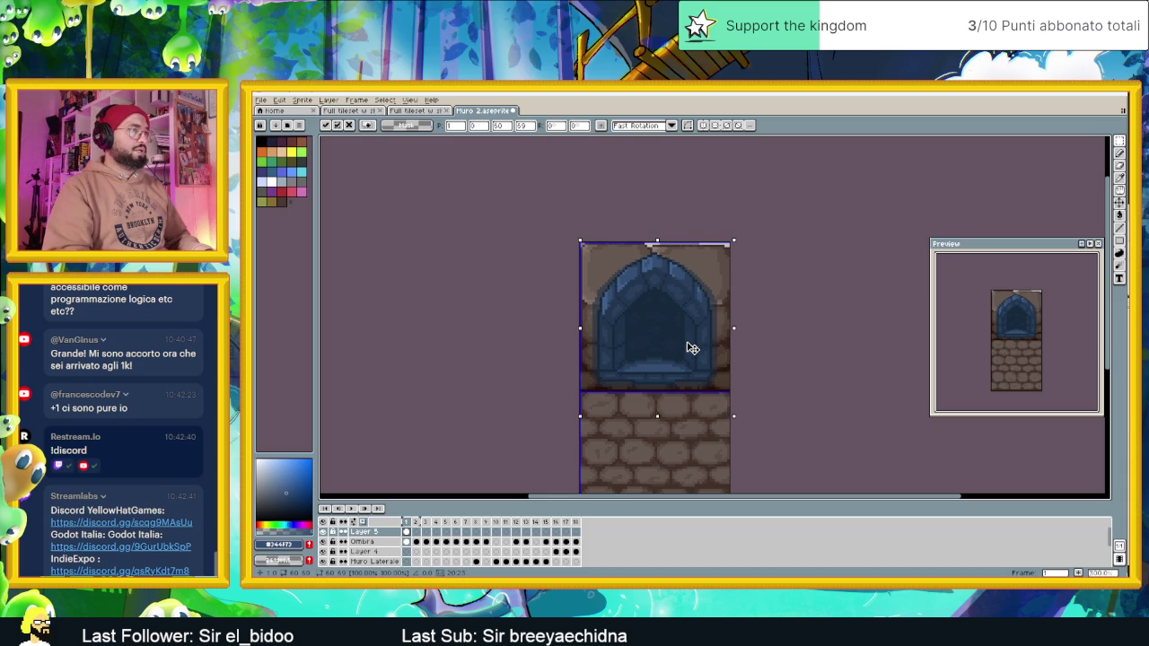
key("Return")
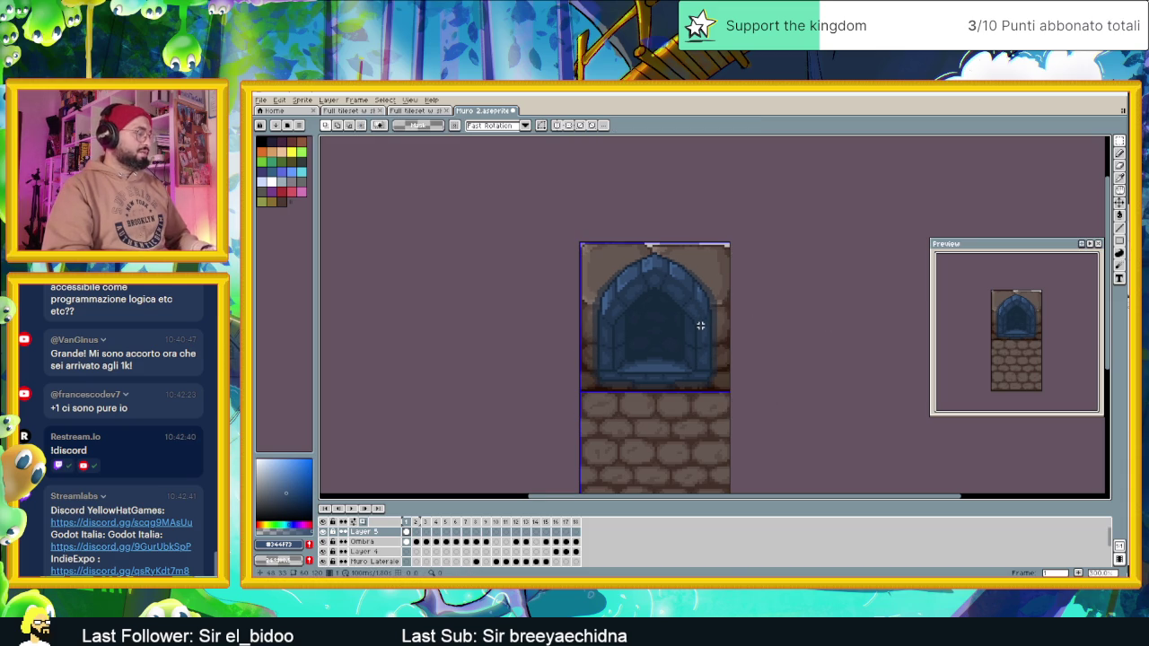
key("shift+r")
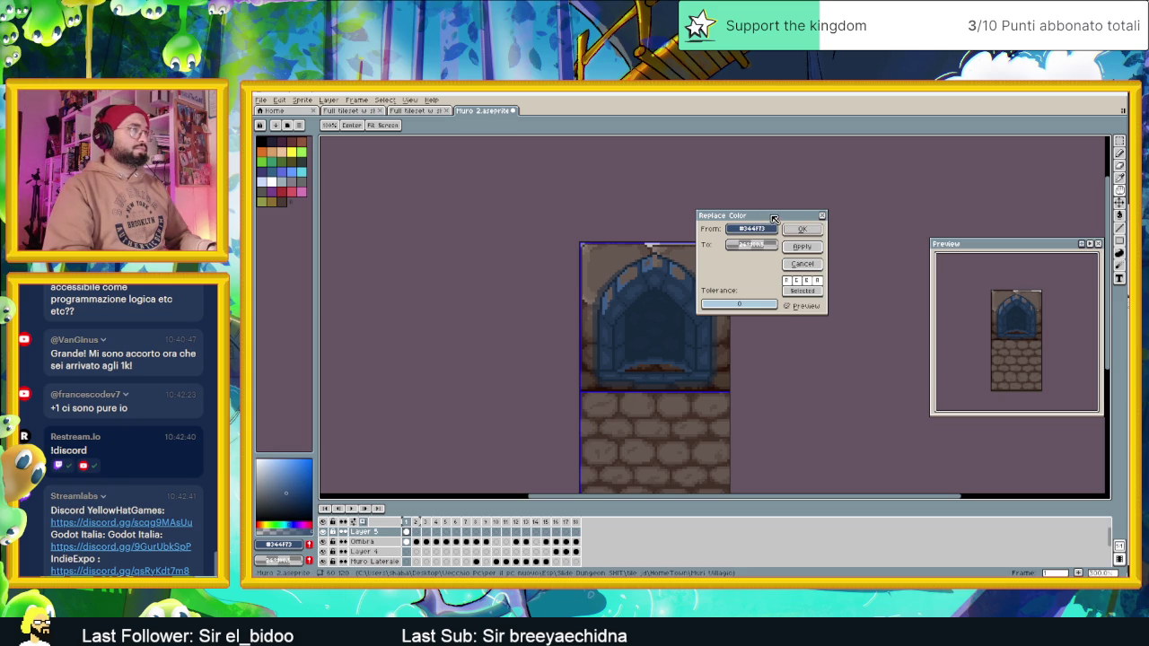
Step: Replace the first arch blue with a wall brown sampled from the sprite
left_click_drag(775, 221, 850, 231)
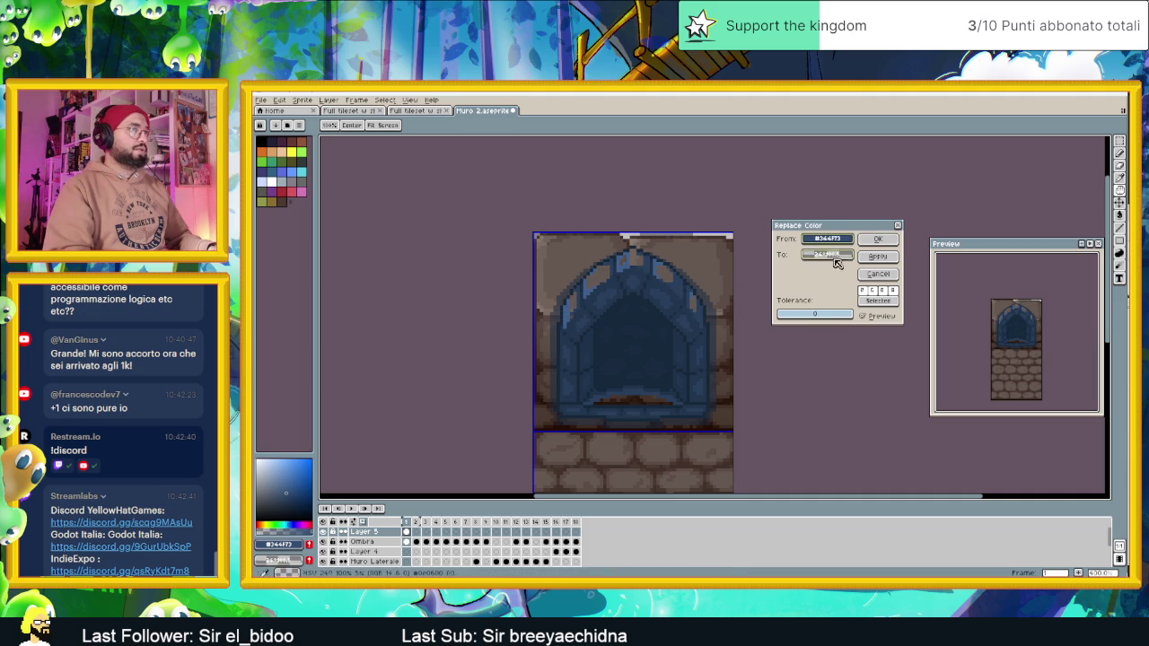
left_click(711, 251)
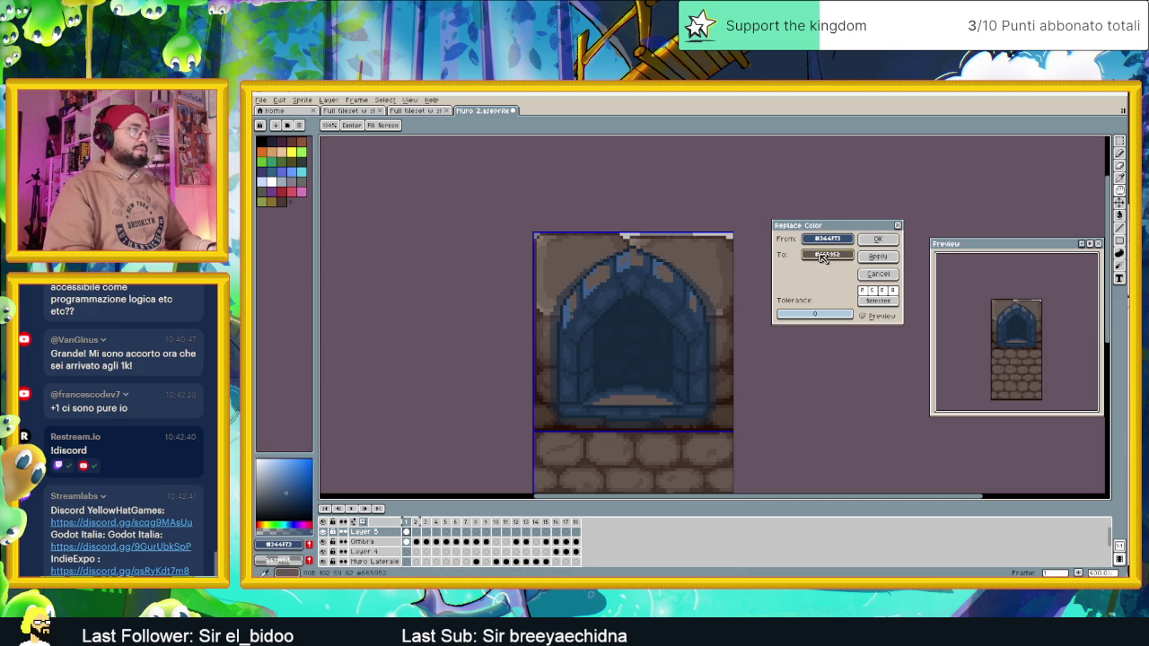
left_click(653, 255)
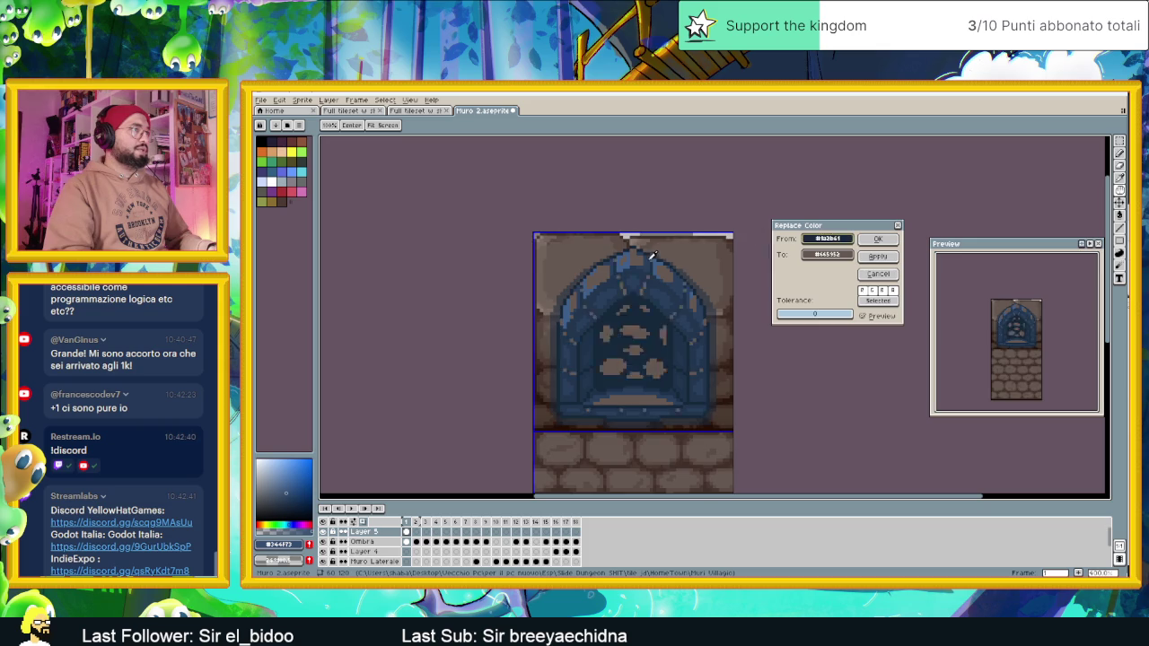
left_click(648, 259)
left_click(639, 258)
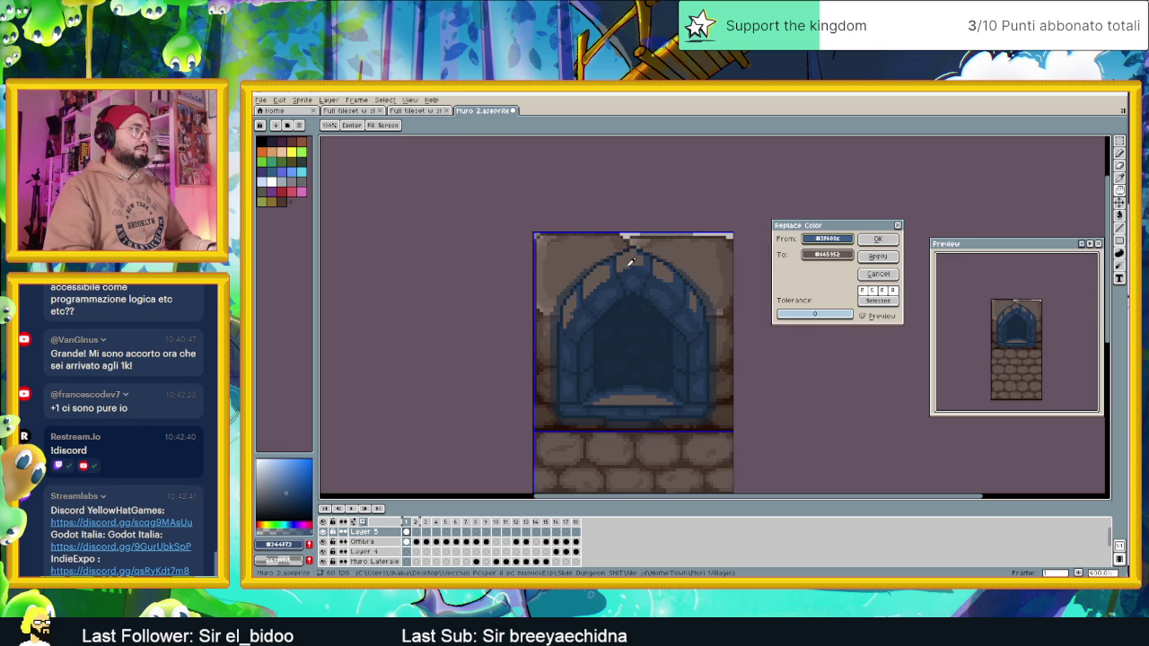
right_click(612, 246)
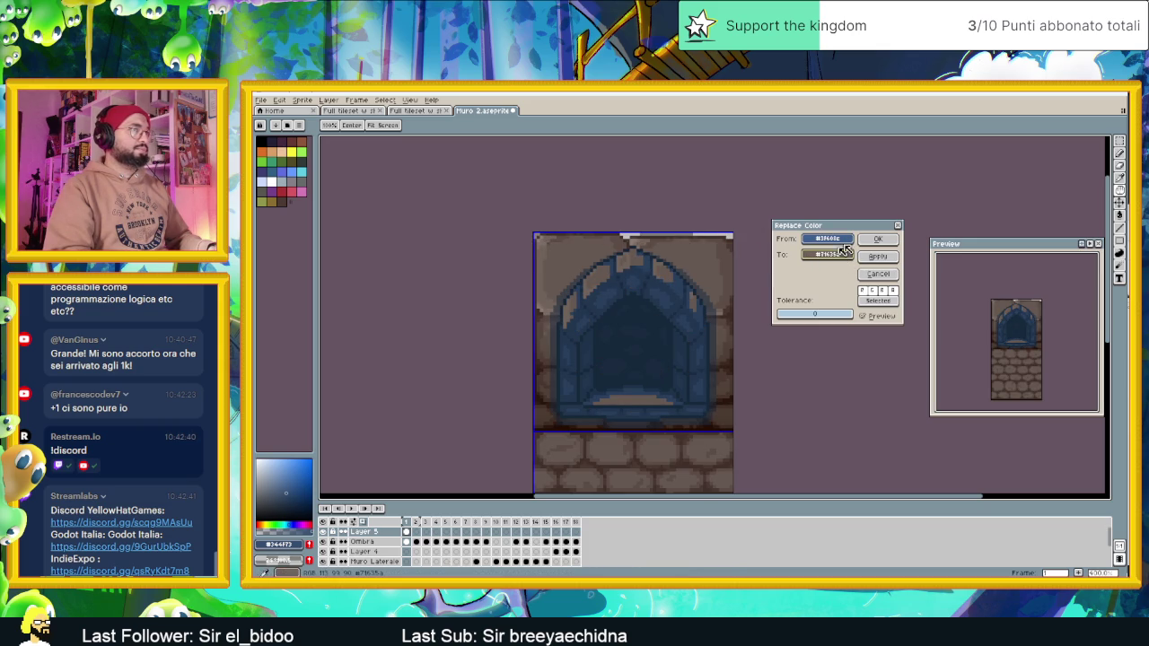
left_click(883, 258)
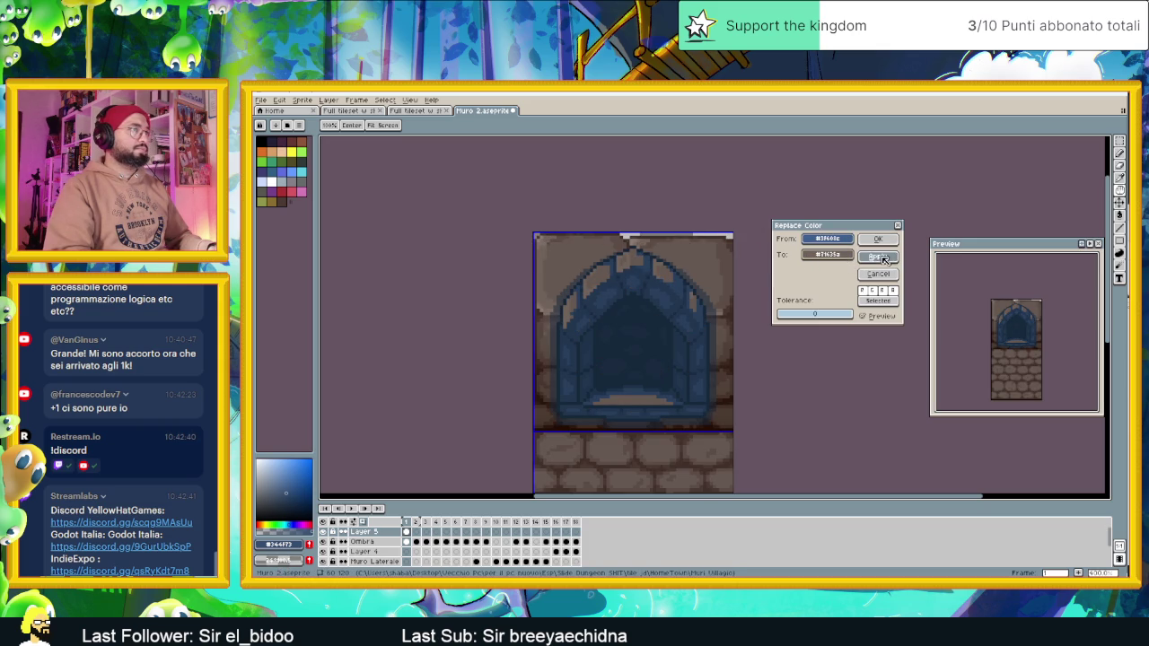
Step: Replace the darker arch stone blue with a darker brown, then pick the outline blue
left_click(679, 281)
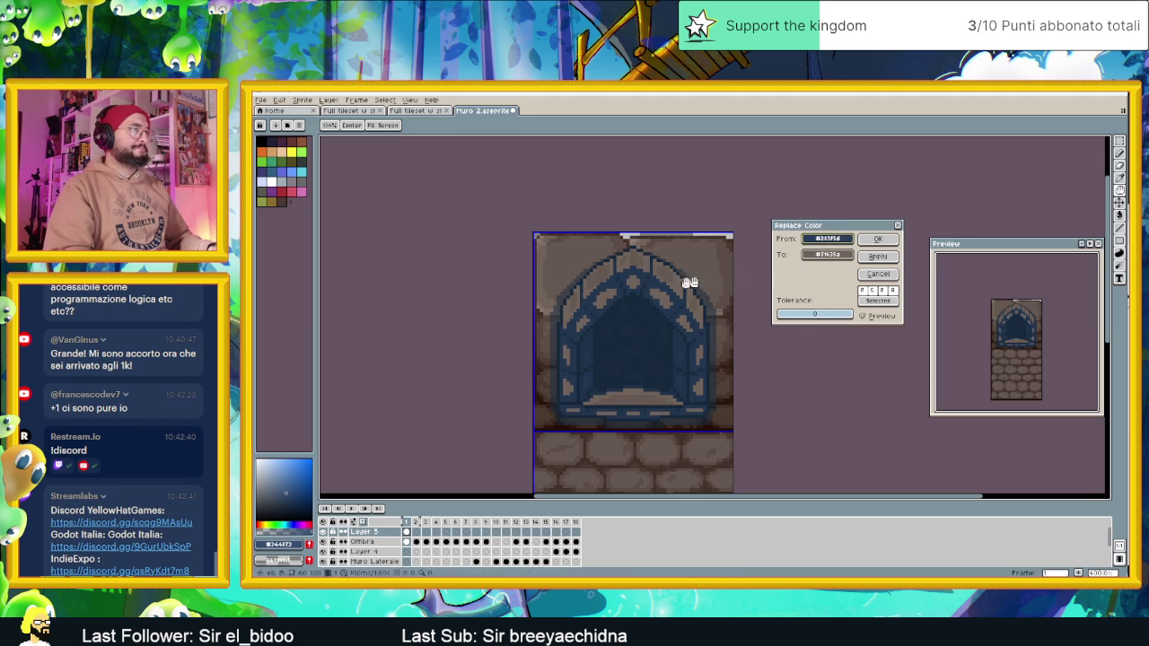
right_click(729, 260)
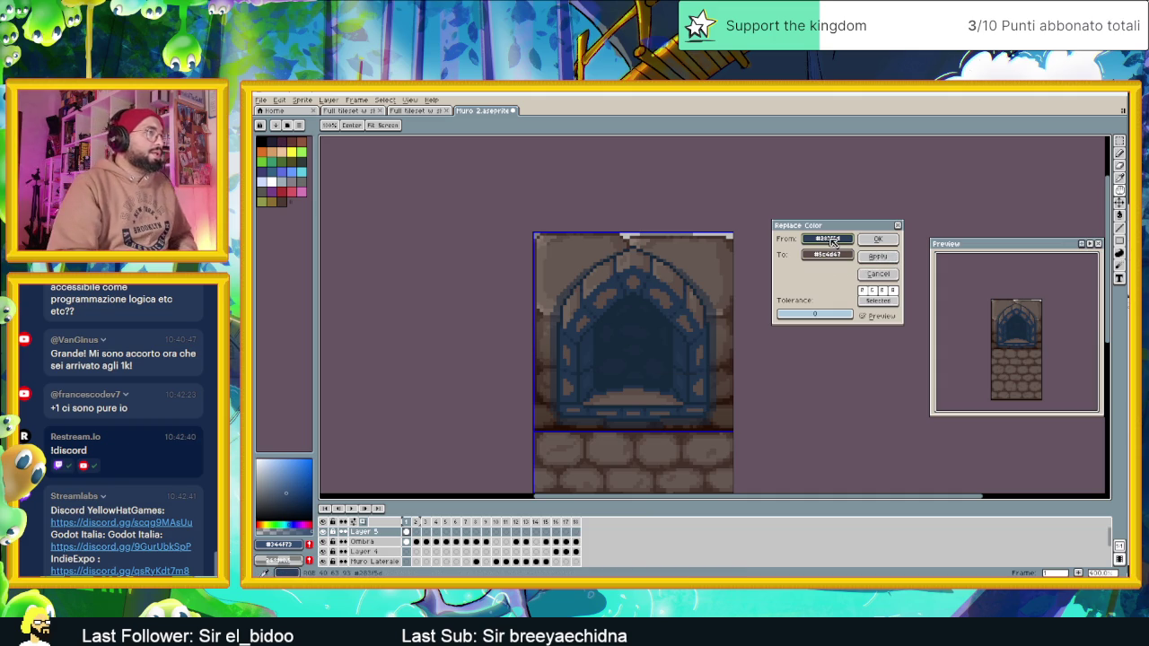
left_click_drag(839, 239, 730, 275)
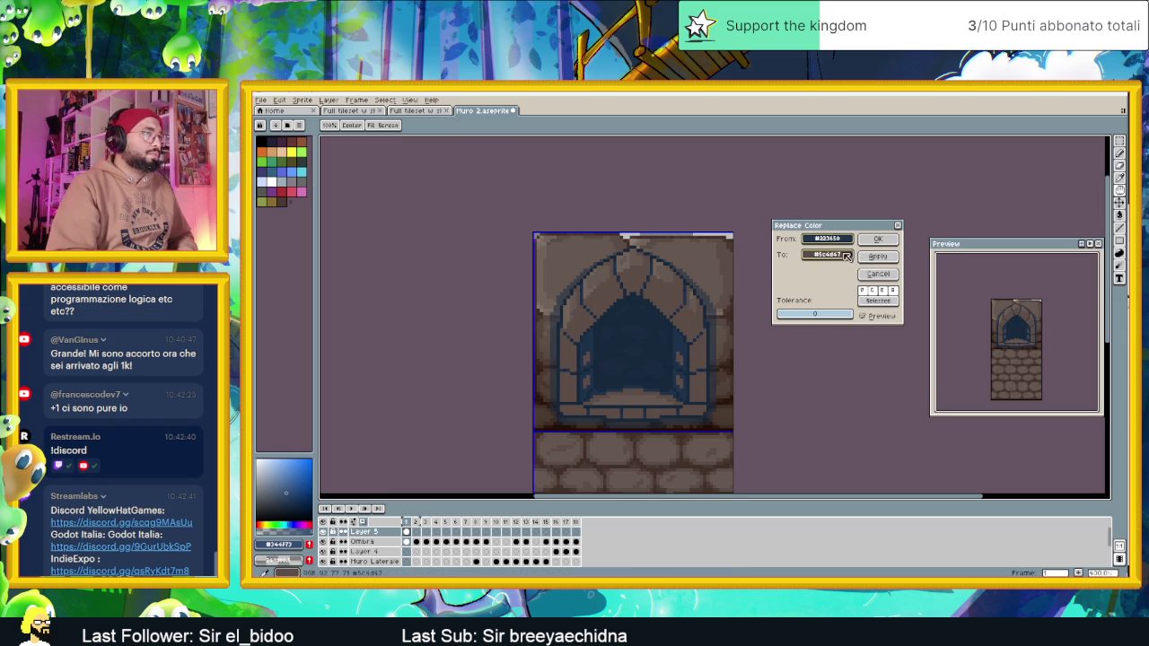
left_click_drag(828, 255, 731, 338)
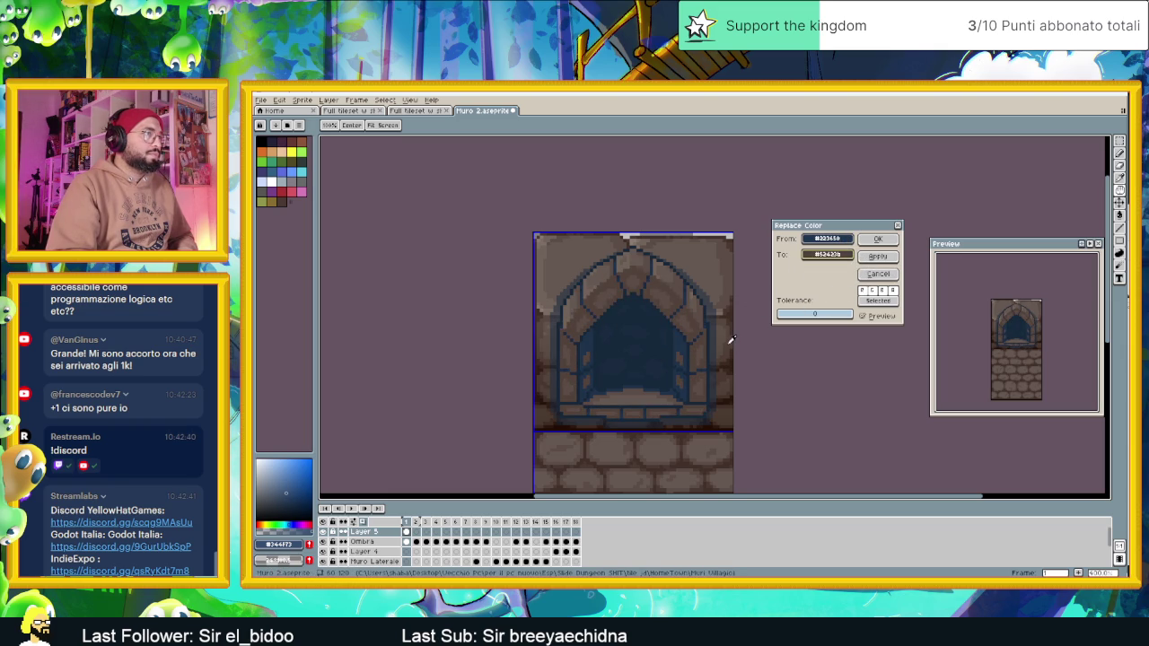
left_click(877, 258)
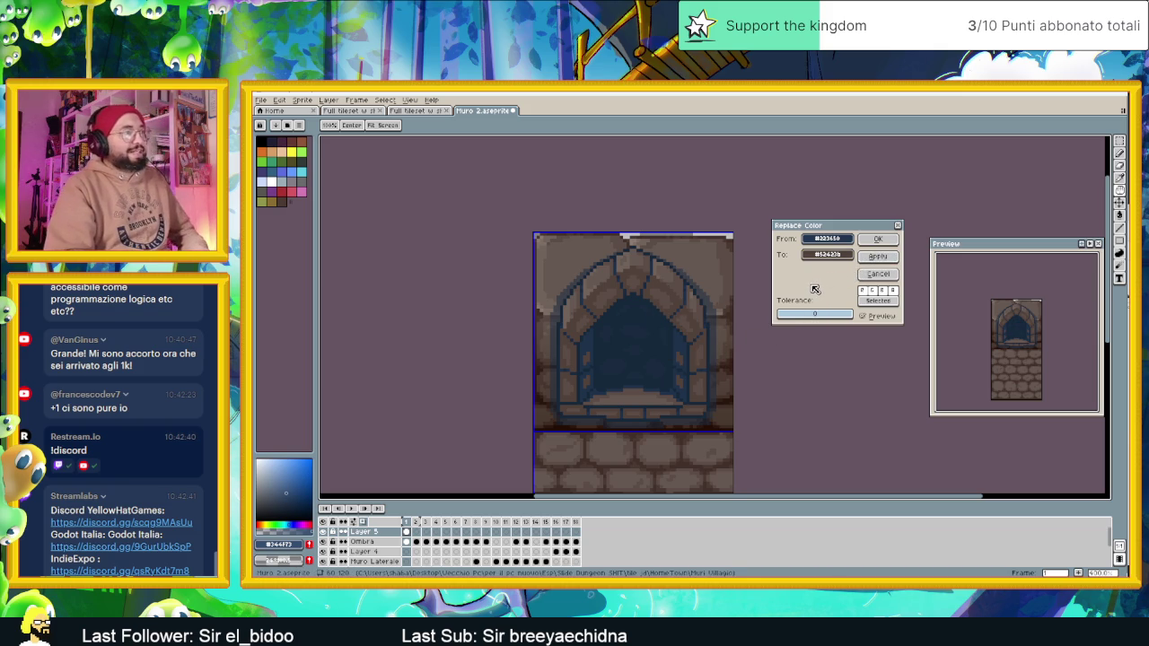
left_click(675, 329)
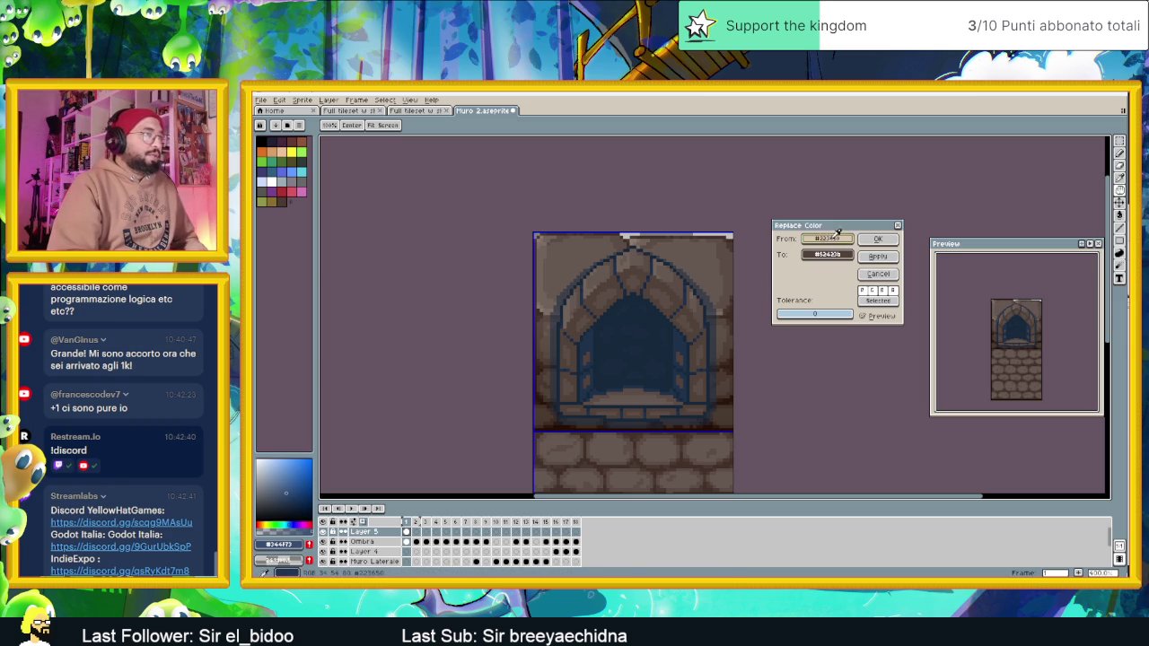
left_click(591, 340)
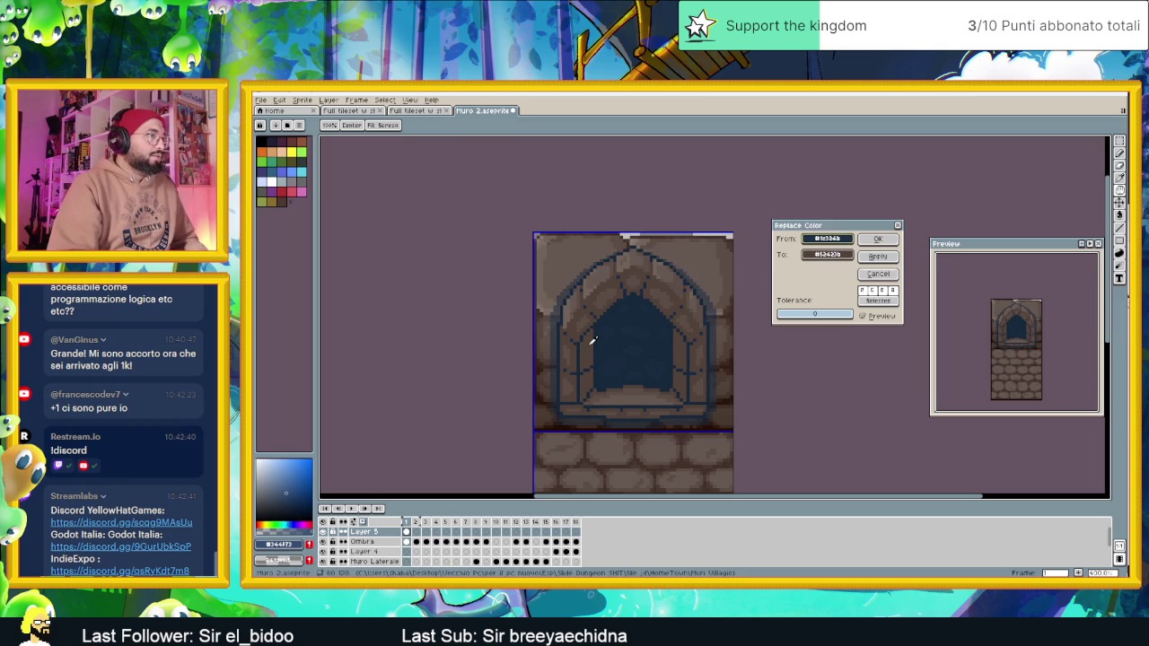
Step: Recolour the arch outline deep brown and try dark brown on the window blue
left_click_drag(812, 254, 680, 438)
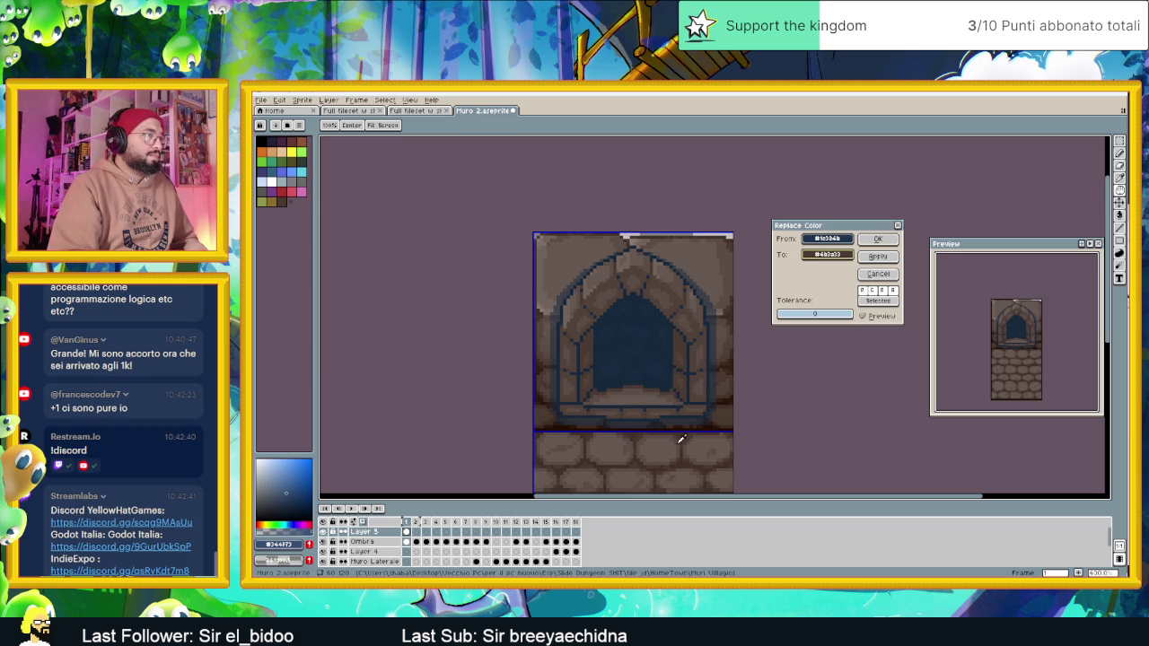
left_click(890, 259)
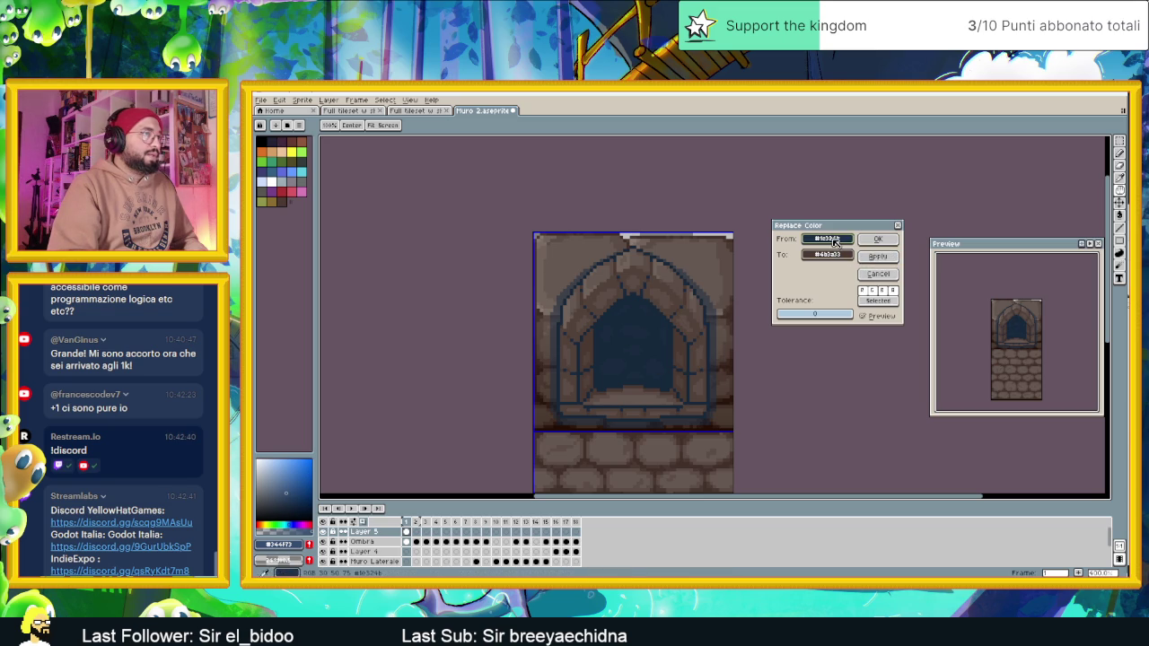
left_click(661, 361)
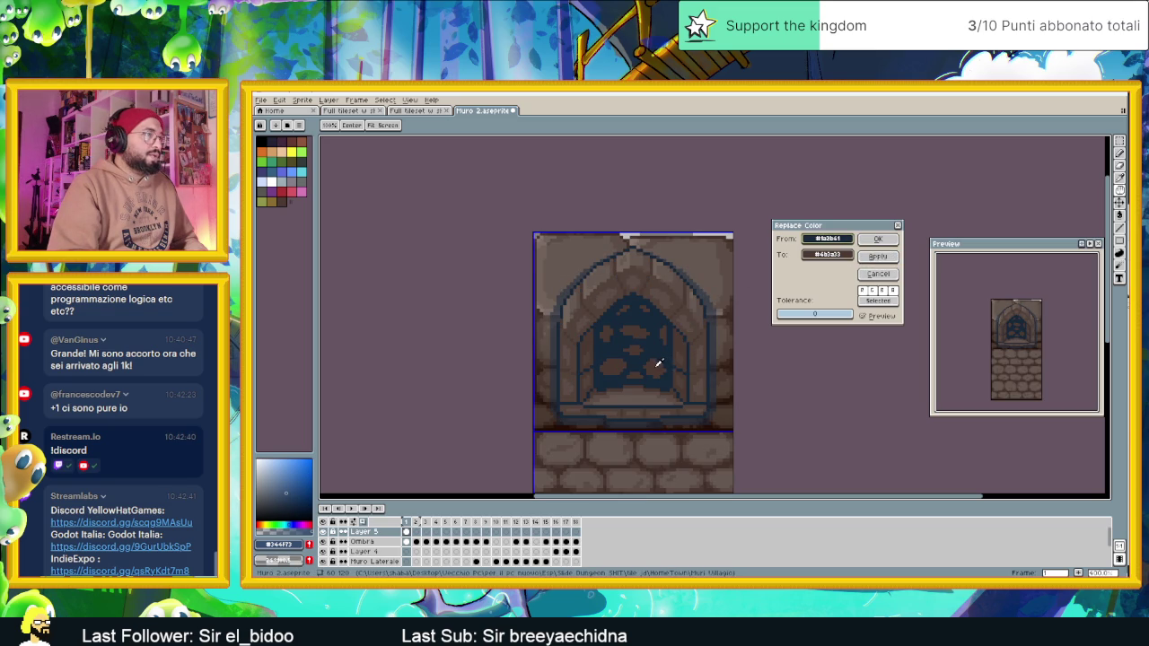
left_click(846, 254)
left_click(683, 433)
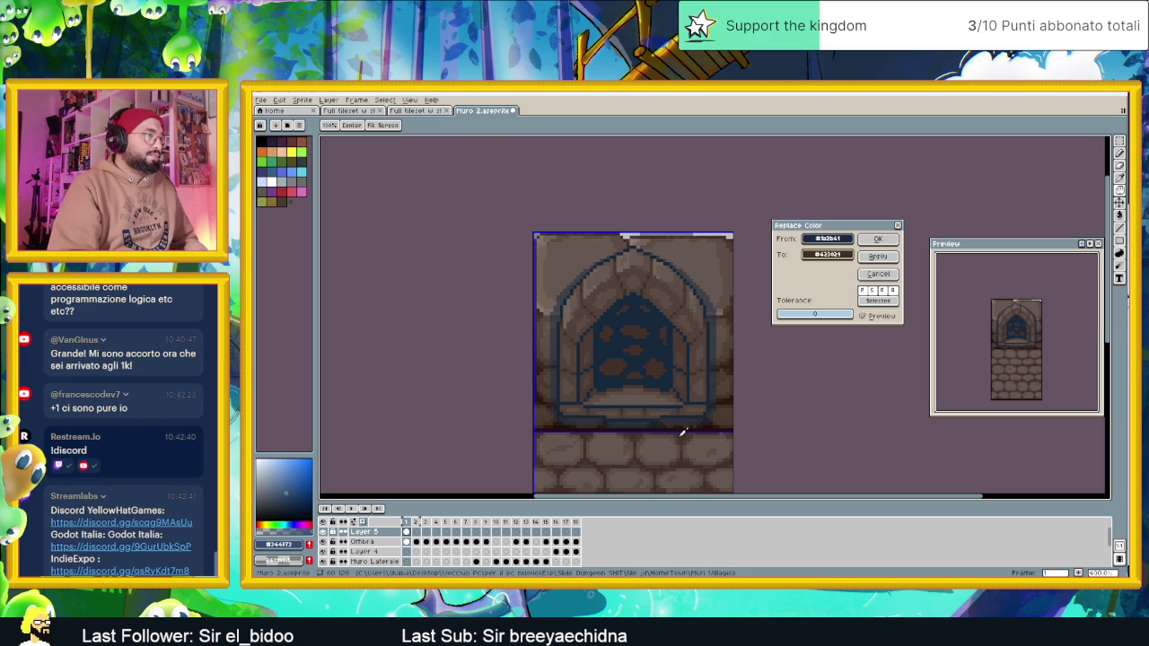
left_click(878, 257)
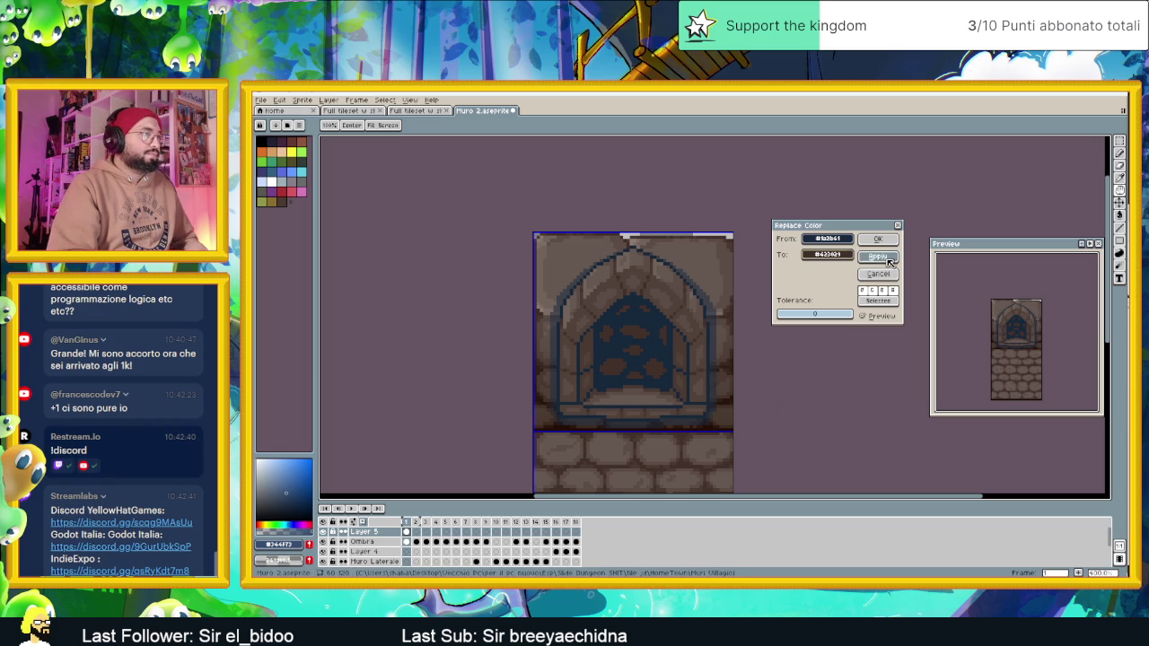
Step: Try lighter and darker browns, including #5c4d47, then cancel the replacement
left_click(827, 238)
left_click(655, 320)
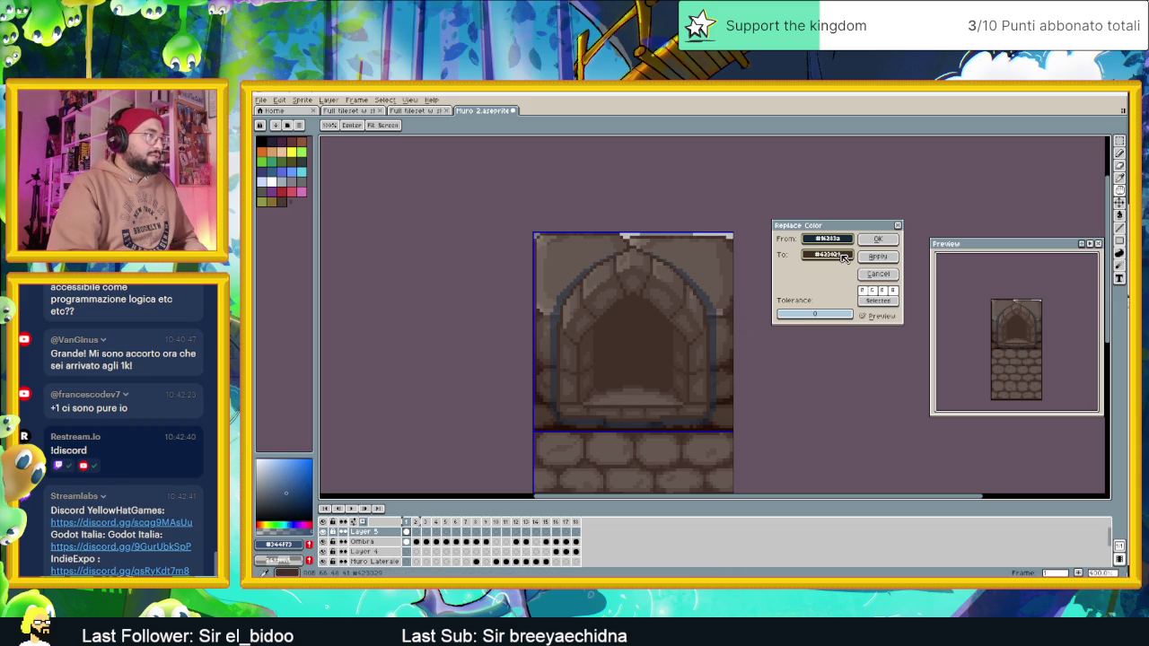
left_click(844, 257)
left_click(728, 431)
left_click_drag(729, 432, 729, 396)
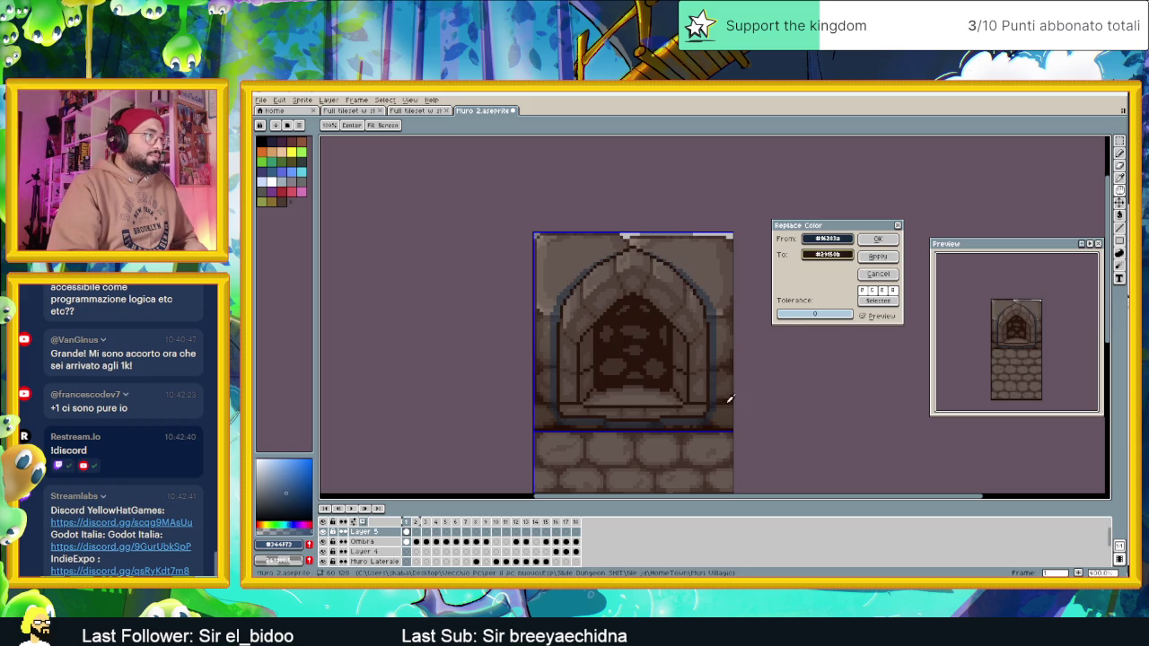
left_click(729, 401)
left_click_drag(729, 402, 725, 235)
left_click(725, 234)
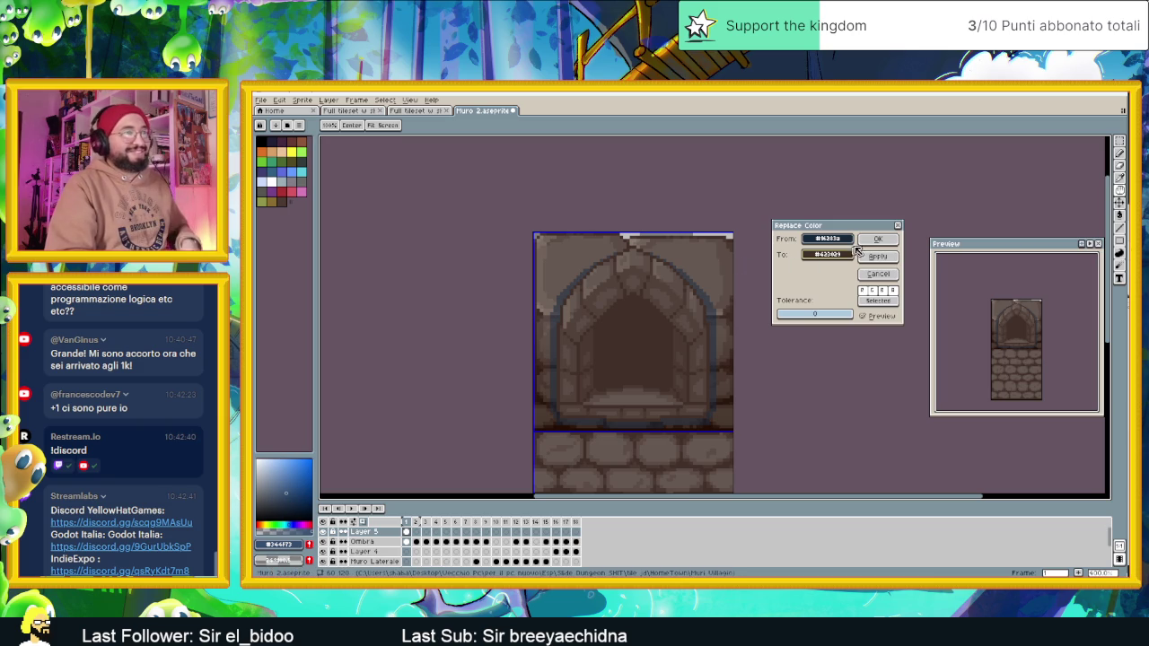
left_click(886, 280)
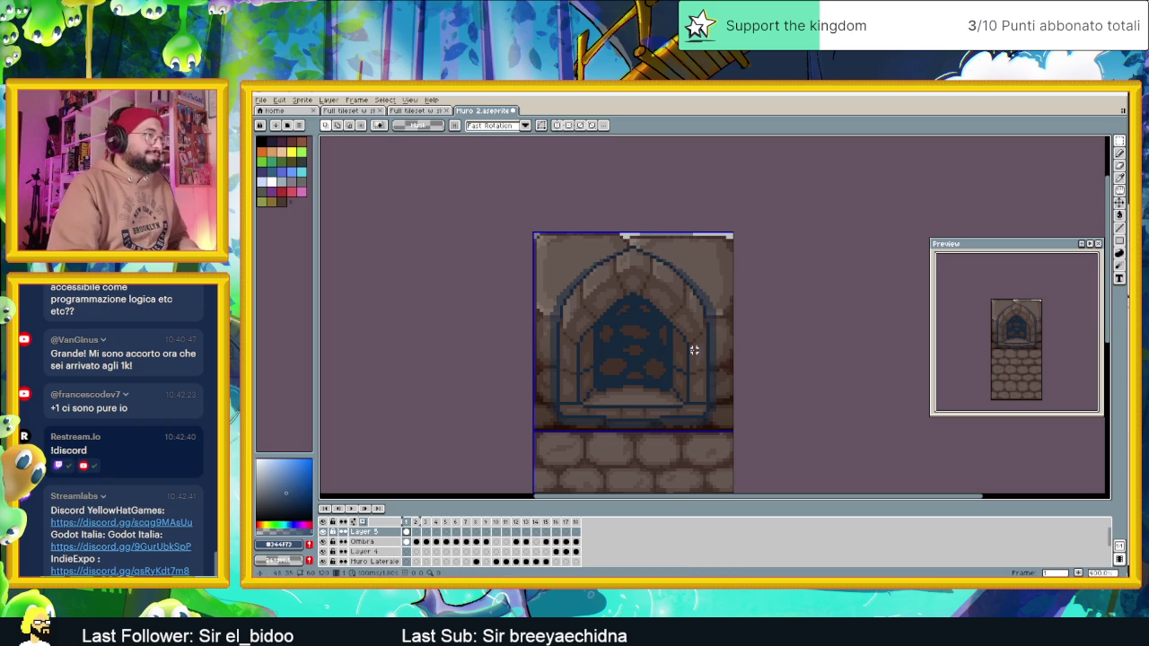
Step: Replace the doorway's blue interior with dark brown, refining it from #5c4d47 to #423d29
key("shift+r")
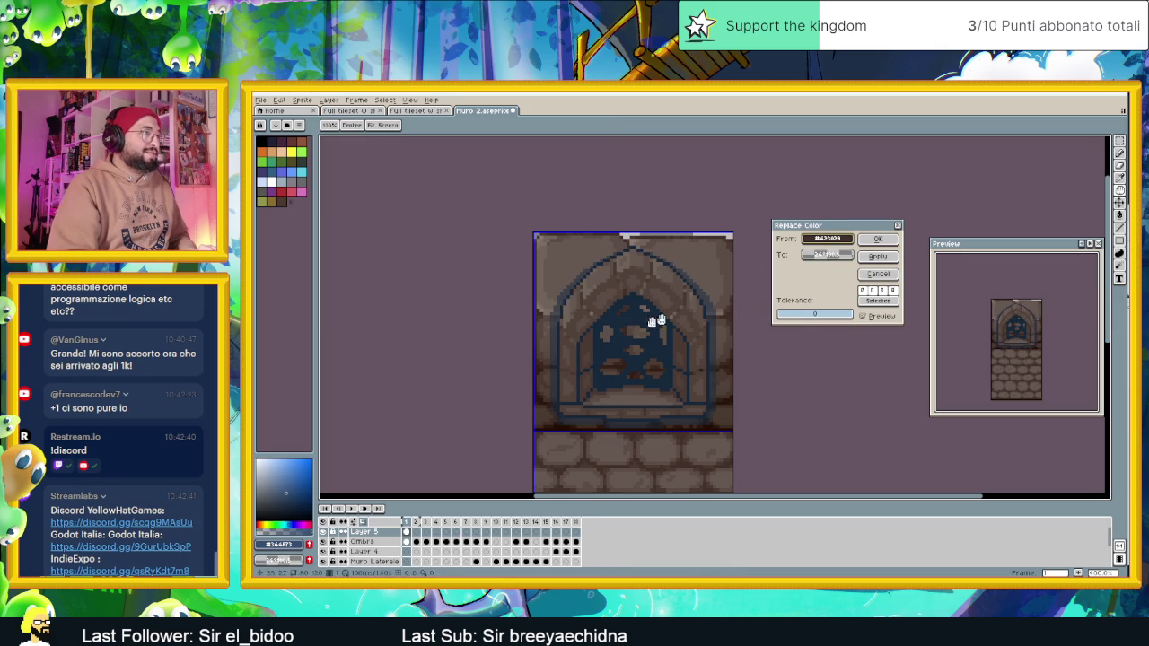
left_click(828, 257)
left_click(724, 267)
left_click(653, 276)
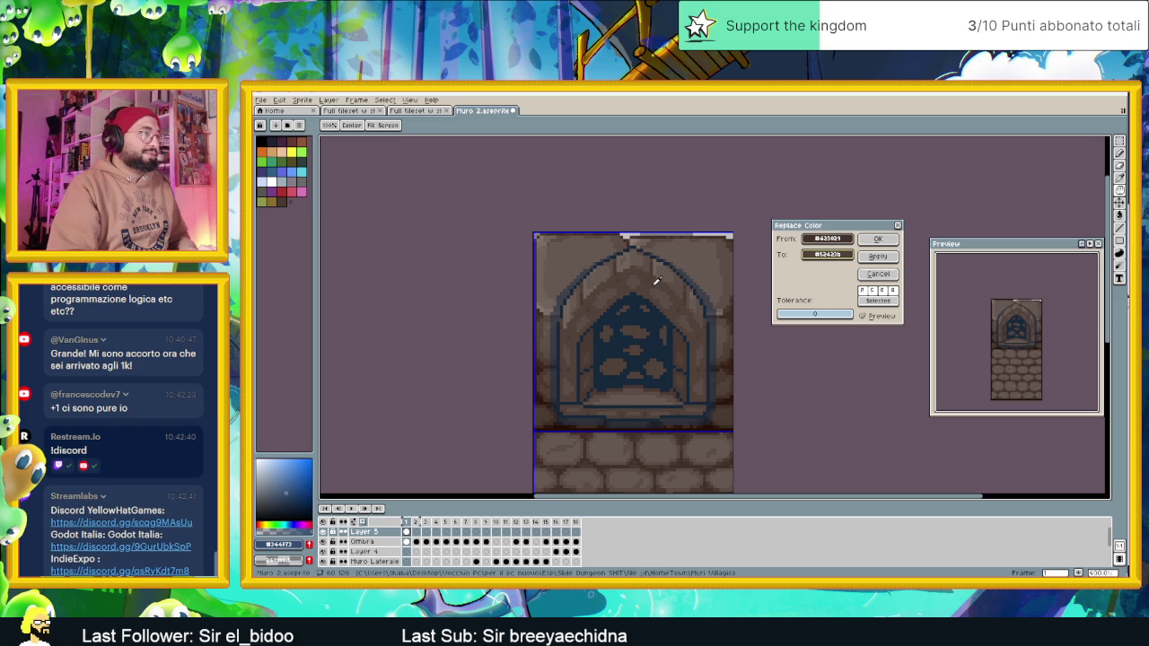
left_click(650, 275)
left_click(679, 434)
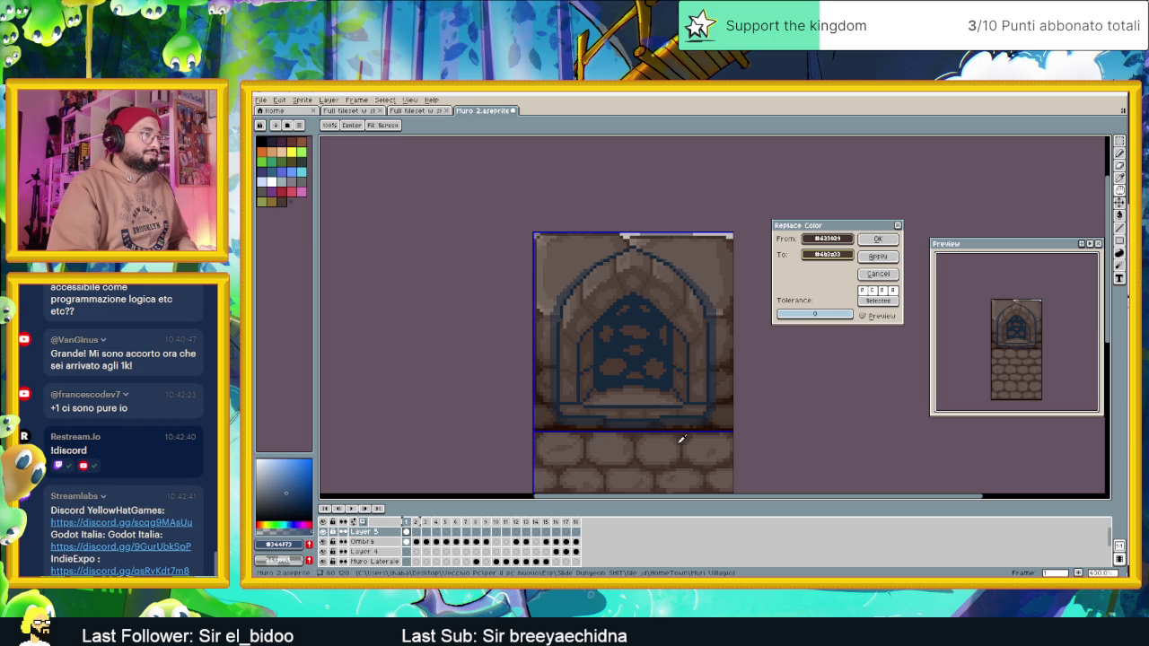
left_click(683, 433)
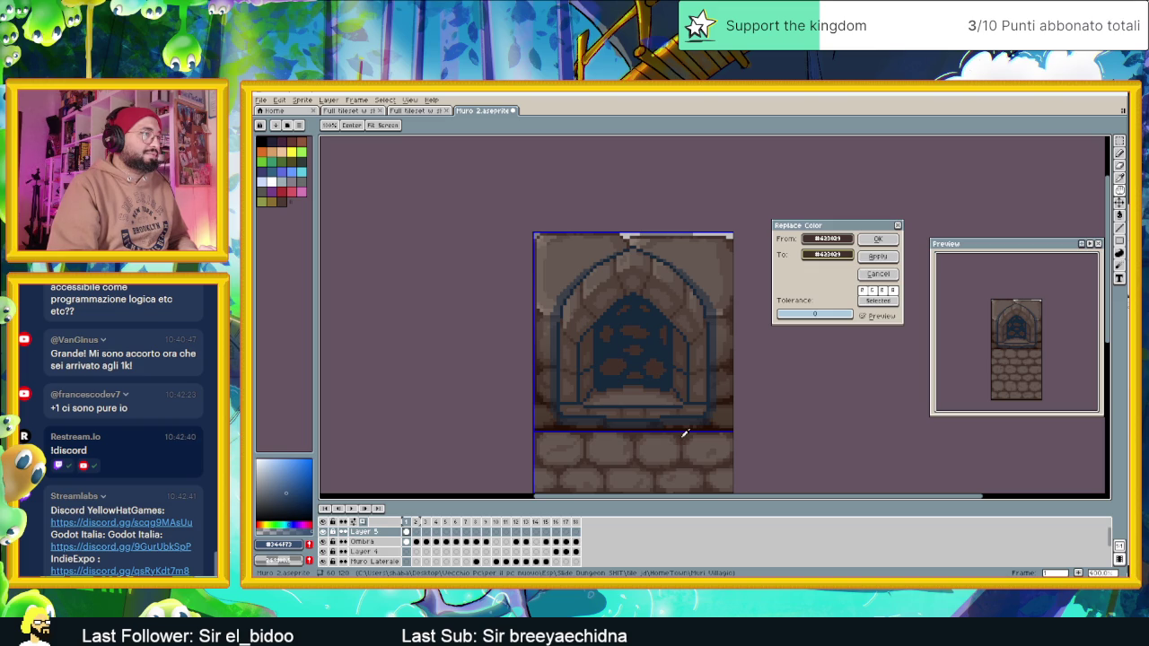
key("Return")
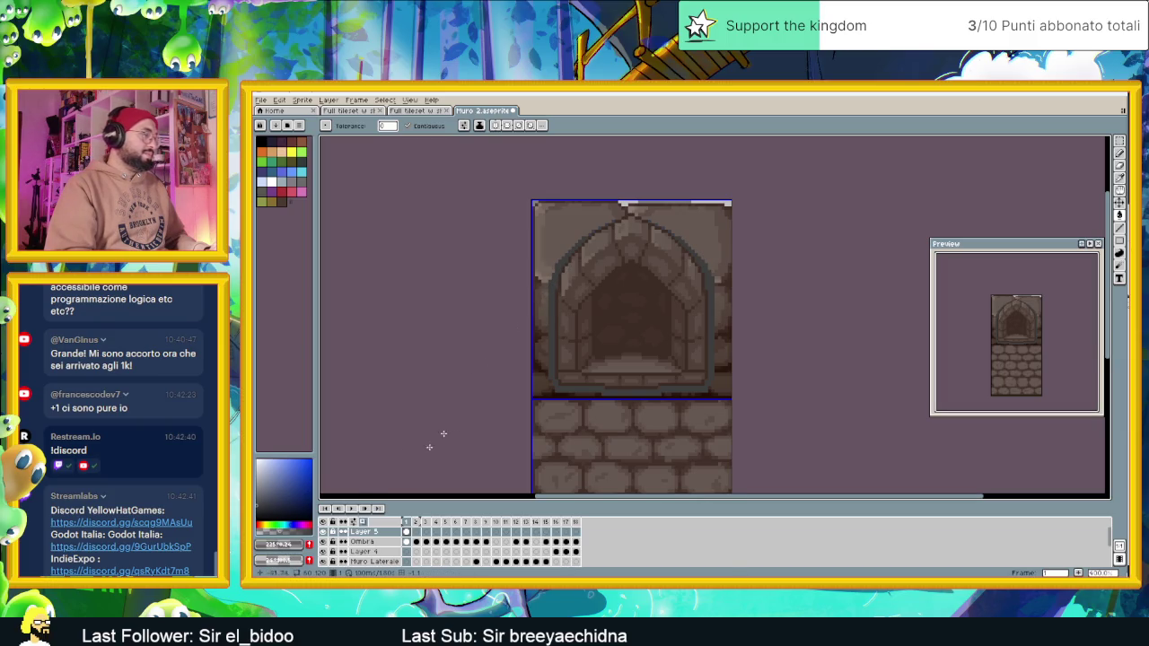
Step: Undo the last bucket fill and set the drawing colour to black
key("ctrl+z")
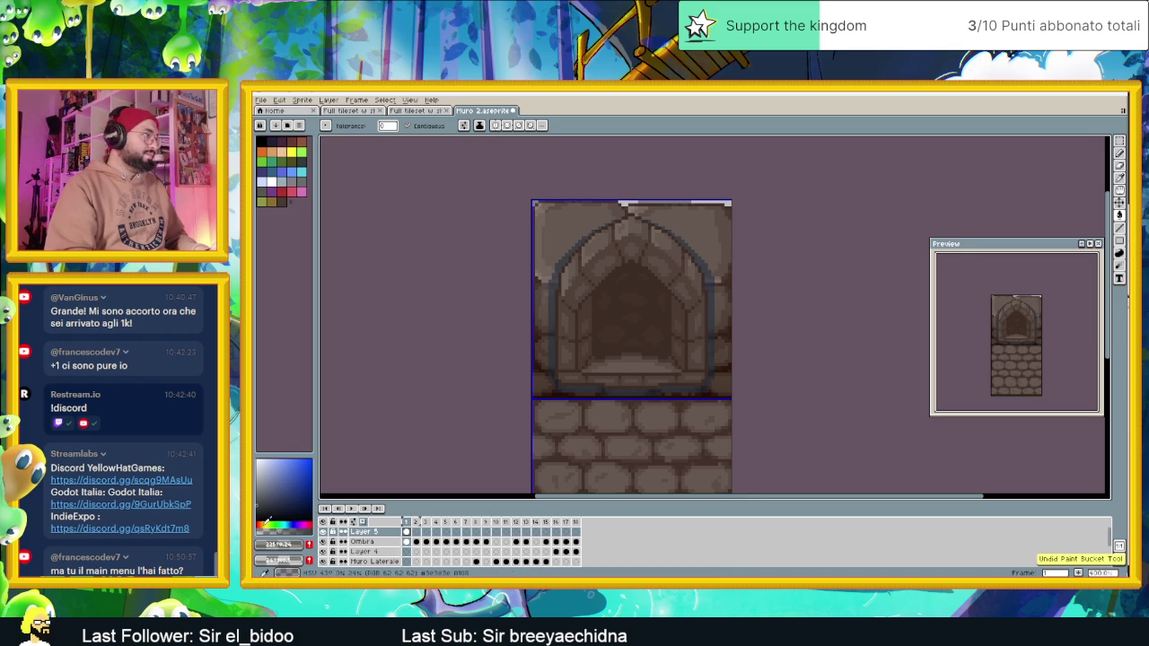
left_click(267, 522)
left_click(260, 522)
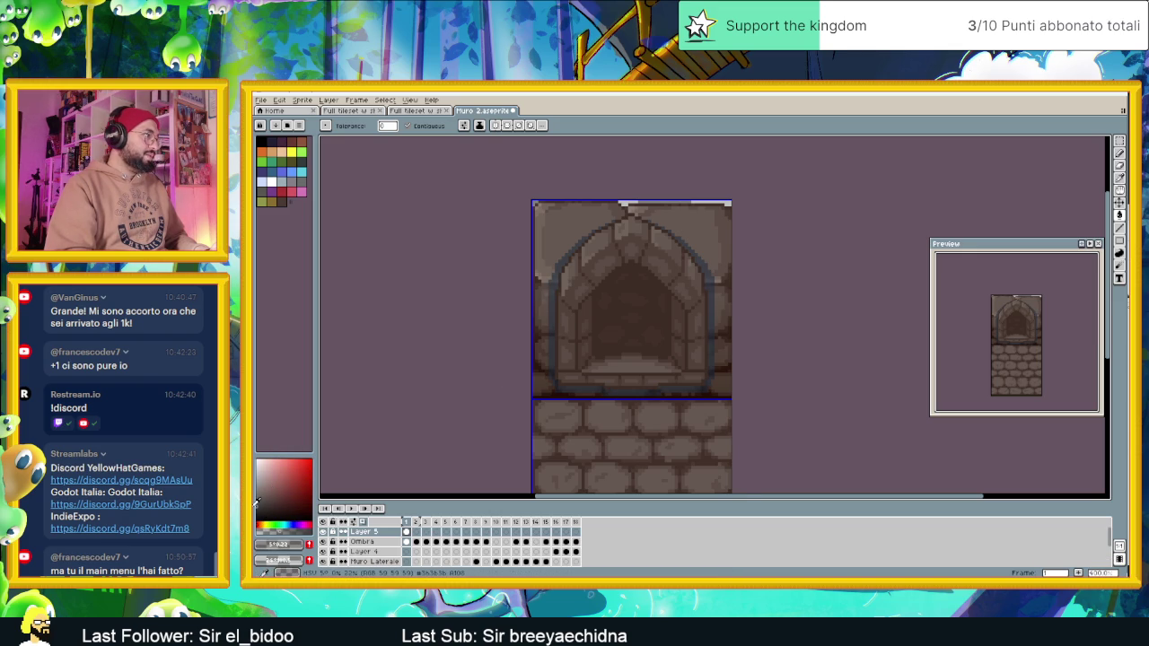
left_click(256, 510)
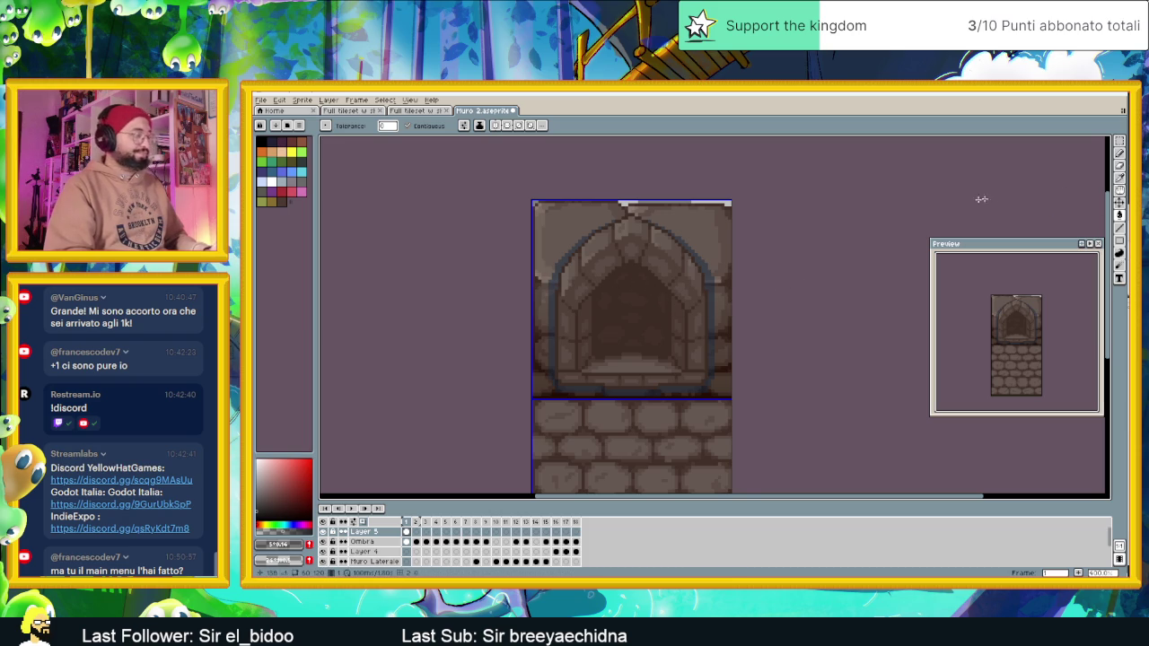
Step: Try replacing the dark #3d4049 outline colour, cancel it, and save Muro 2.aseprite
key("shift+r")
left_click(715, 260)
left_click(710, 272)
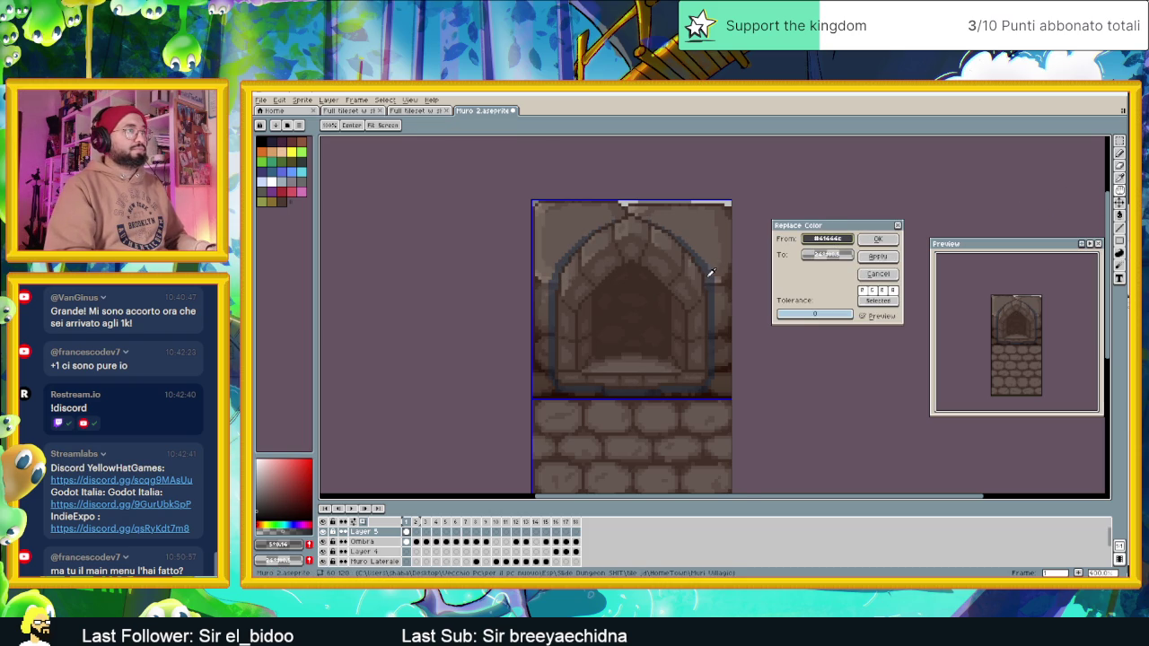
left_click(717, 257)
left_click(716, 259)
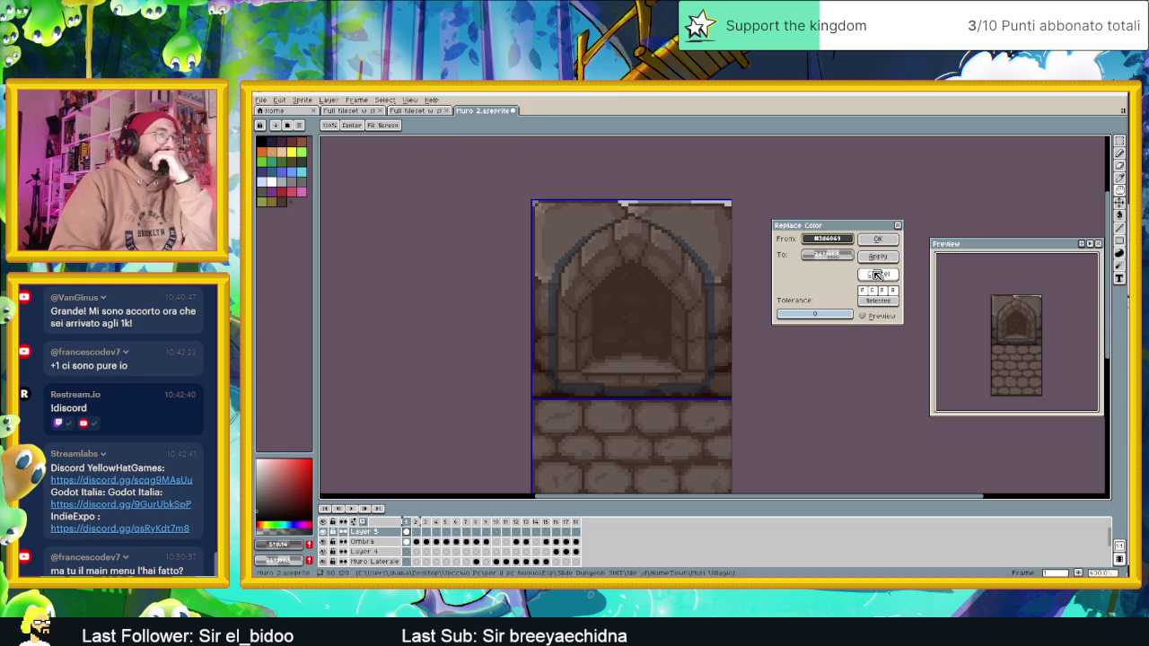
left_click(875, 273)
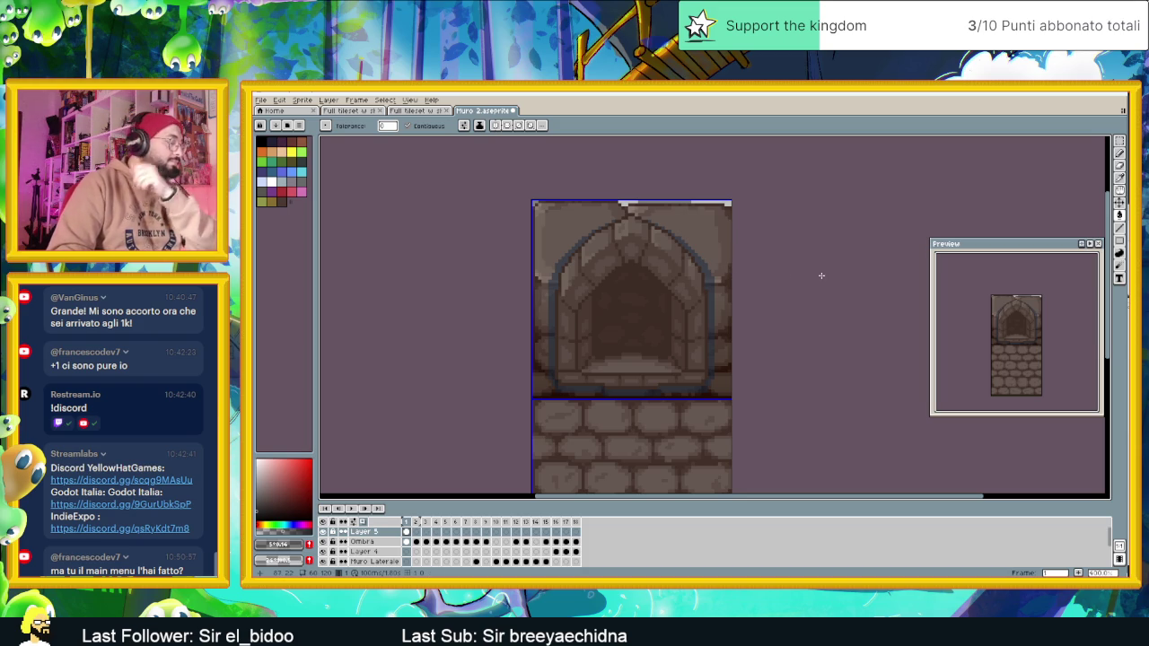
key("ctrl+s")
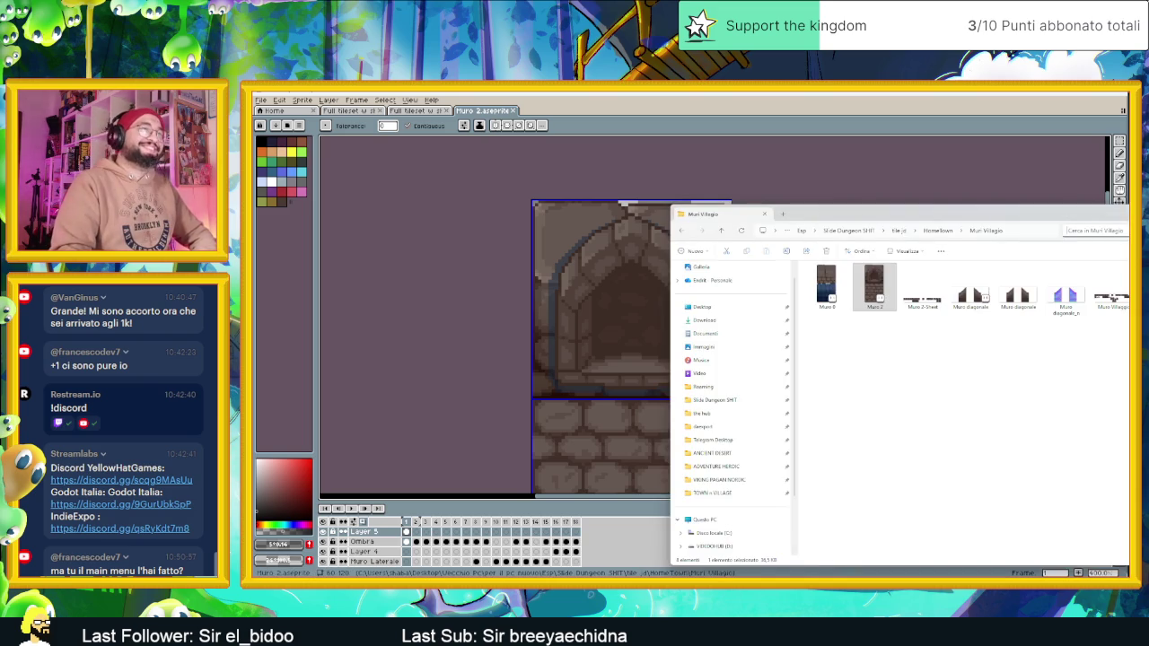
Step: Bring the Godot editor back to the front
key("super+d")
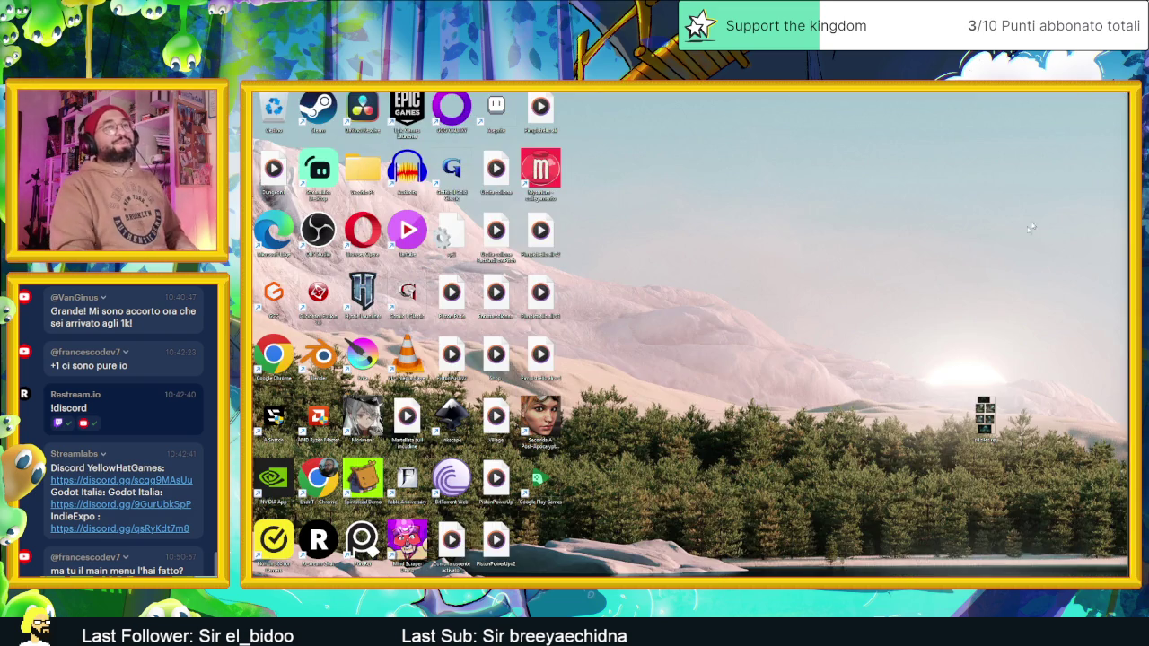
key("alt+Tab")
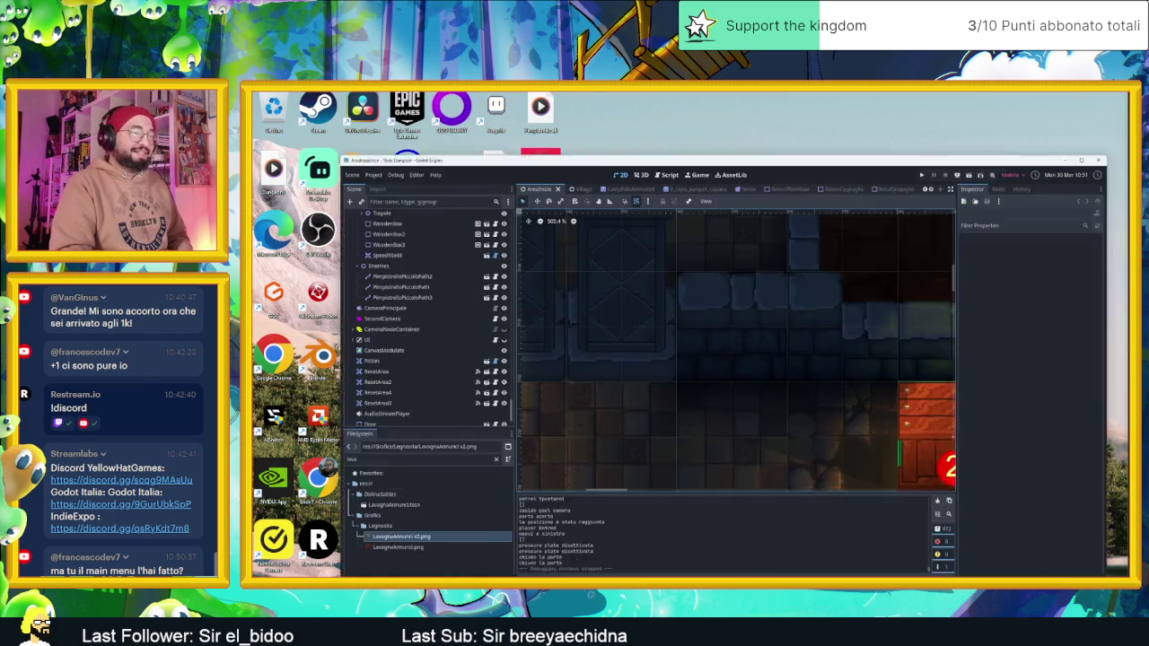
scroll(635, 172, "down", 2)
scroll(635, 172, "down", 3)
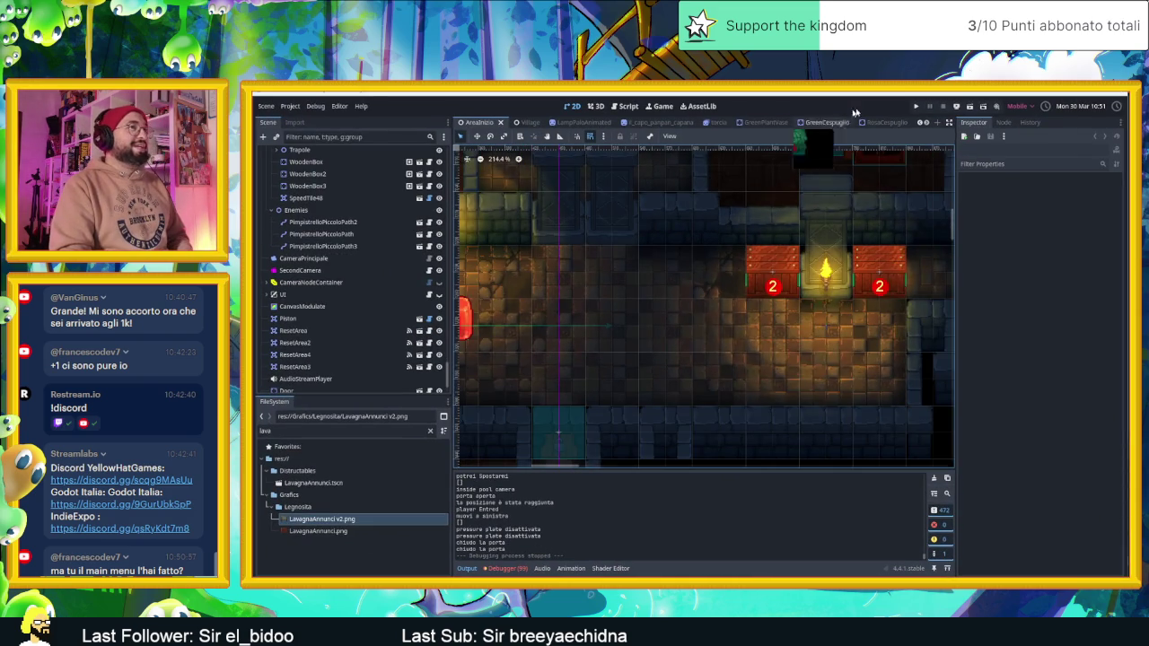
Step: Switch to the main_menu_3 scene tab and run the scene
left_click(918, 124)
left_click(918, 124)
left_click(917, 124)
left_click(918, 123)
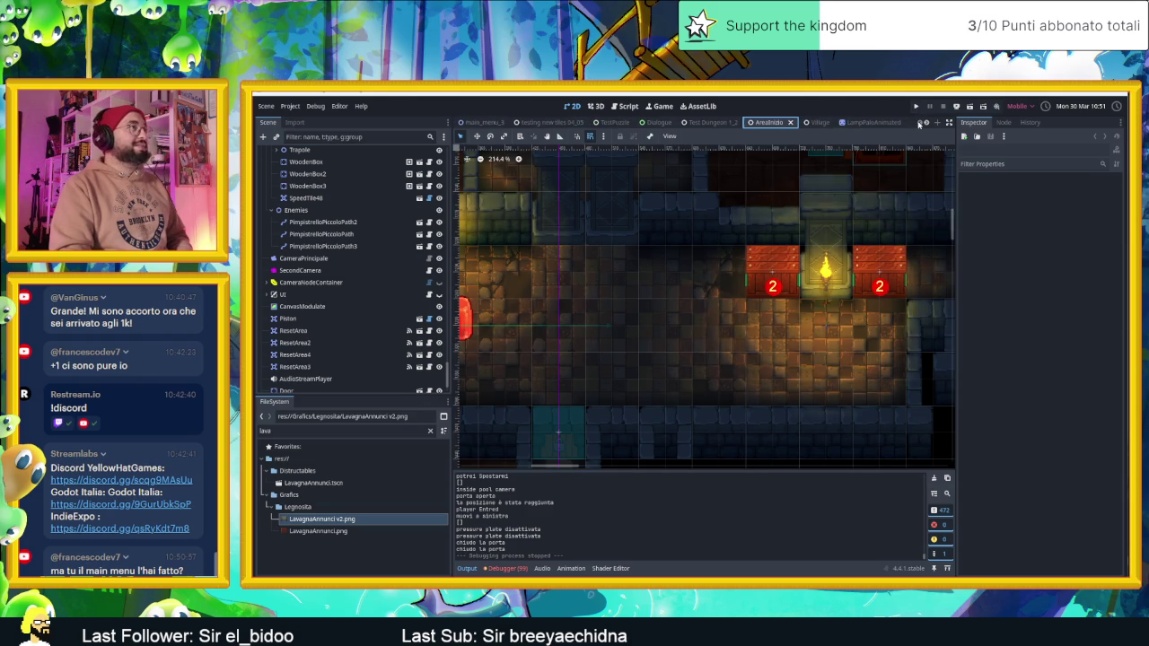
left_click(483, 122)
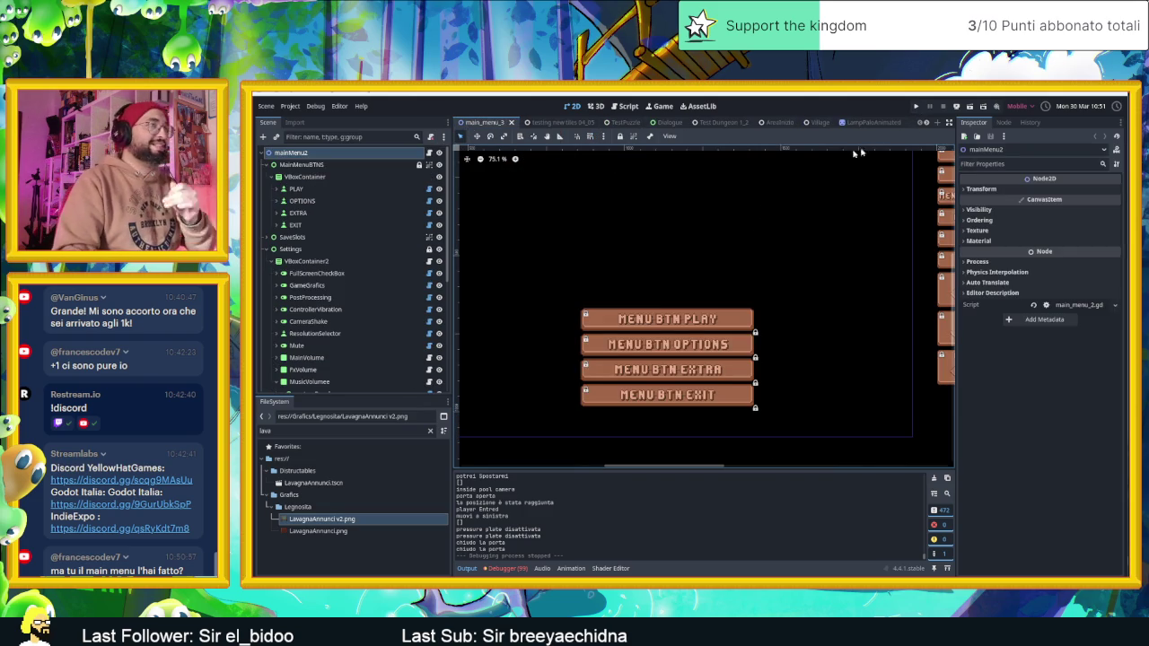
left_click(969, 107)
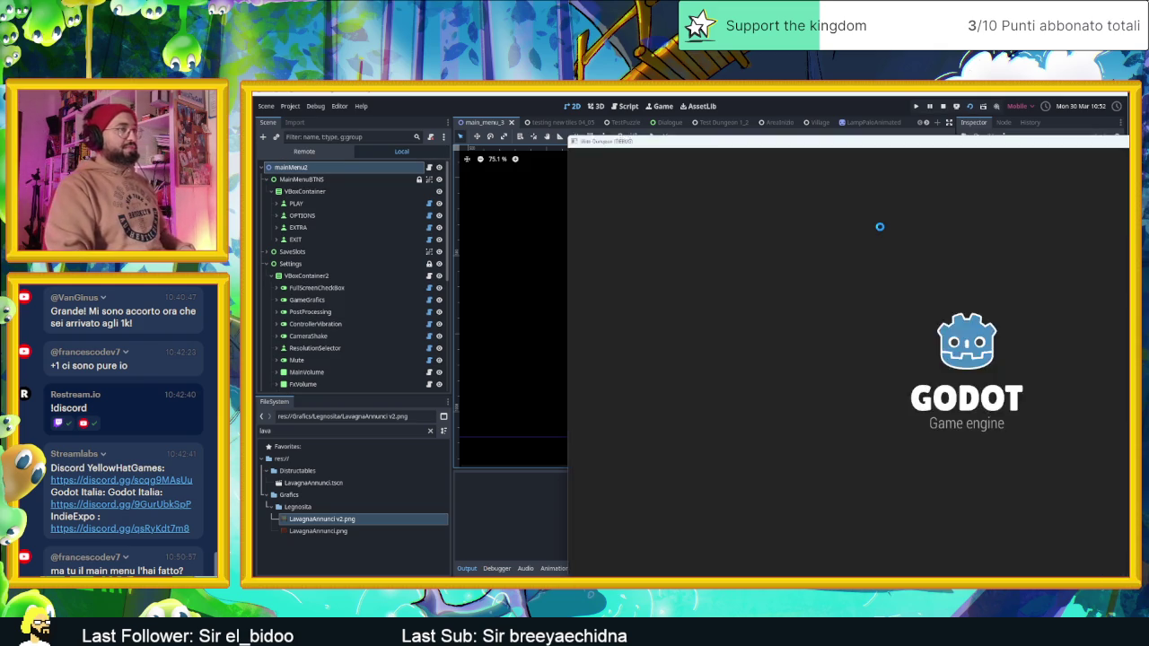
Step: Test keyboard focus across the GIOCA, IMPOSTAZIONI, EXTRA and ESCI menu buttons
key("Down")
key("Down")
key("Down")
key("Down")
key("Down")
key("Down")
key("Down")
key("Down")
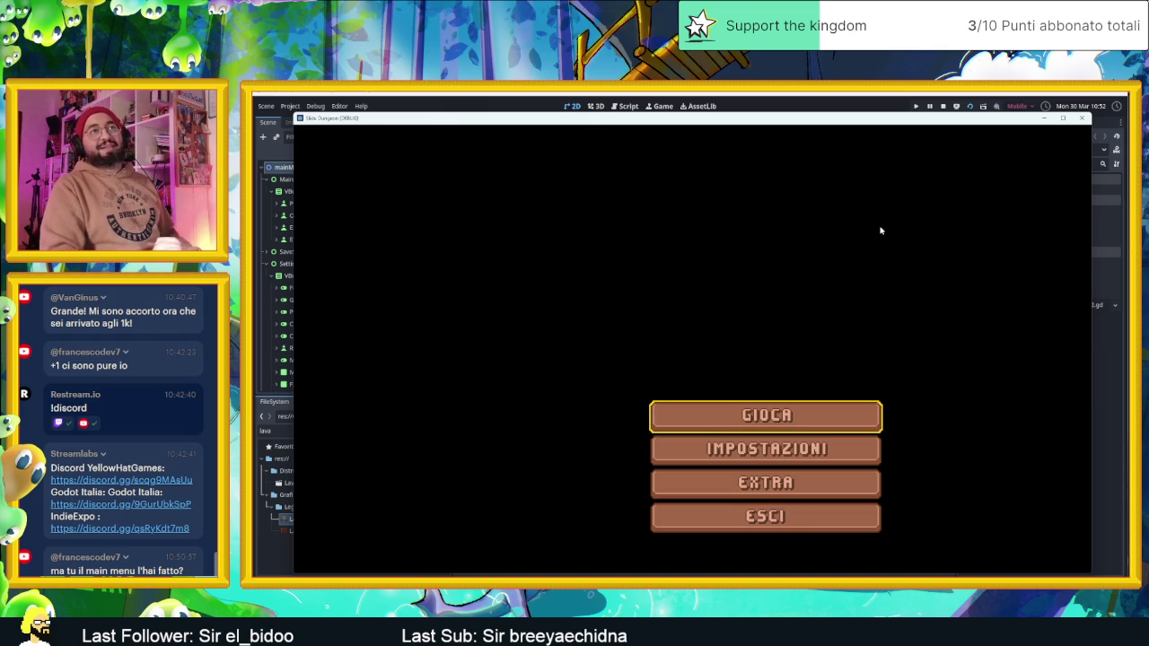
key("Up")
key("Up")
key("Up")
key("Up")
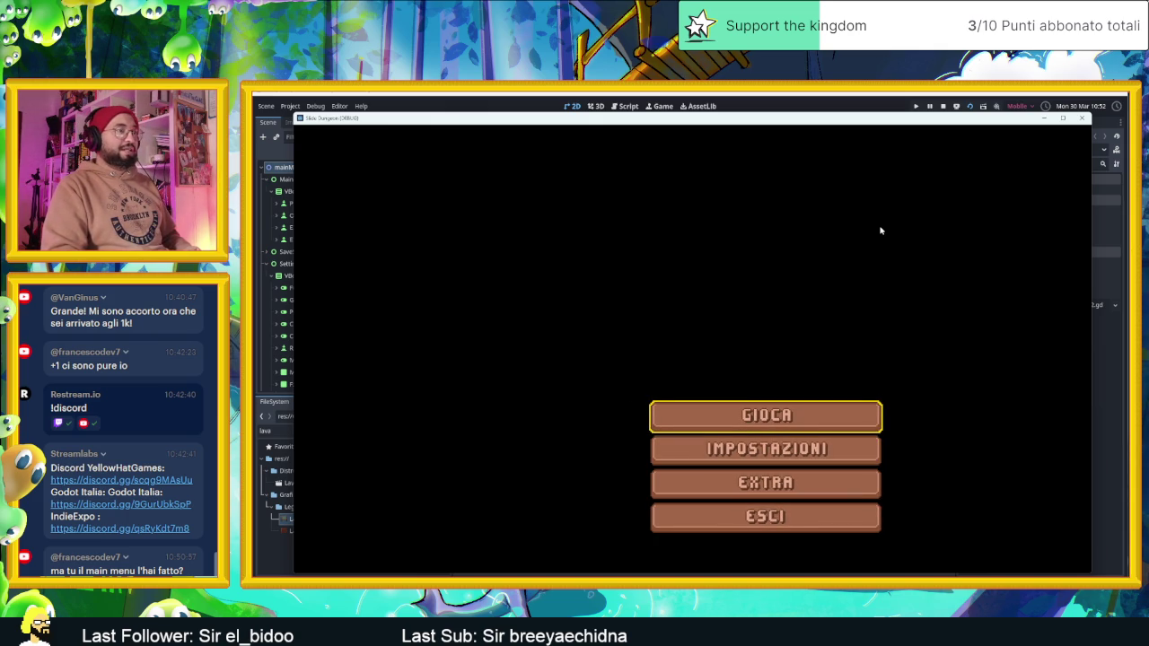
key("Up")
key("Down")
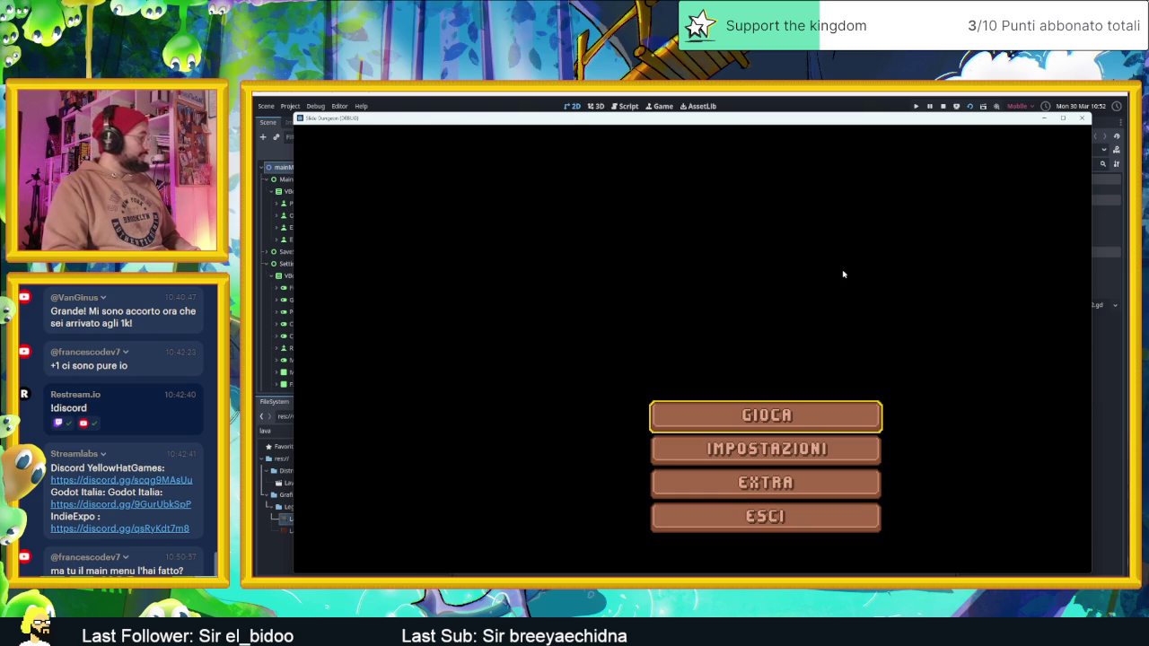
key("Down")
key("Down")
key("Down")
key("Up")
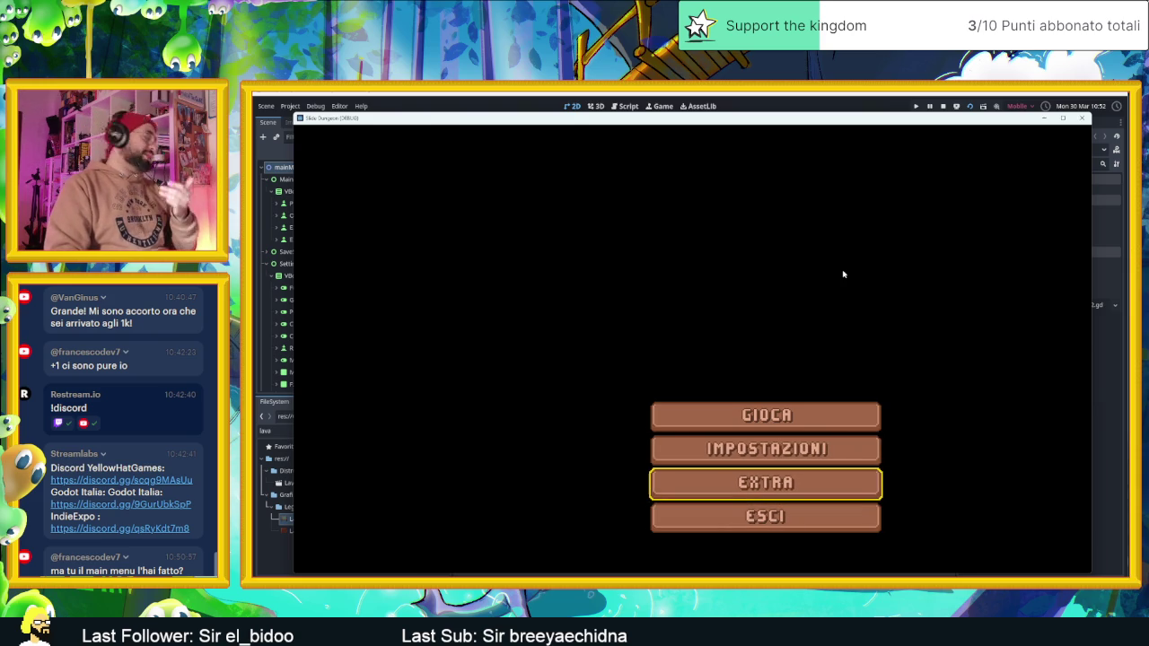
key("Up")
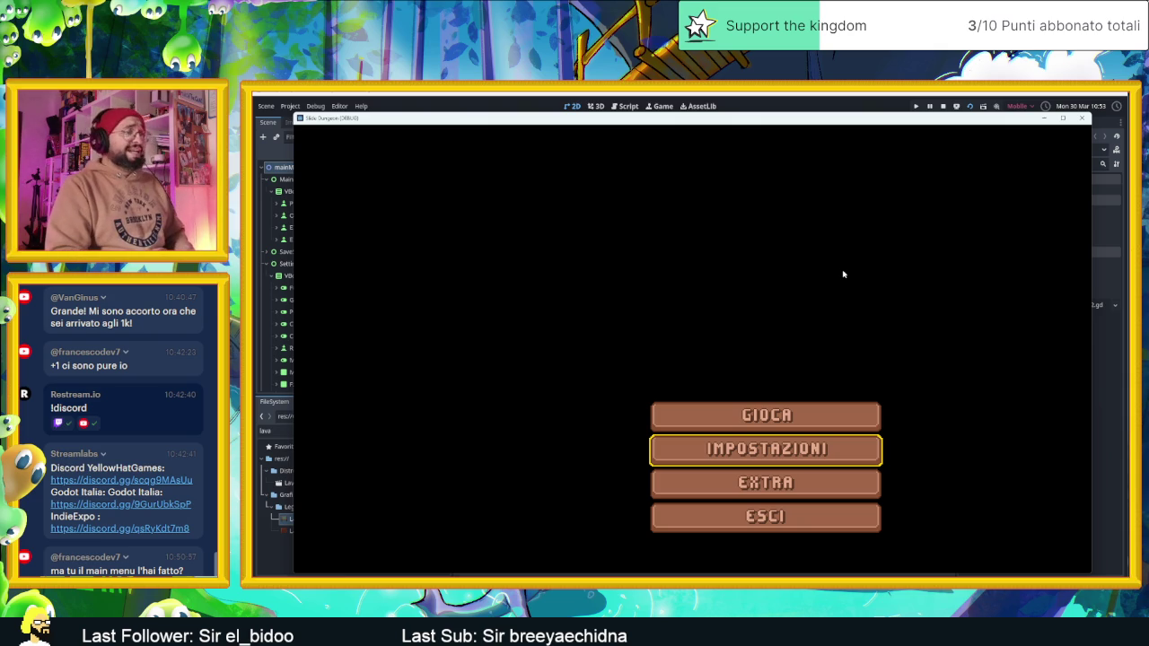
key("Up")
key("Down")
key("Down")
key("Down")
key("Up")
key("Up")
key("Up")
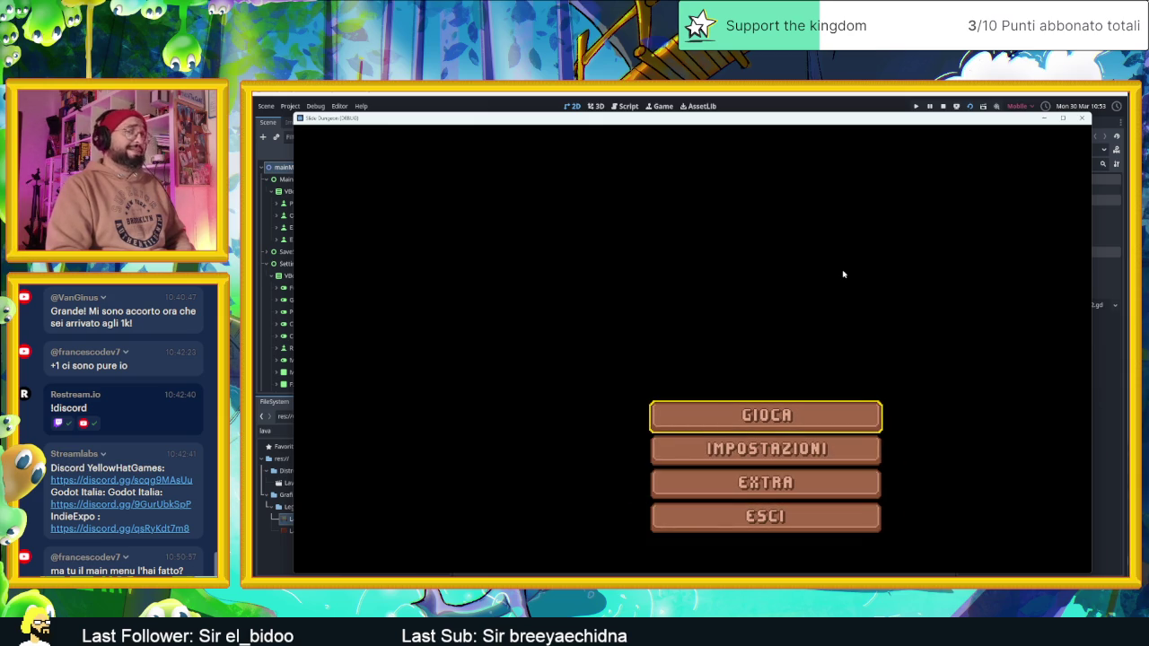
key("Down")
key("Down")
key("Down")
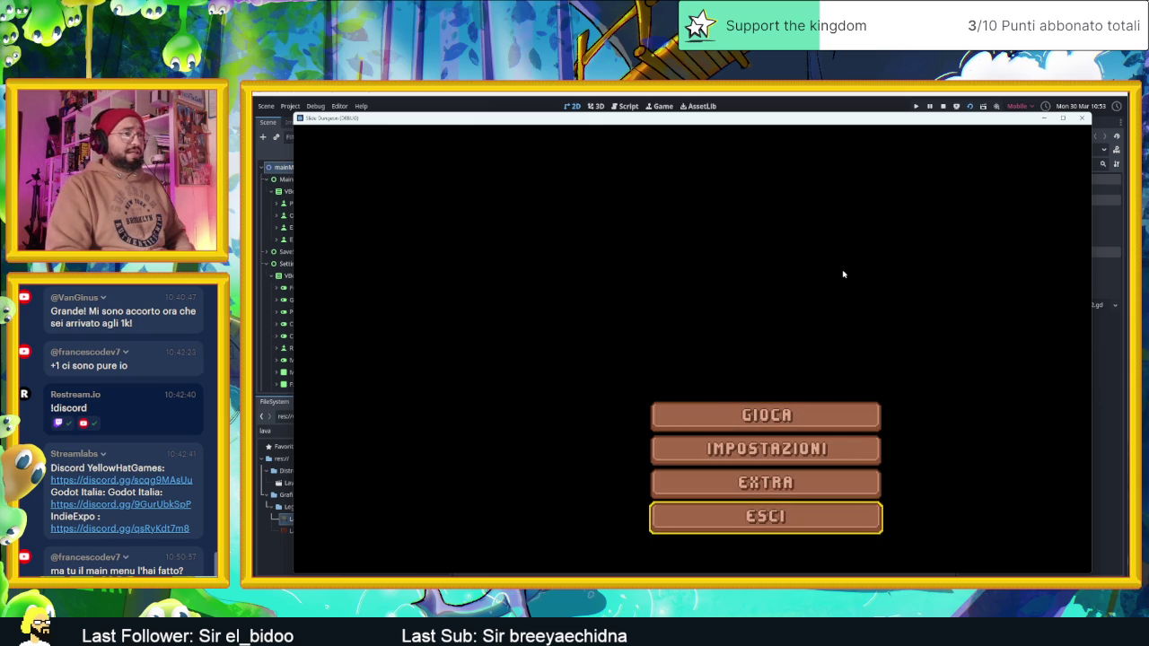
key("Up")
key("Up")
key("Up")
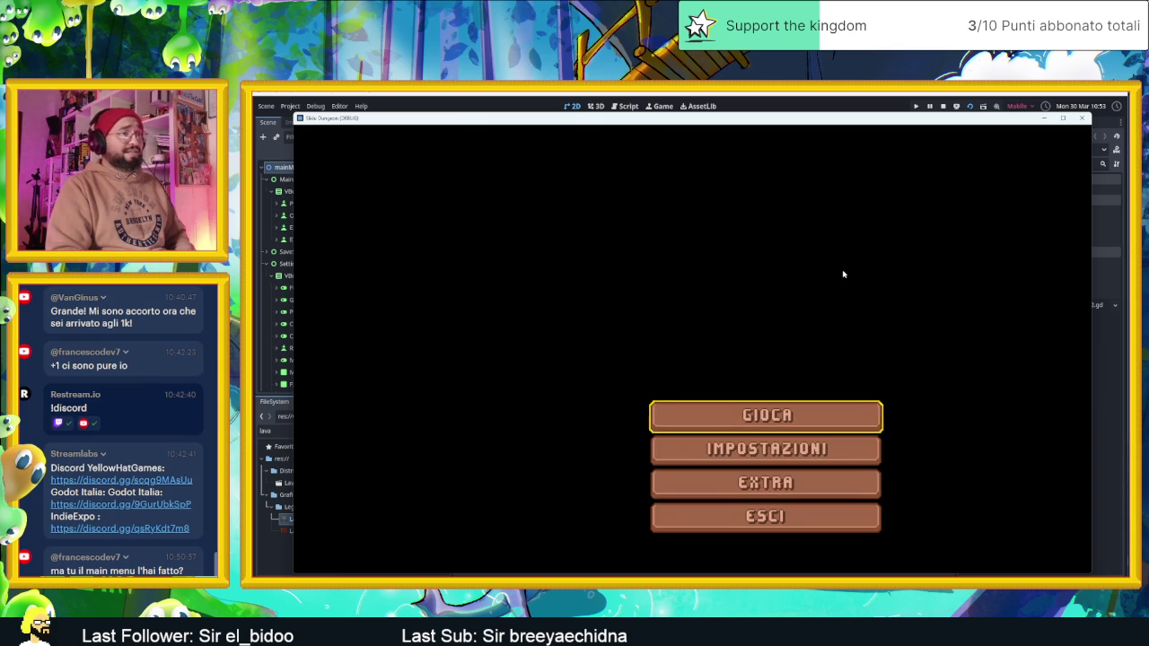
Step: Open GIOCA, cycle through the three save slots, then return to the main menu
key("Return")
key("Right")
key("Right")
key("Left")
key("Left")
key("Right")
key("Right")
key("Left")
key("Left")
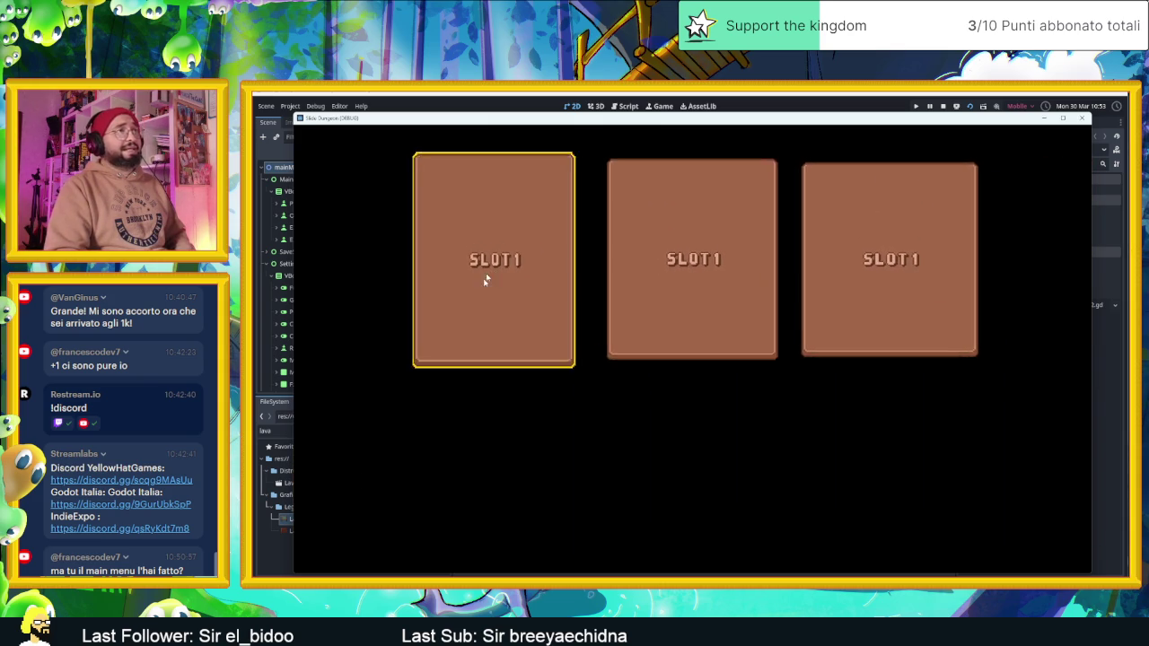
key("Right")
key("Left")
key("Right")
key("Right")
key("Left")
key("Left")
key("Left")
key("Left")
key("Left")
key("Left")
key("Left")
key("Escape")
Step: Open the Impostazioni settings screen and move through its options and volume controls
key("Down")
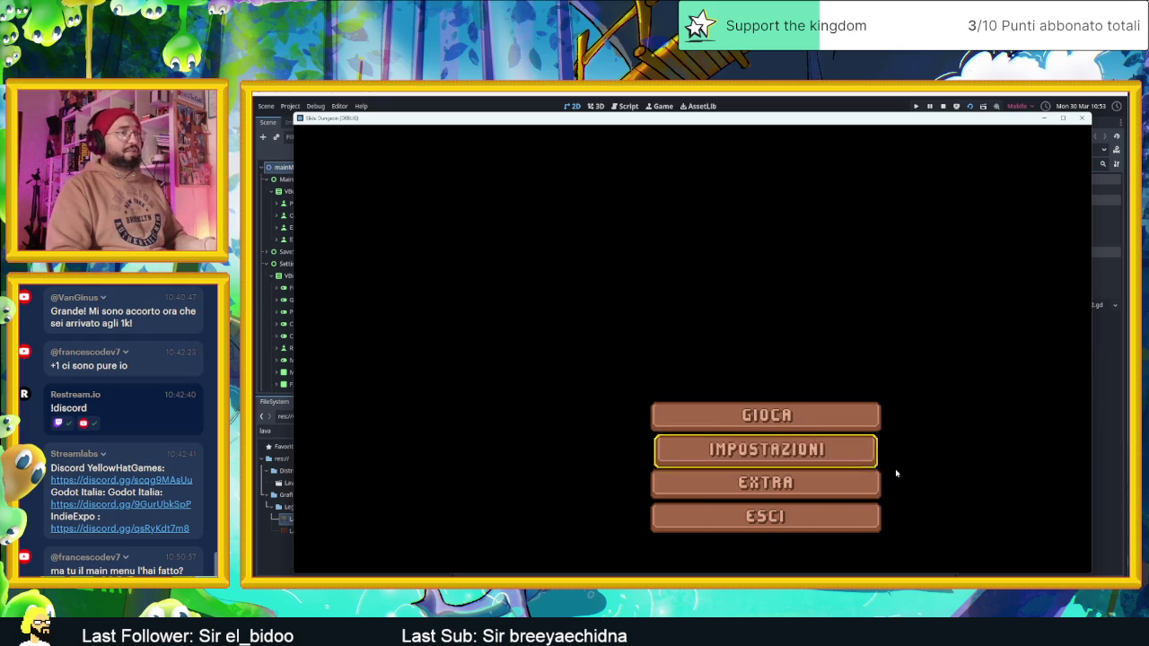
key("Return")
key("Up")
key("Up")
key("Down")
key("Down")
key("Down")
key("Down")
key("Down")
key("Down")
key("Down")
key("Down")
key("Down")
key("Up")
key("Left")
key("Left")
key("Up")
key("Up")
key("Up")
key("Up")
key("Up")
key("Up")
key("Up")
key("Down")
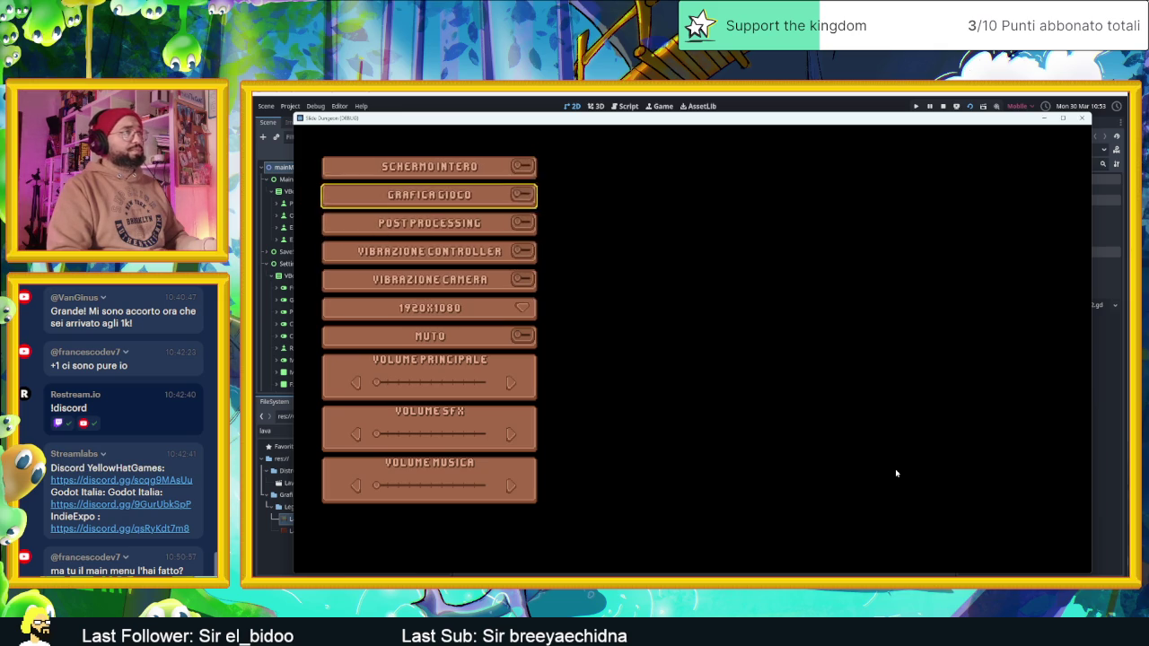
key("Down")
key("Down")
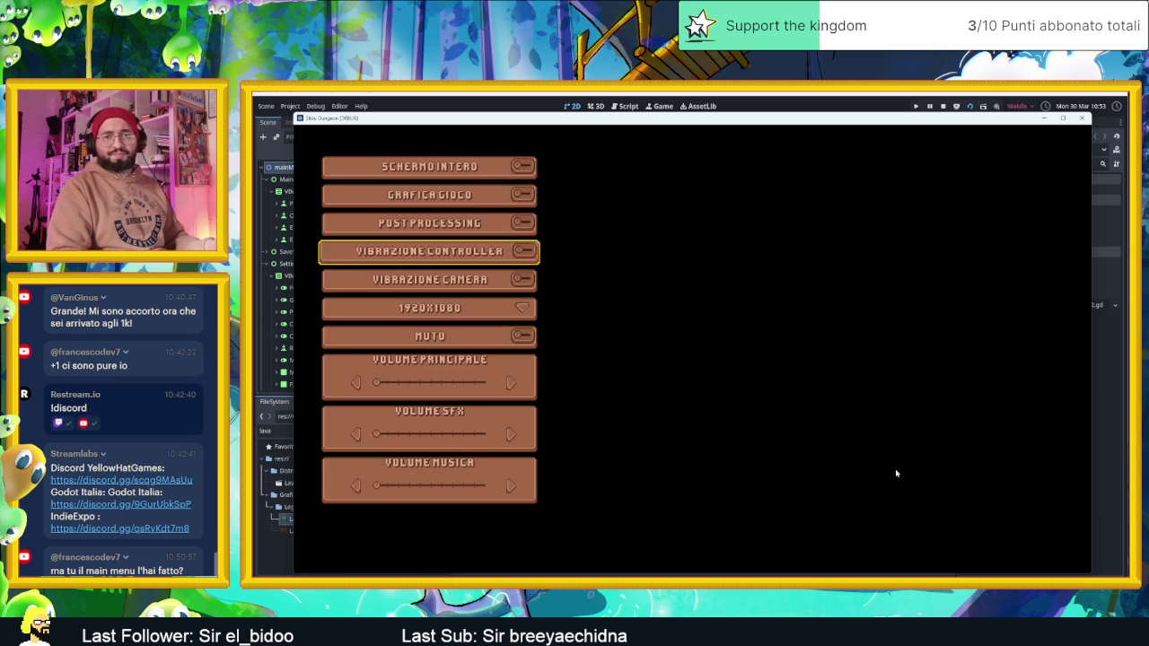
Step: Set the game resolution to 1280X720
key("Down")
key("Down")
key("Return")
key("Down")
key("Return")
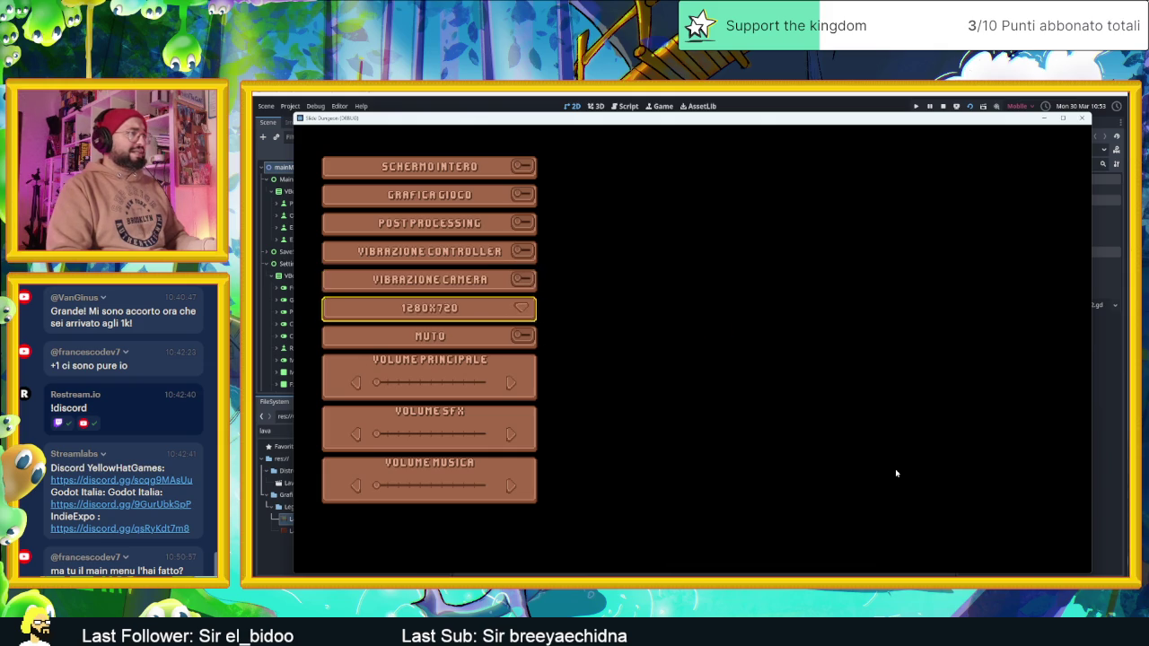
key("Down")
key("Down")
Step: Raise the SFX volume to maximum, adjust music volume, and return to the main menu
key("Right")
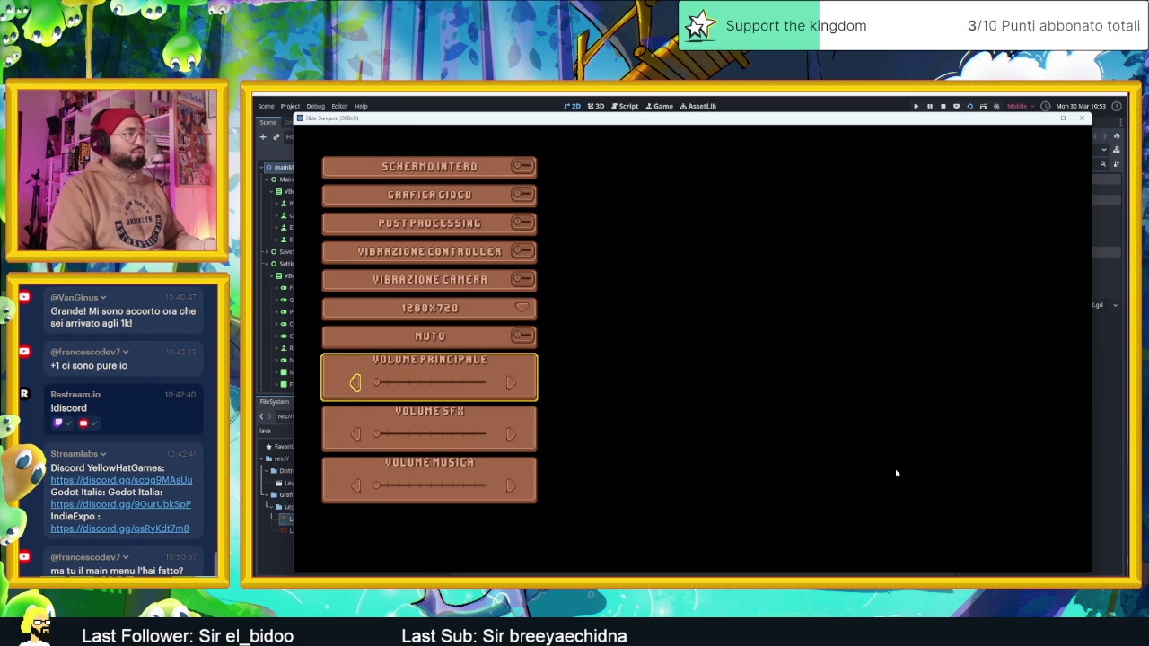
key("Down")
key("Right")
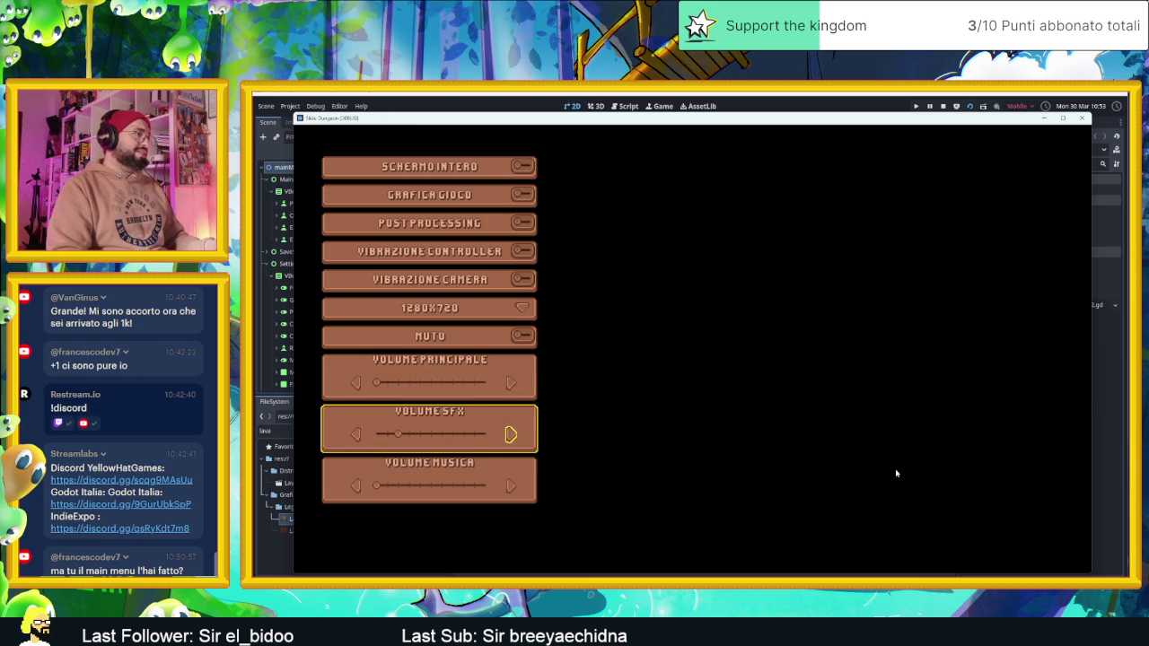
key("Right")
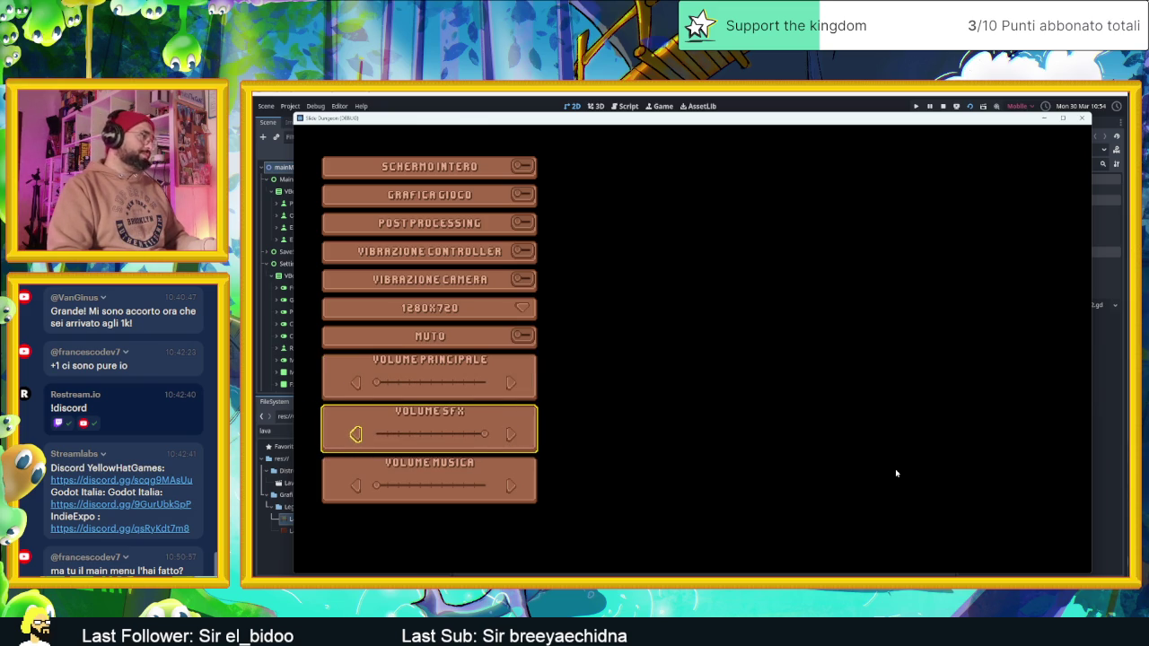
key("Down")
key("Right")
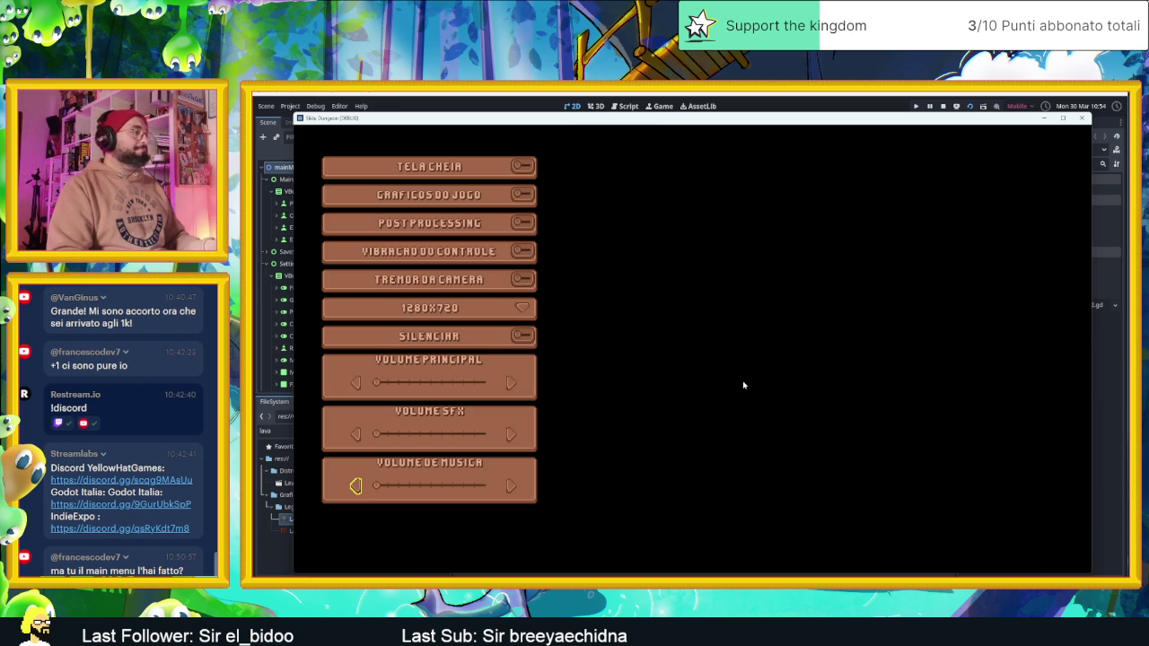
key("Escape")
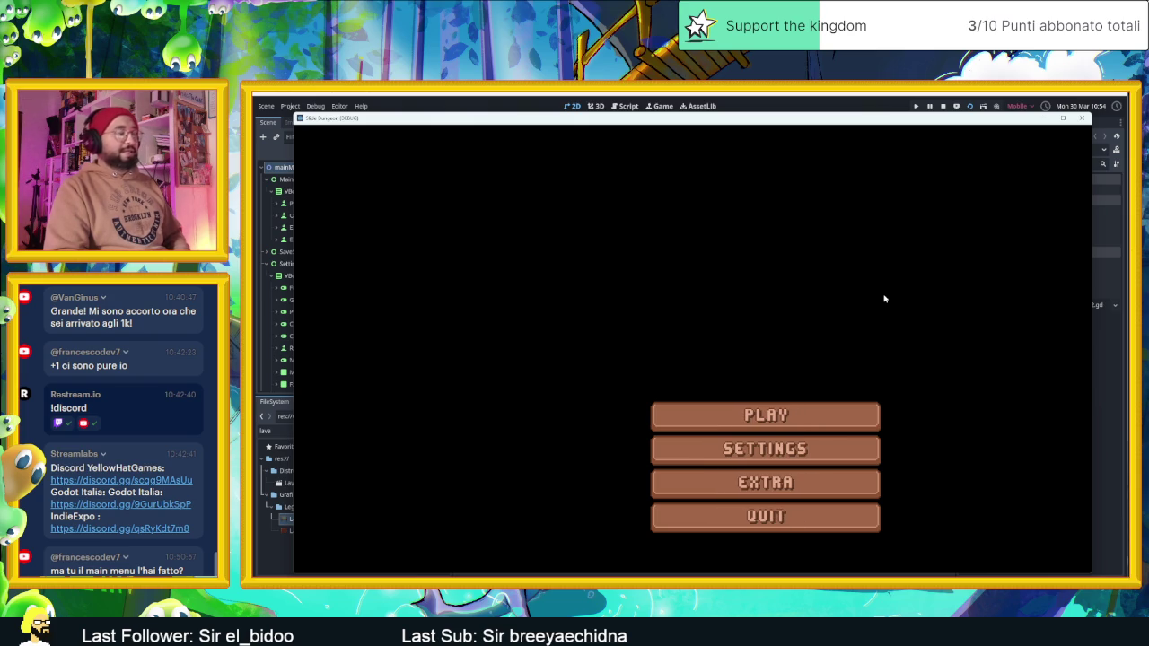
Step: Open Play, browse the left, middle and right save slots, then back out
key("Down")
key("Down")
key("Down")
key("Return")
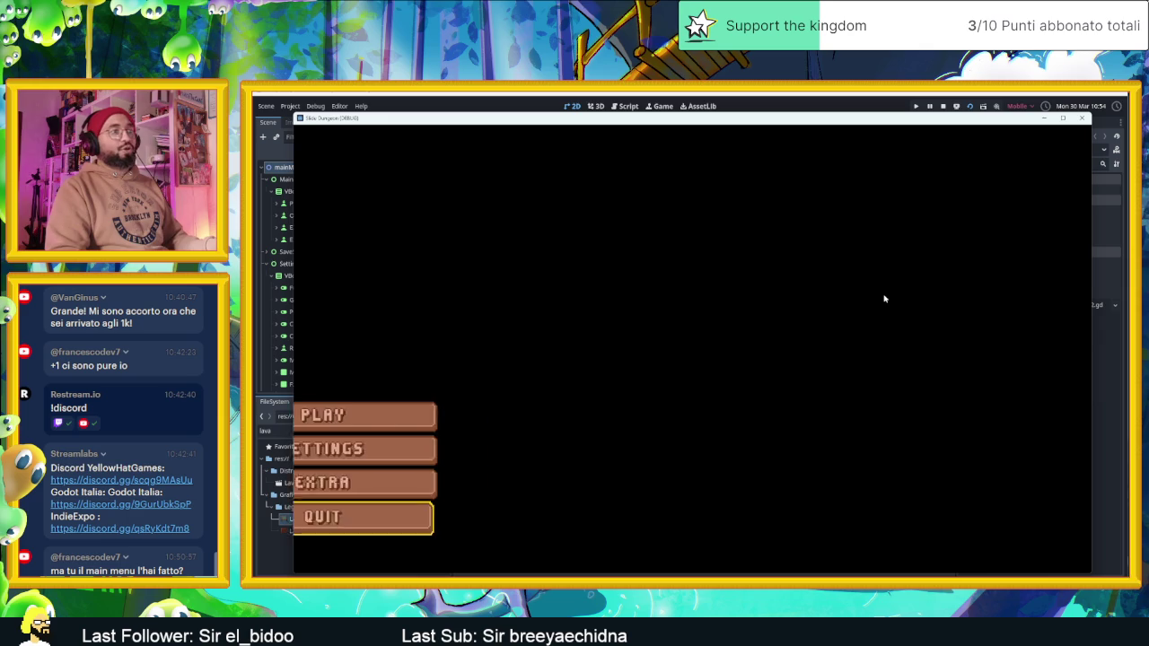
key("Up")
key("Up")
key("Up")
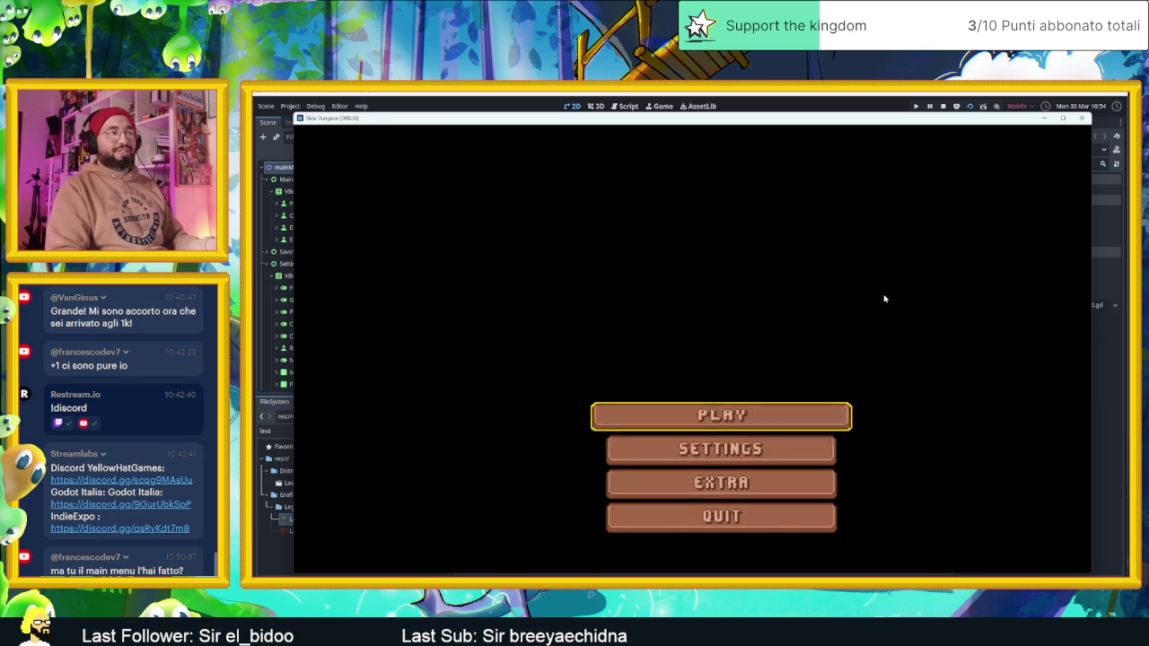
key("Return")
key("Left")
key("Left")
key("Left")
key("Left")
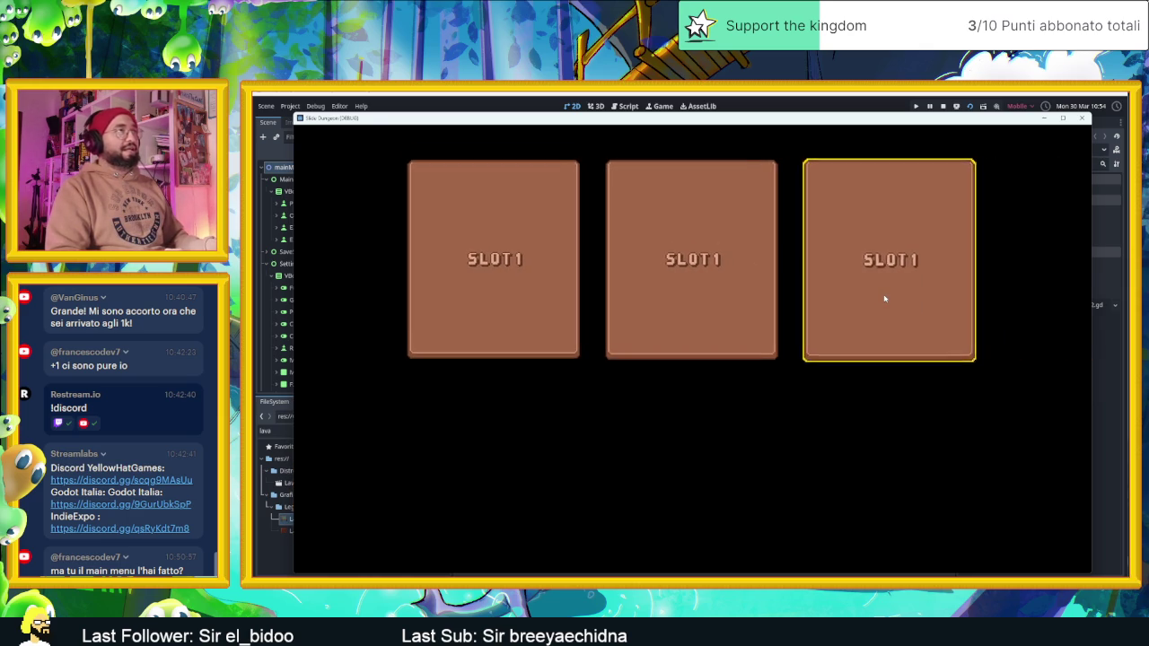
key("Left")
key("Left")
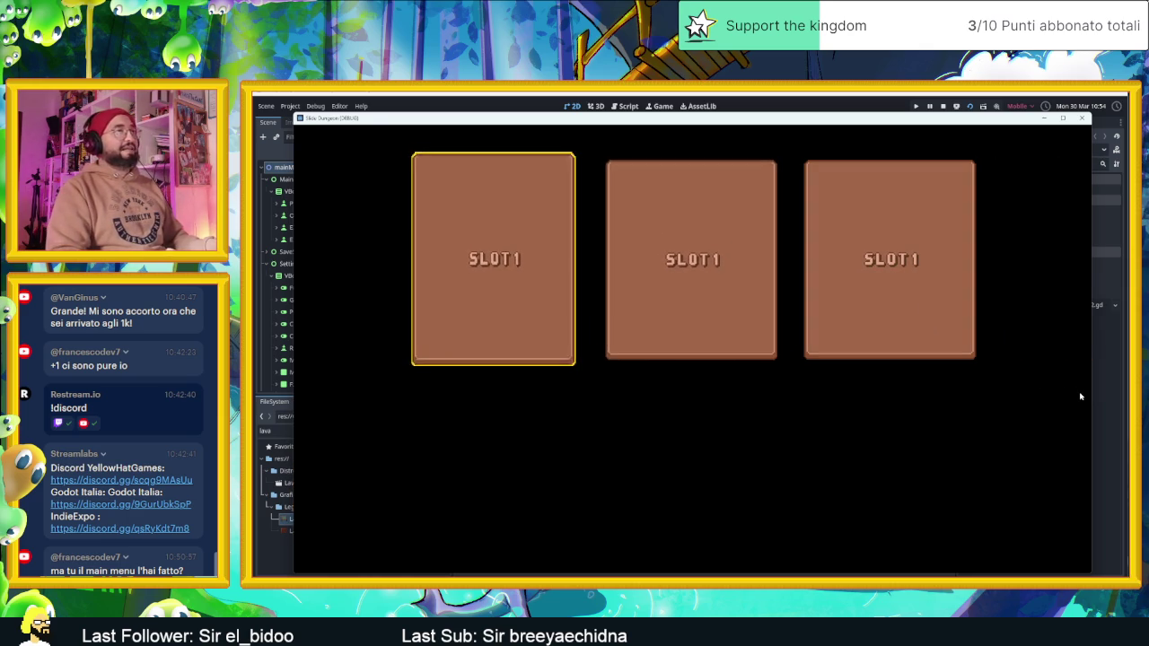
key("Right")
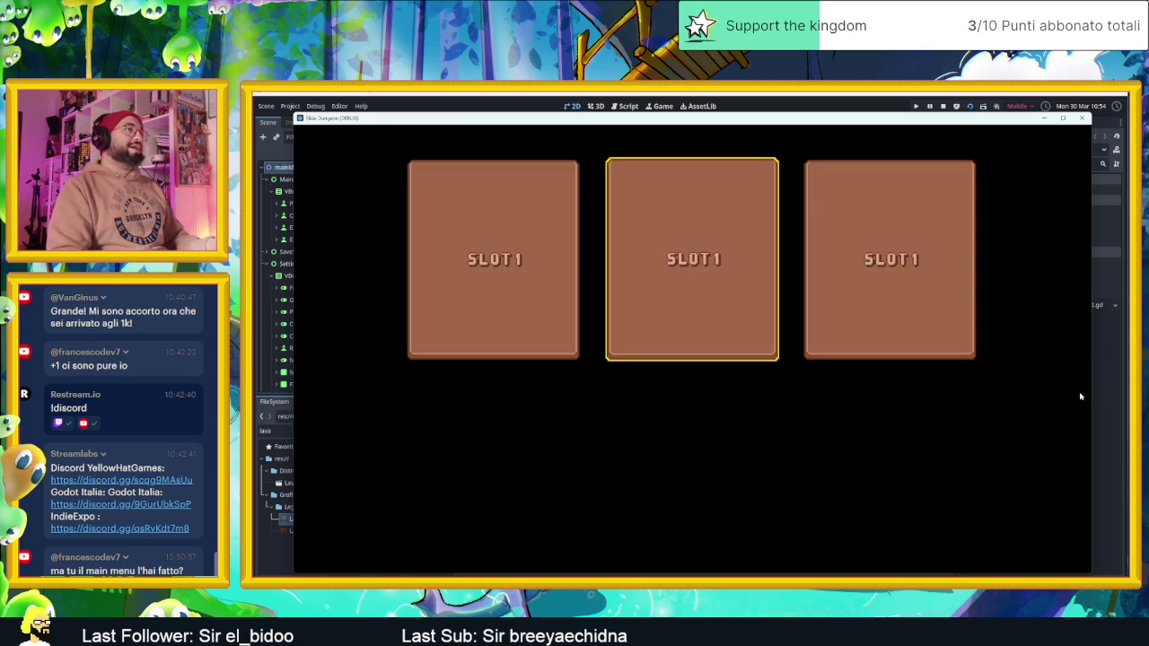
key("Right")
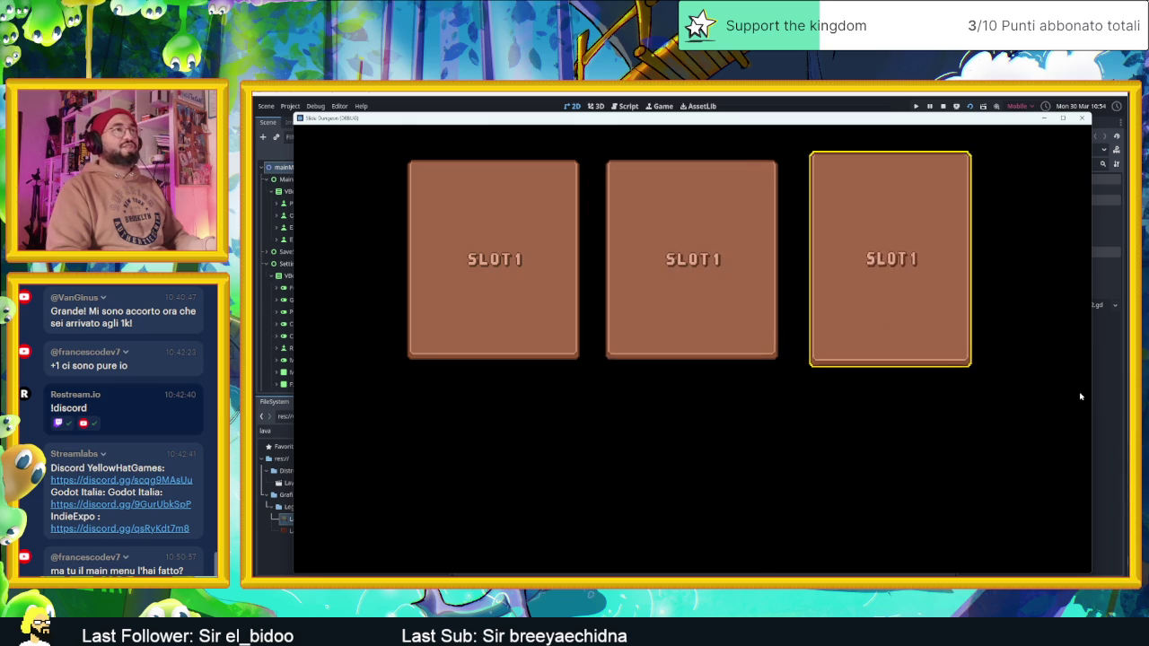
key("Left")
key("Left")
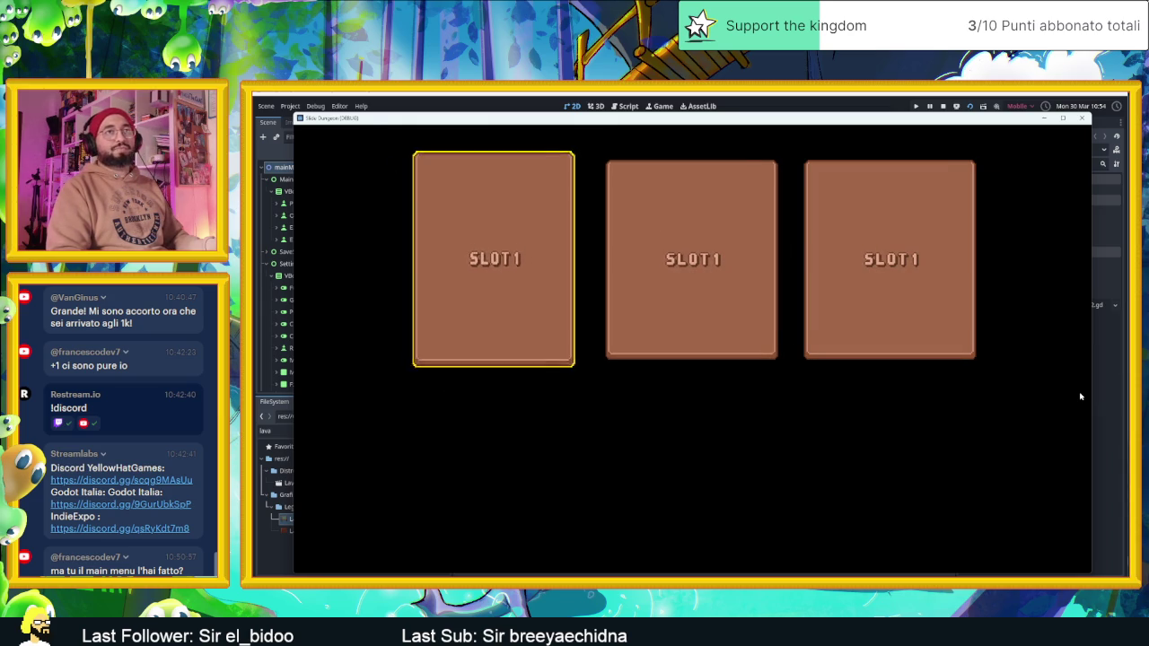
key("Escape")
Step: In Settings, turn Full Screen and Game Graphics on and return to the main menu
key("Down")
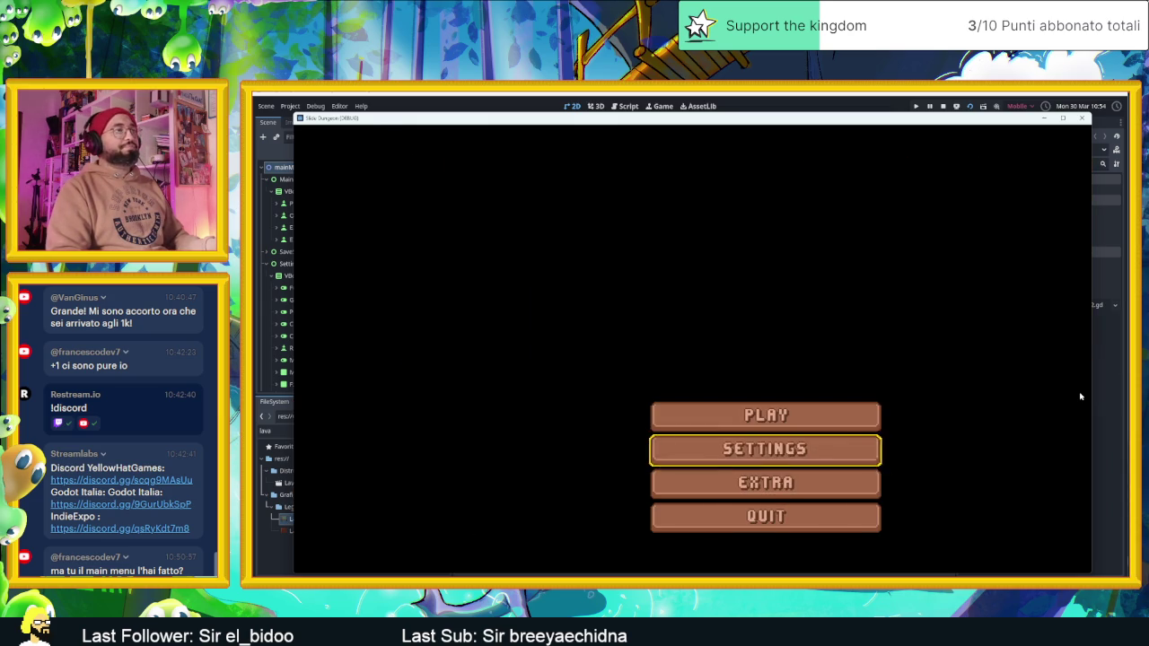
key("Return")
key("Up")
key("Up")
key("Up")
key("Up")
key("Up")
key("Up")
key("Up")
key("Return")
key("Down")
key("Return")
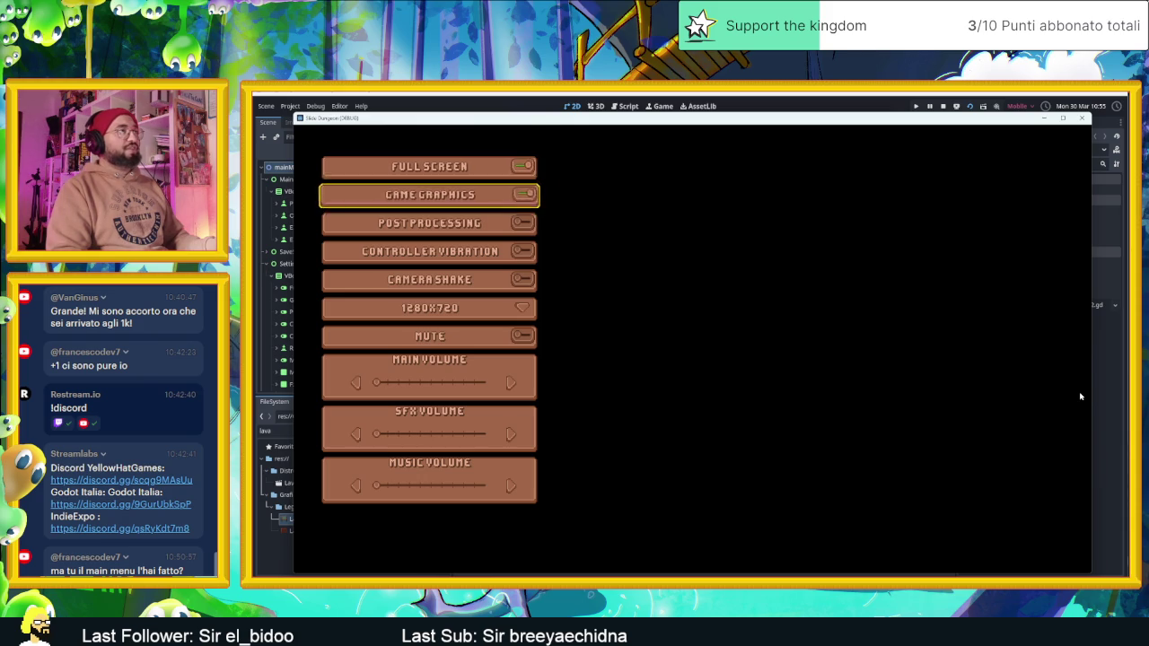
key("Escape")
Step: Recheck Settings and the save slots, then close the running game window
key("Return")
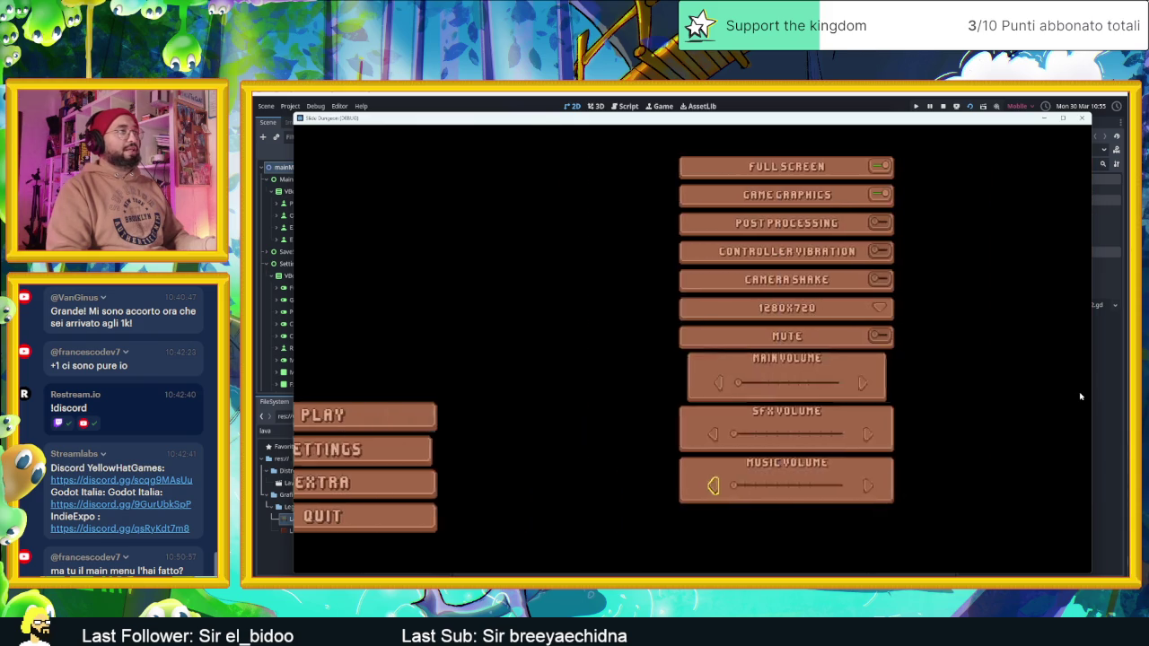
key("Escape")
key("Up")
key("Return")
key("Right")
key("Left")
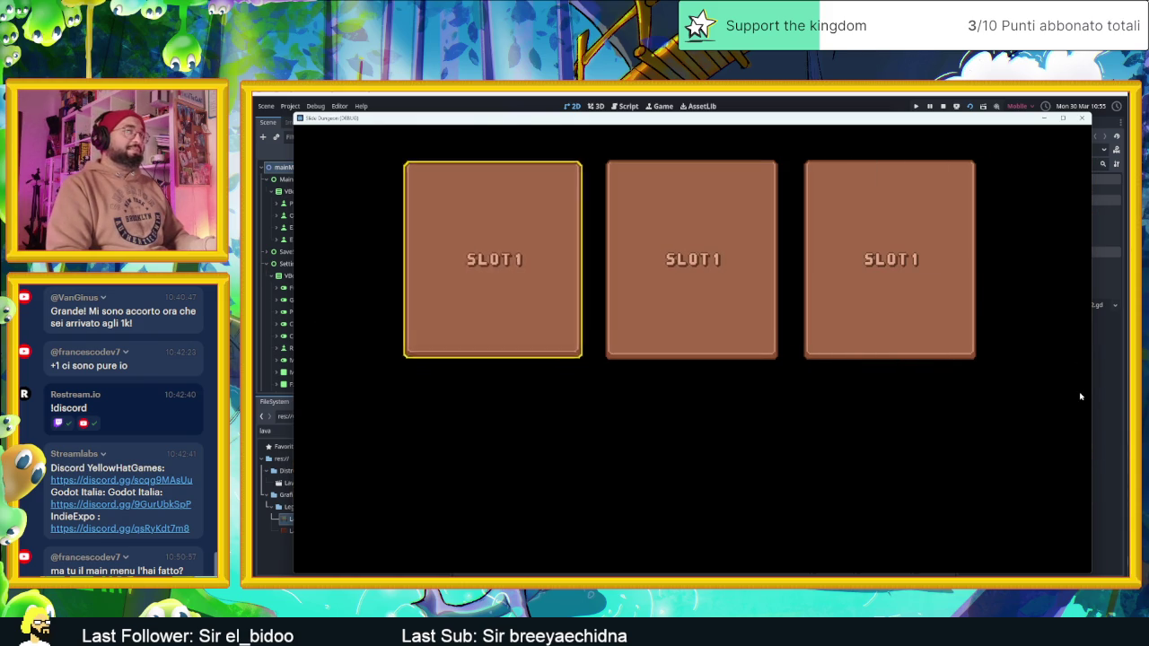
key("Escape")
key("Down")
key("Return")
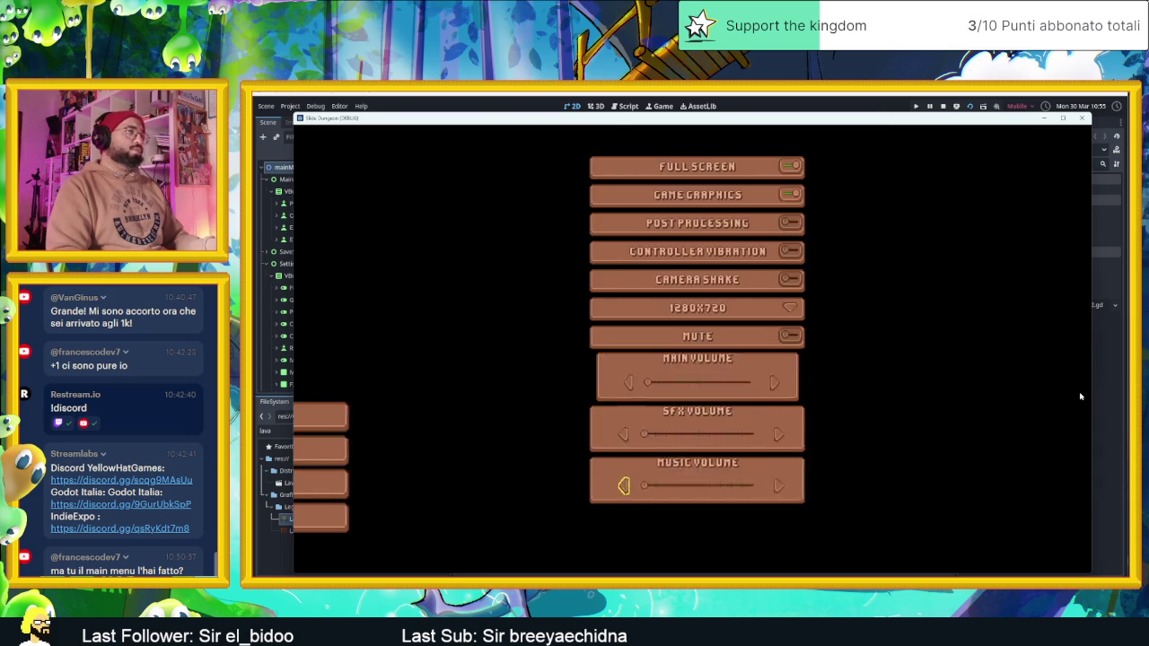
key("Escape")
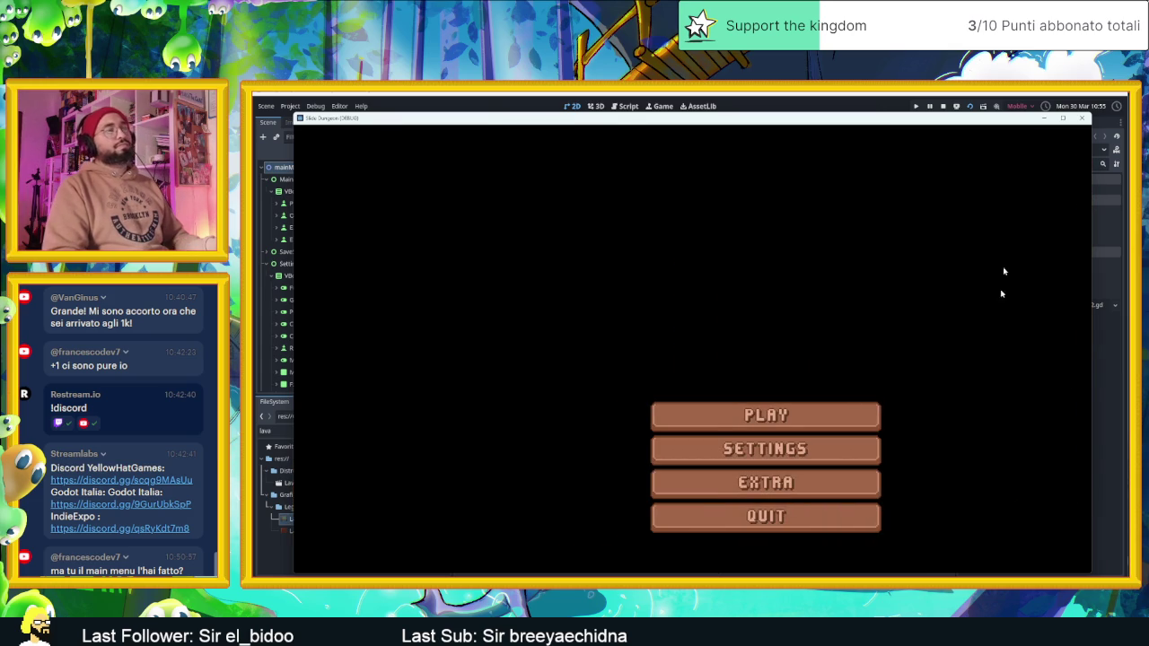
left_click(1082, 118)
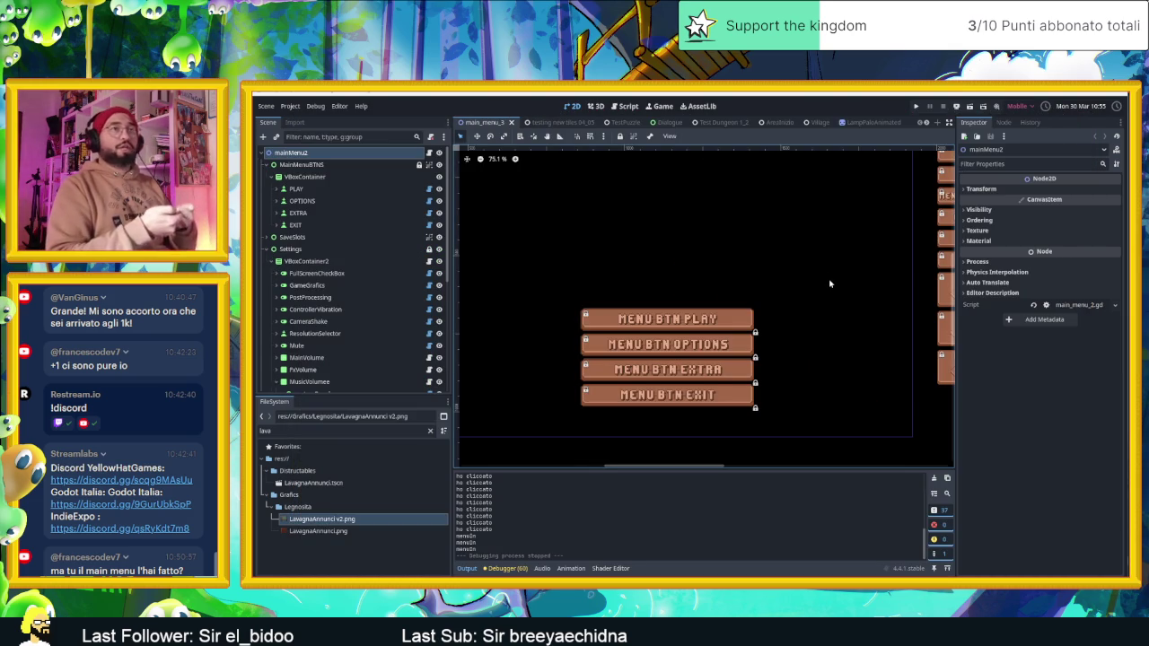
Step: Save the main menu scene, test-run it, then save and run the AreaInizio dungeon scene
key("ctrl+s")
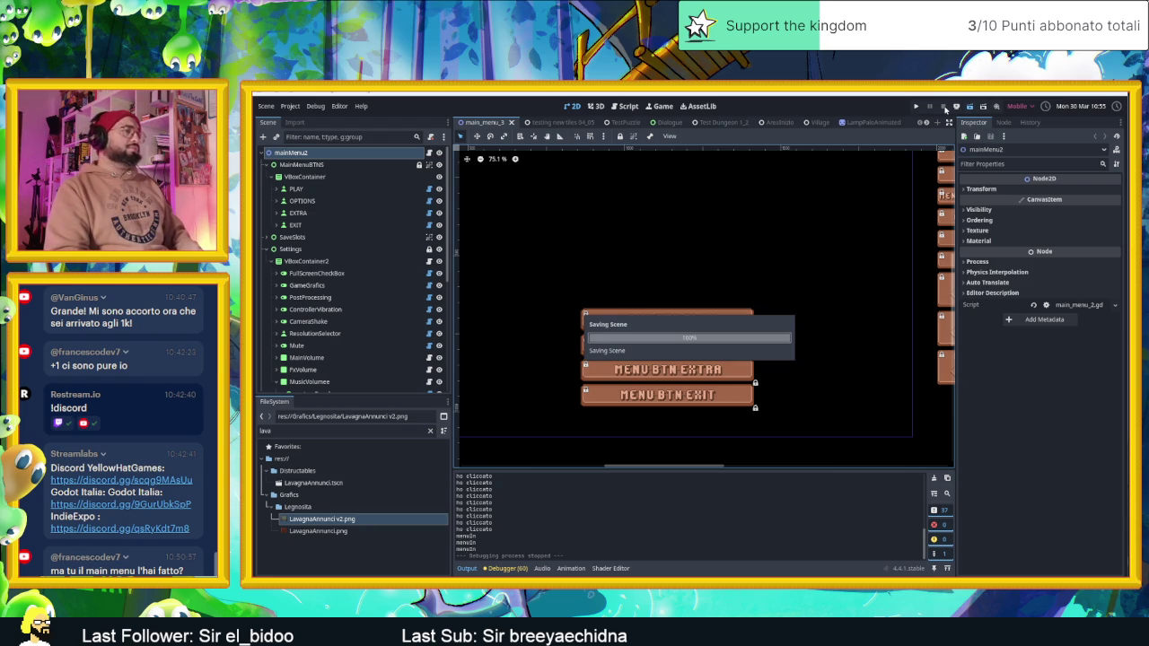
key("F8")
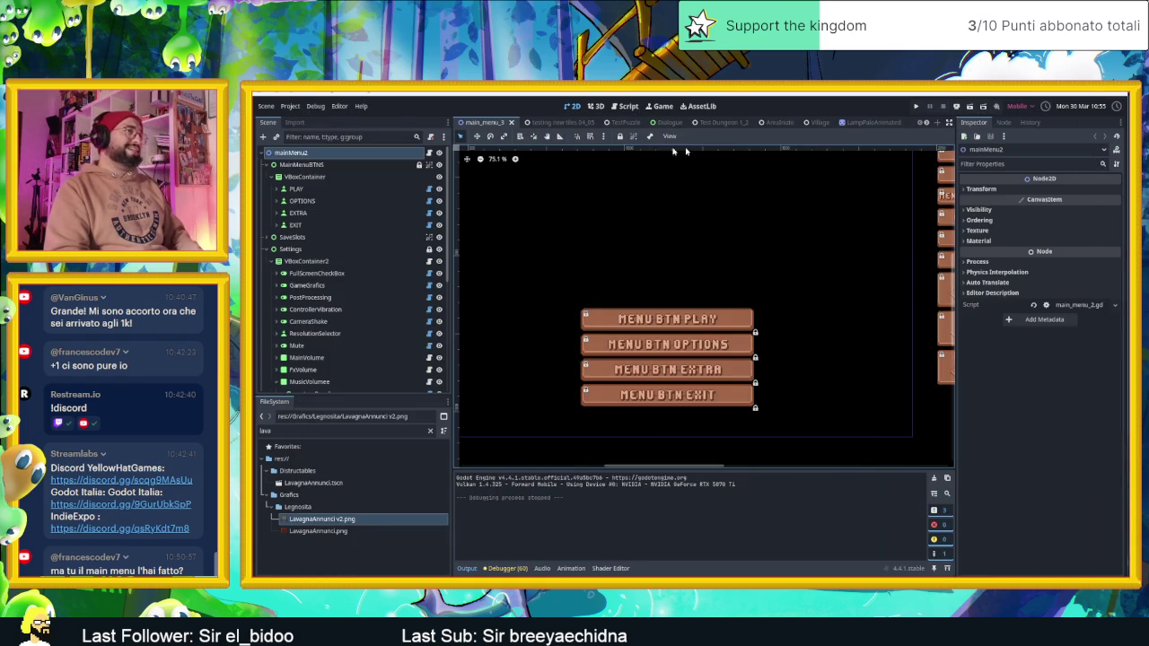
mouse_move(721, 122)
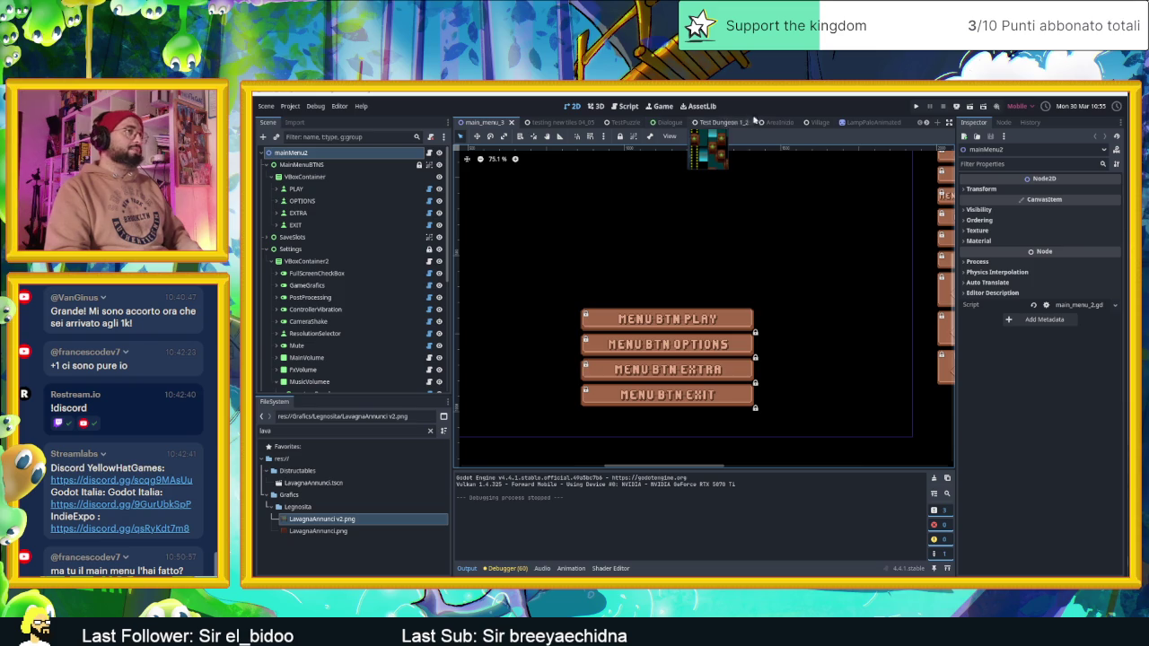
left_click(774, 123)
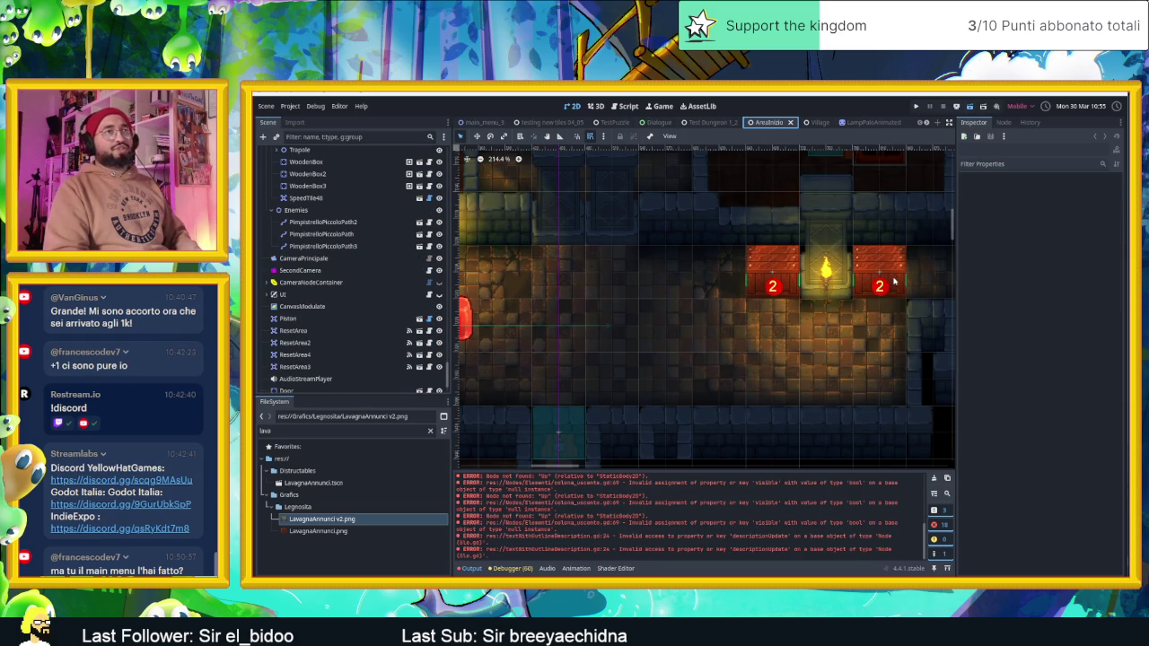
key("ctrl+s")
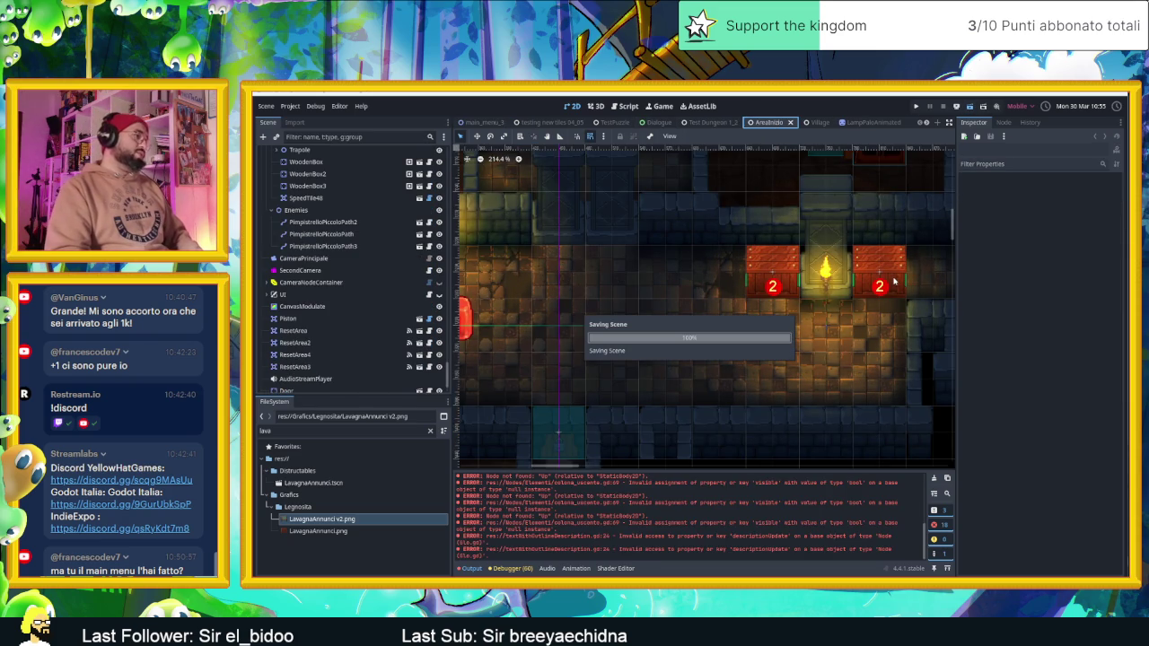
key("F6")
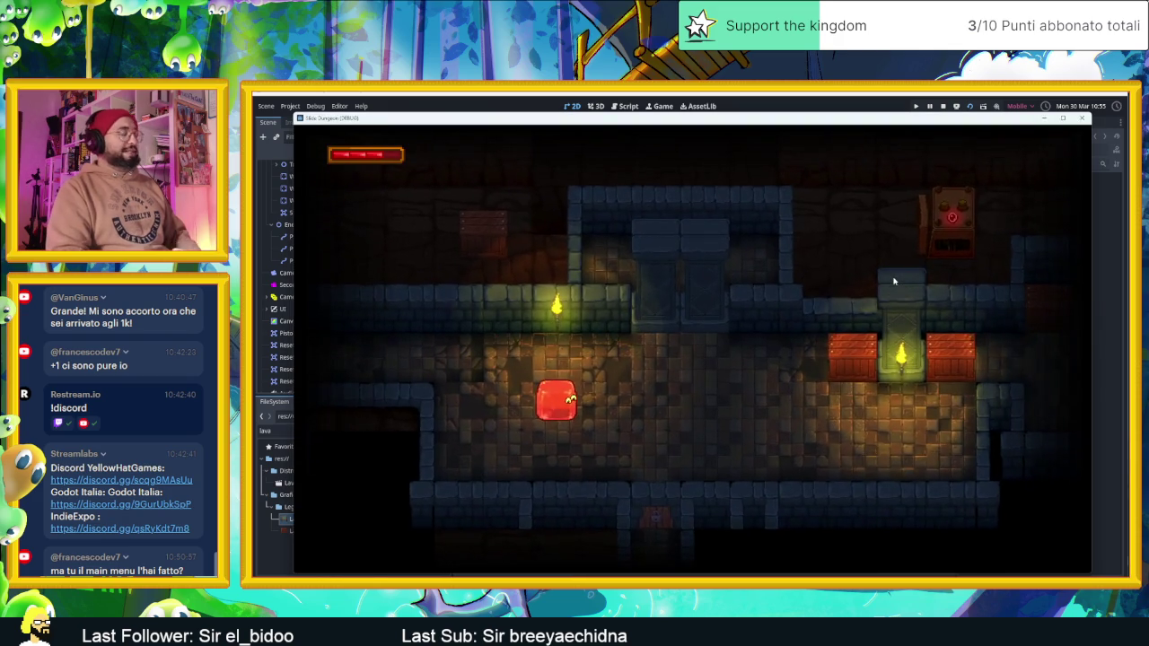
Step: Open the in-game inventory and cycle its tabs, ending on Inventario
key("i")
key("Up")
key("Left")
key("Left")
key("Return")
key("Right")
key("Return")
key("Left")
key("Return")
key("Left")
key("Return")
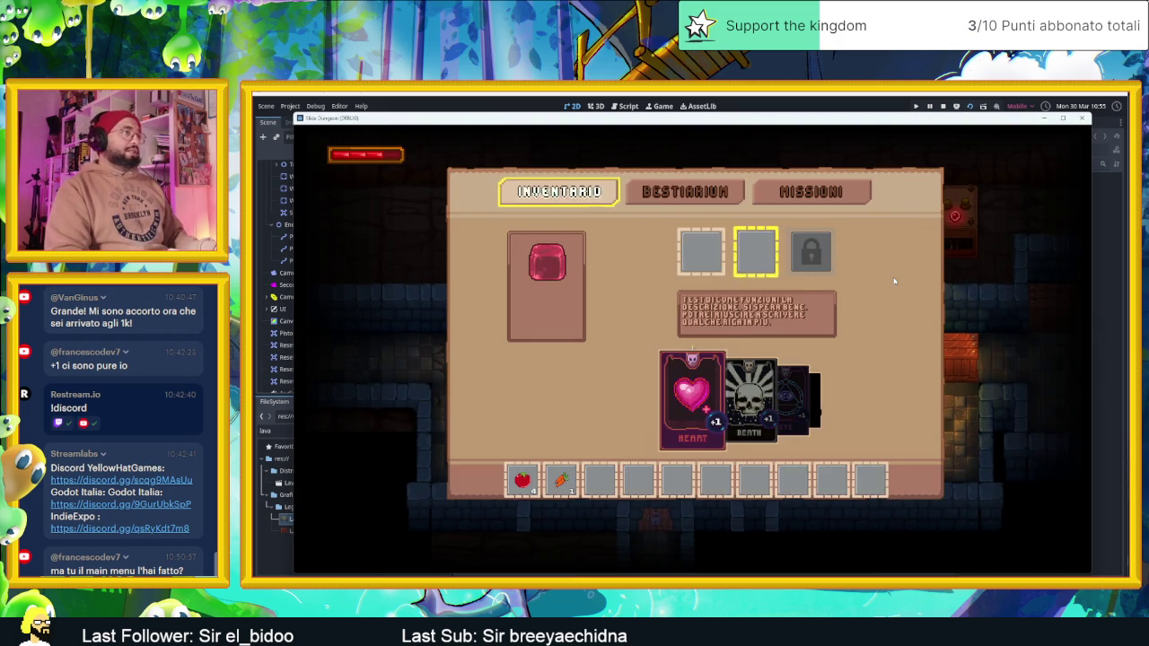
Step: Equip the Death card in the first slot, then replace it with the Lantern card
key("Return")
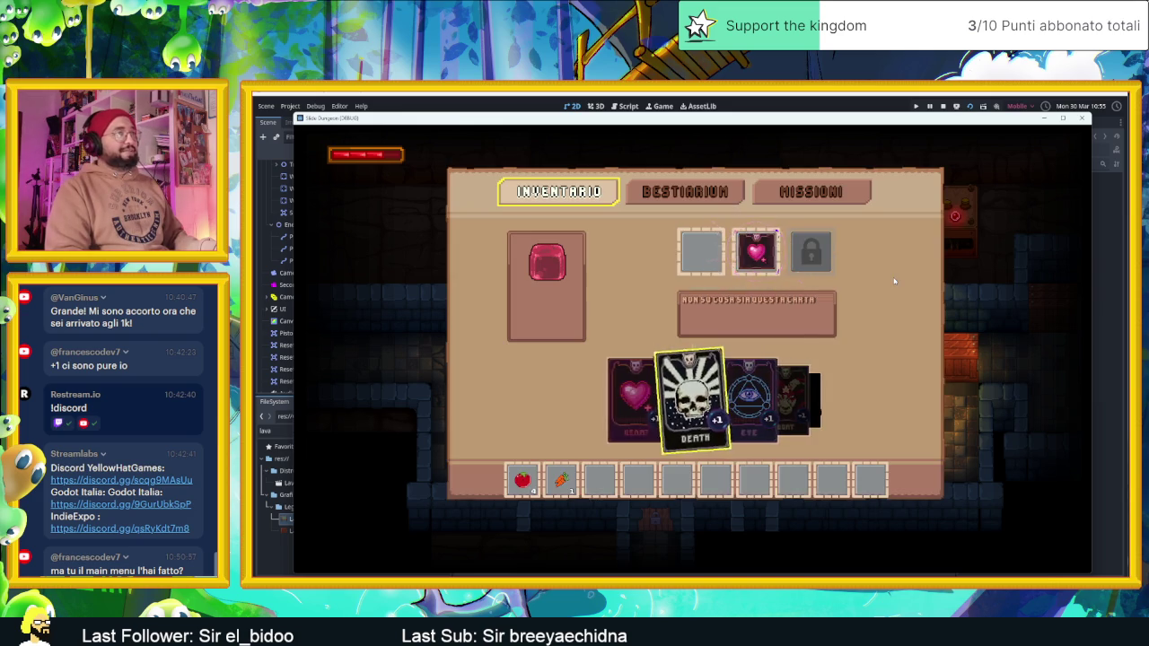
key("Left")
key("Return")
key("Down")
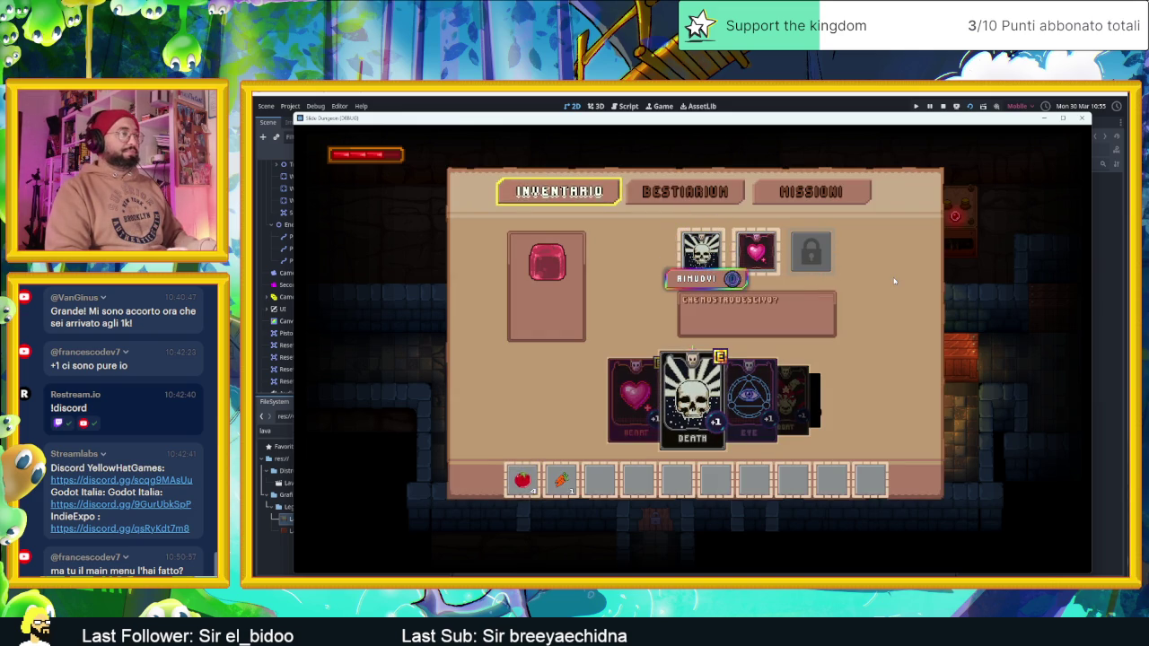
key("Up")
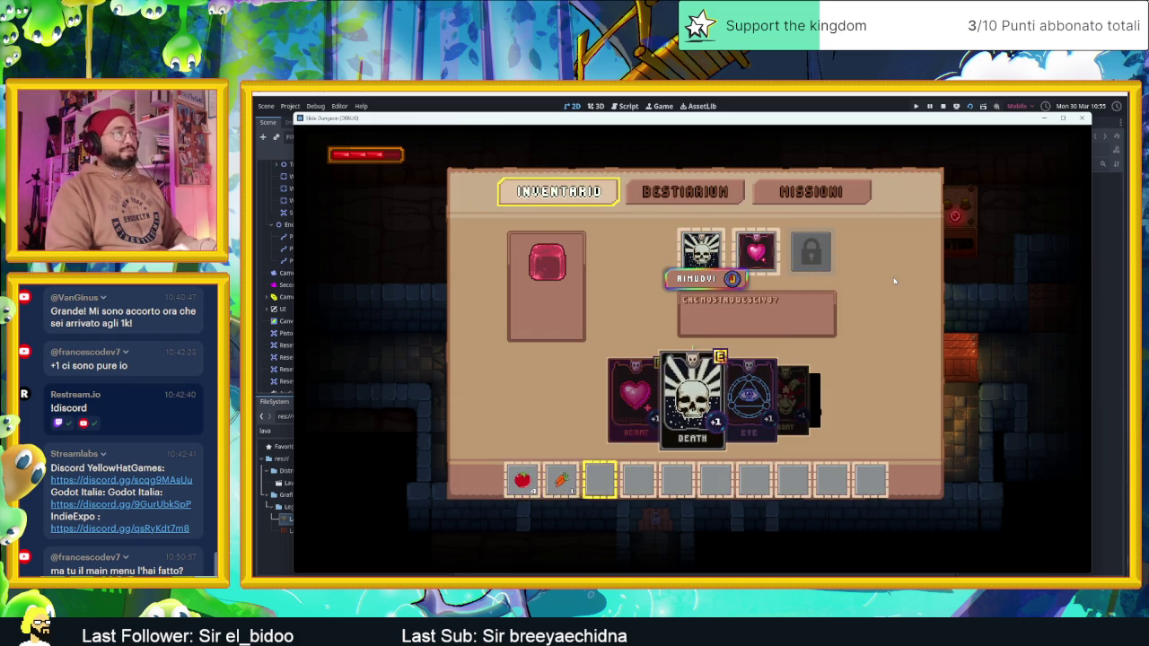
key("Right")
key("Right")
key("Right")
key("Return")
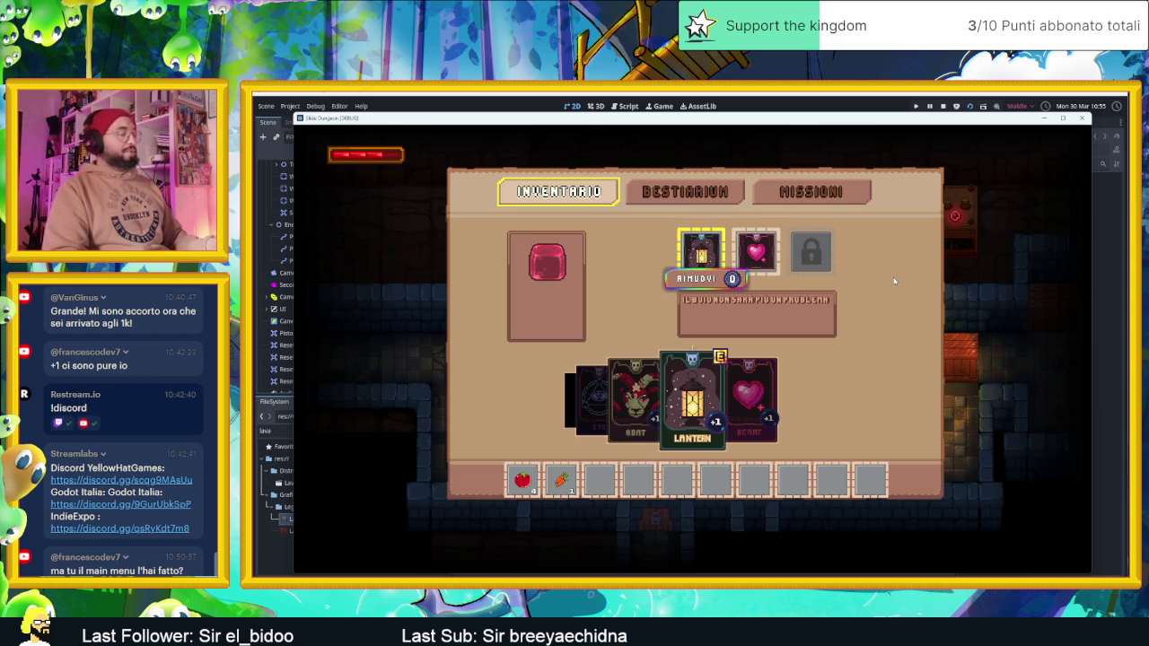
Step: Close the inventory, move the red slime into the right room, and stop the game
key("Escape")
key("Down")
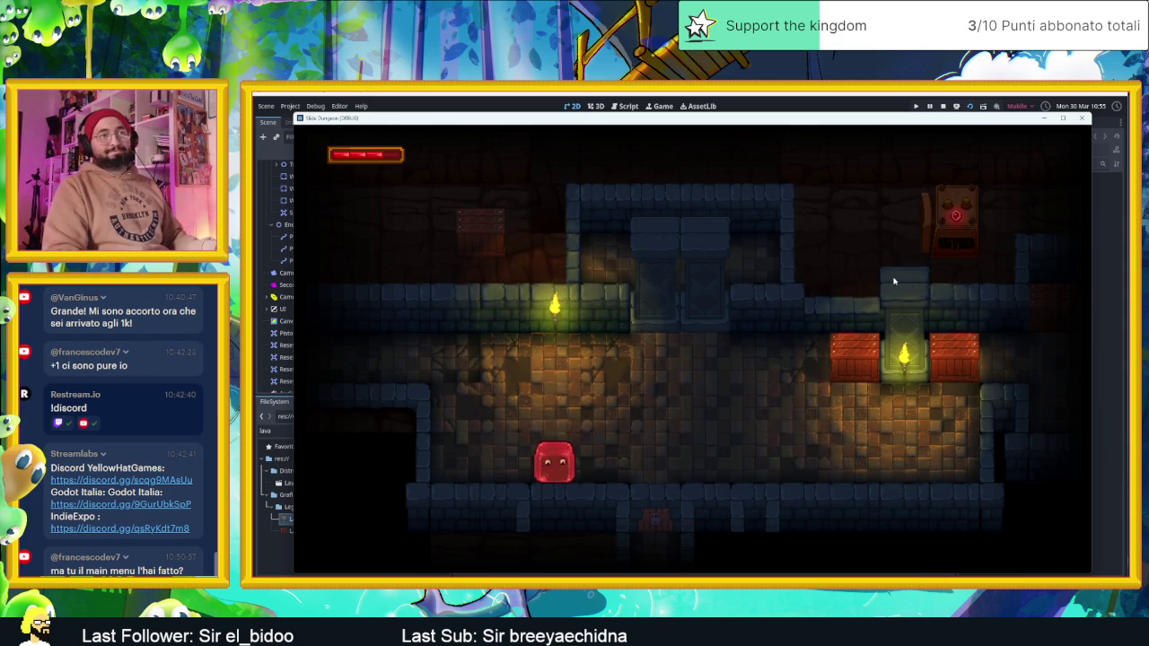
key("Right")
key("Up")
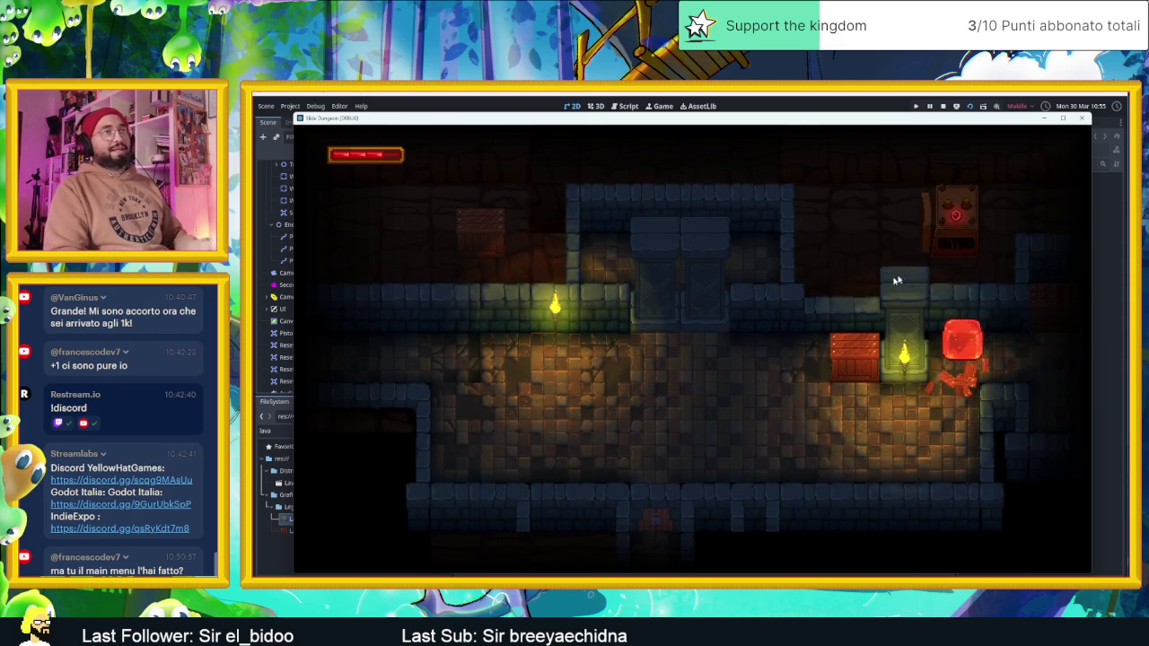
key("F8")
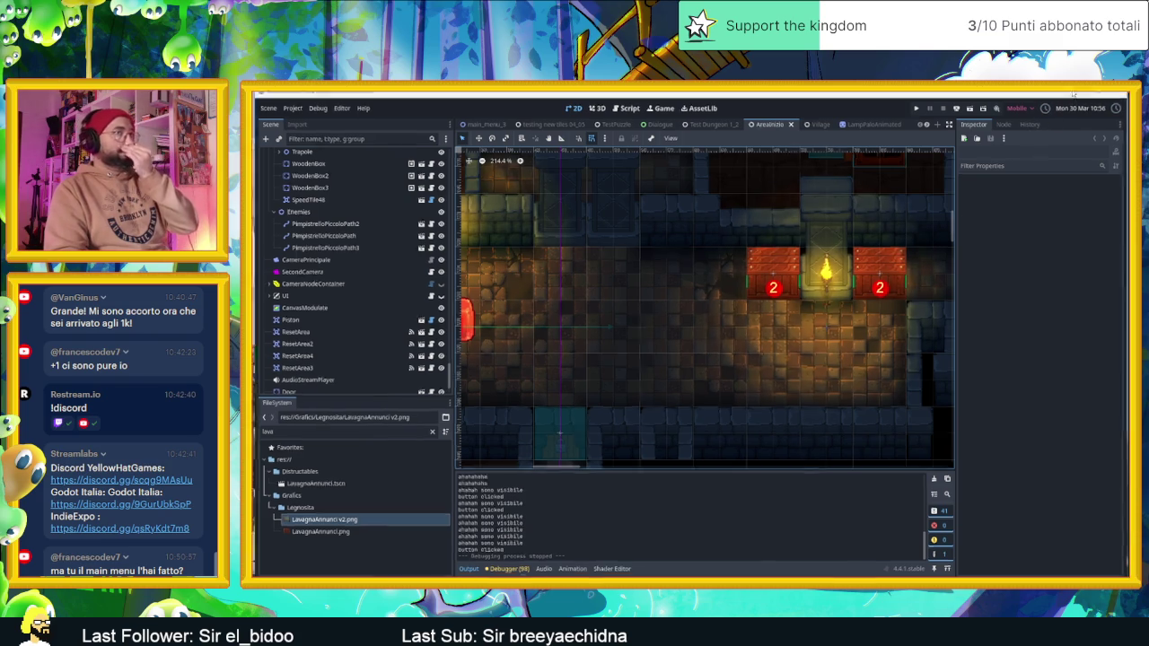
Step: Back in Aseprite, fill the arch's dark outline with light cyan #5fcde4
key("super+d")
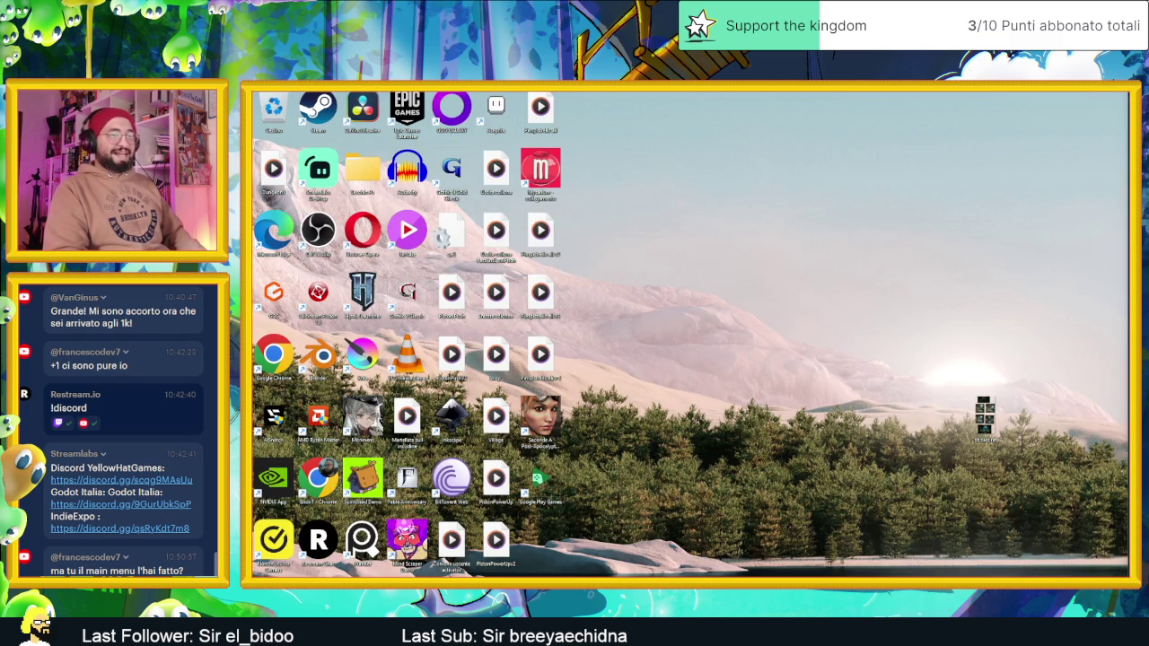
key("alt+Tab")
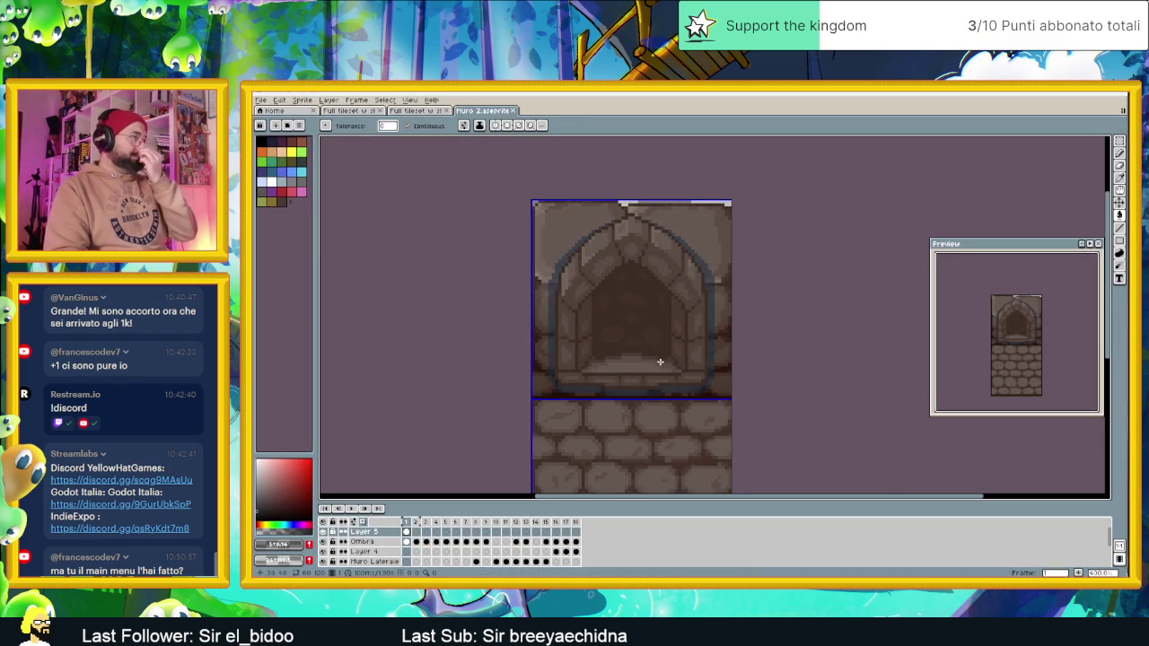
scroll(654, 357, "up", 1)
scroll(654, 357, "up", 1)
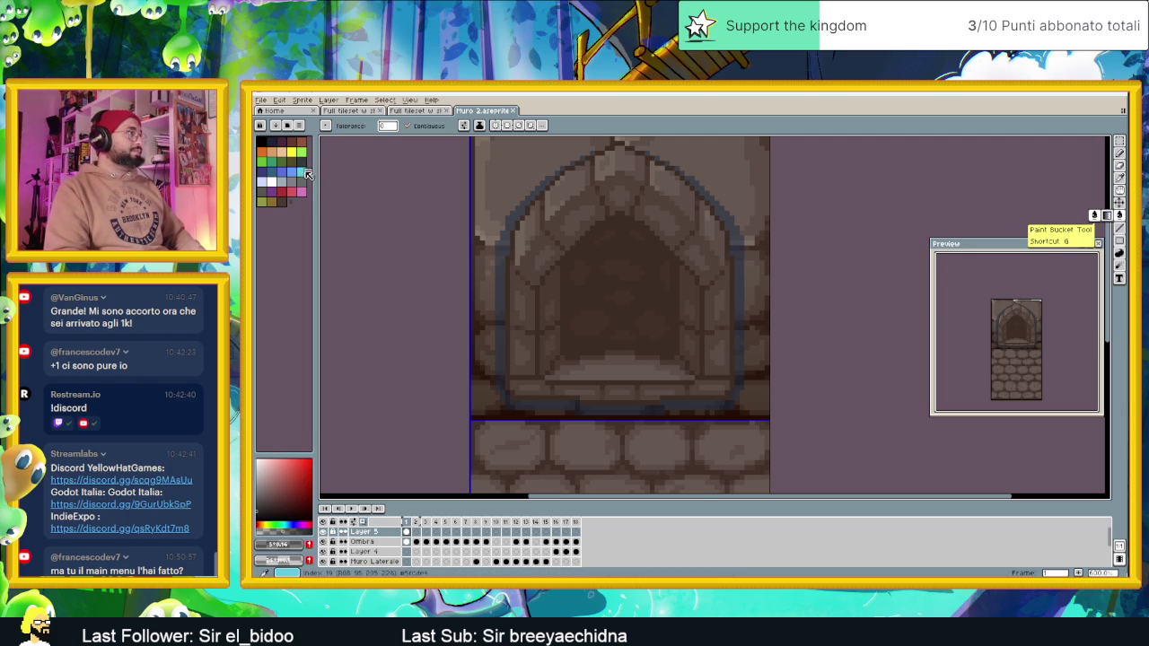
left_click(303, 174)
left_click(521, 212)
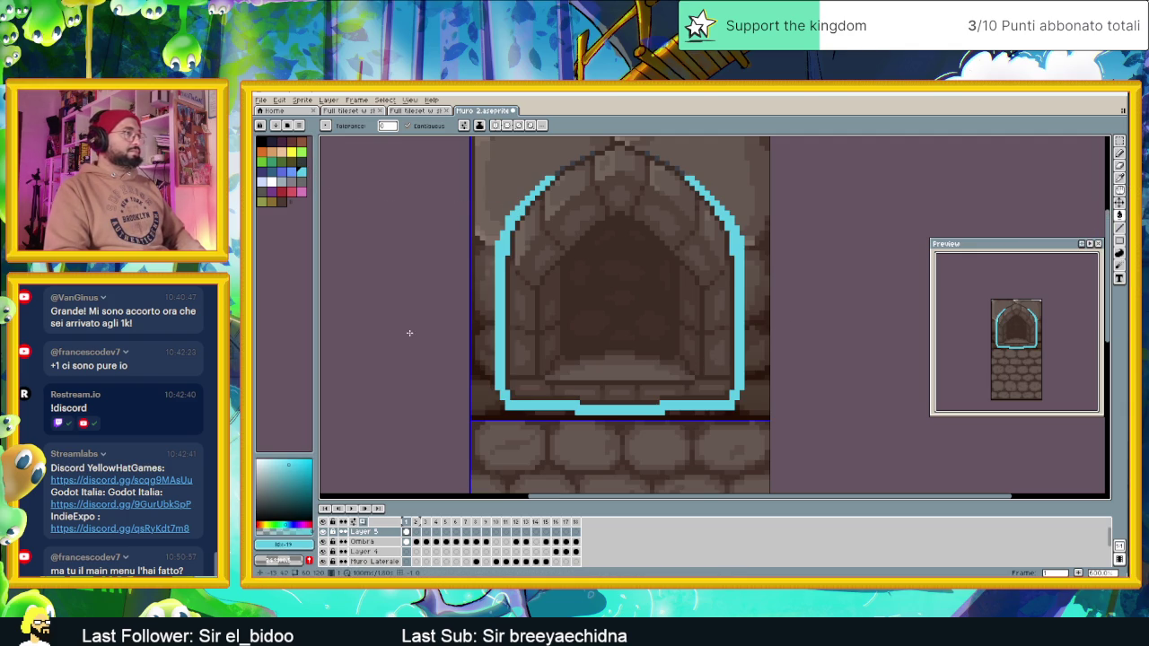
left_click(287, 527)
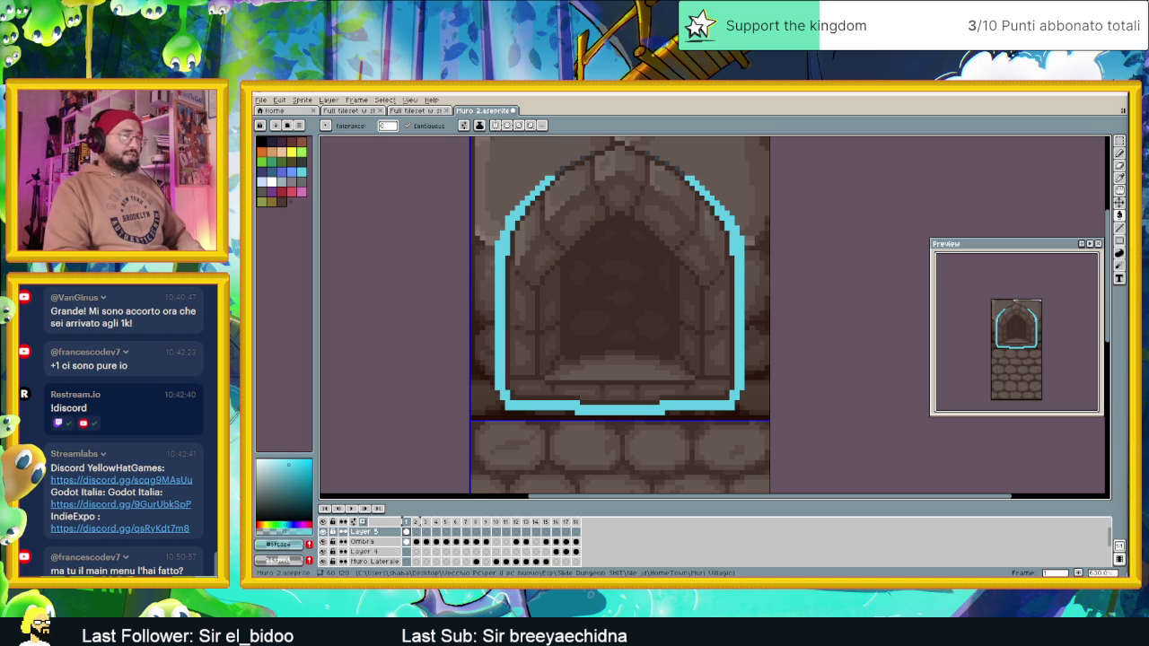
Step: Switch through the open windows back to the Godot editor
key("alt+Tab")
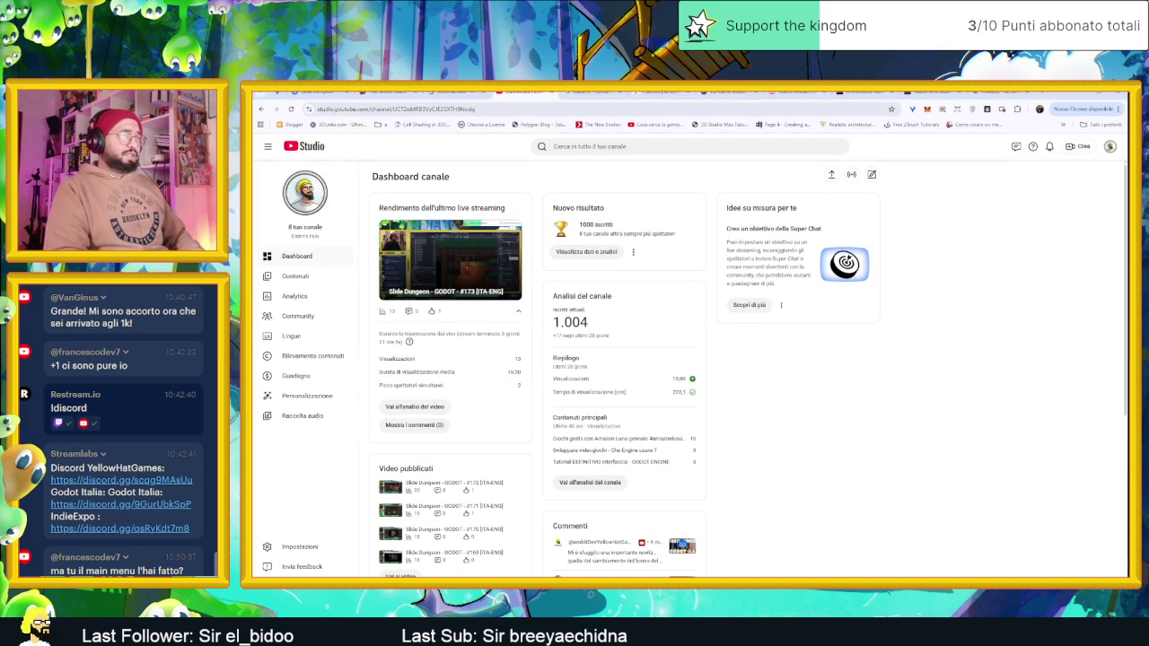
key("alt+Tab")
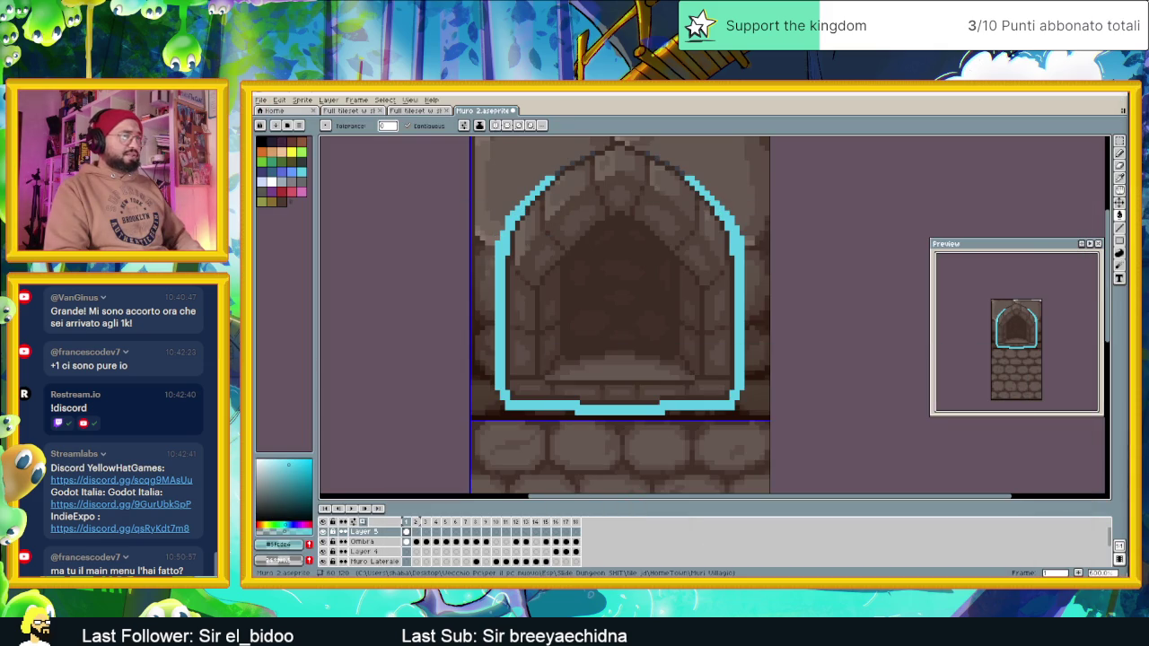
key("alt+Tab")
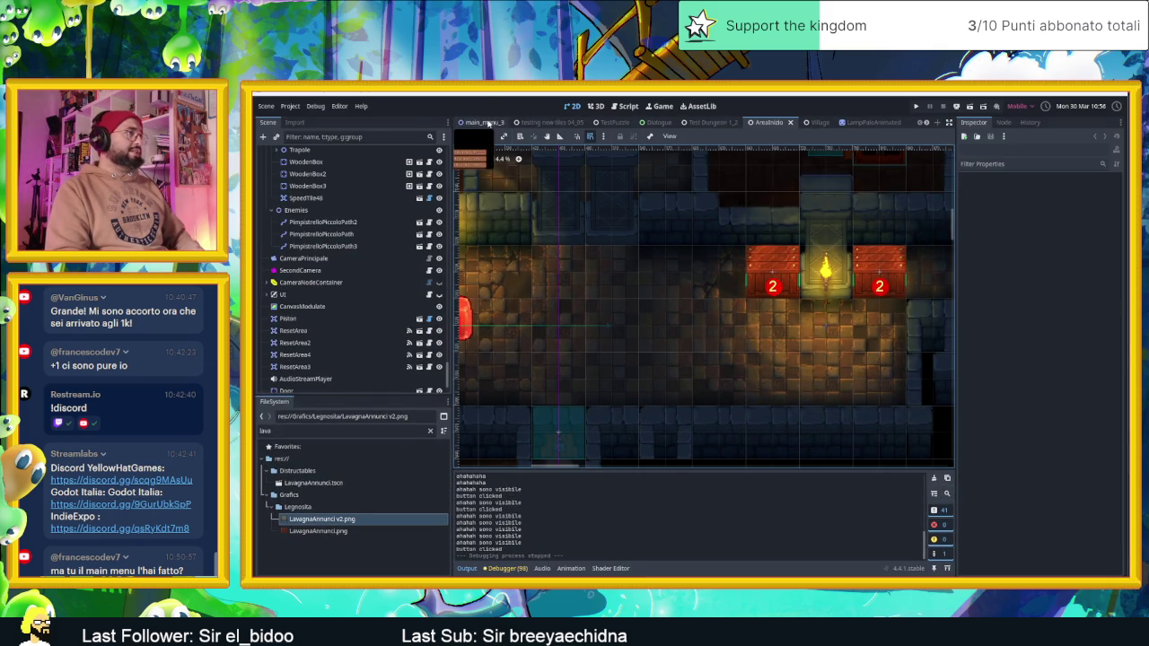
Step: Open the main_menu_3 scene and expand PLAY and its customPanel in the Scene dock
left_click(489, 121)
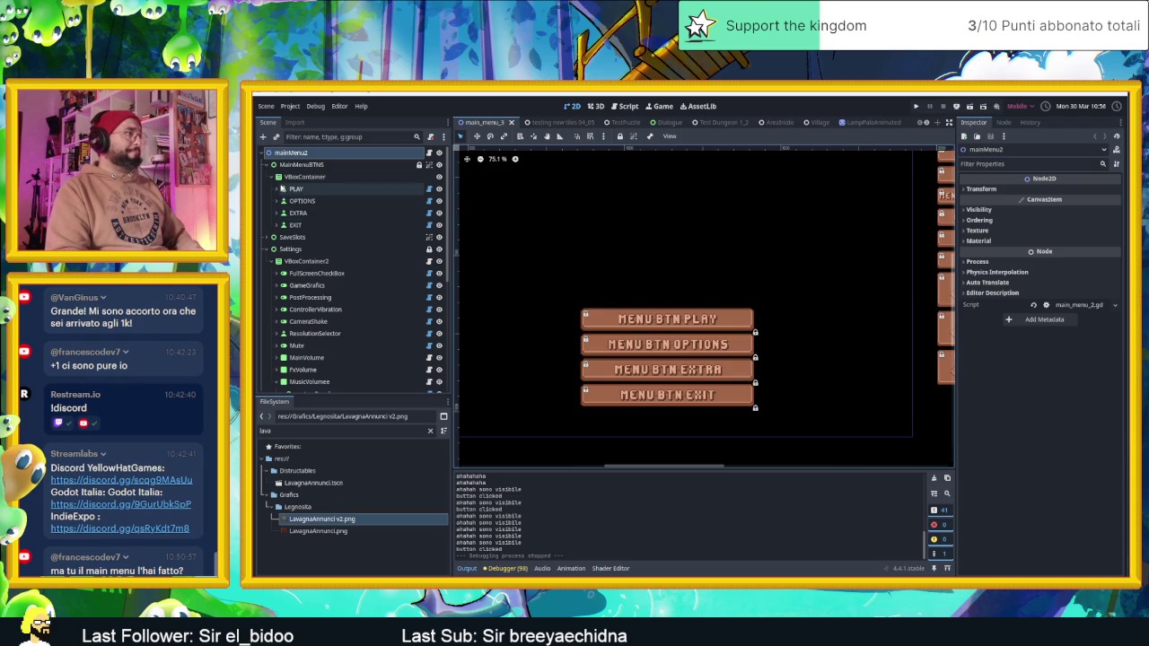
scroll(566, 276, "down", 2)
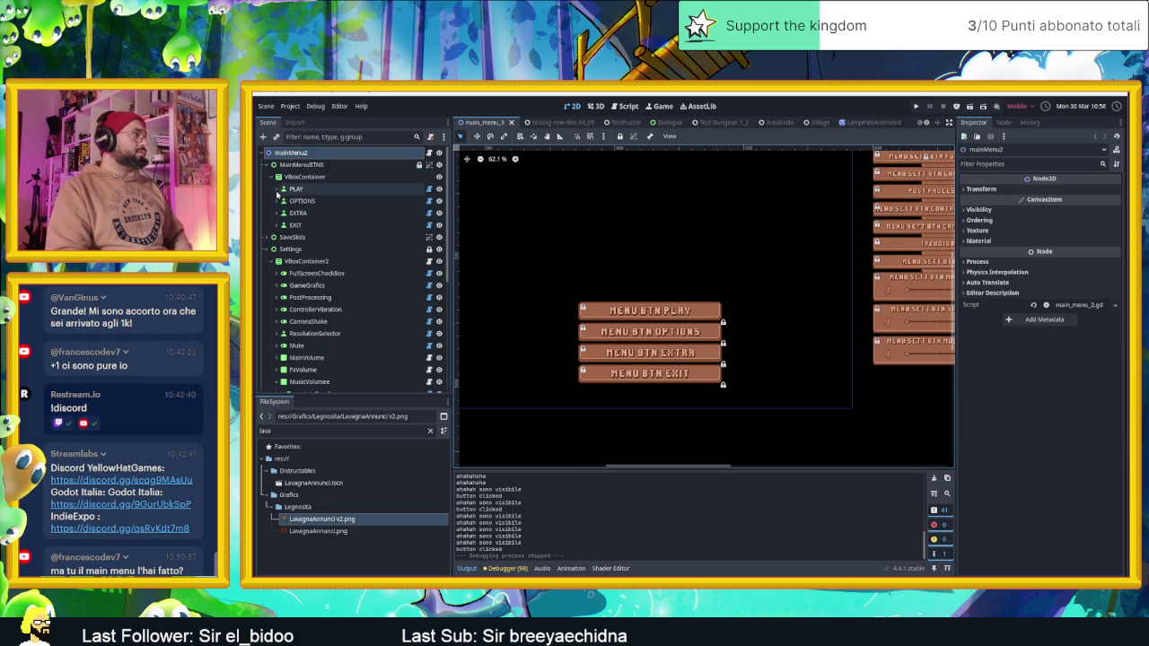
left_click(277, 194)
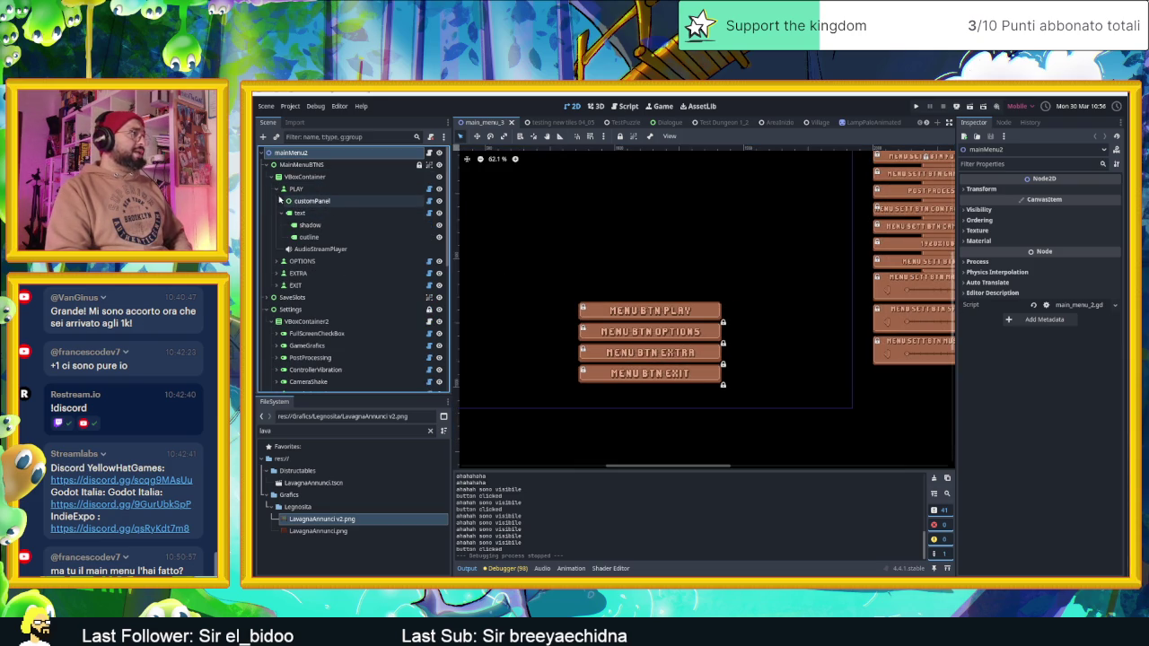
left_click(278, 201)
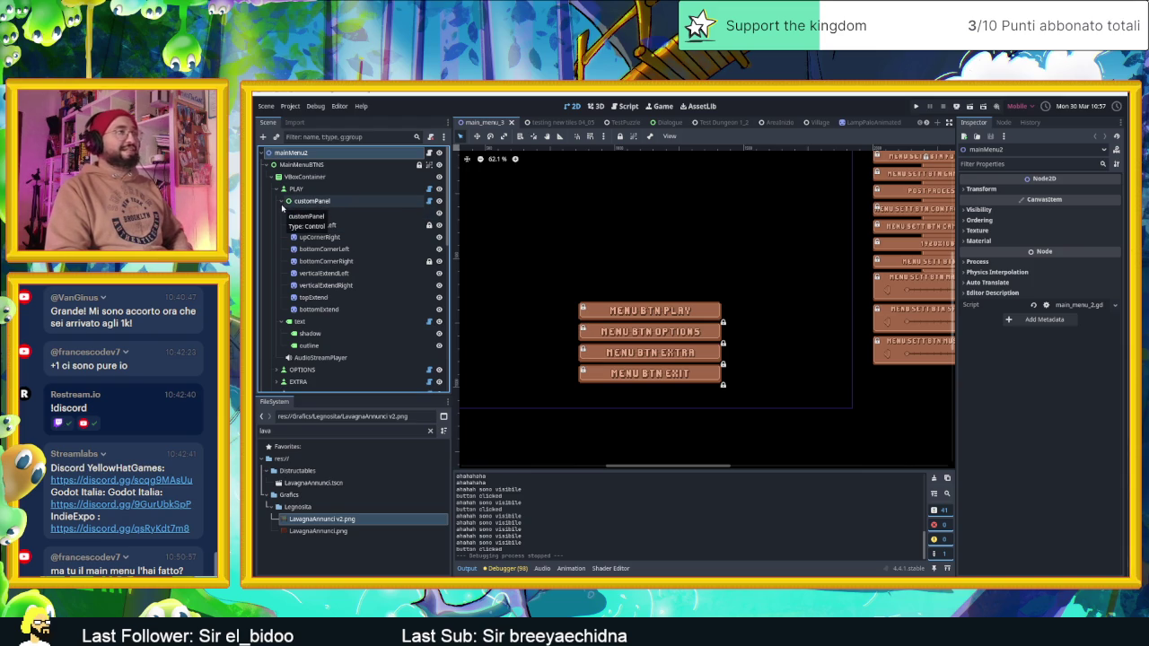
left_click(282, 202)
left_click(296, 189)
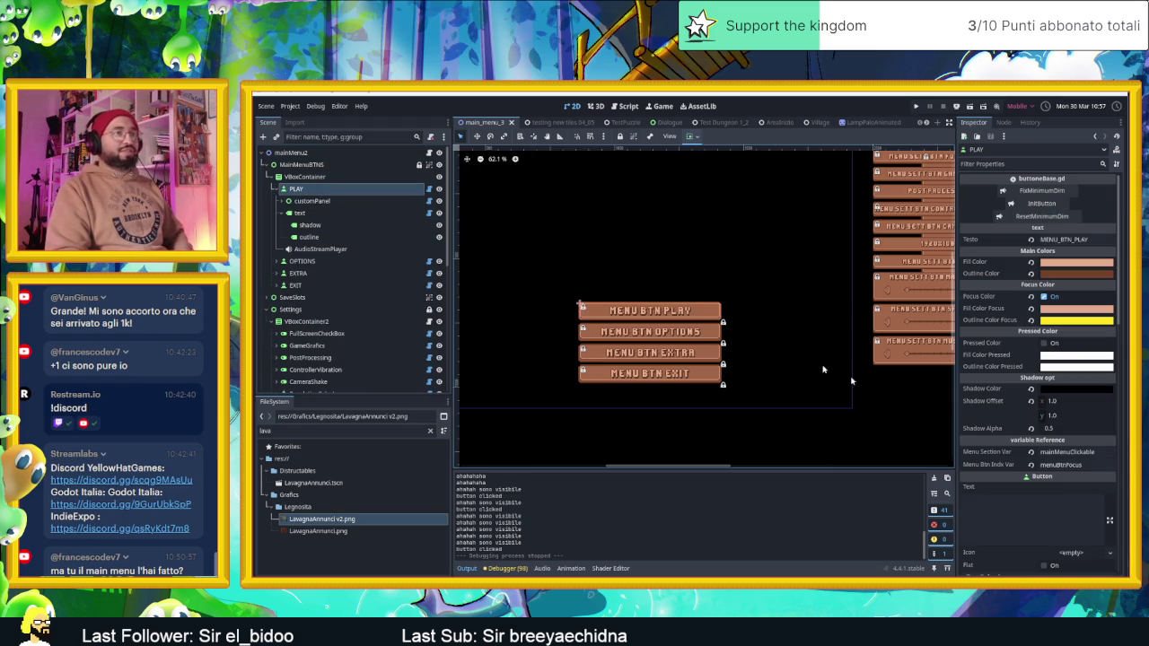
Step: Inspect PLAY's VBoxContainer, text, shadow, AudioStreamPlayer and customPanel nodes, then bring up buttonBase.gd
left_click(313, 177)
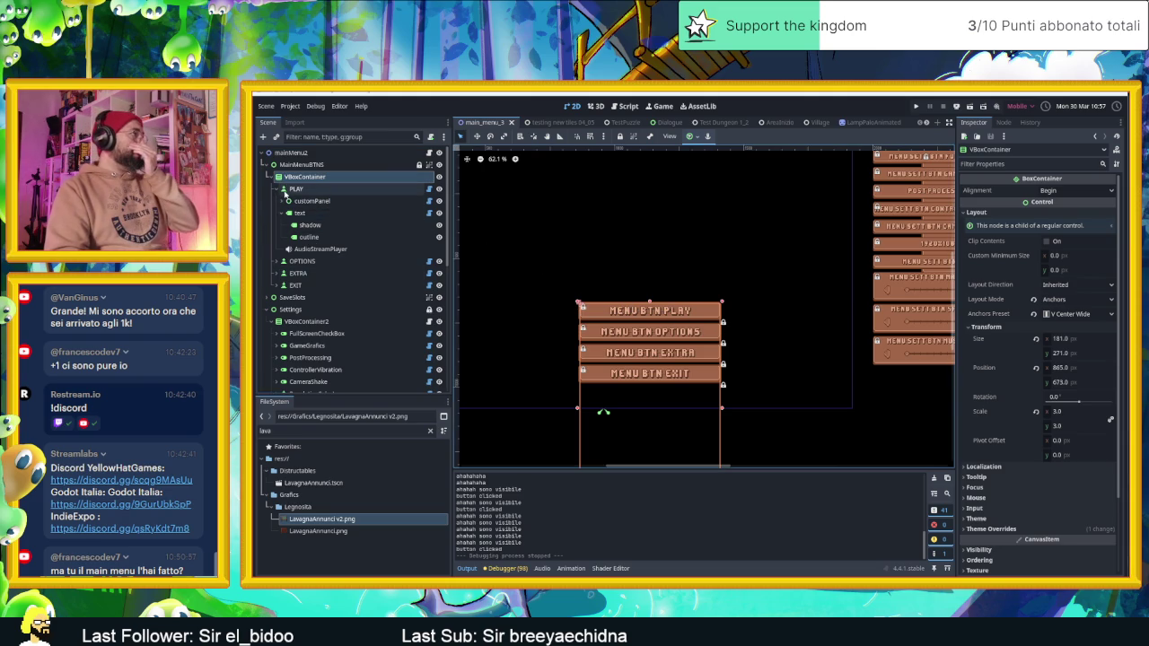
left_click(311, 215)
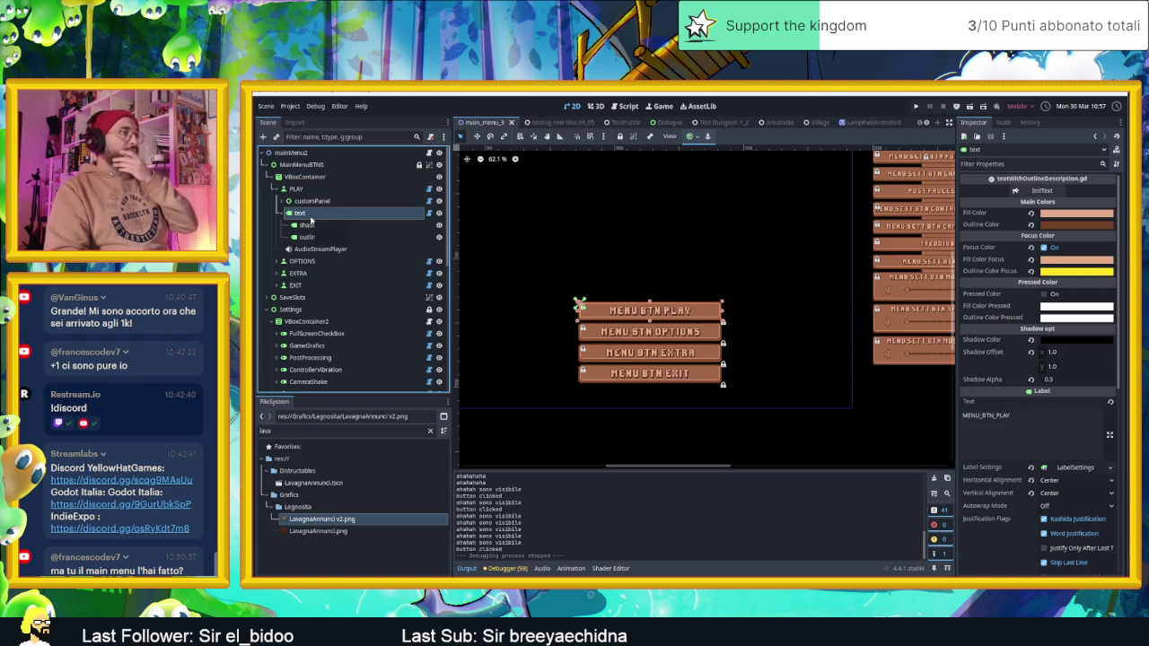
left_click(310, 225)
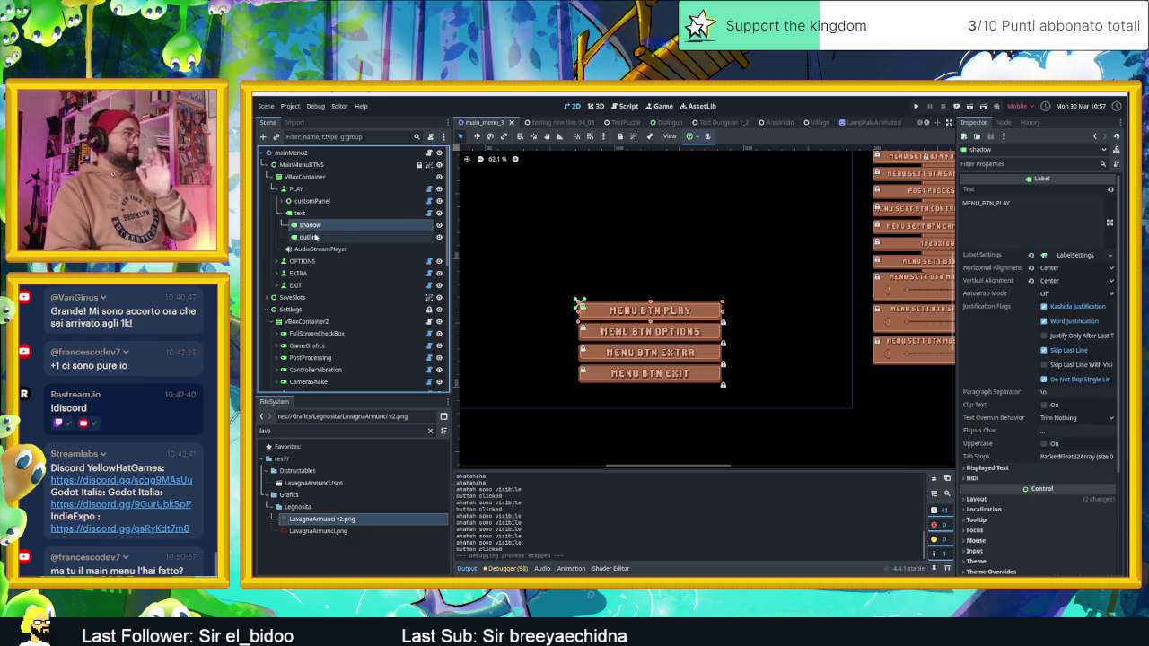
left_click(315, 249)
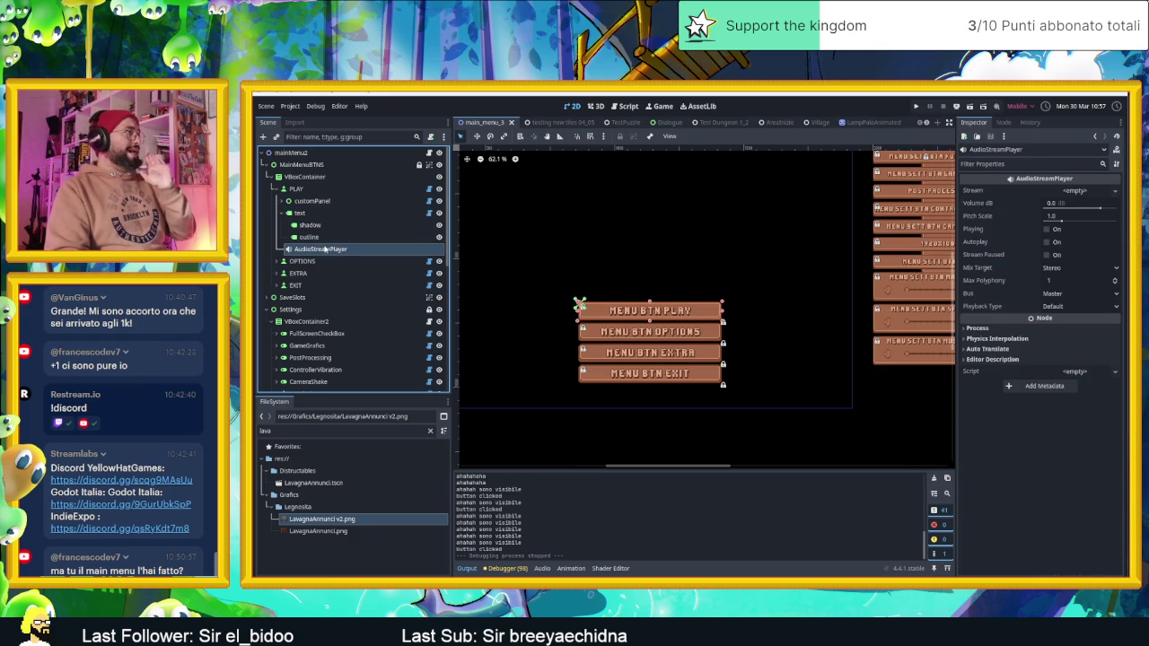
left_click(312, 201)
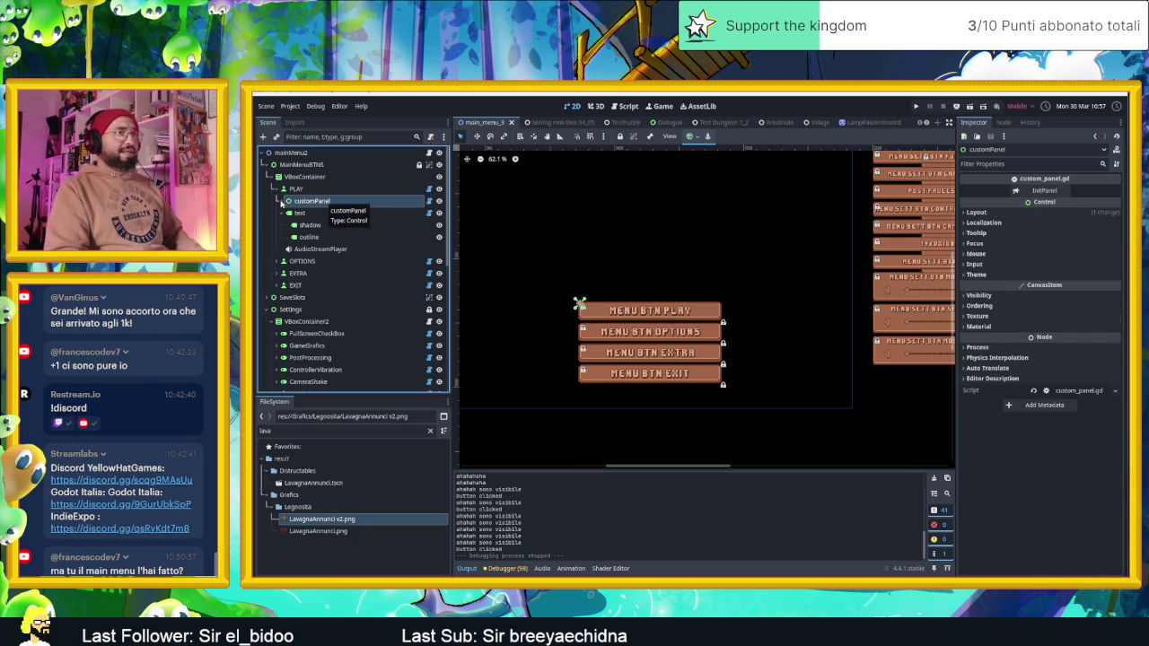
left_click(282, 201)
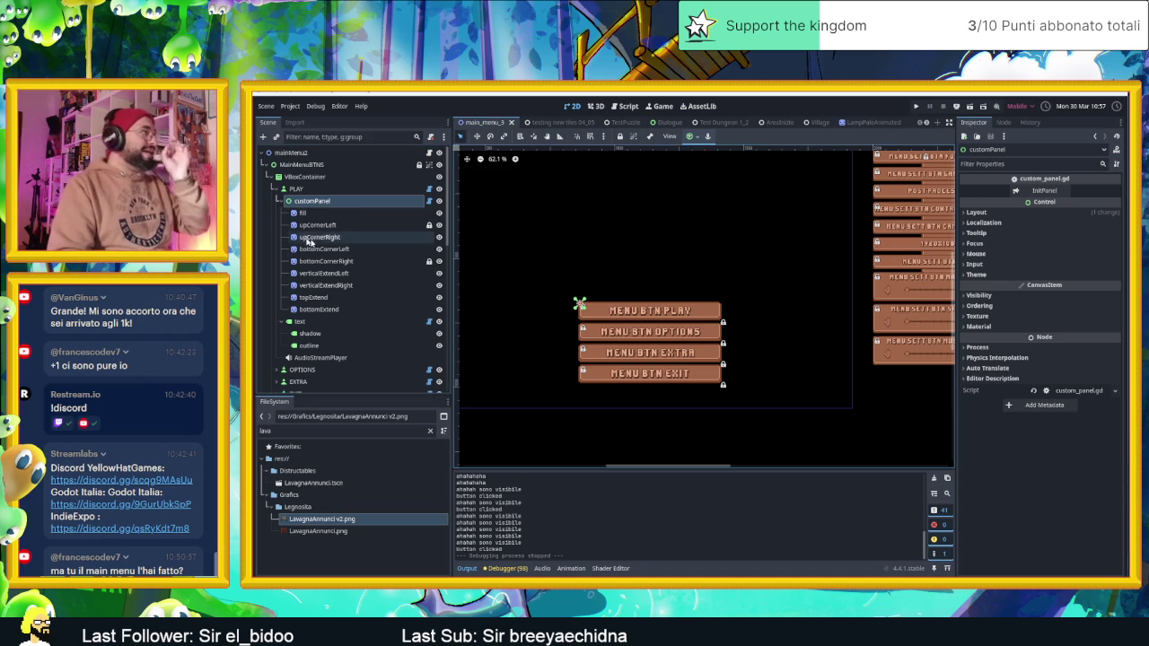
left_click(281, 201)
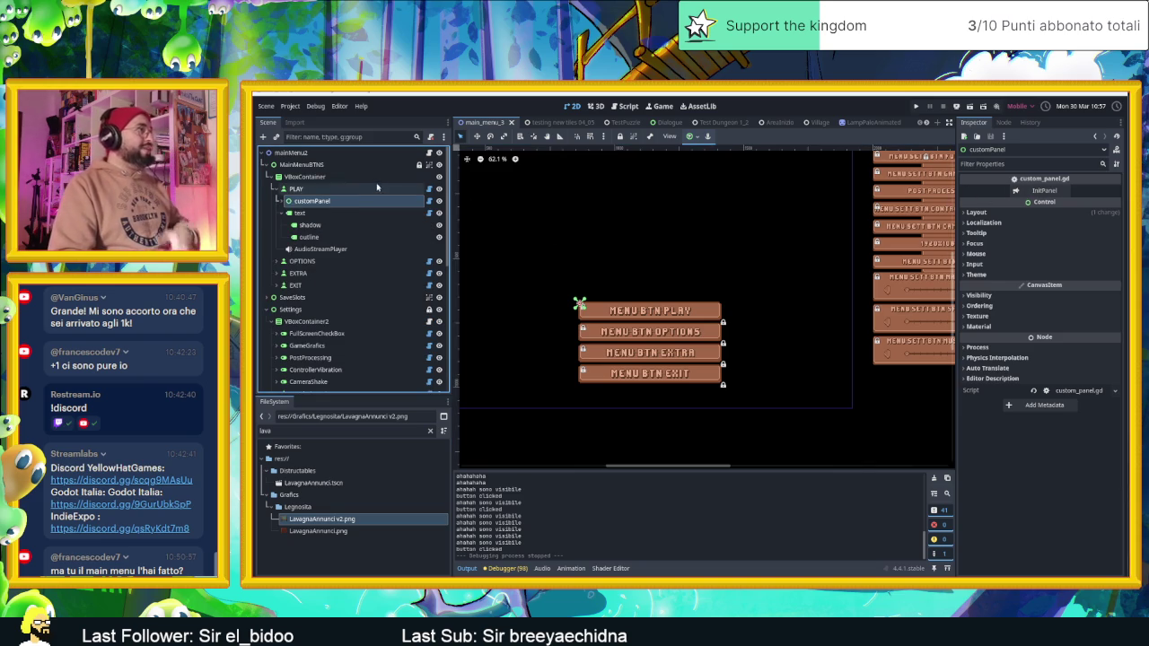
left_click(429, 189)
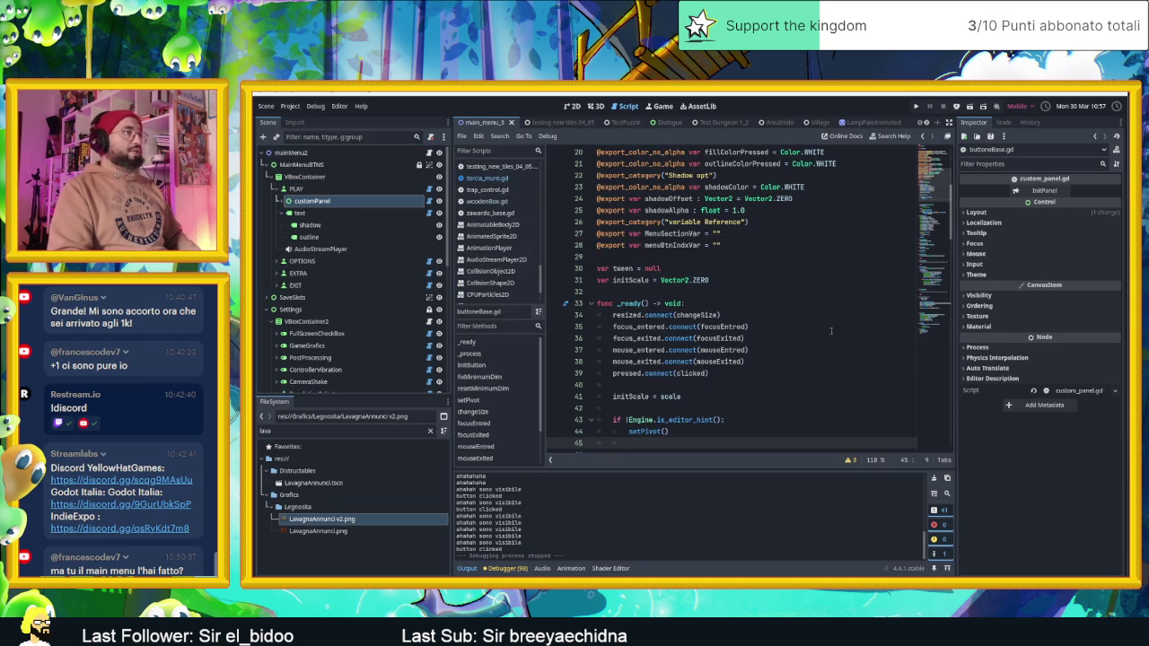
Step: Scroll through buttonBase.gd, then open customPanel's custom_panel.gd script
scroll(830, 330, "up", 5)
scroll(821, 323, "down", 8)
scroll(816, 316, "down", 8)
scroll(816, 317, "down", 6)
scroll(815, 318, "down", 6)
scroll(814, 319, "down", 6)
scroll(813, 321, "down", 7)
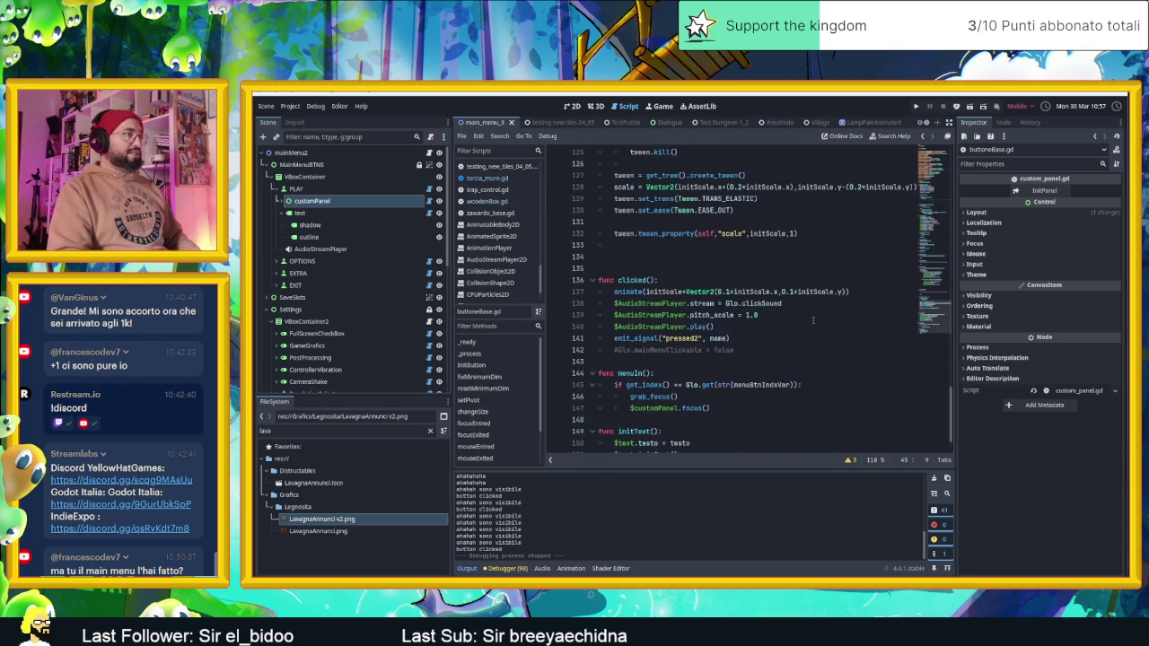
scroll(813, 320, "down", 1)
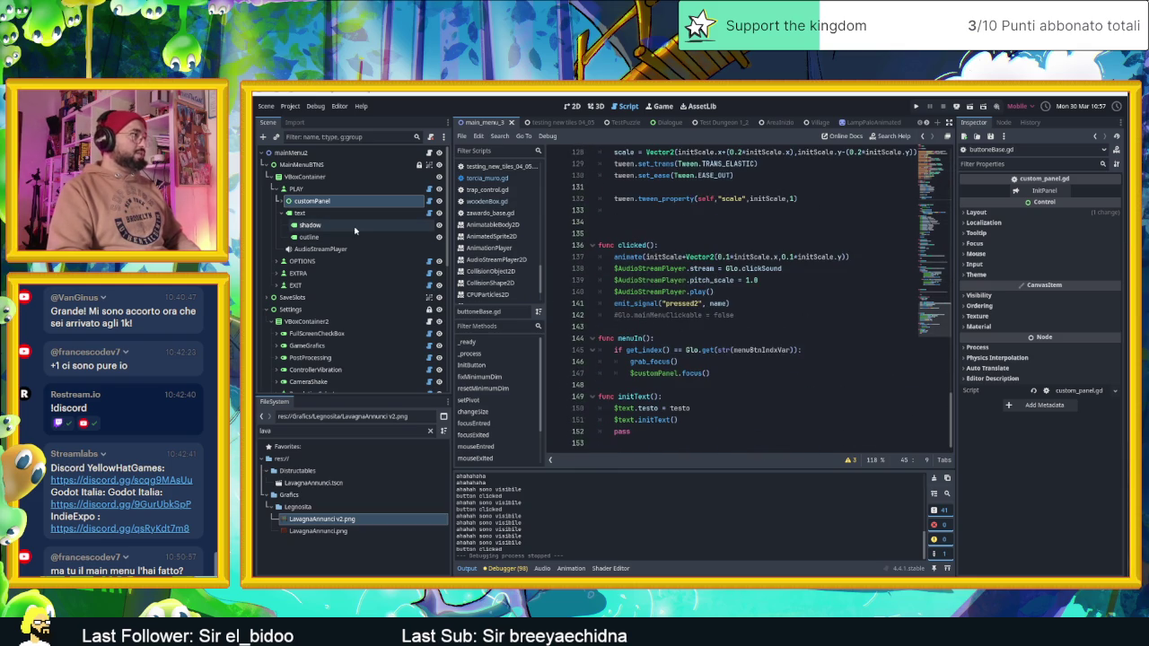
left_click(395, 213)
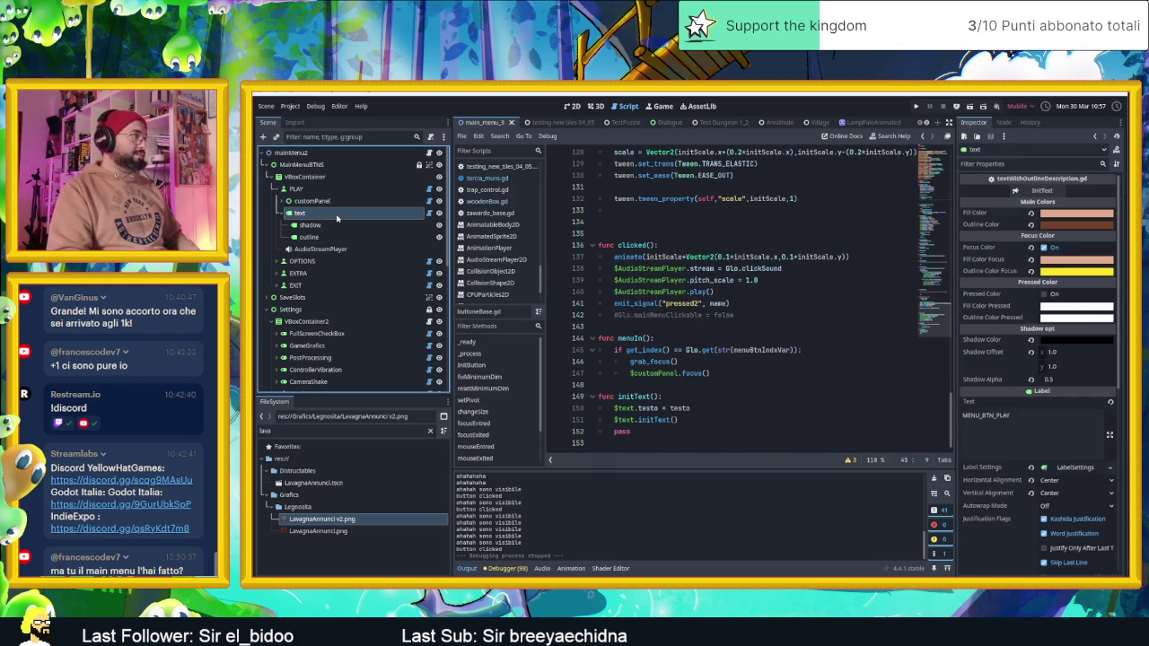
left_click(418, 202)
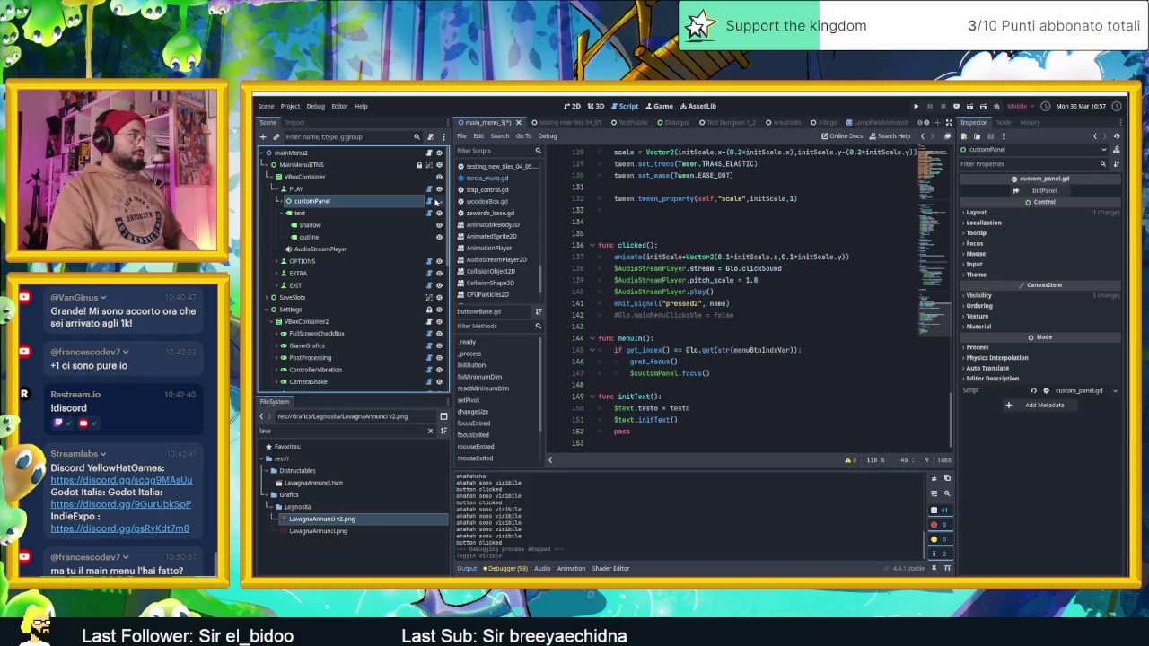
left_click(428, 201)
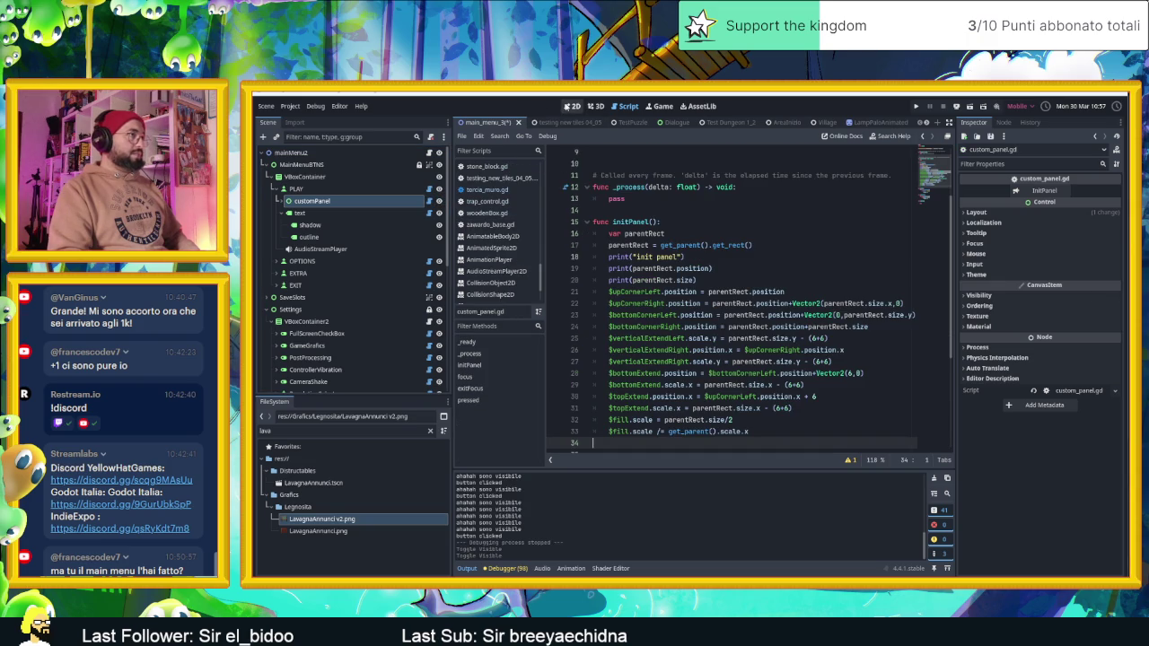
Step: Check the menu buttons in the 2D view, then return to read custom_panel.gd
left_click(569, 106)
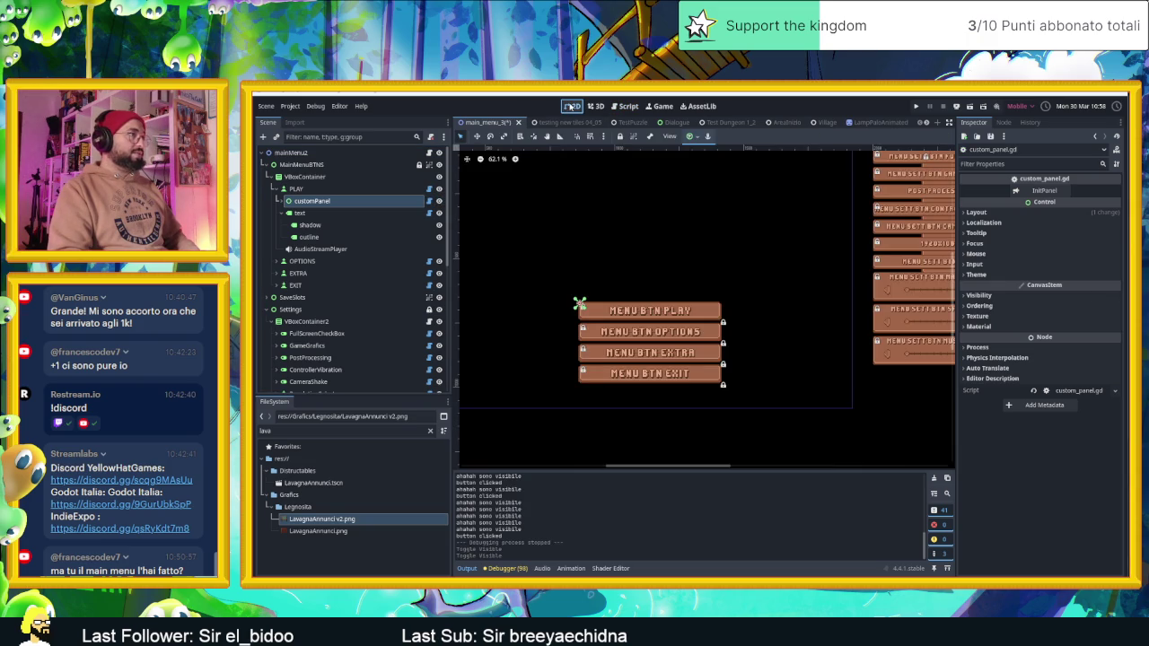
left_click(428, 201)
scroll(679, 233, "up", 3)
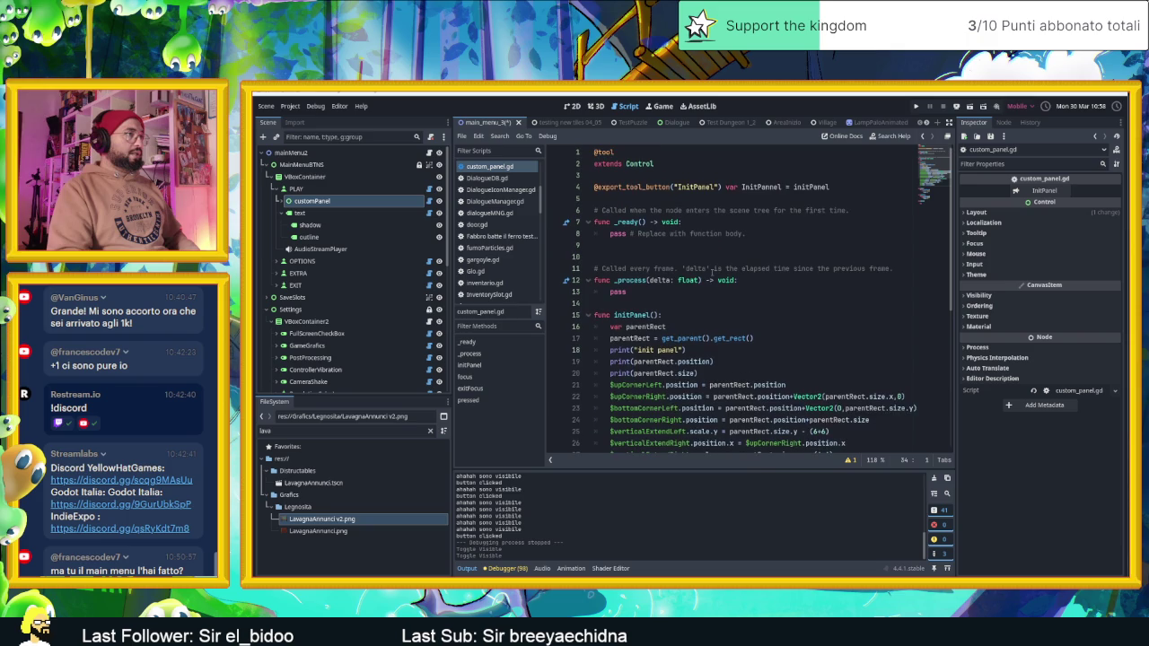
scroll(709, 269, "down", 2)
scroll(709, 269, "down", 4)
scroll(710, 269, "down", 2)
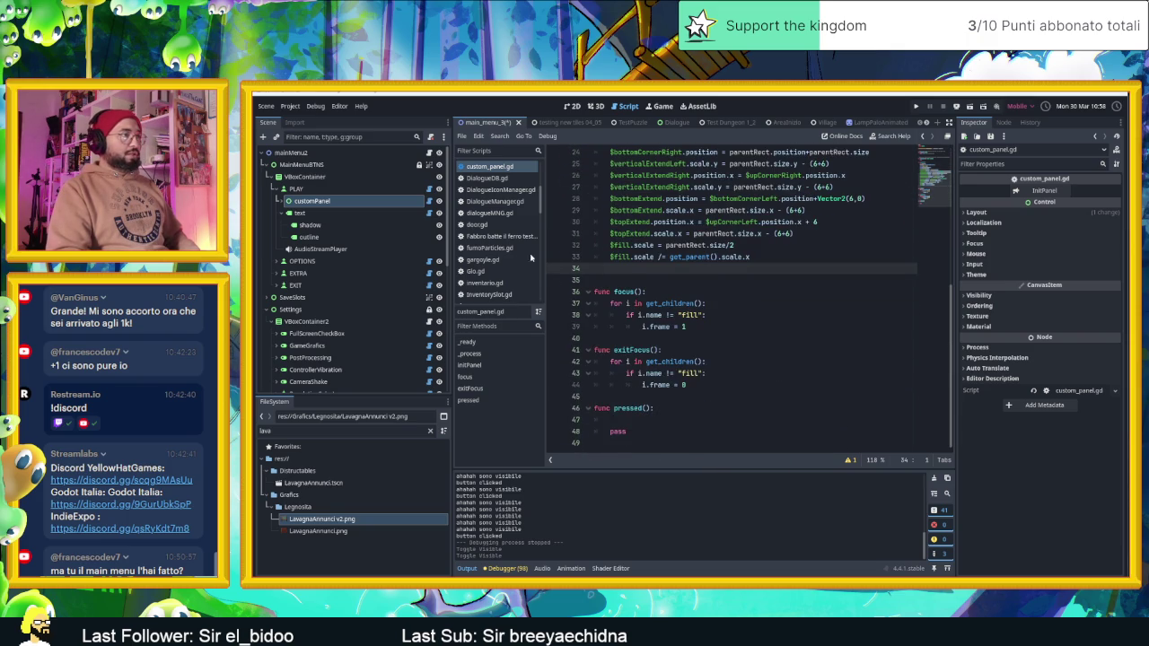
Step: Review textWithOutlineDescription.gd and start closing the main_menu_3 scene
left_click(428, 213)
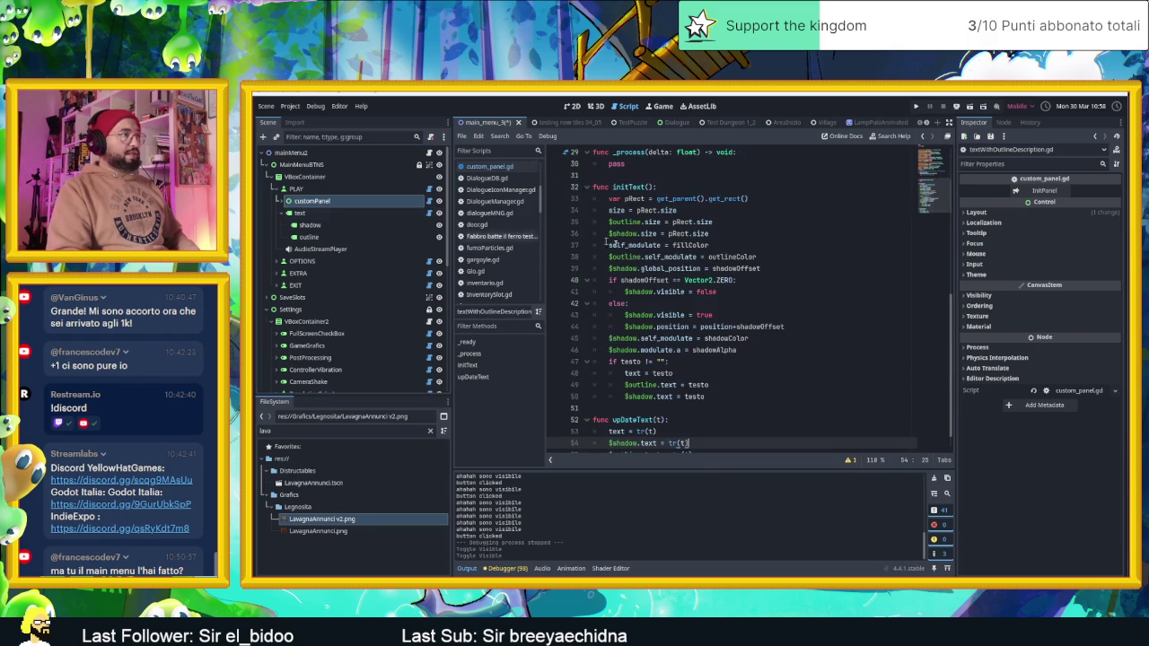
scroll(561, 193, "down", 1)
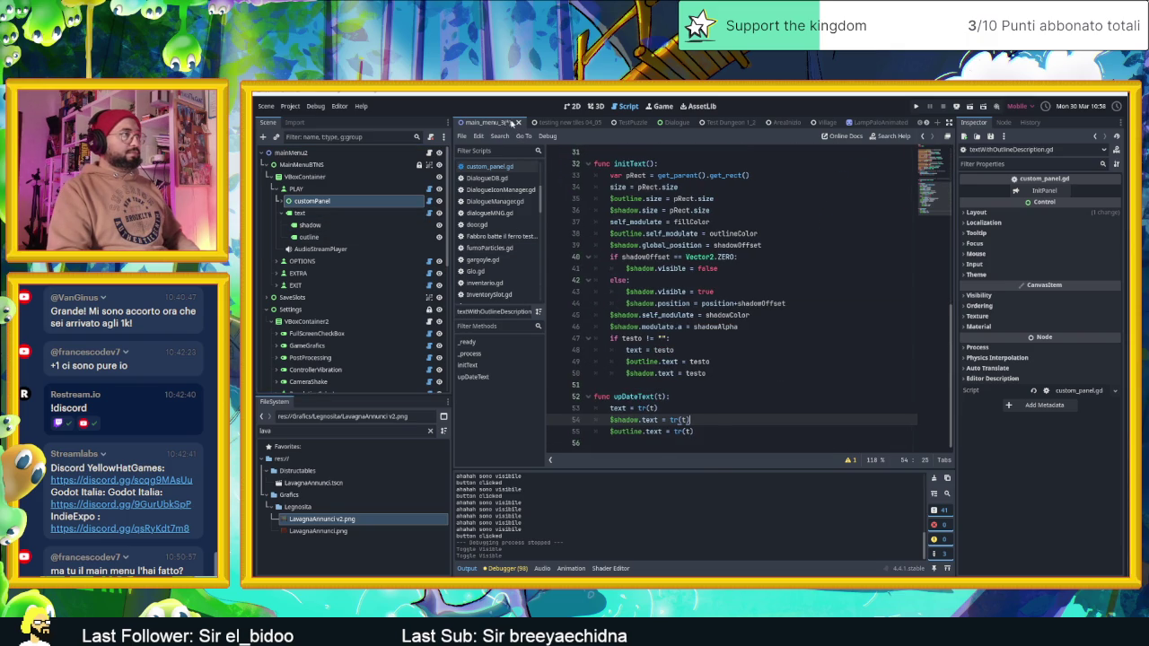
left_click(518, 124)
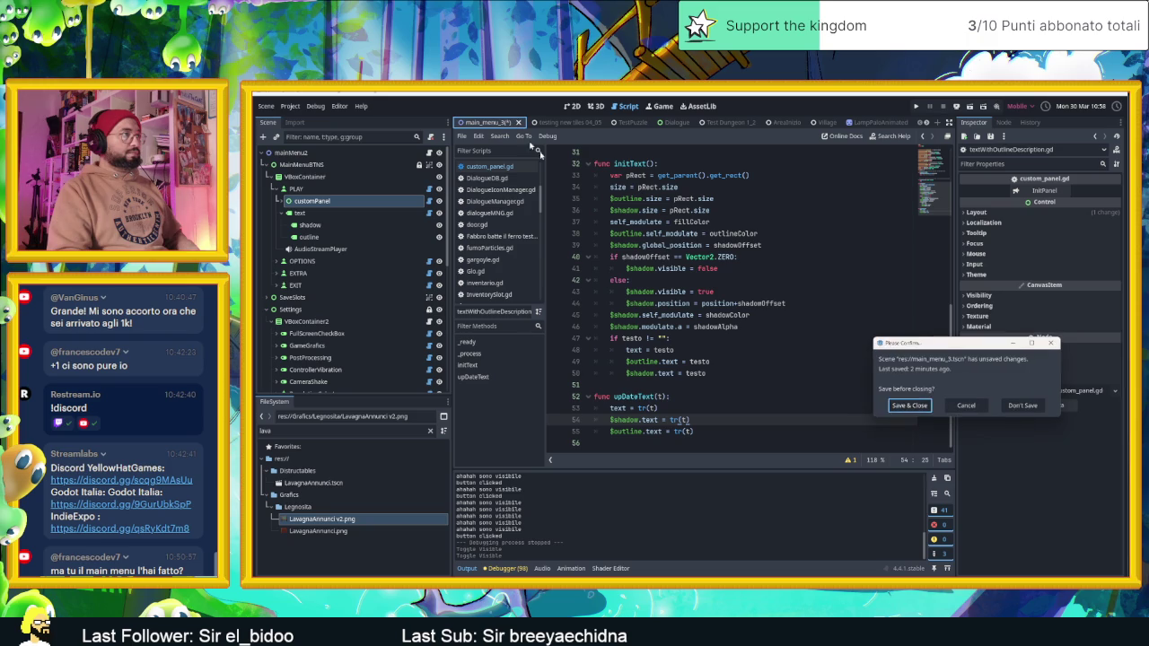
Step: Discard main_menu_3's unsaved changes and filter the FileSystem dock by 'menu'
left_click(1023, 406)
double_click(363, 431)
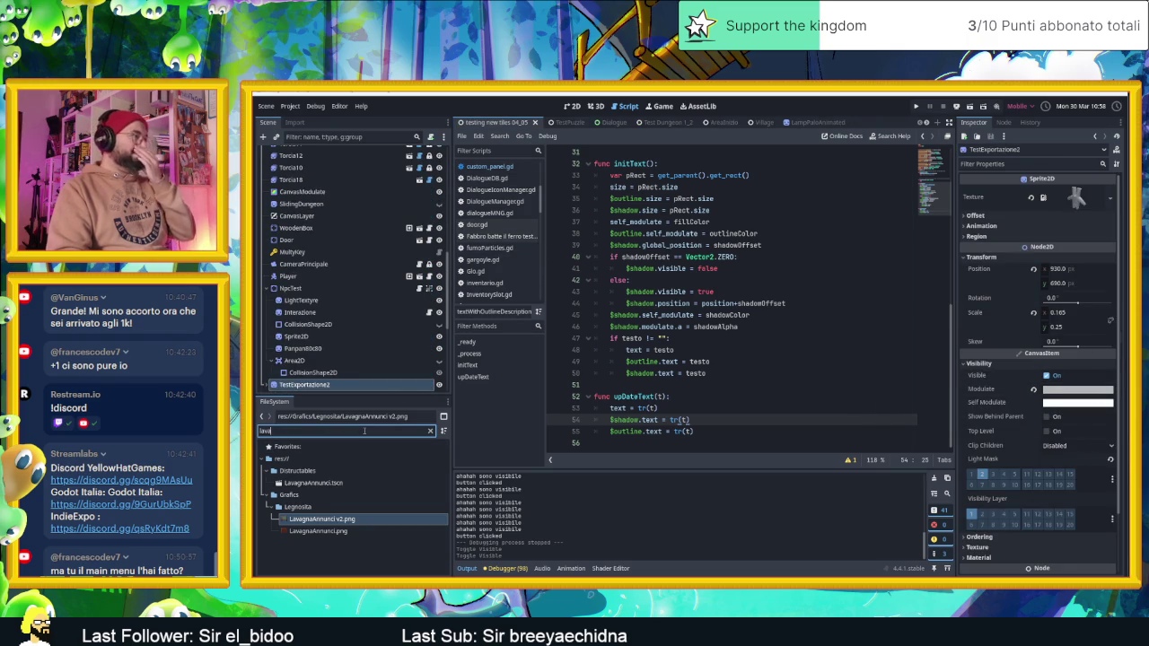
type("menu")
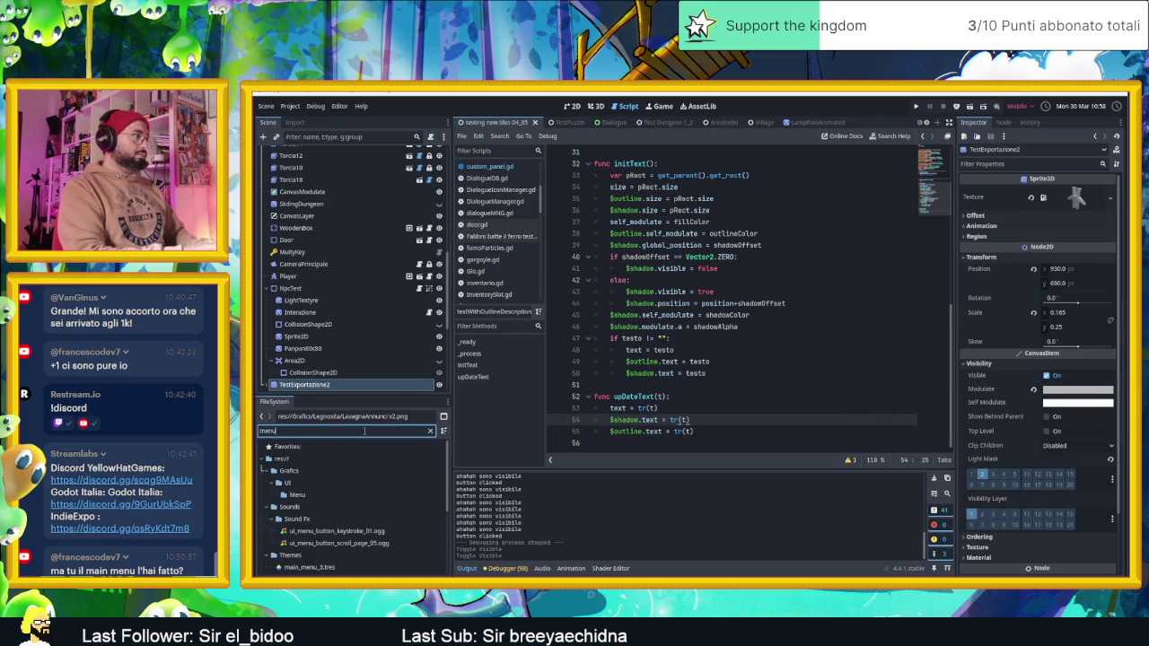
Step: Reopen main_menu_3.tscn from the filtered file list
left_click_drag(314, 494, 341, 516)
scroll(380, 532, "down", 2)
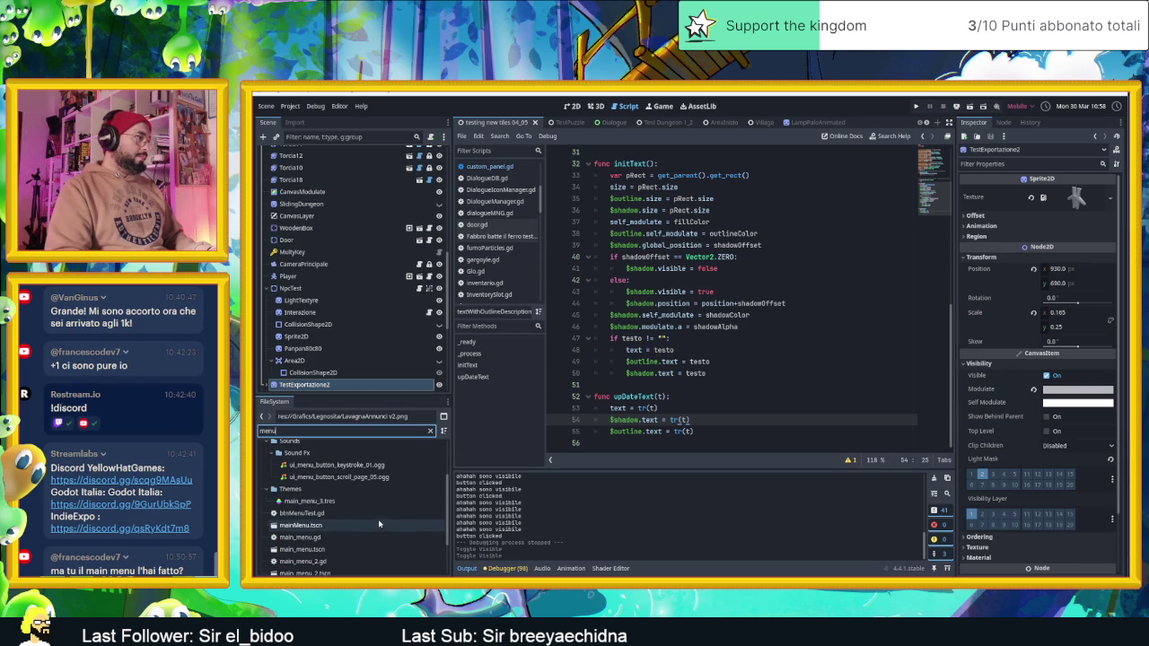
scroll(370, 531, "down", 2)
scroll(354, 535, "down", 1)
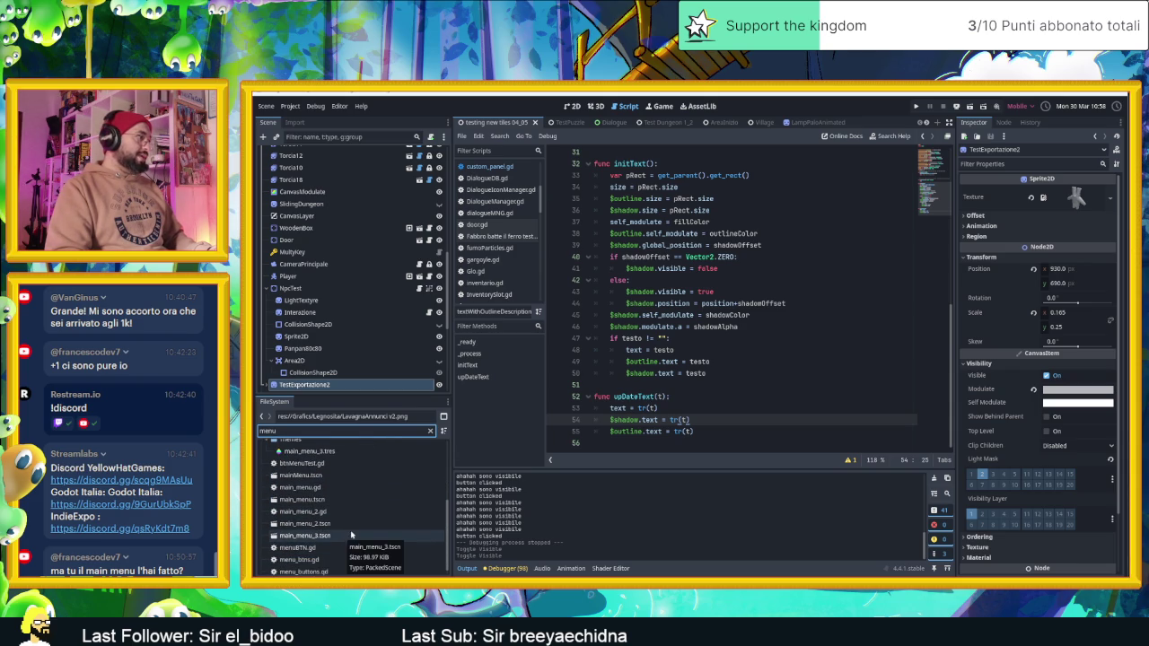
scroll(351, 535, "down", 1)
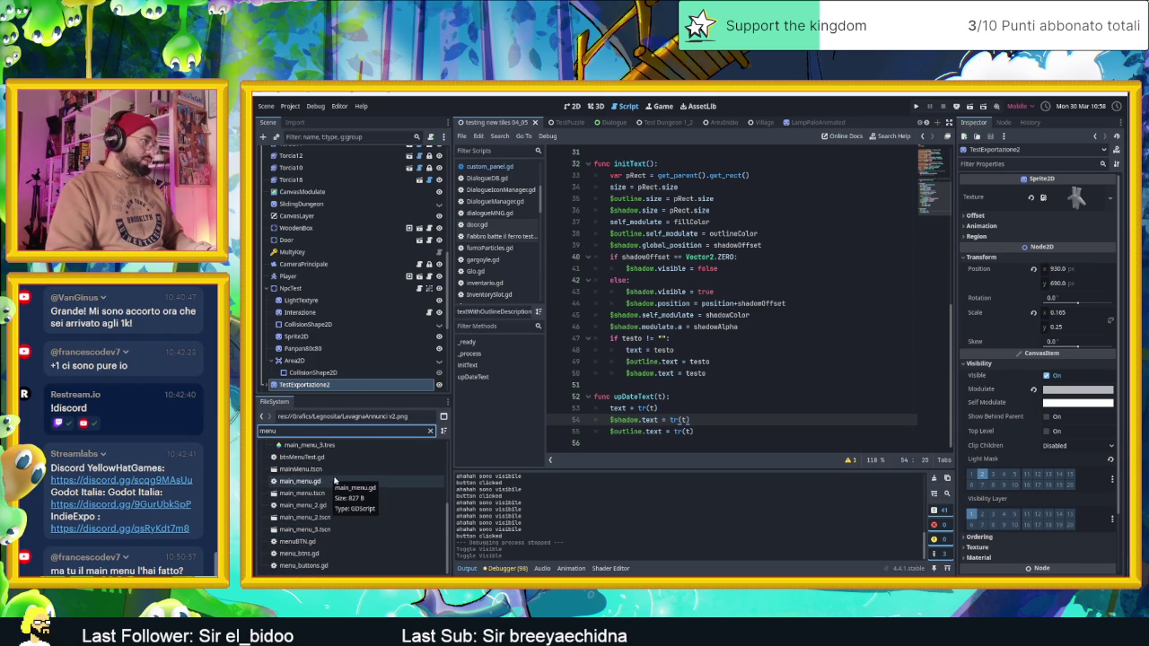
double_click(340, 531)
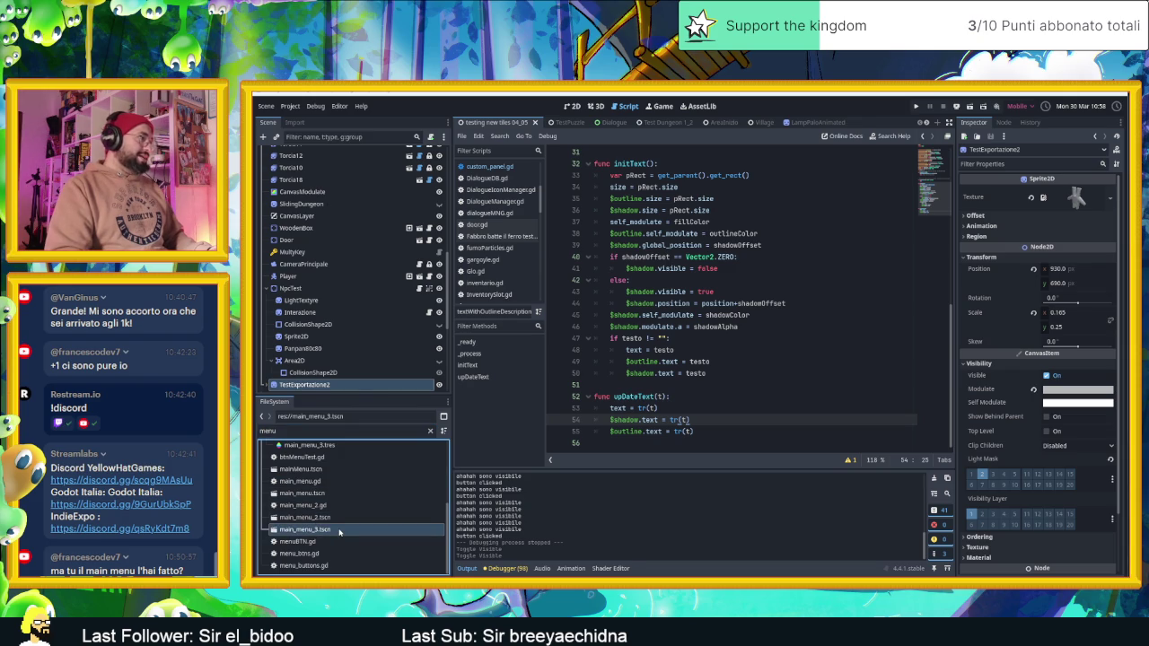
Step: View the 2D layout and move the main_menu_3 tab to the first scene position
left_click(570, 106)
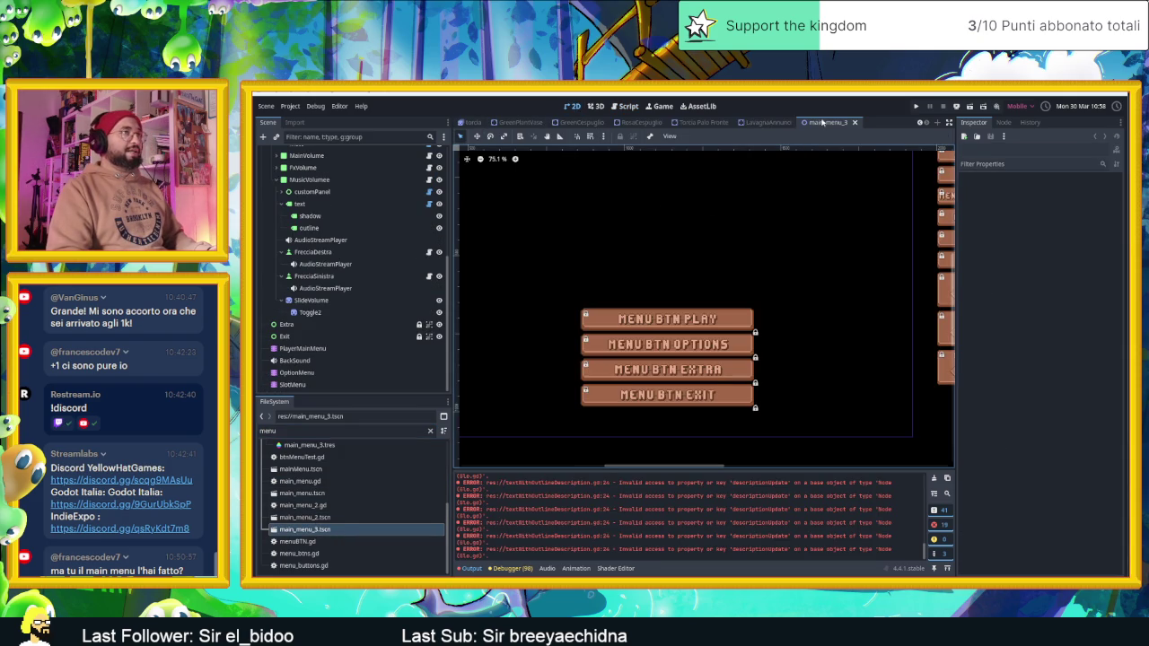
left_click_drag(821, 123, 482, 124)
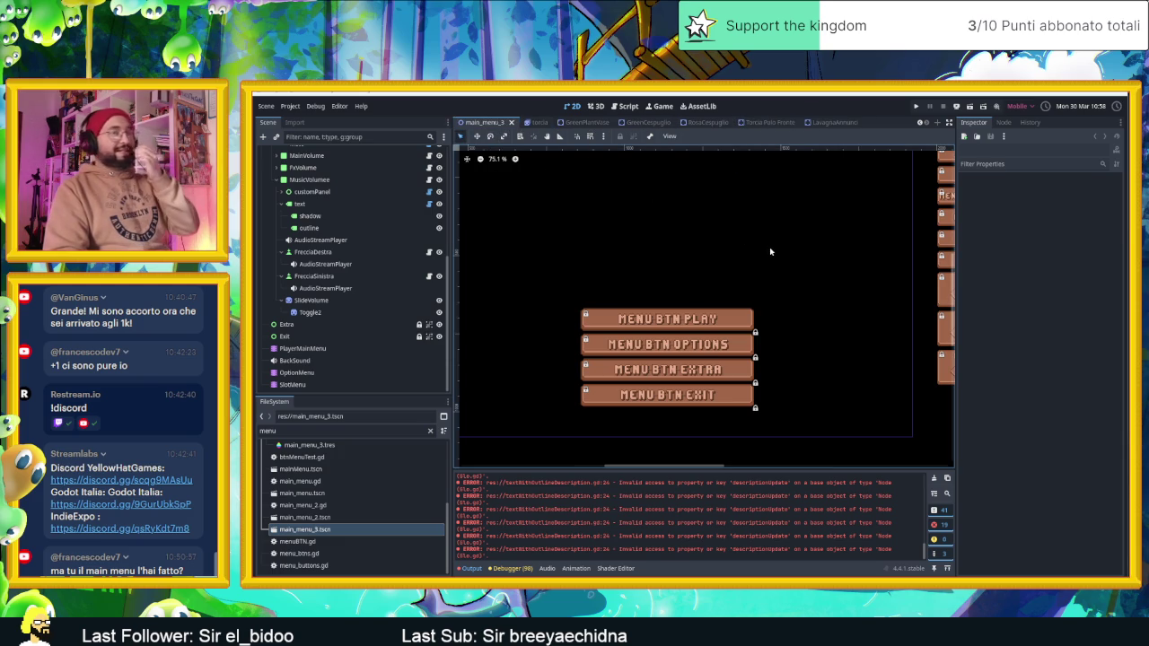
left_click_drag(832, 123, 933, 124)
Step: Open the LavagnaAnnunci board scene, save it, and switch to Aseprite
left_click(833, 123)
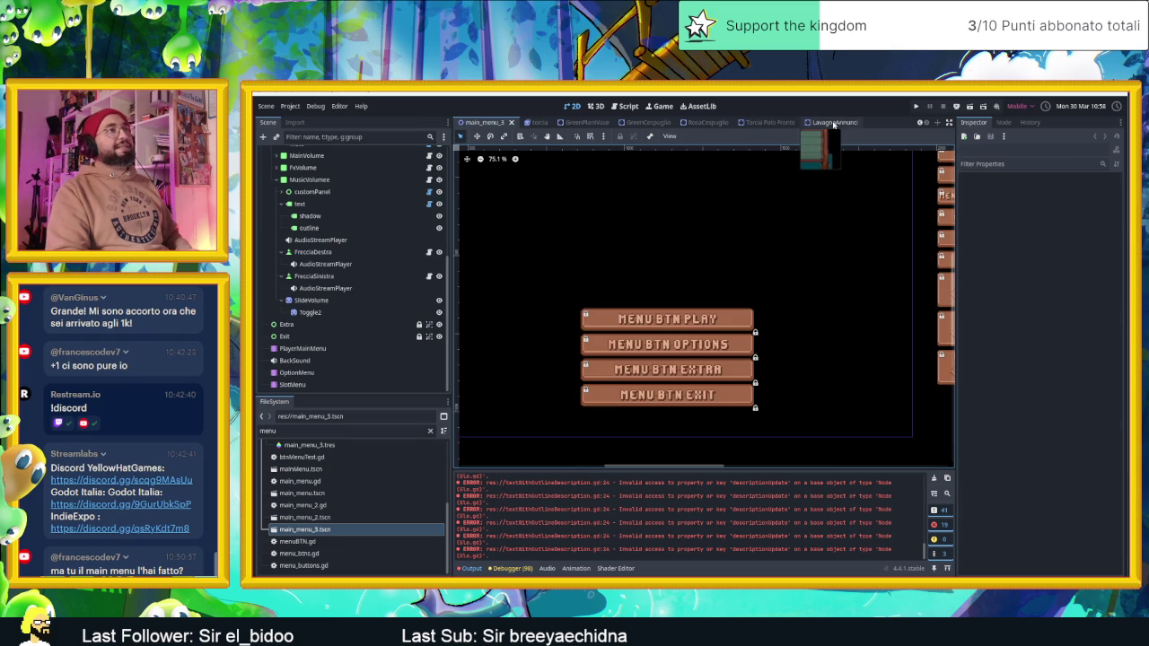
key("ctrl+s")
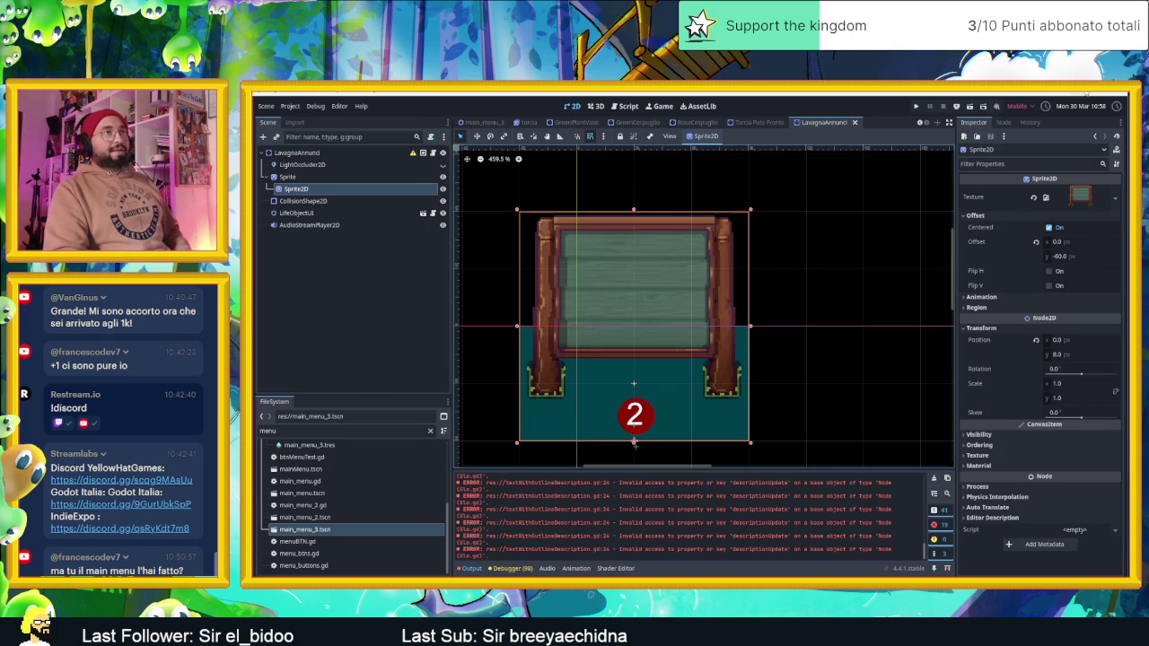
key("alt+Tab")
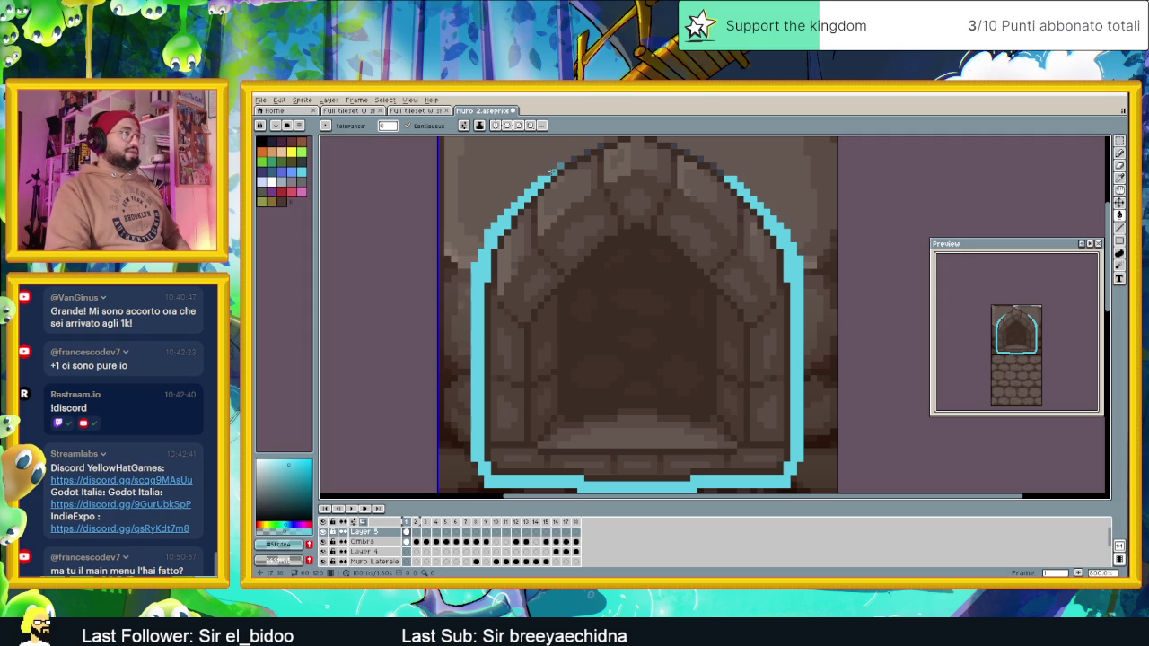
Step: Undo the teal fill and pencil a few cyan pixels along the arch's upper outline
left_click(552, 171)
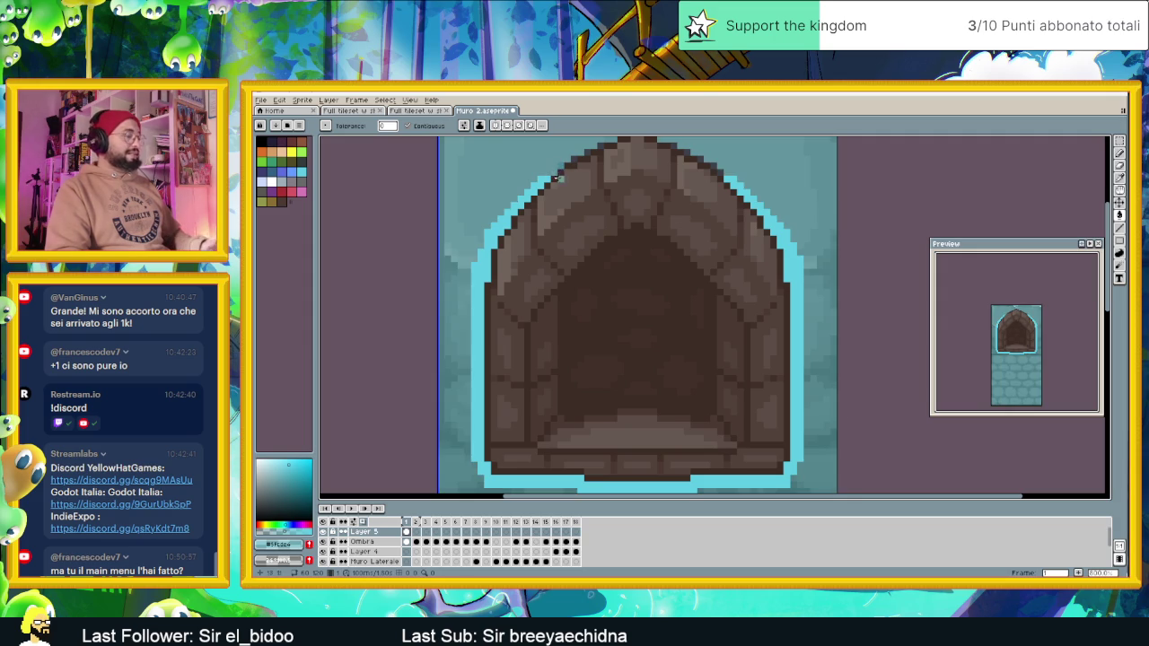
key("ctrl+z")
left_click(1118, 153)
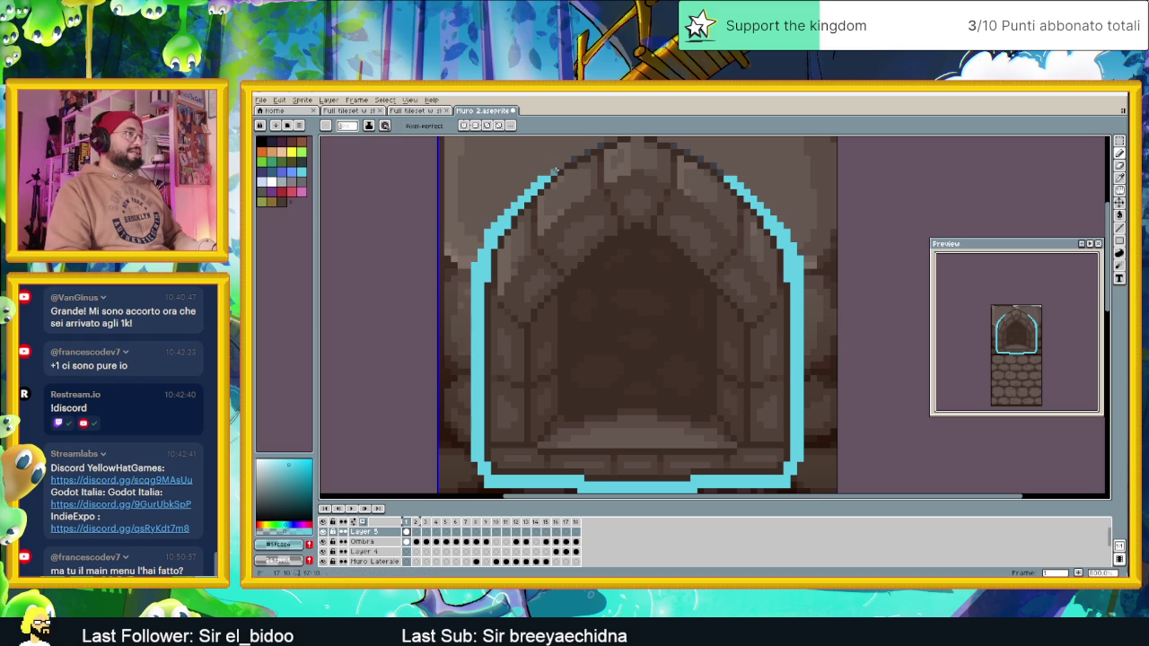
left_click(520, 302, "alt")
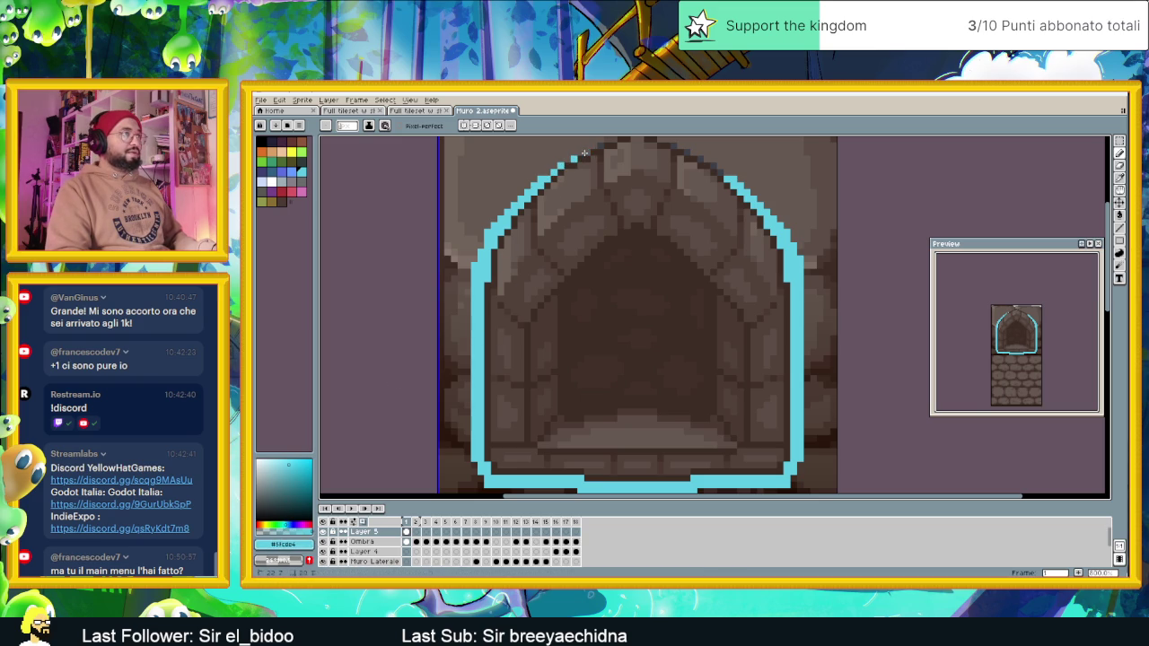
scroll(732, 179, "up", 2)
left_click(673, 186)
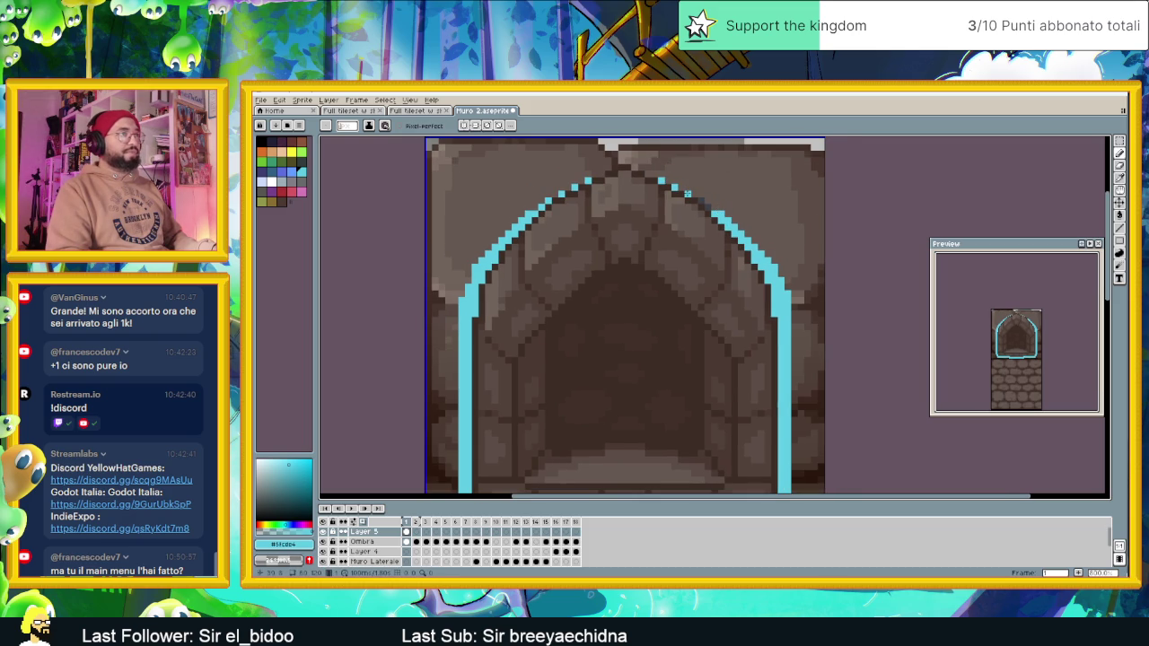
left_click(700, 200)
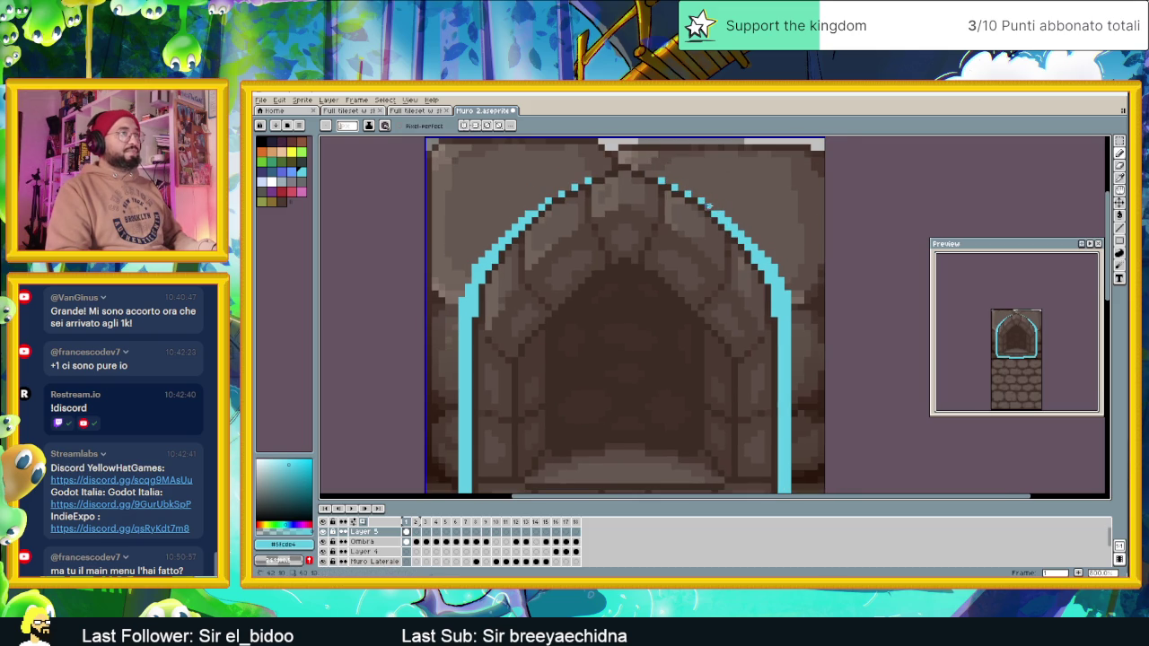
Step: Pick a dark grey and paint-bucket the arch outline with it
scroll(730, 274, "down", 1)
left_click_drag(278, 498, 256, 486)
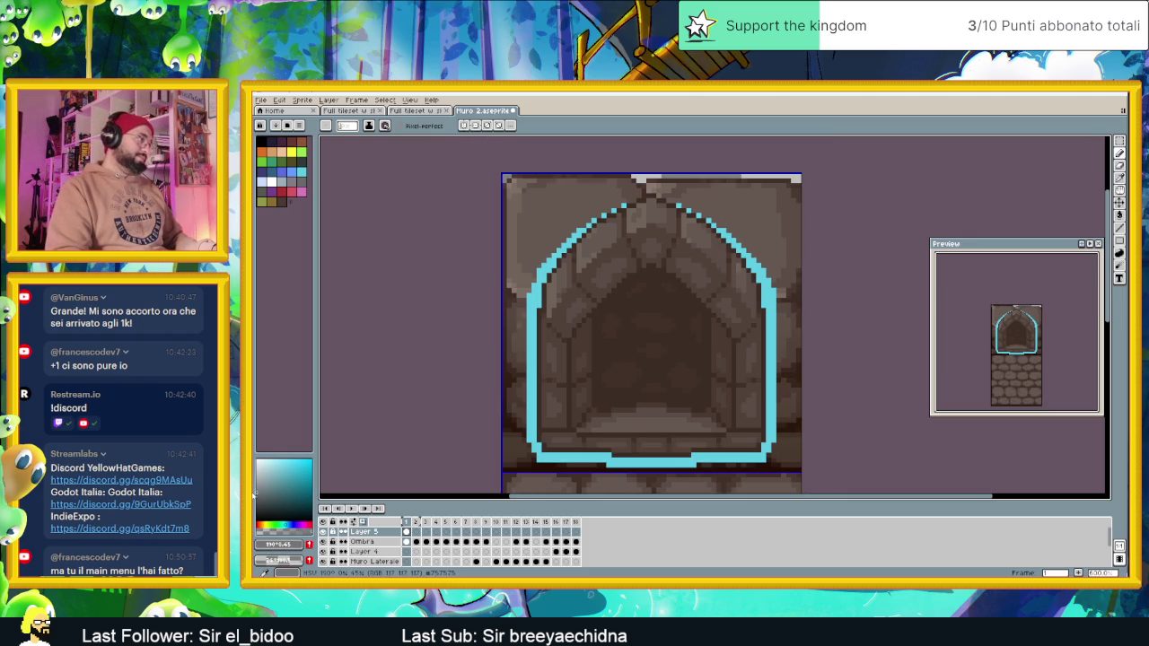
left_click(288, 525)
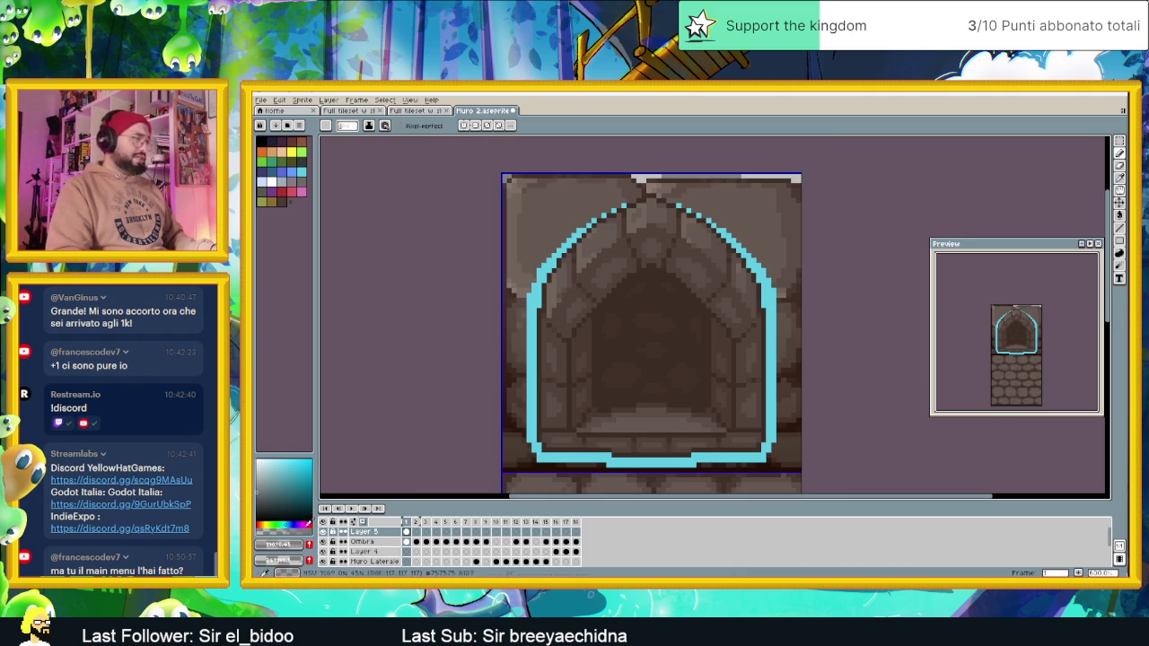
key("g")
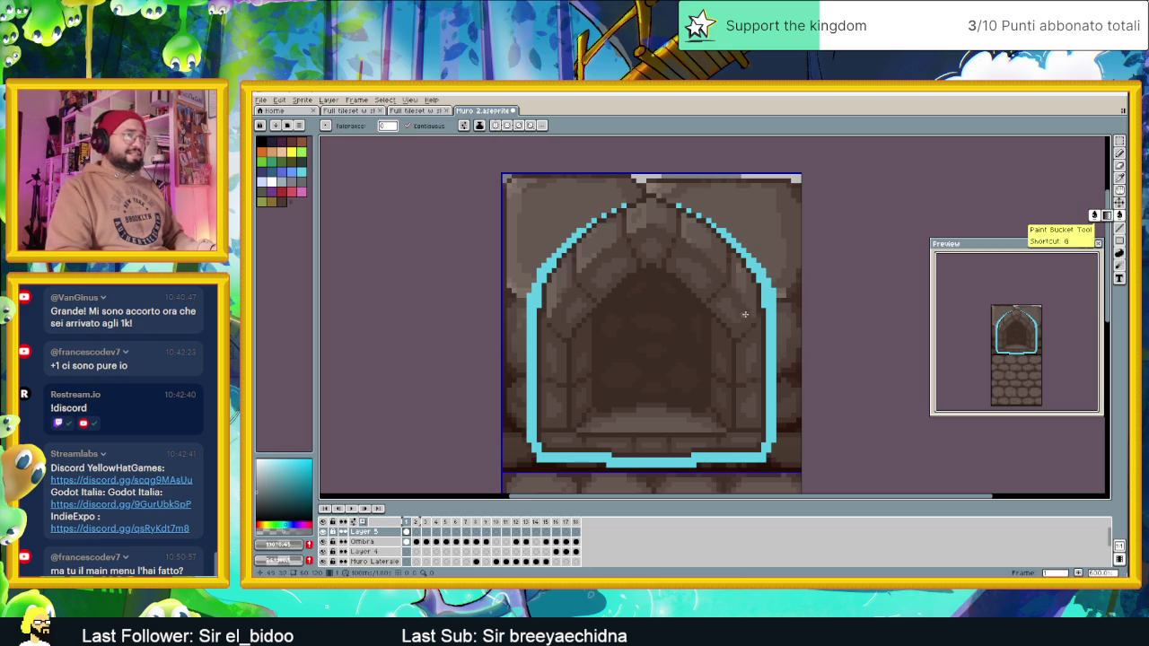
left_click(768, 294)
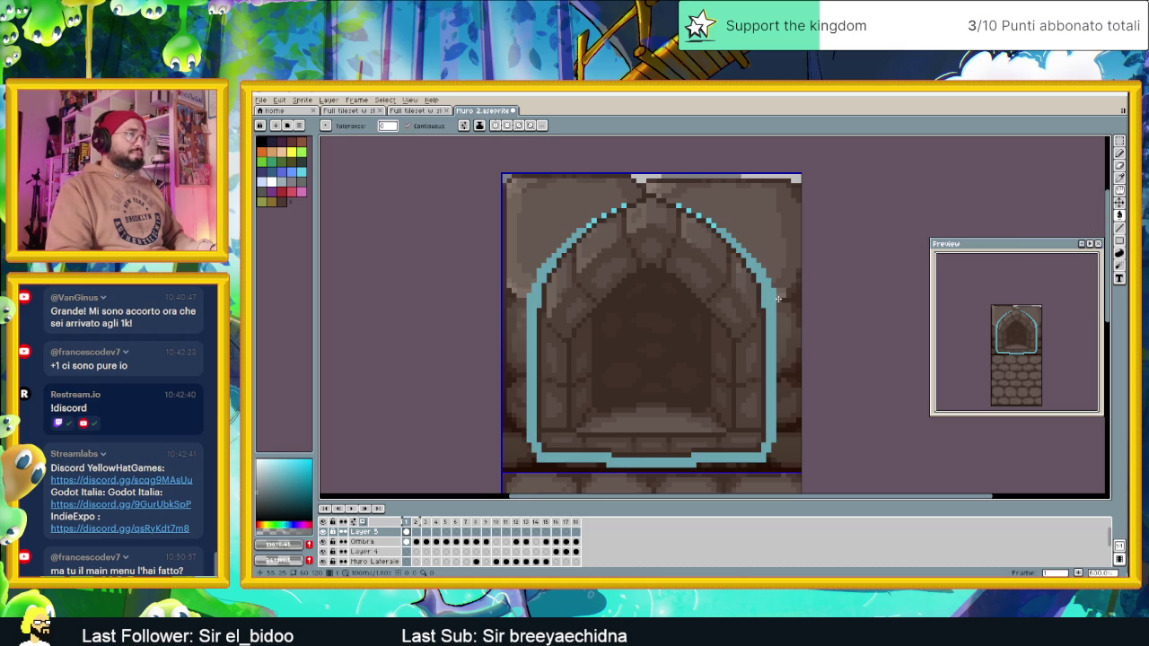
left_click(774, 298)
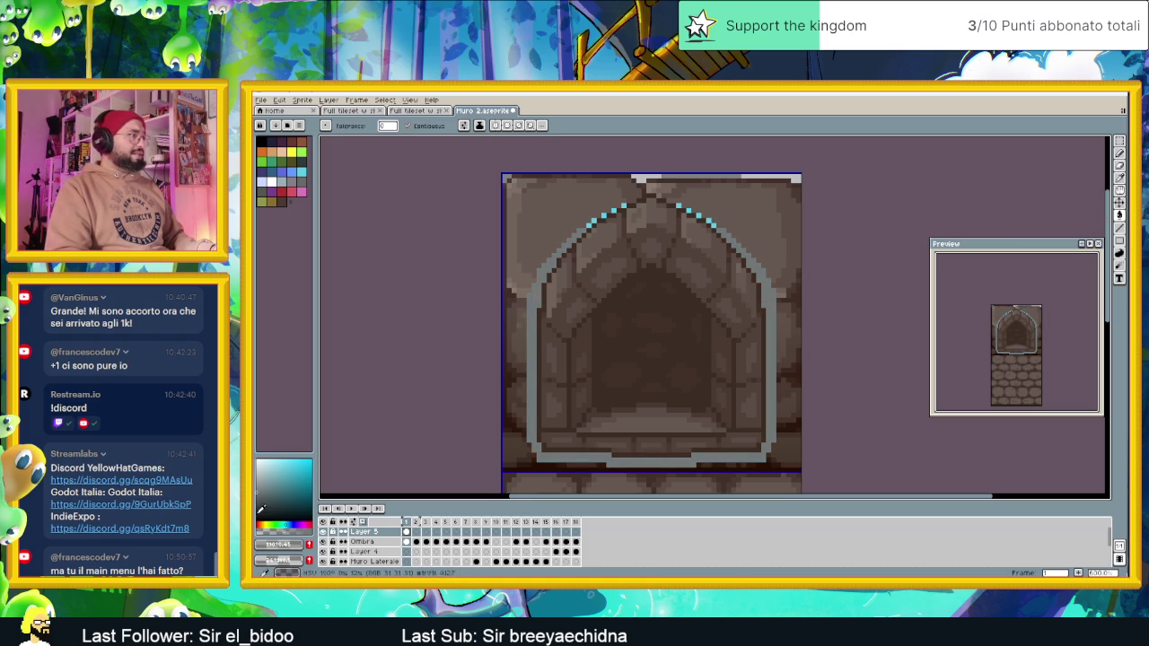
left_click(769, 296)
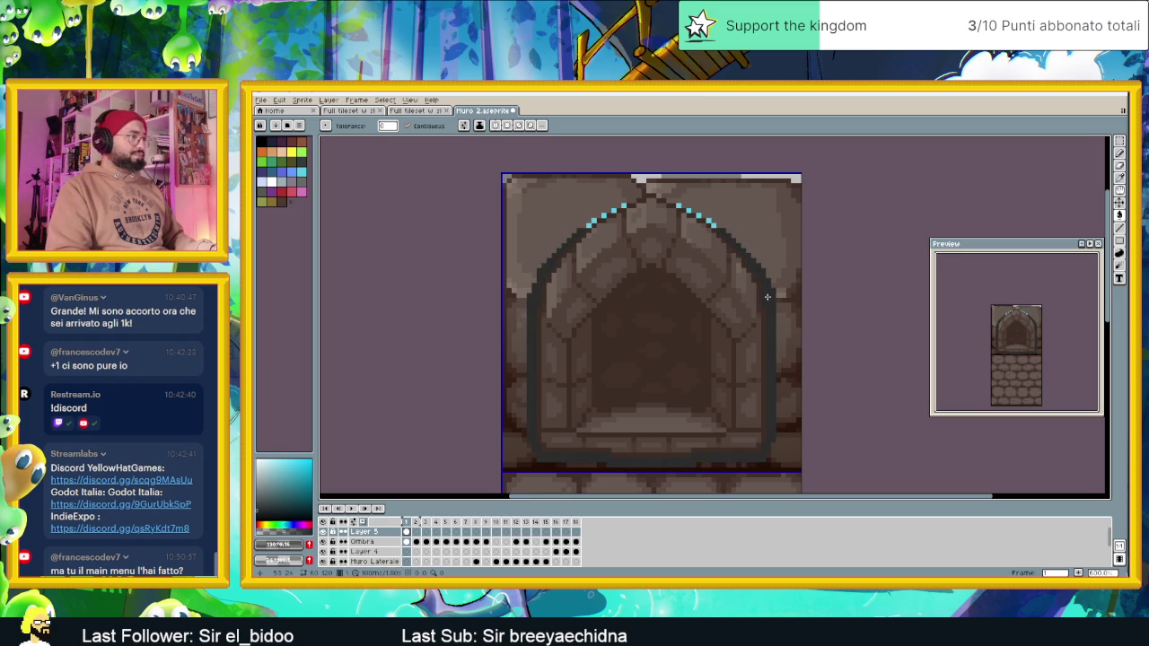
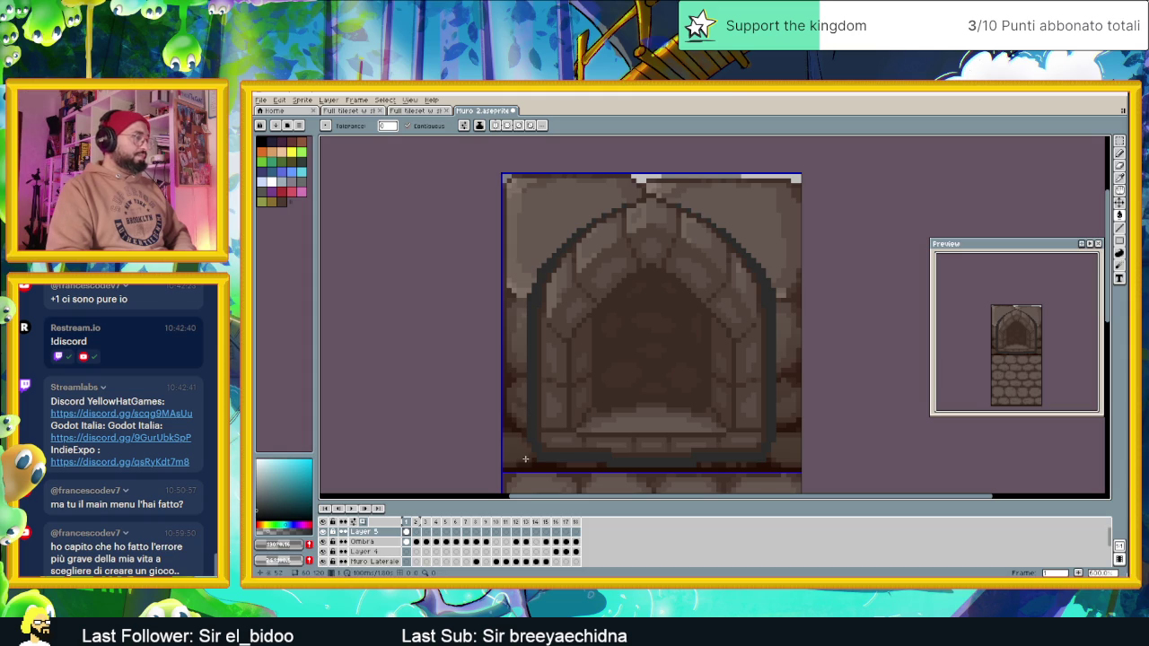
Step: Undo a test fill, then repaint the arch's dark outline with the Paint Bucket in Lock Alpha ink
left_click(574, 458)
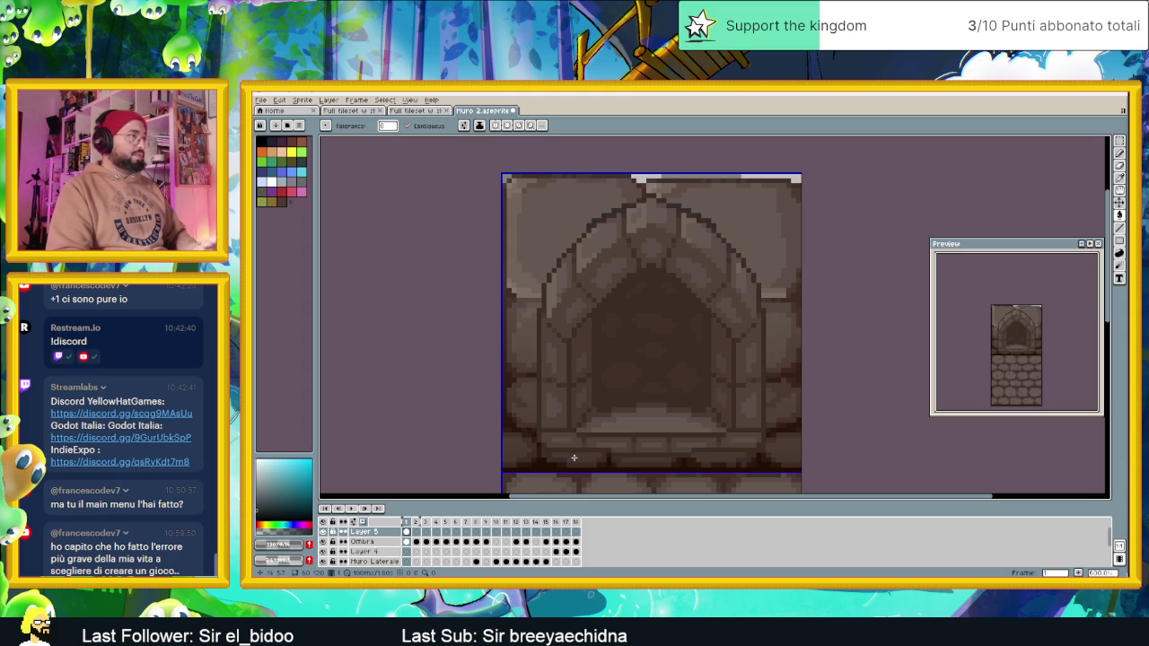
key("ctrl+z")
key("g")
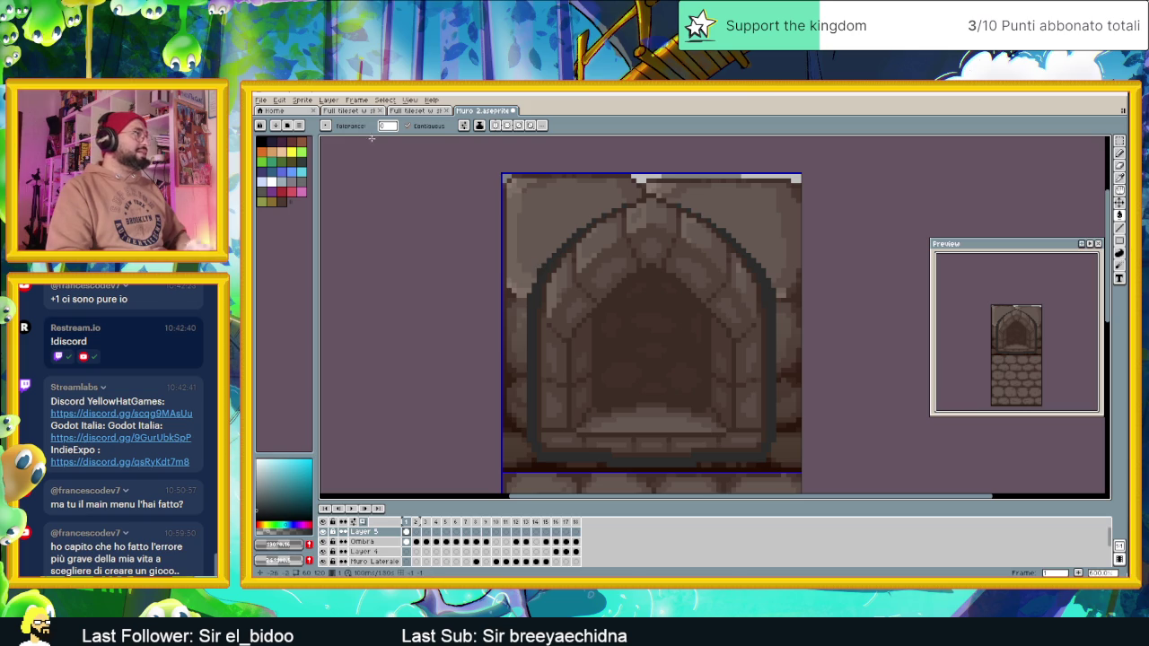
left_click(464, 127)
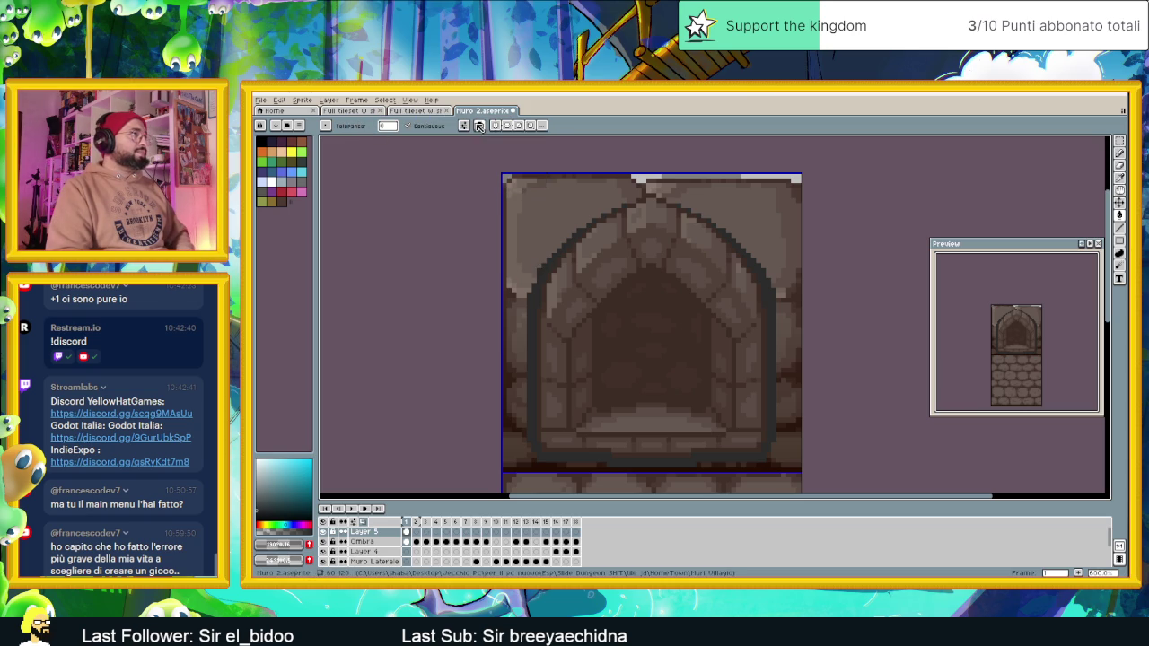
left_click(480, 126)
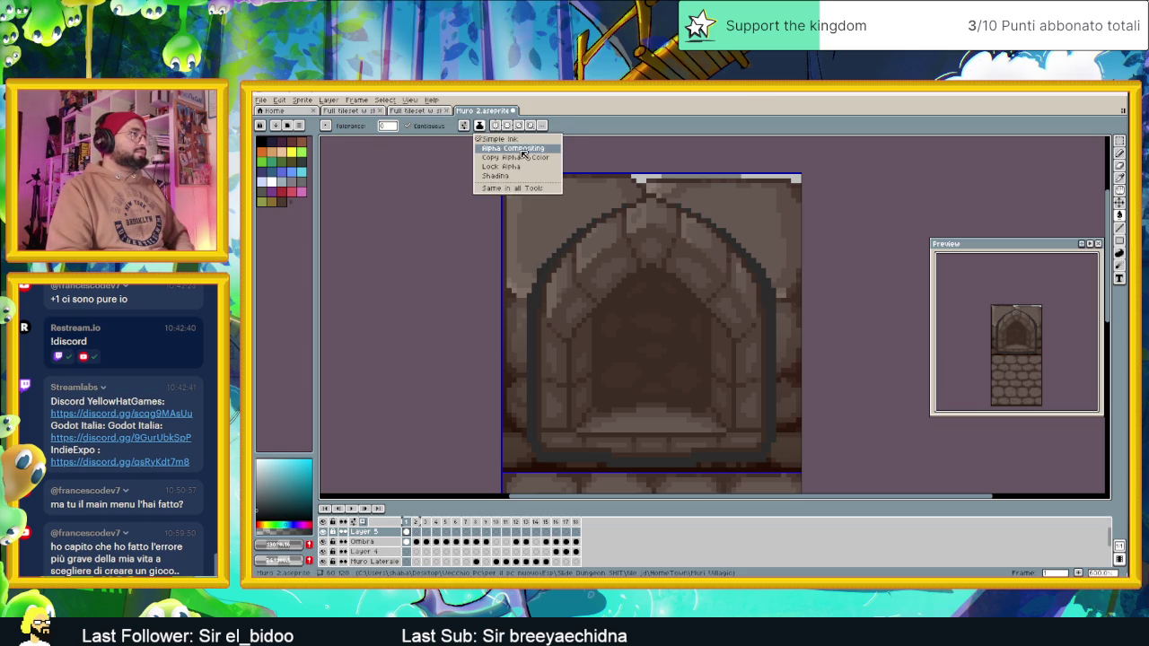
left_click(511, 148)
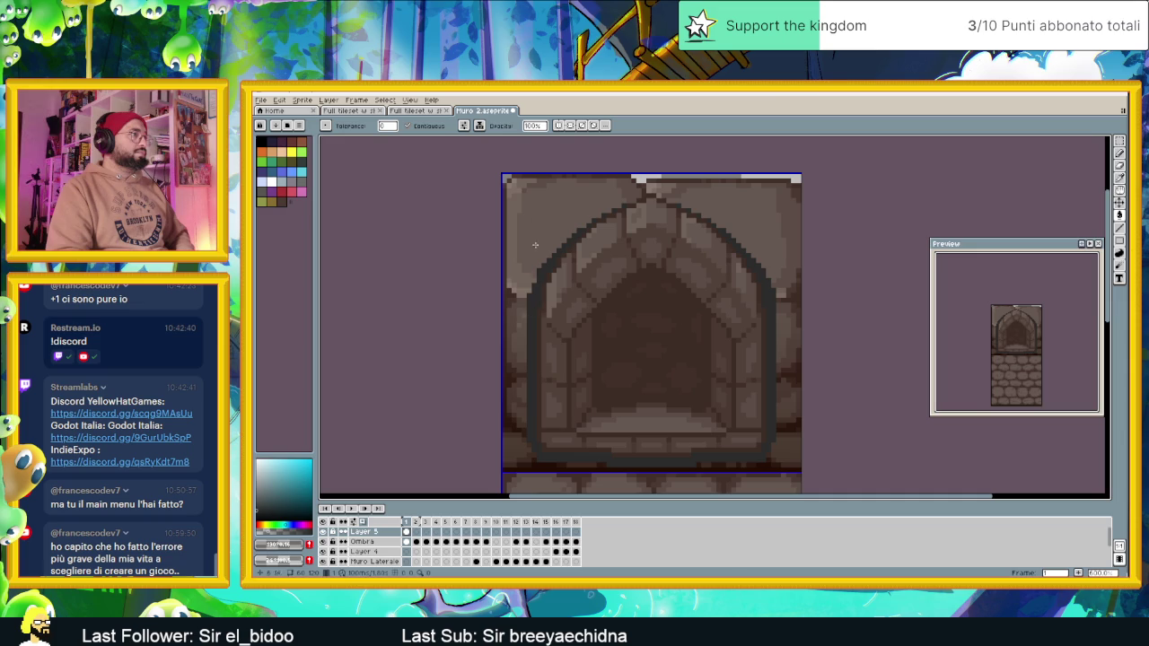
left_click(480, 127)
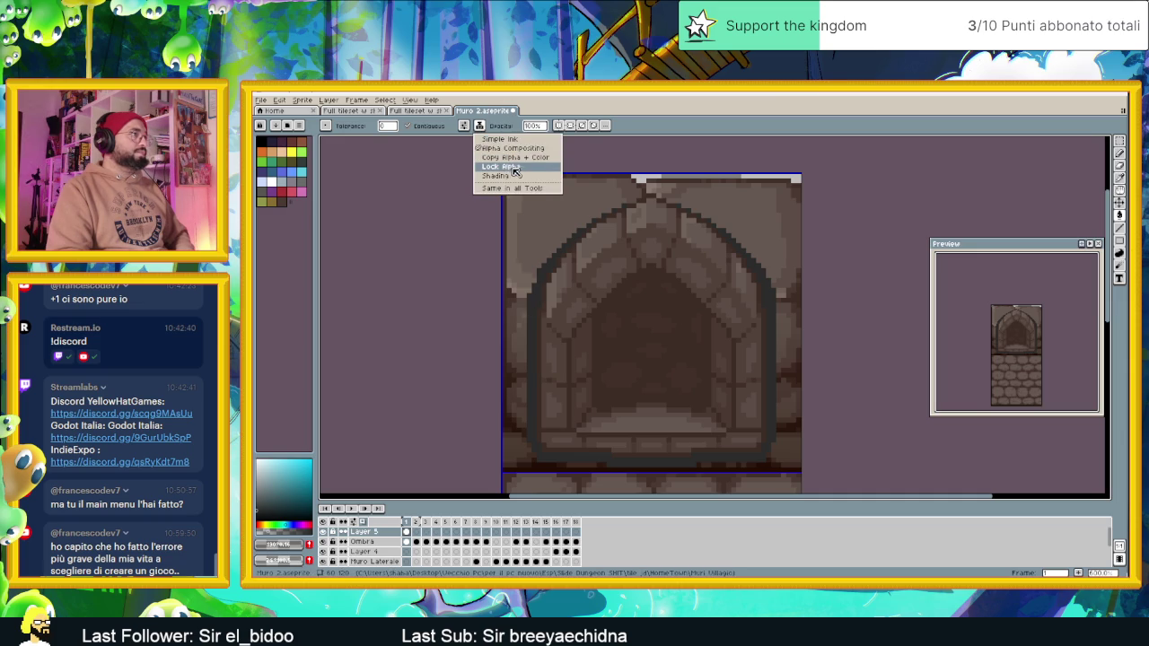
left_click(513, 167)
left_click(528, 315)
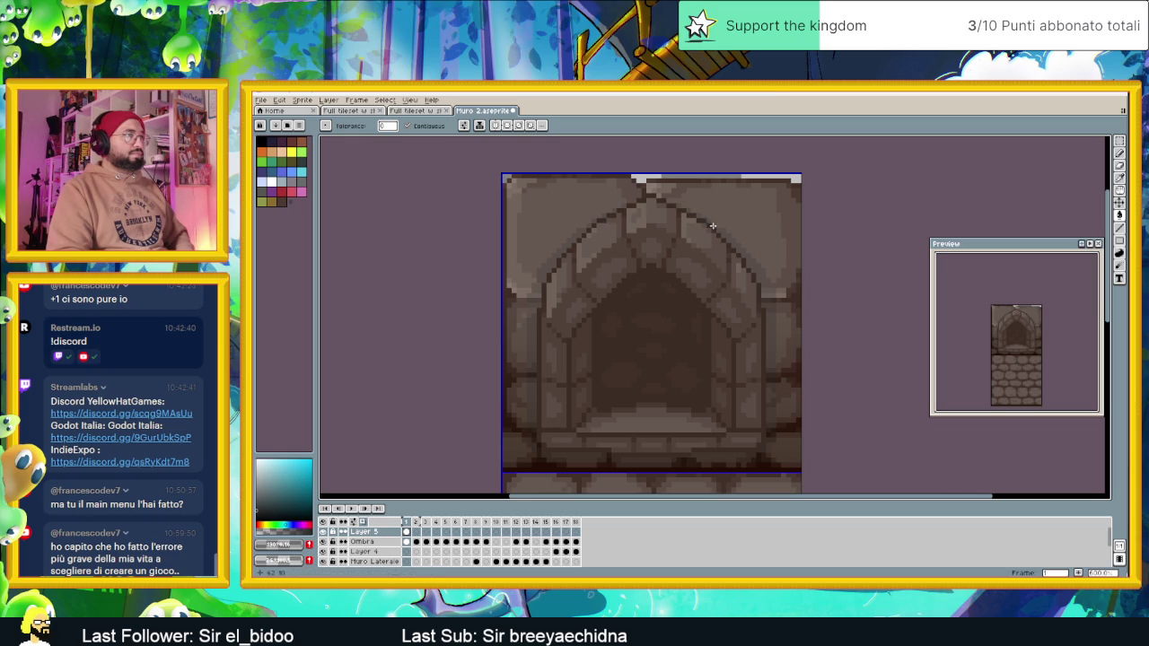
Step: Fill the left and right arch pillars with a darker stone colour
scroll(772, 273, "down", 1)
scroll(772, 273, "up", 1)
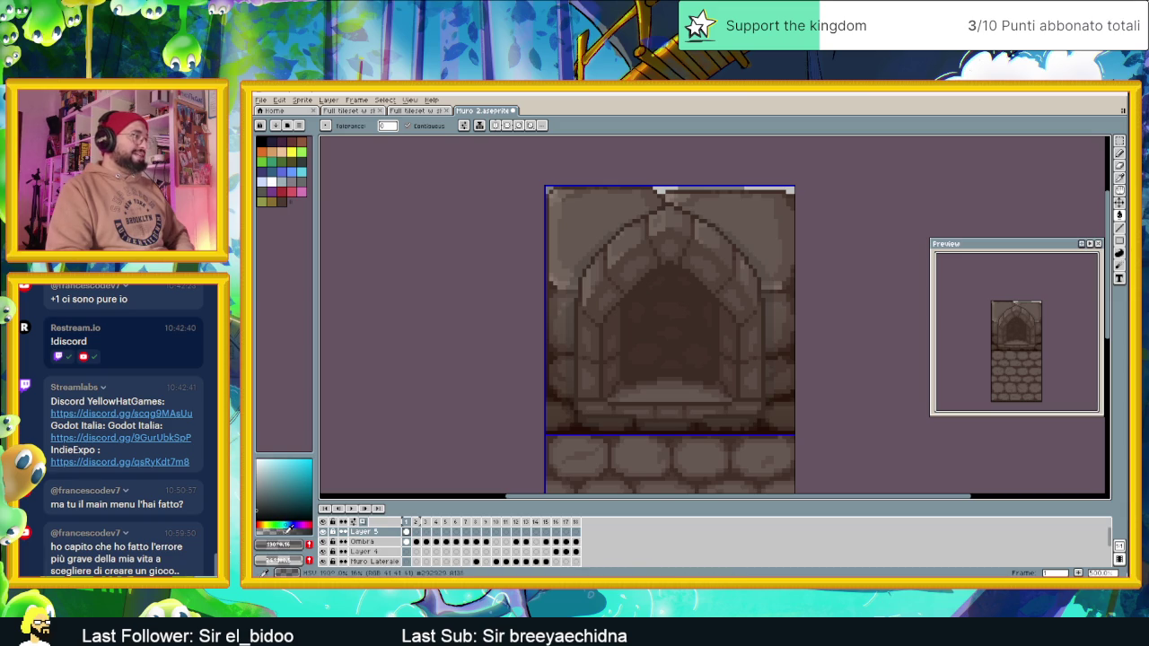
left_click(568, 388)
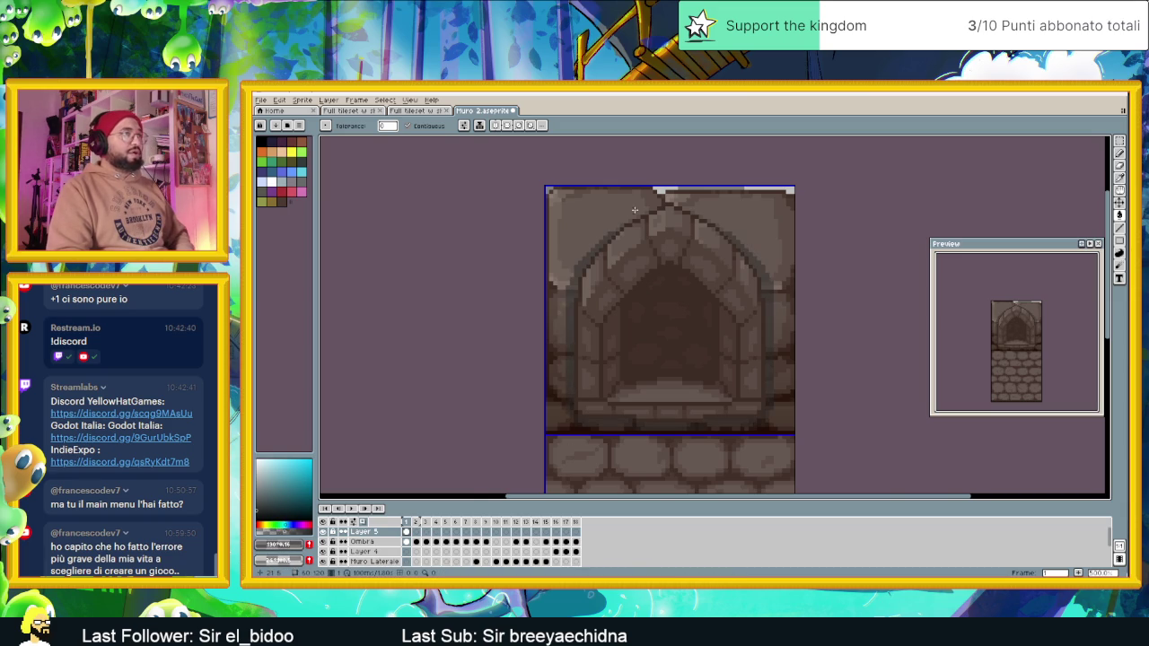
scroll(636, 219, "up", 1)
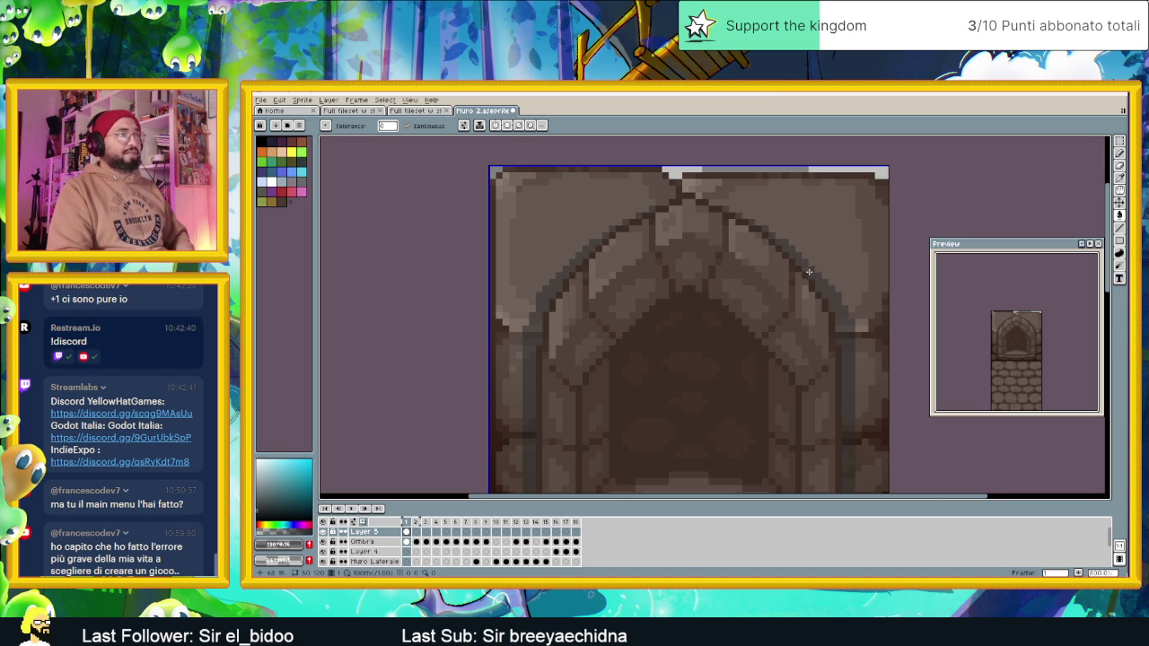
scroll(824, 315, "down", 2)
scroll(754, 318, "down", 1)
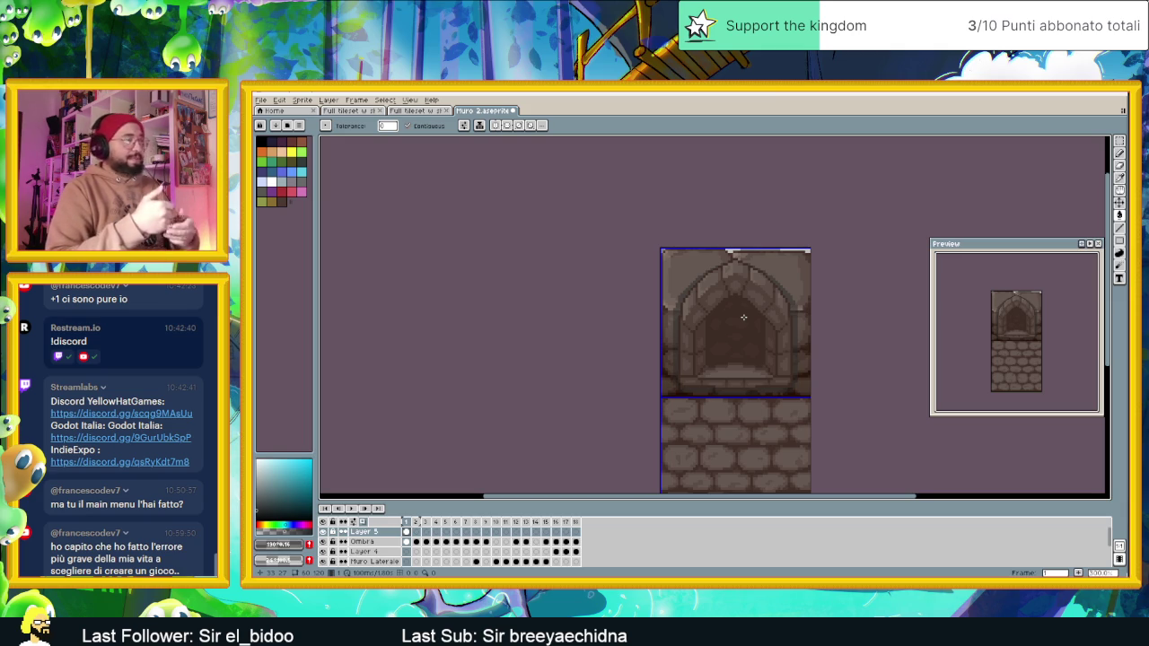
scroll(775, 377, "up", 1)
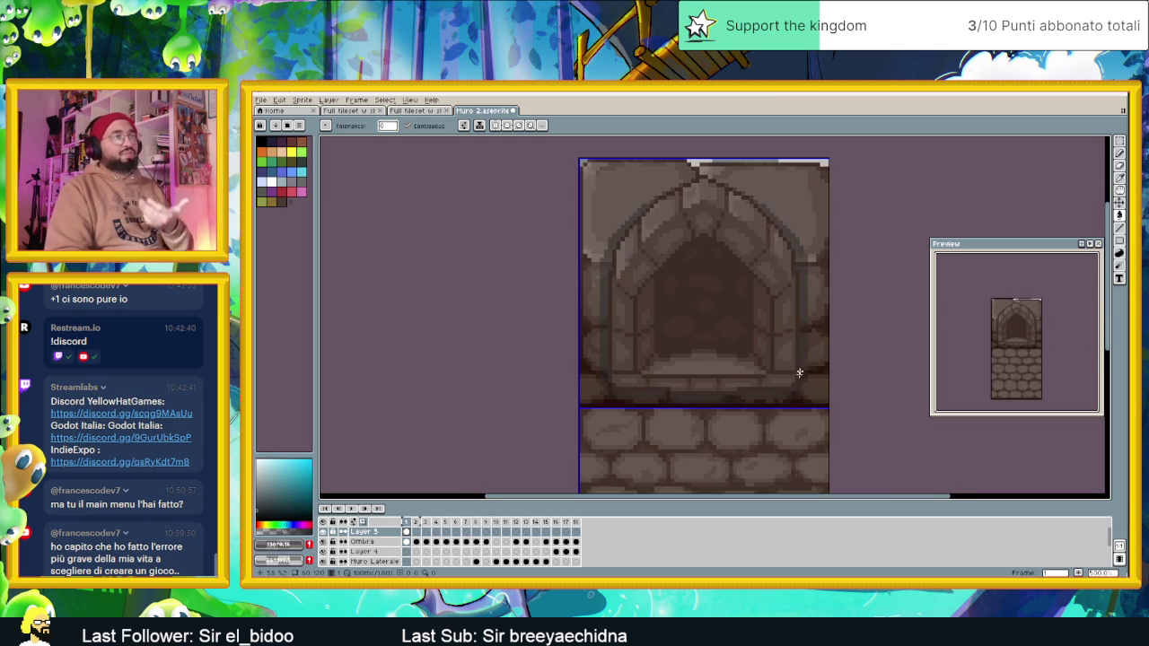
scroll(718, 388, "up", 1)
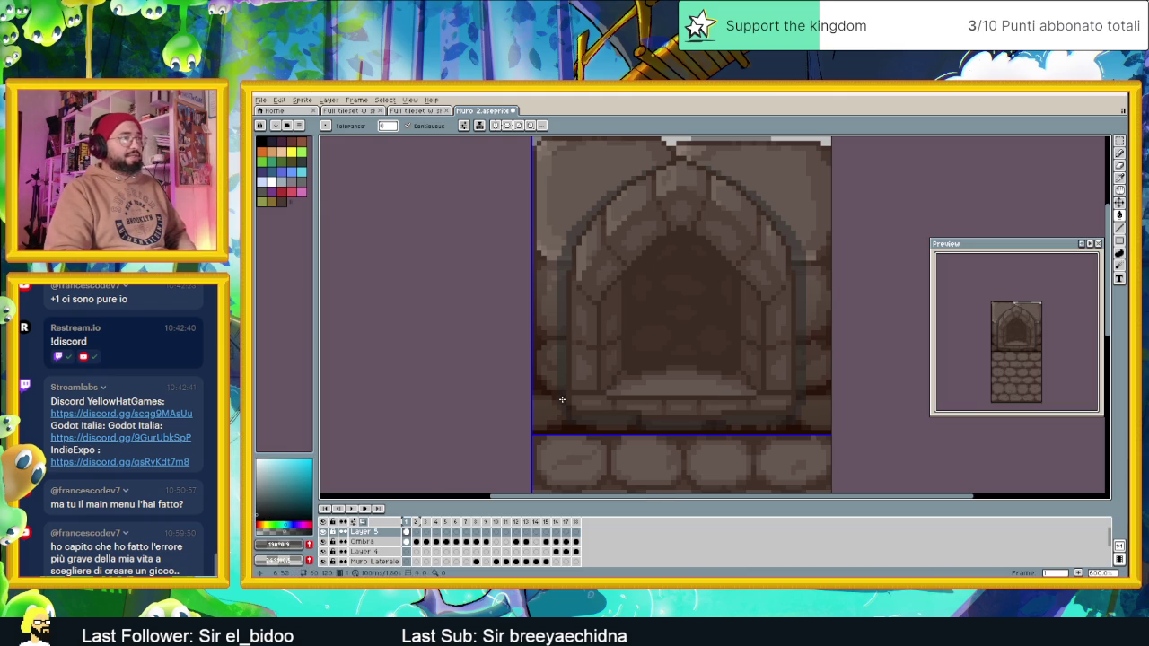
scroll(723, 165, "up", 1)
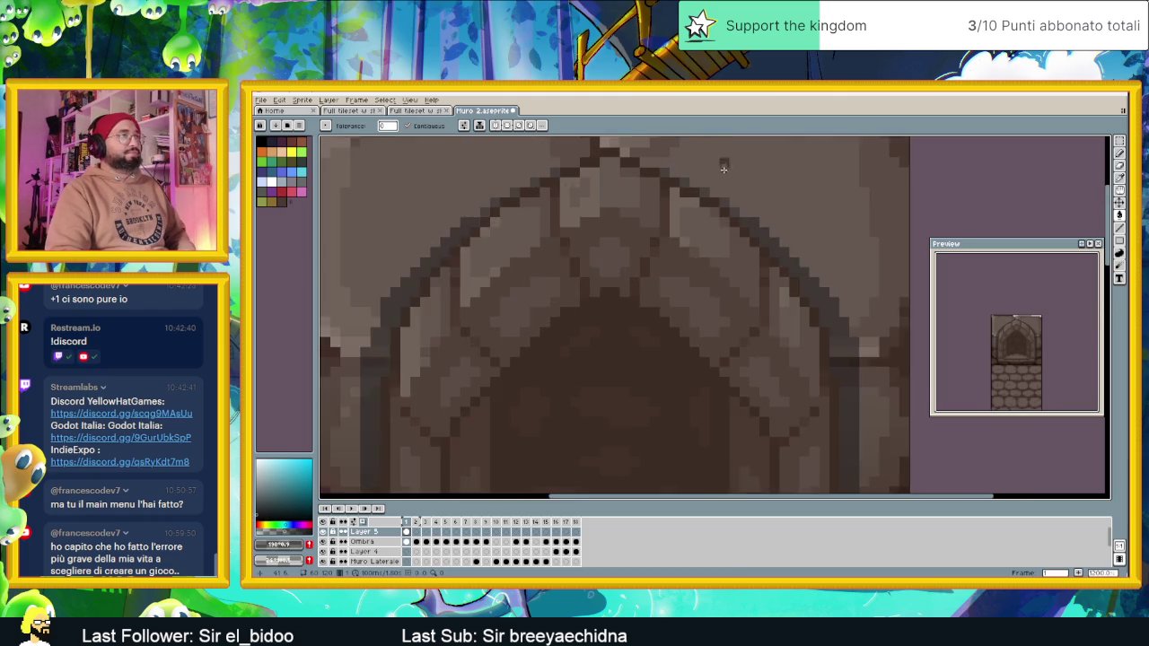
scroll(721, 204, "up", 1)
Step: Try a darker fill at the arch top, undo it, and select the Ombra layer
left_click(679, 189)
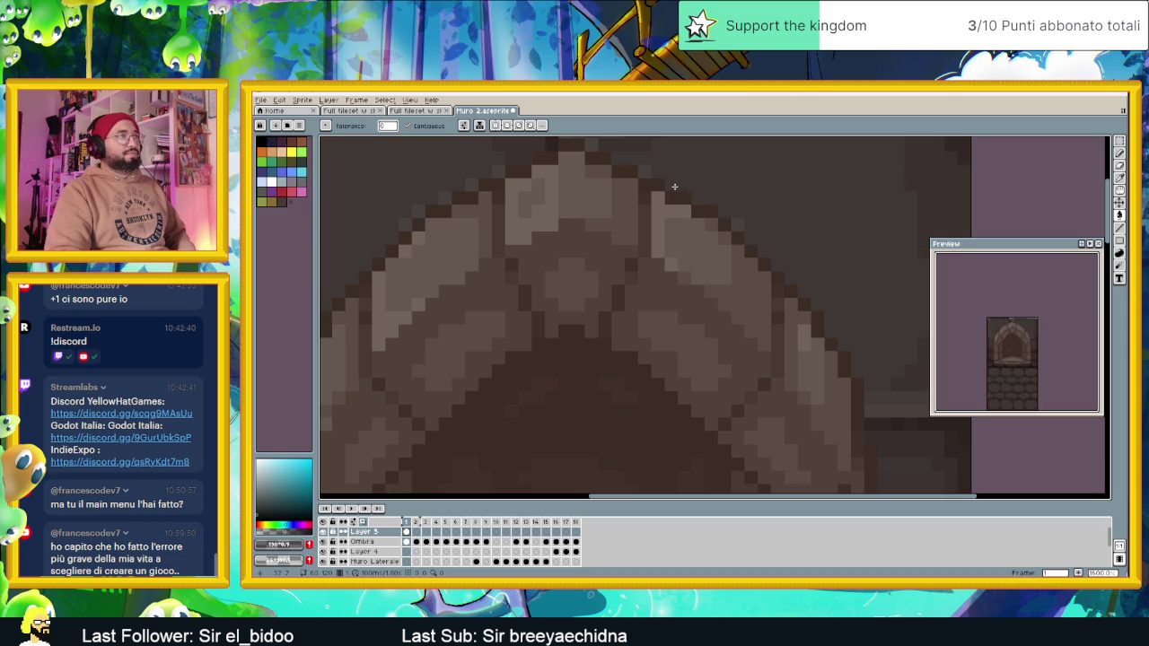
key("ctrl+z")
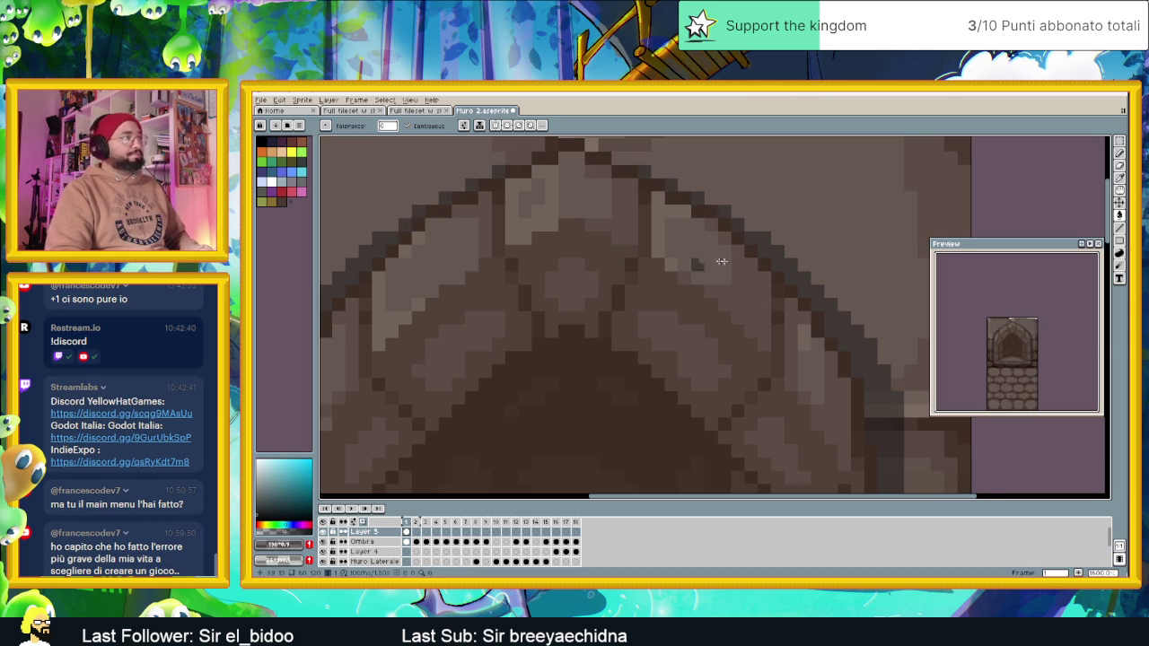
scroll(666, 260, "down", 3)
scroll(846, 323, "down", 1)
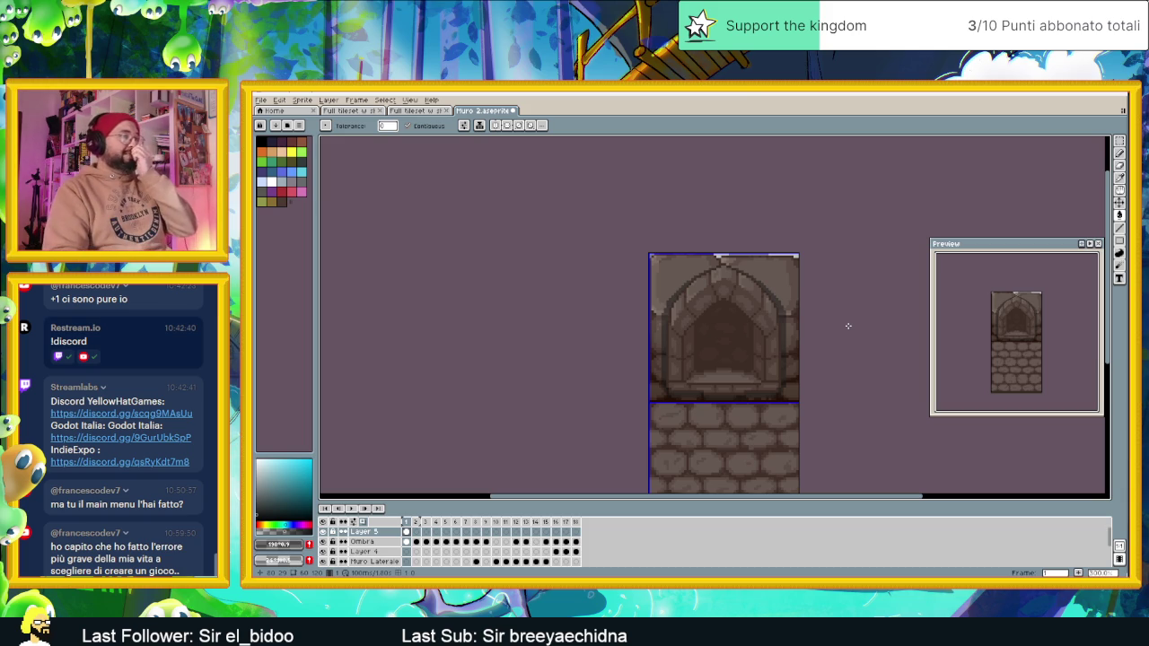
left_click(385, 542)
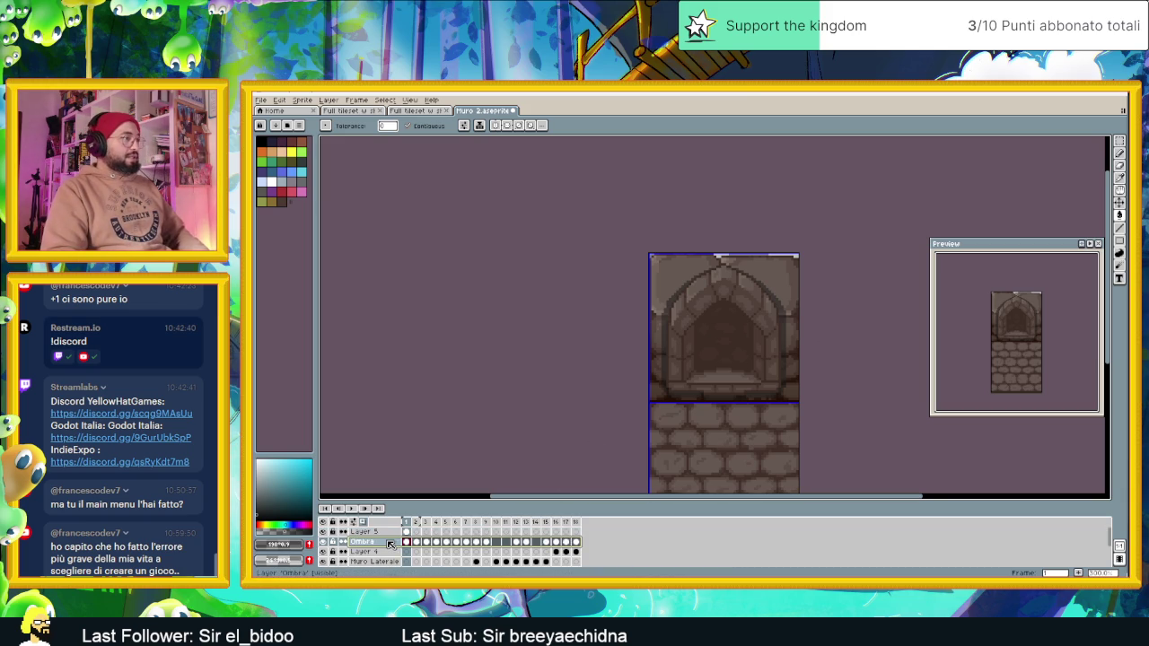
Step: Duplicate Layer 5 and move Layer 5 Copy below the original
right_click(387, 542)
left_click(445, 530)
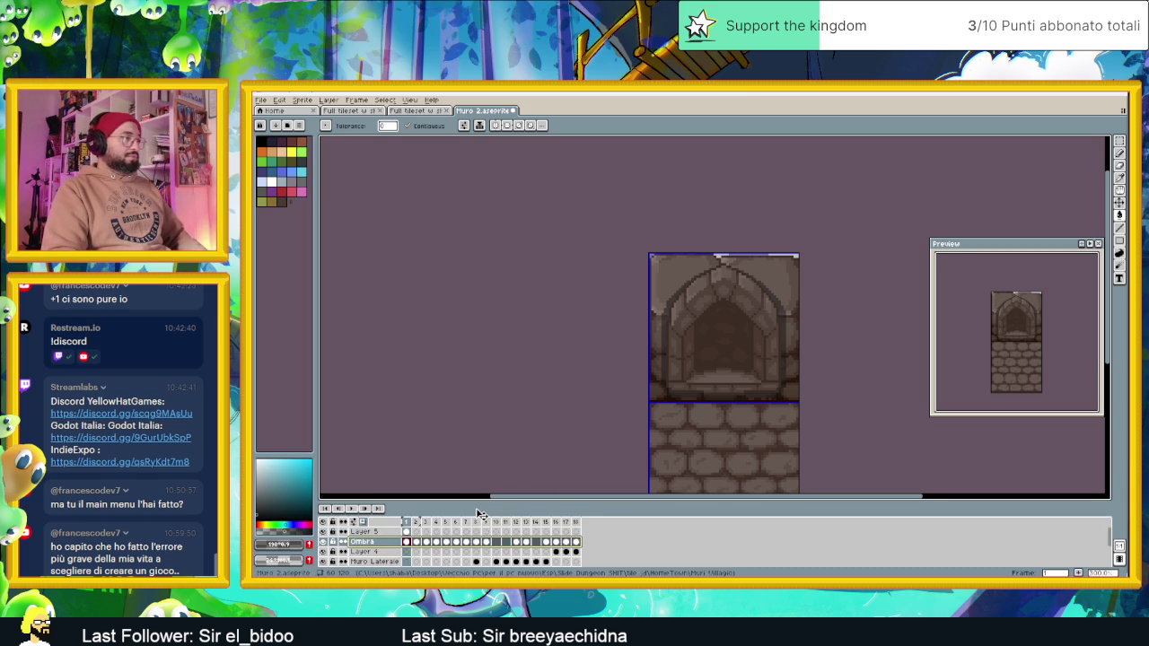
right_click(376, 542)
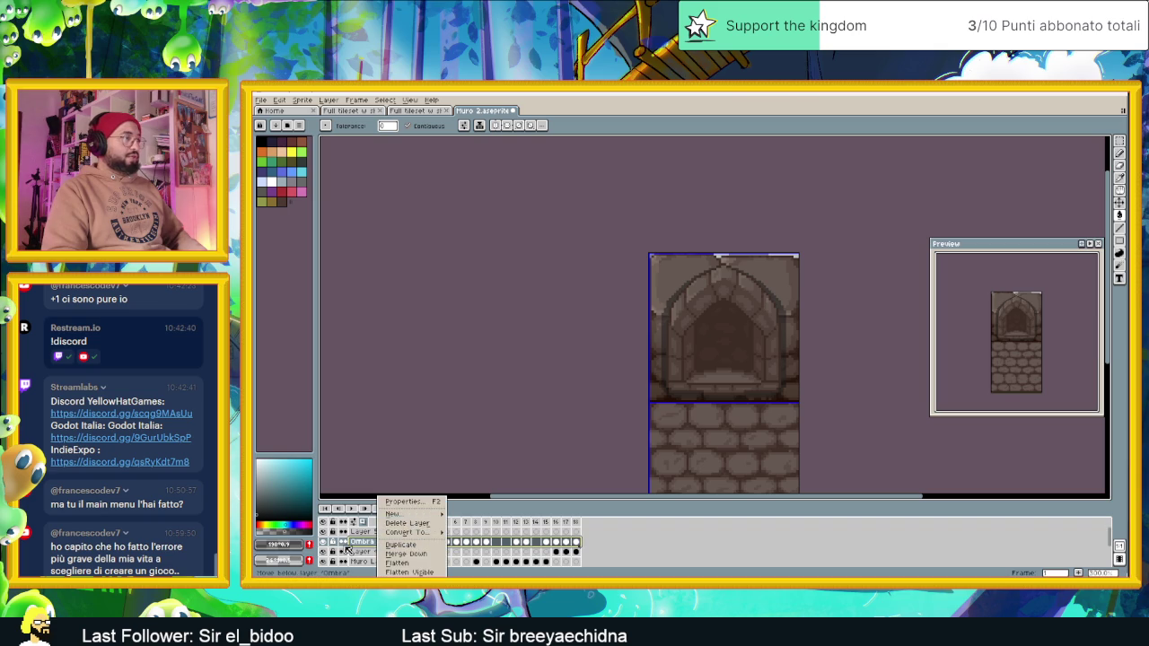
left_click(364, 541)
right_click(366, 531)
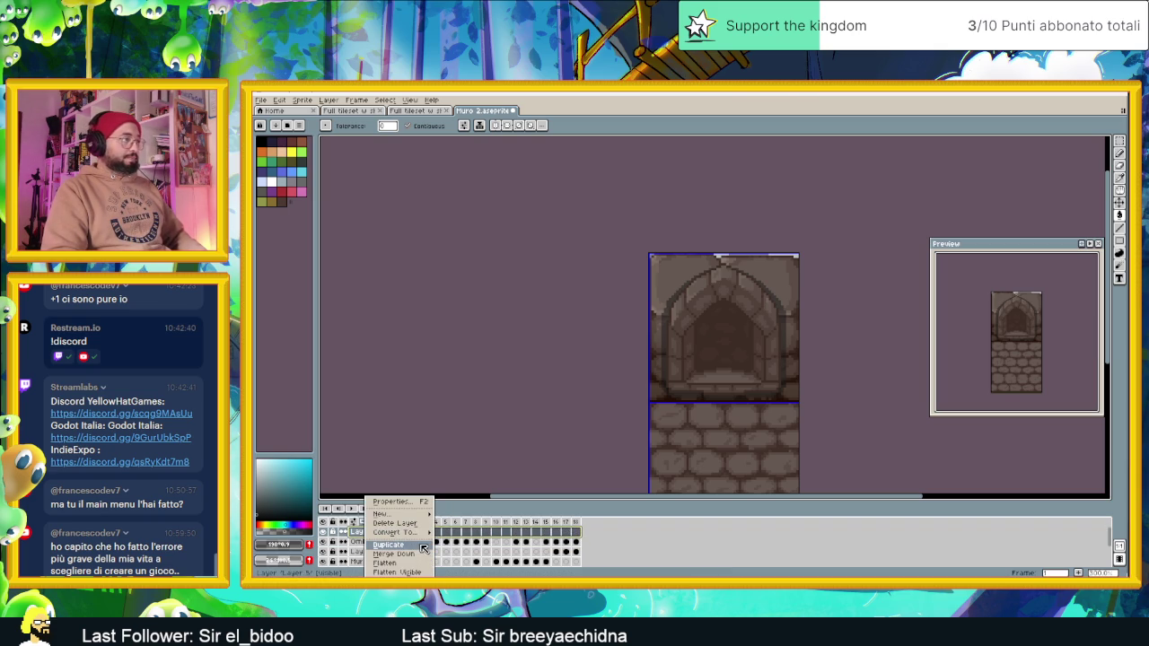
left_click(421, 545)
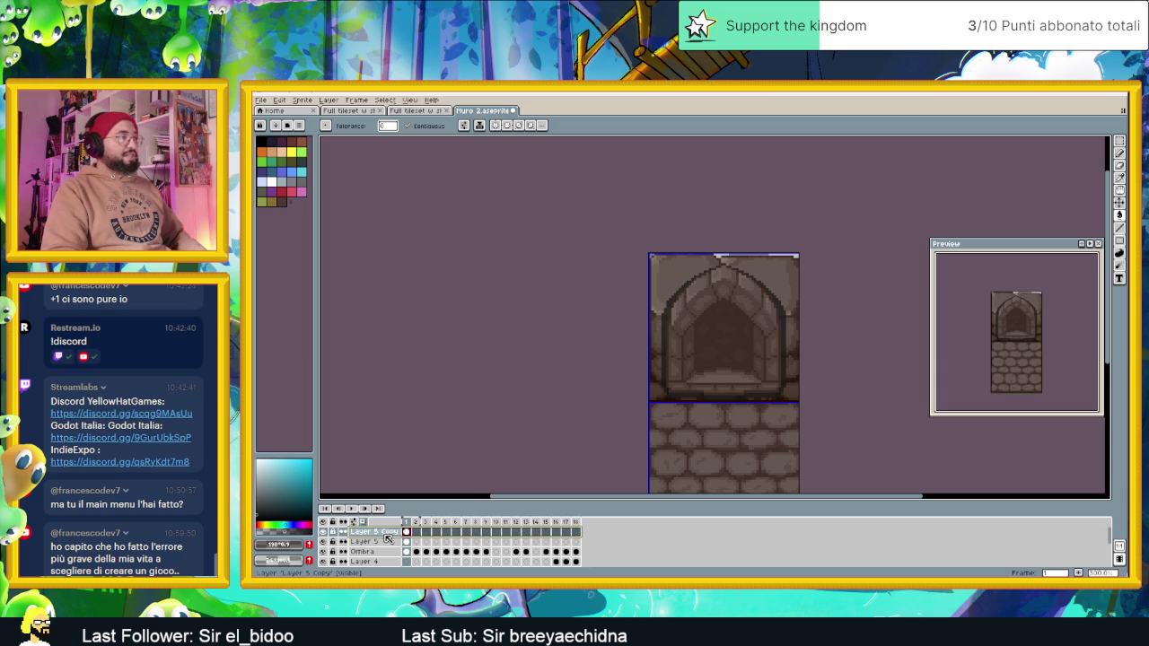
left_click_drag(378, 534, 376, 548)
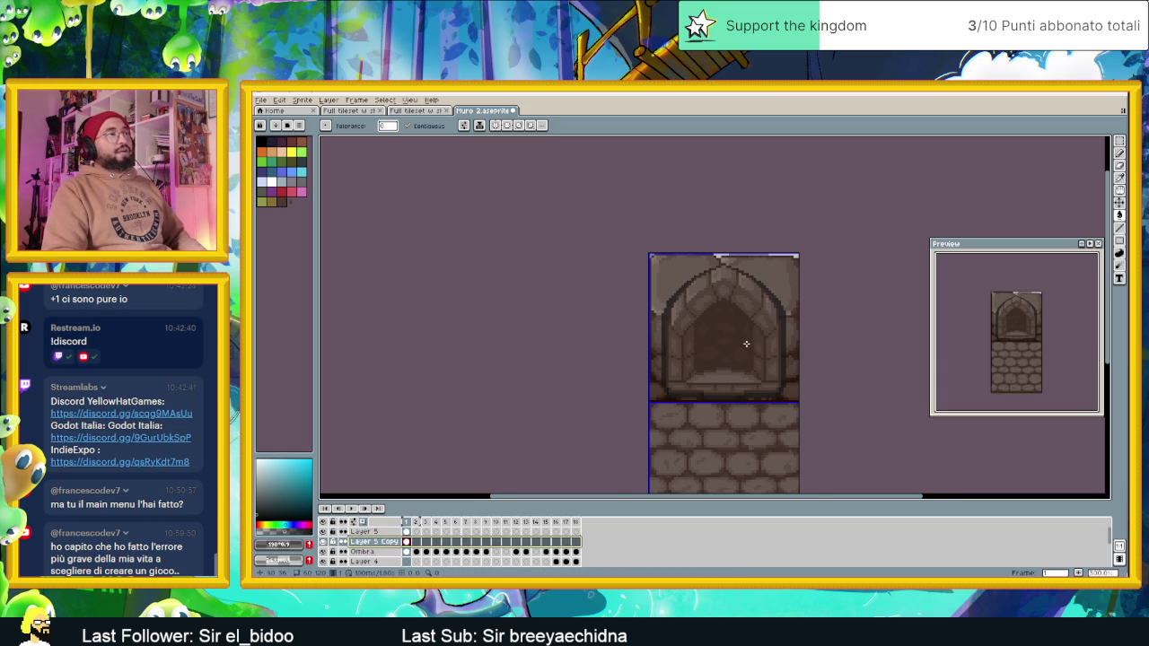
Step: Fill the arch outline with solid black
scroll(741, 344, "up", 1)
scroll(740, 344, "up", 1)
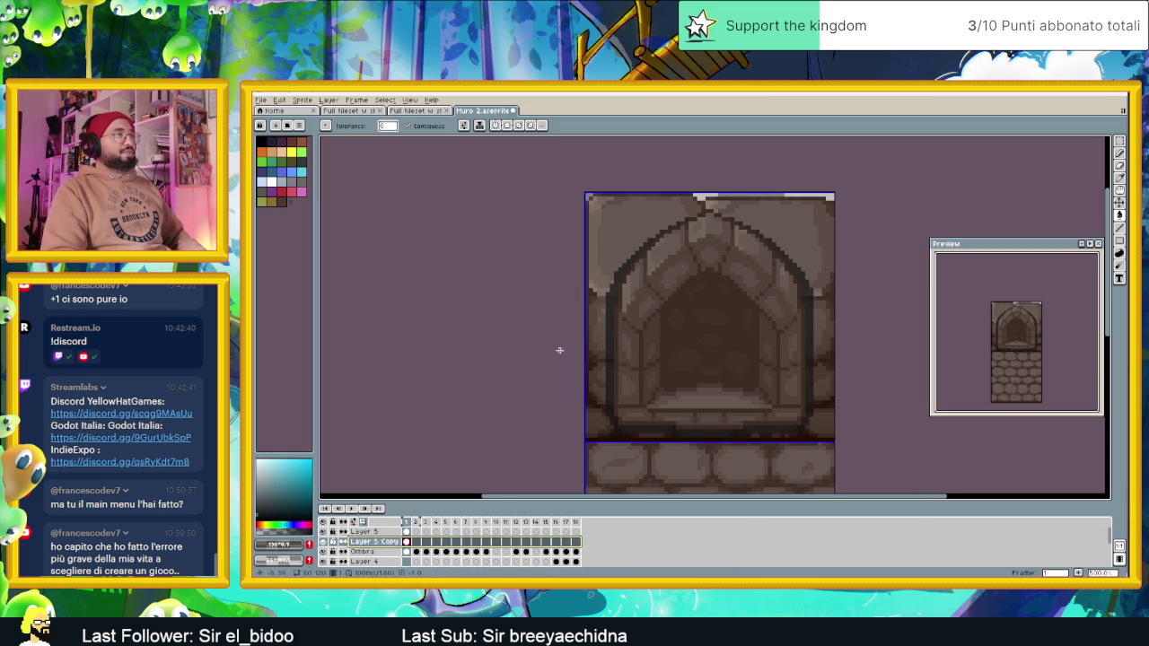
left_click_drag(282, 486, 280, 518)
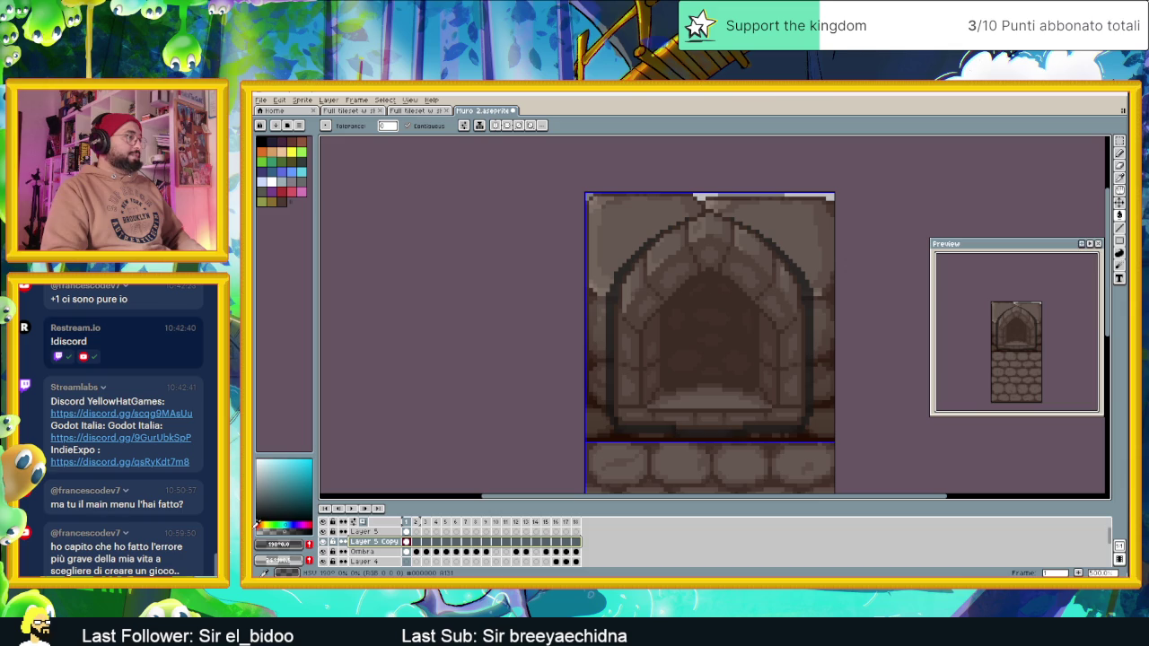
left_click(628, 428)
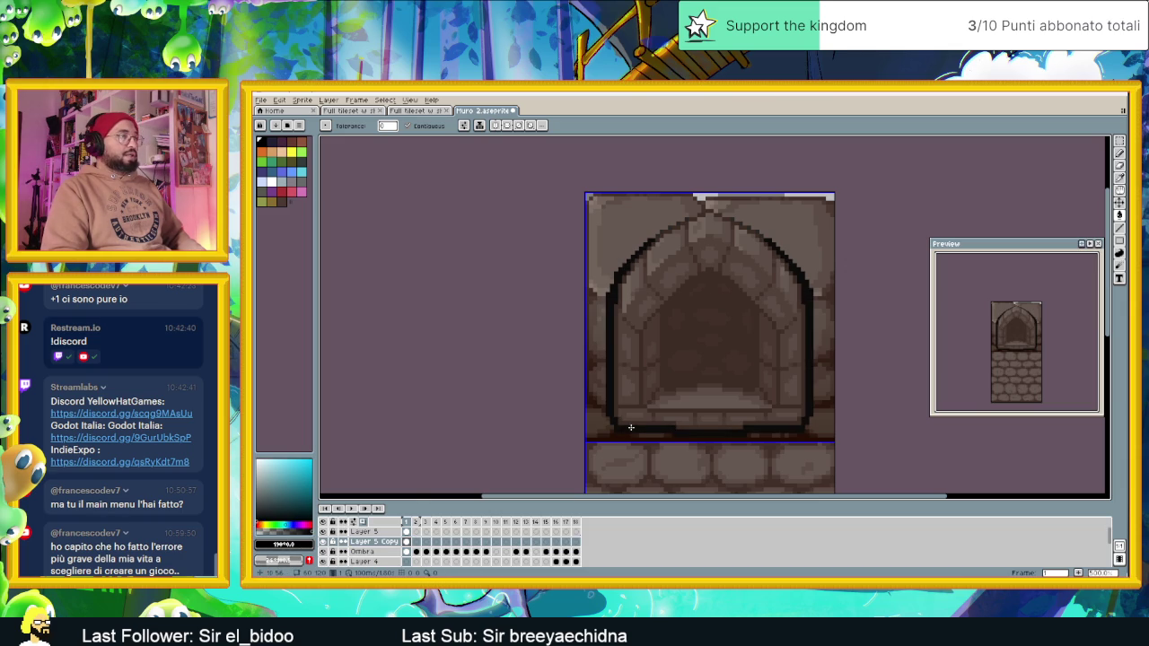
scroll(639, 249, "up", 2)
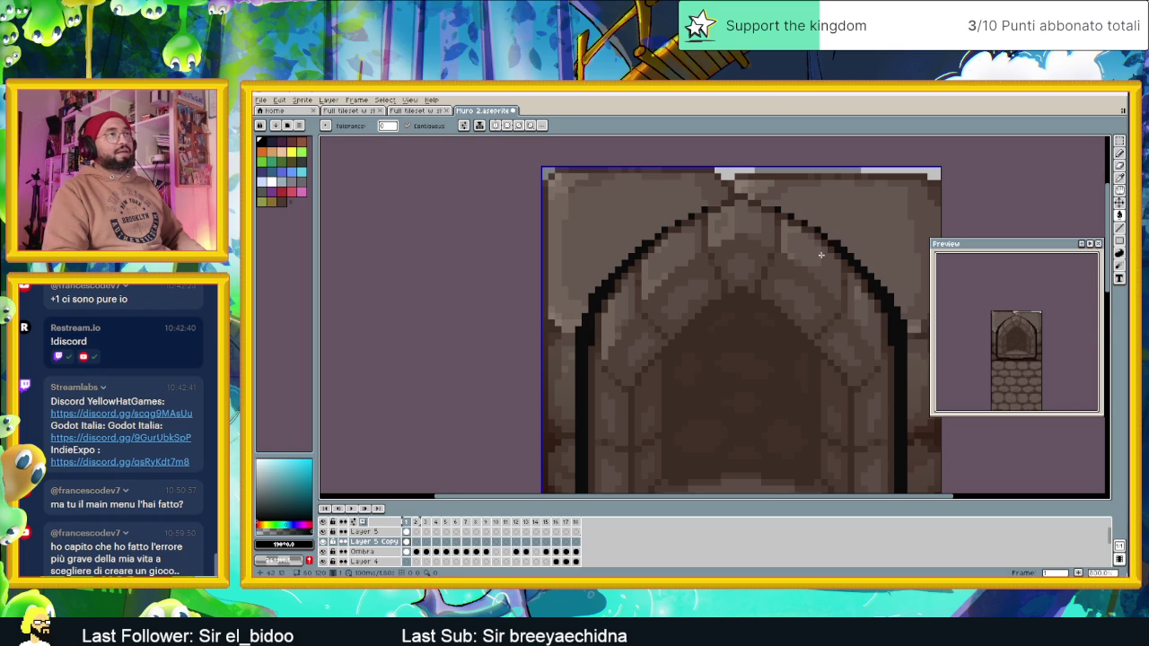
scroll(820, 251, "down", 2)
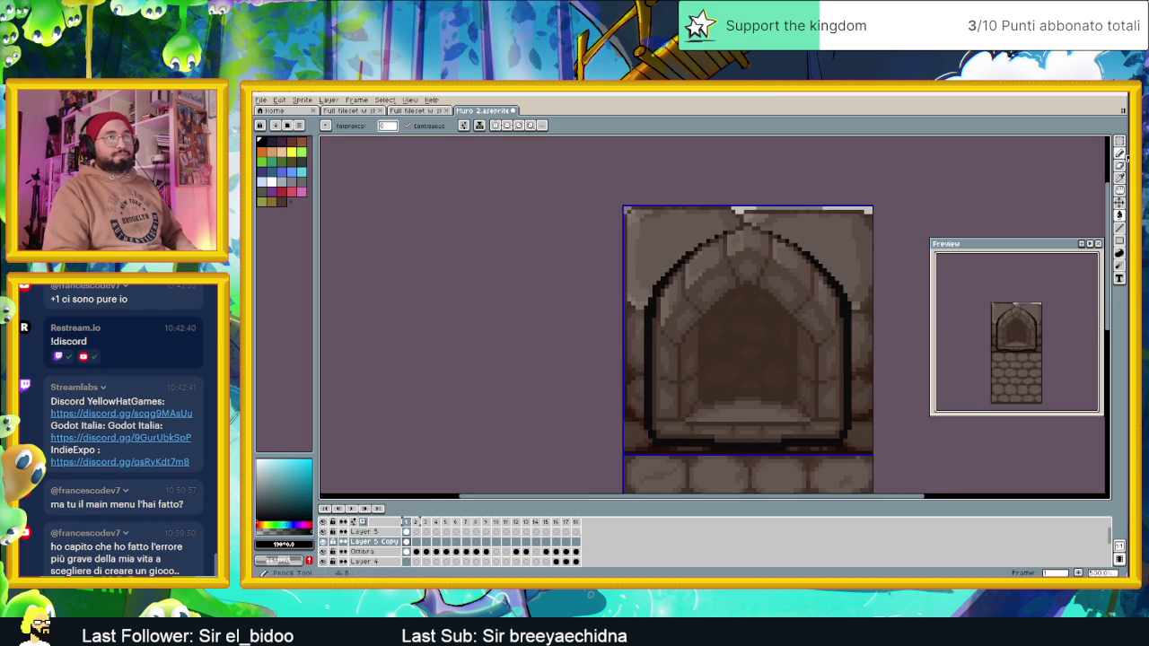
Step: Toggle Layer 5's visibility, then undo the last eraser stroke and bucket fill
left_click(1120, 166)
scroll(730, 229, "up", 1)
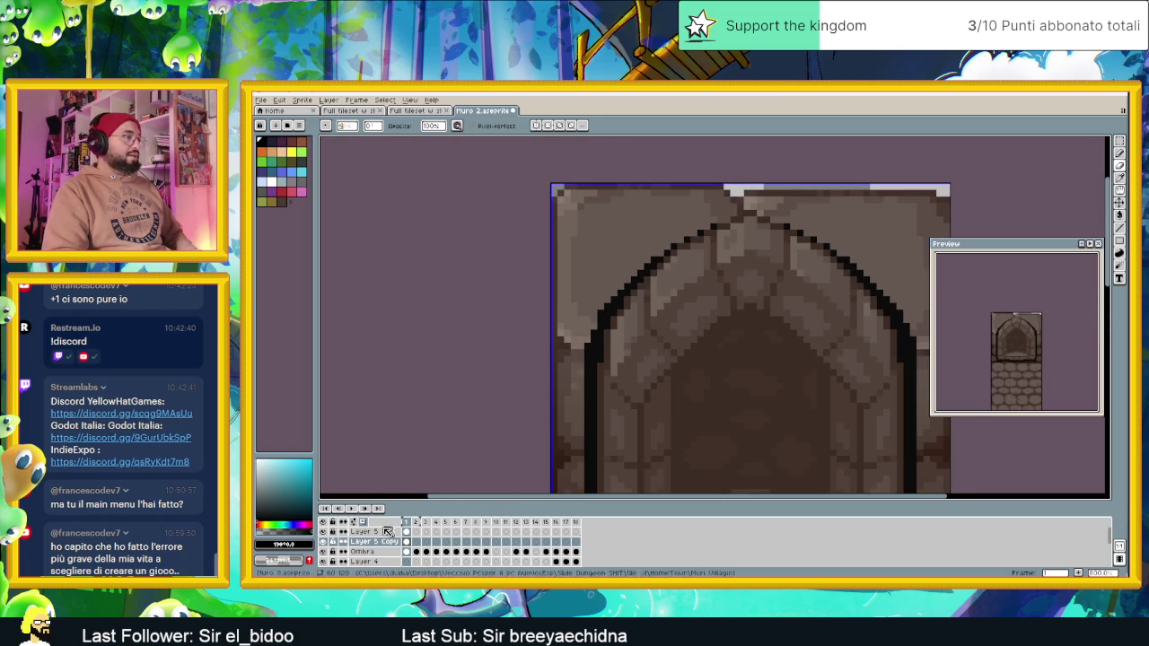
left_click(323, 531)
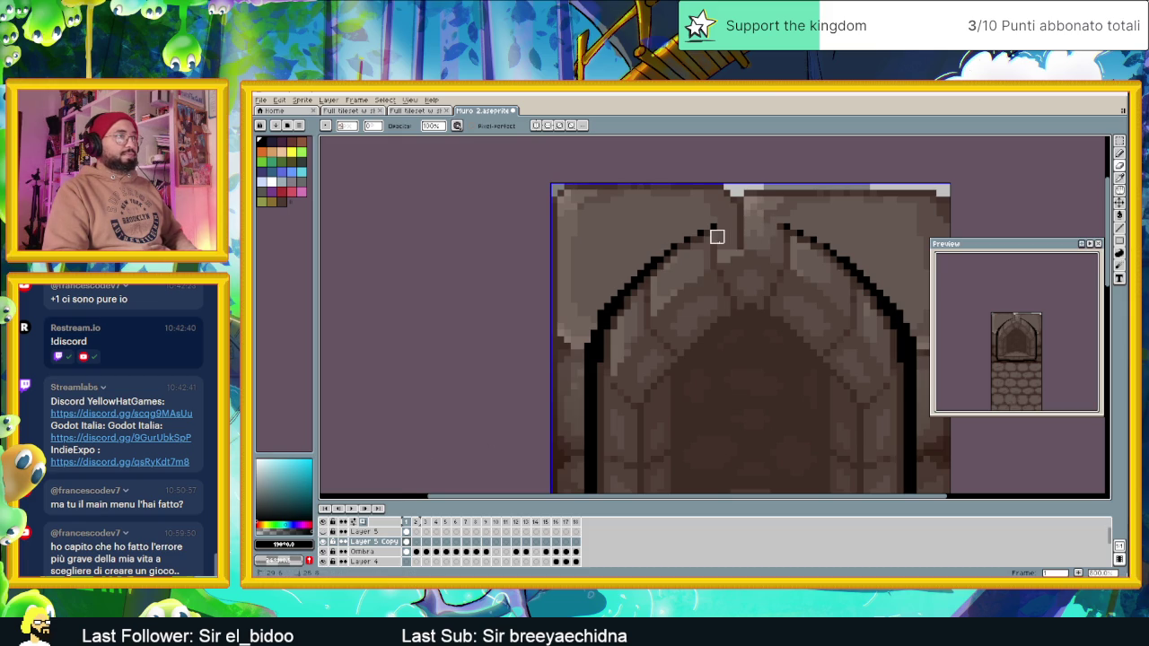
scroll(757, 315, "down", 1)
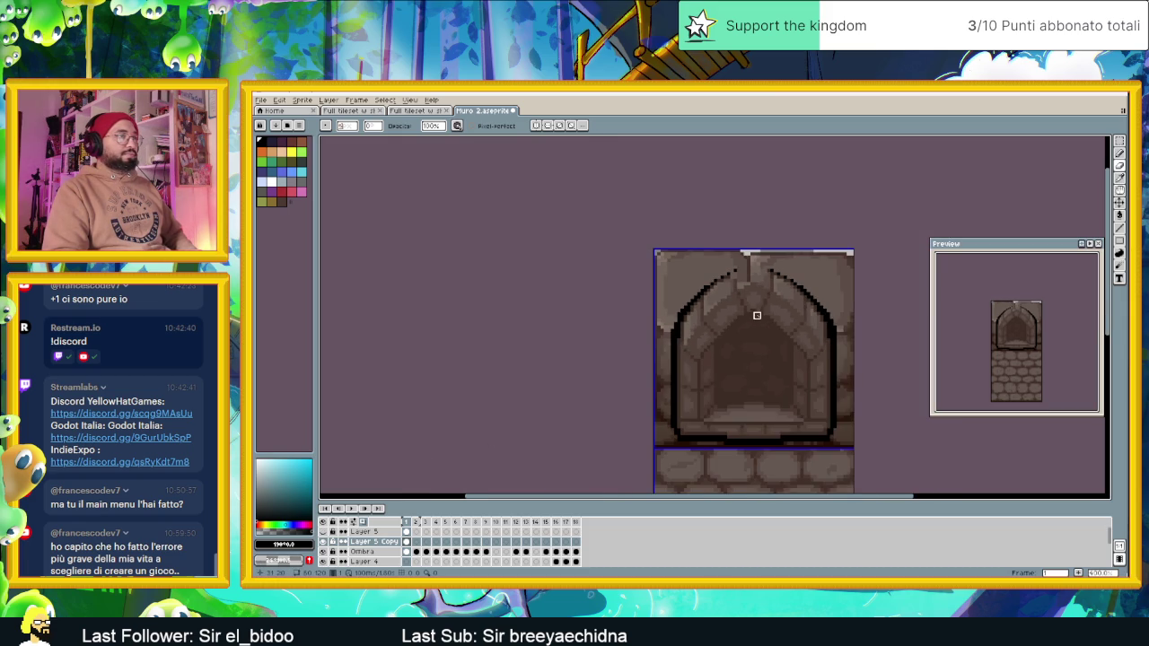
key("ctrl+z")
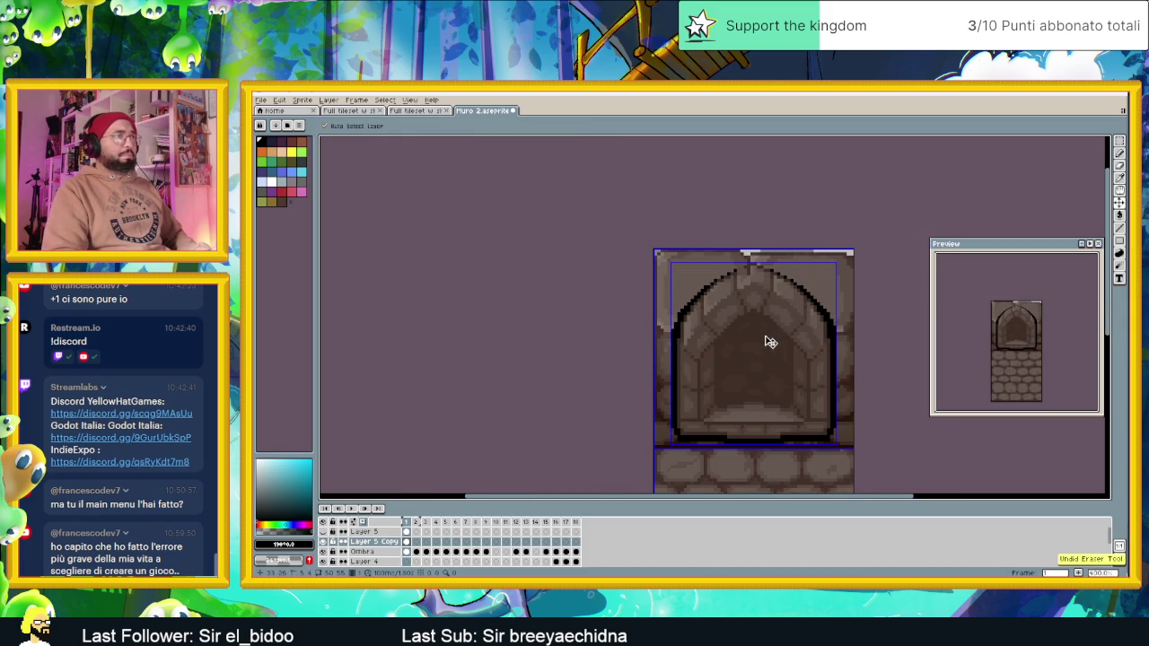
key("ctrl+z")
key("b")
key("ctrl+z")
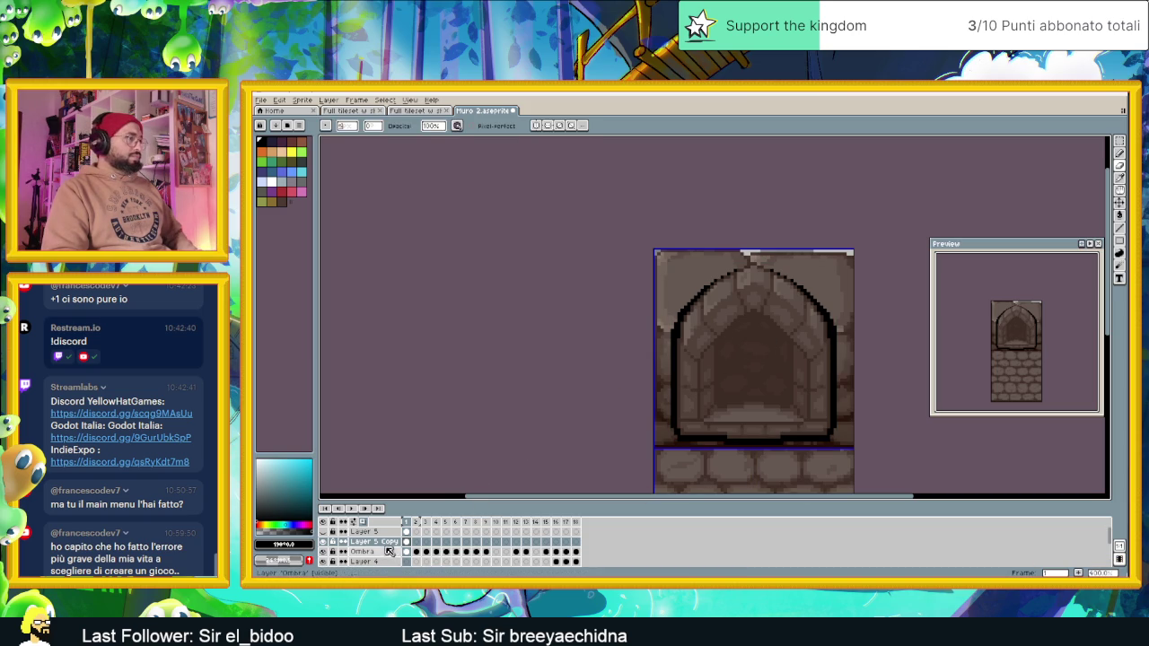
Step: Lower Layer 5 Copy's opacity to about 28%, comparing the arch with a layer hidden
left_click(382, 542)
double_click(384, 542)
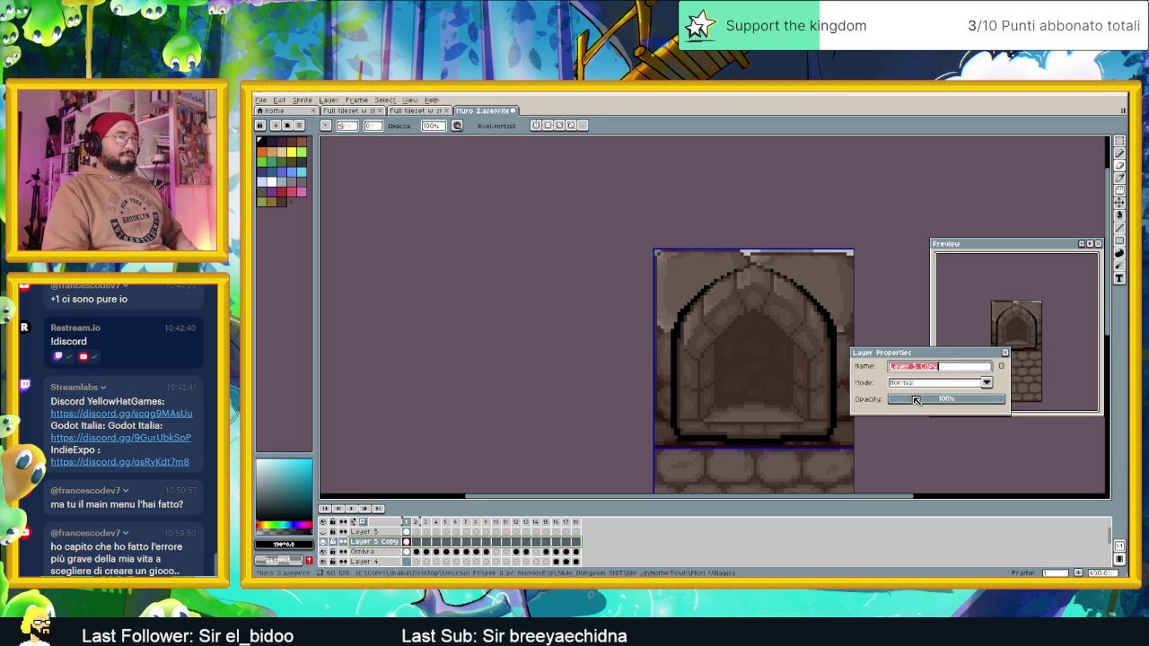
left_click_drag(914, 400, 919, 402)
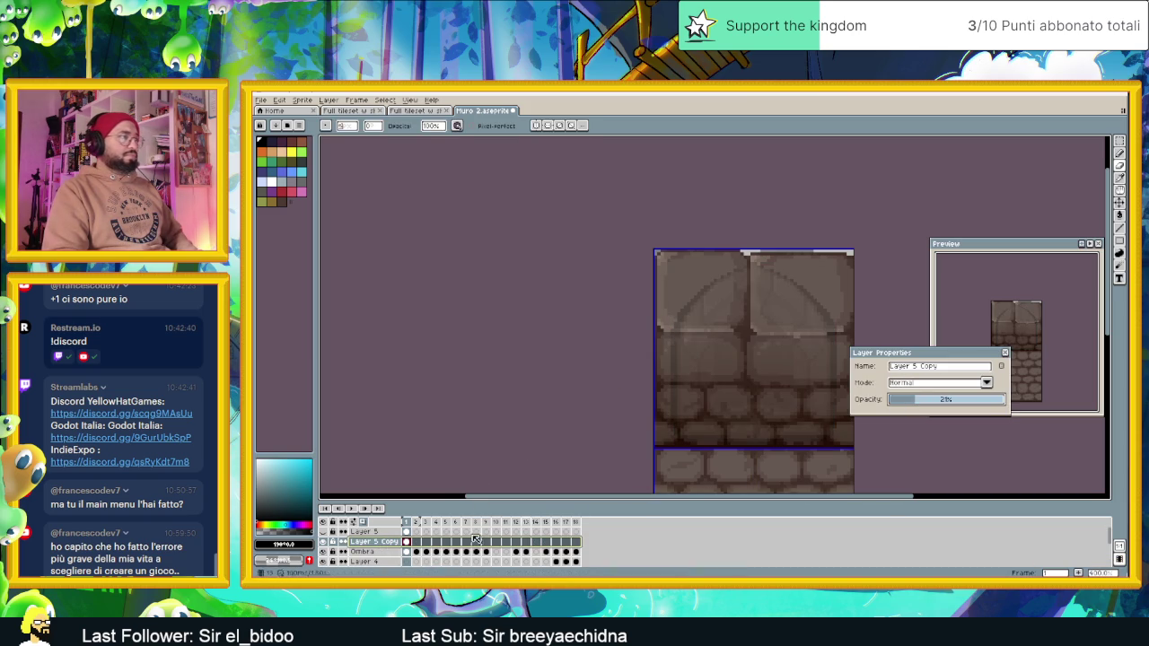
left_click(323, 532)
mouse_move(919, 400)
left_mouse_down()
mouse_move(900, 404)
mouse_move(914, 401)
left_mouse_up()
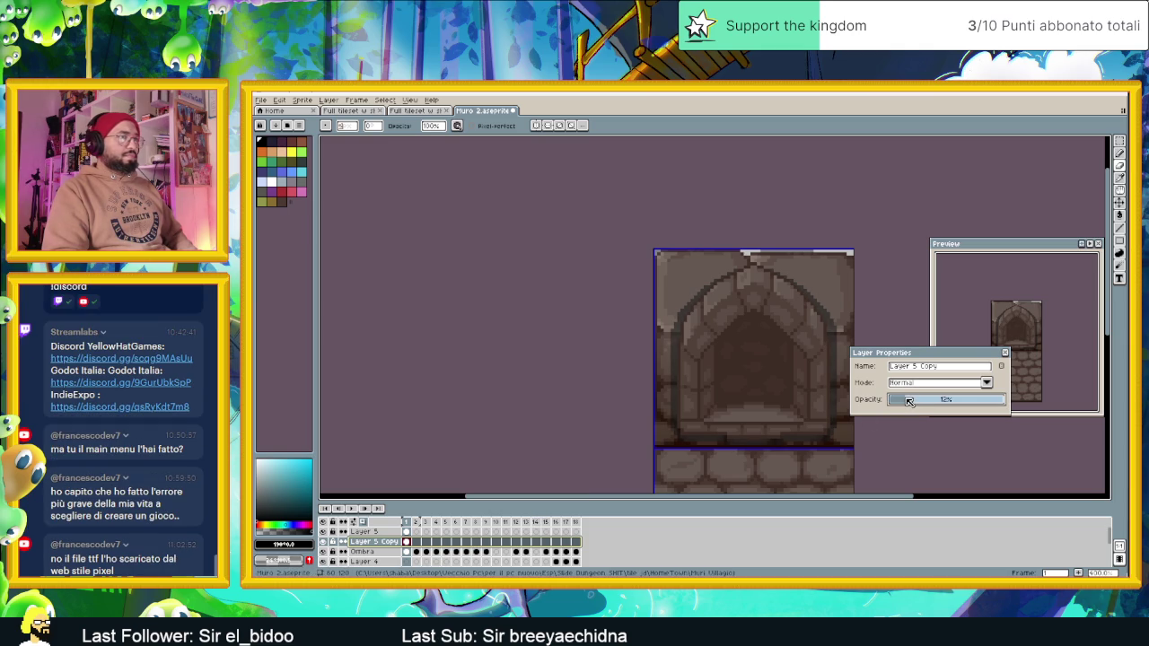
left_click(1005, 353)
Step: Hide and show Layer 5 to compare, then magic-wand select the arch's right side
left_click(368, 531)
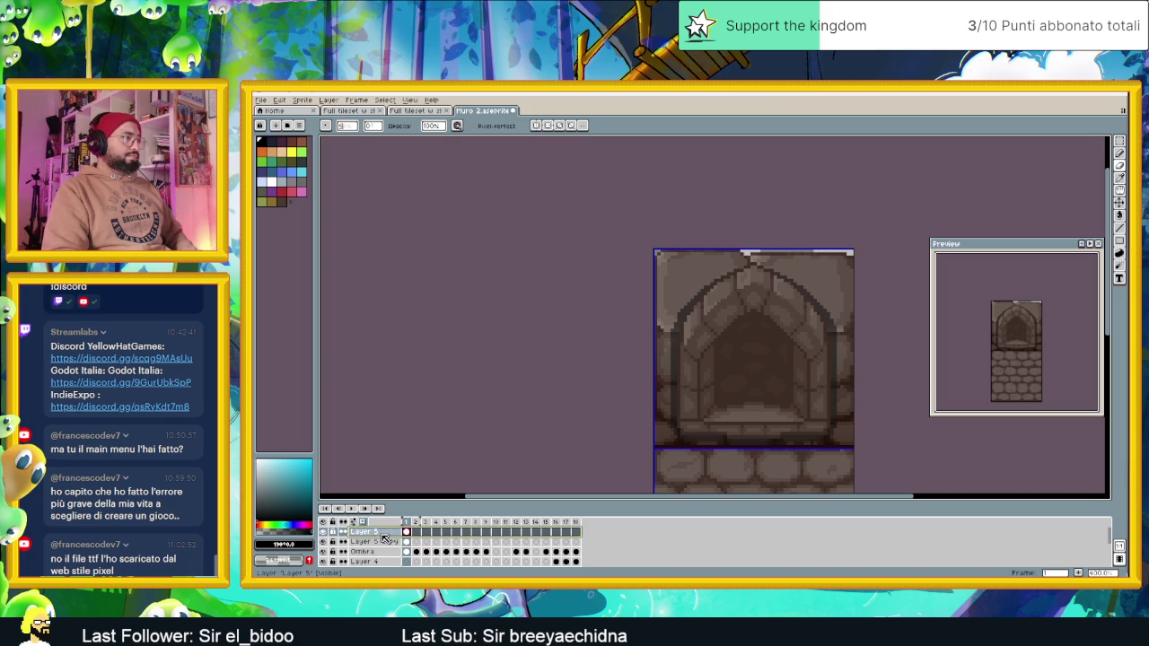
left_click(324, 532)
left_click(324, 533)
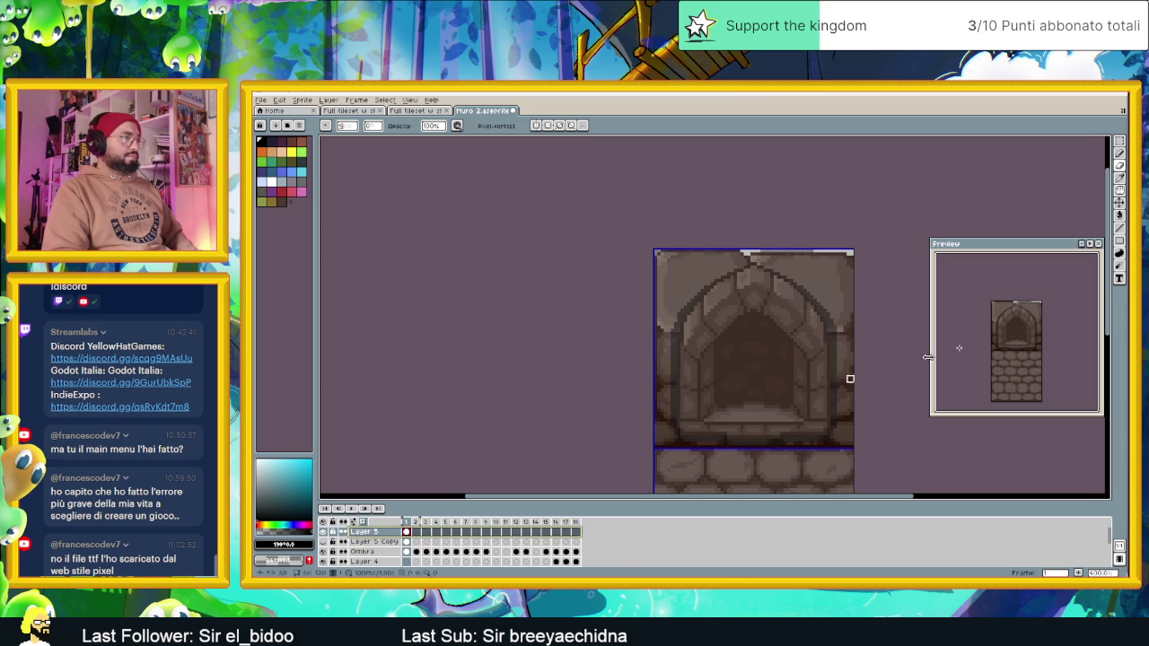
key("w")
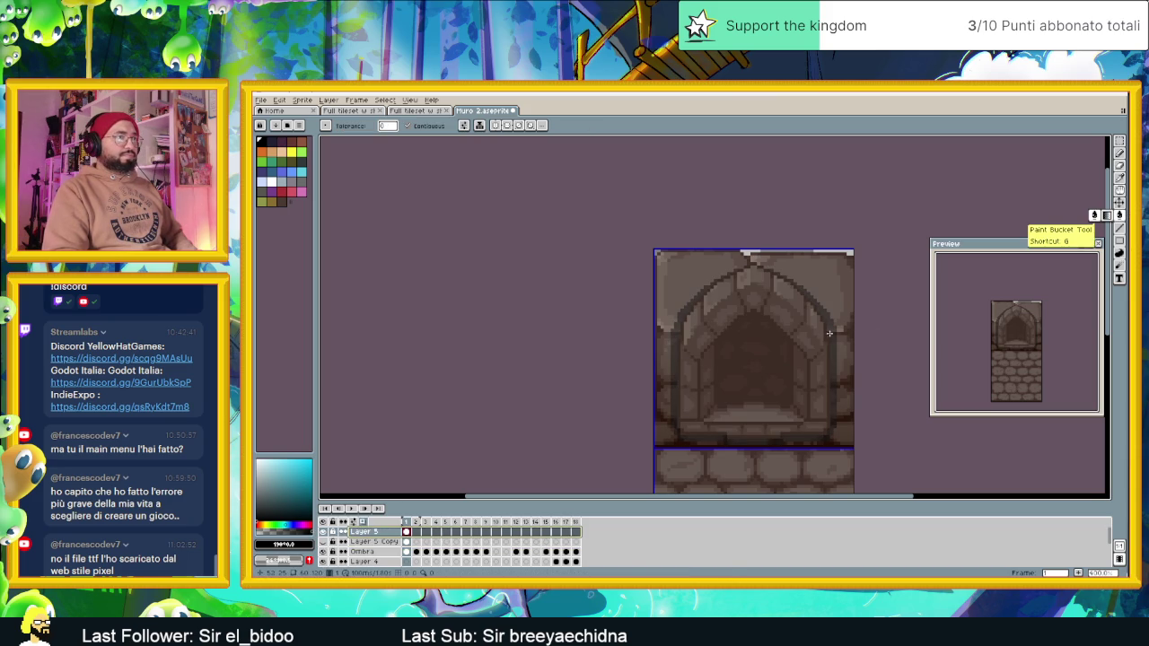
left_click(823, 335)
scroll(804, 280, "up", 1)
scroll(804, 280, "up", 1)
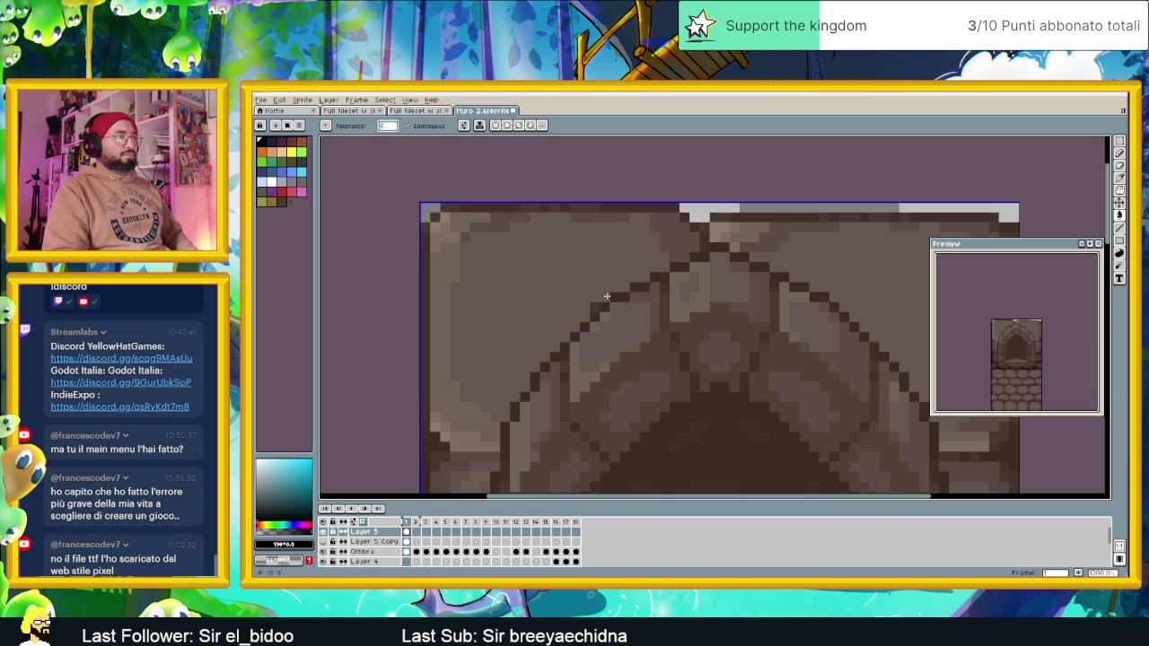
scroll(677, 314, "down", 3)
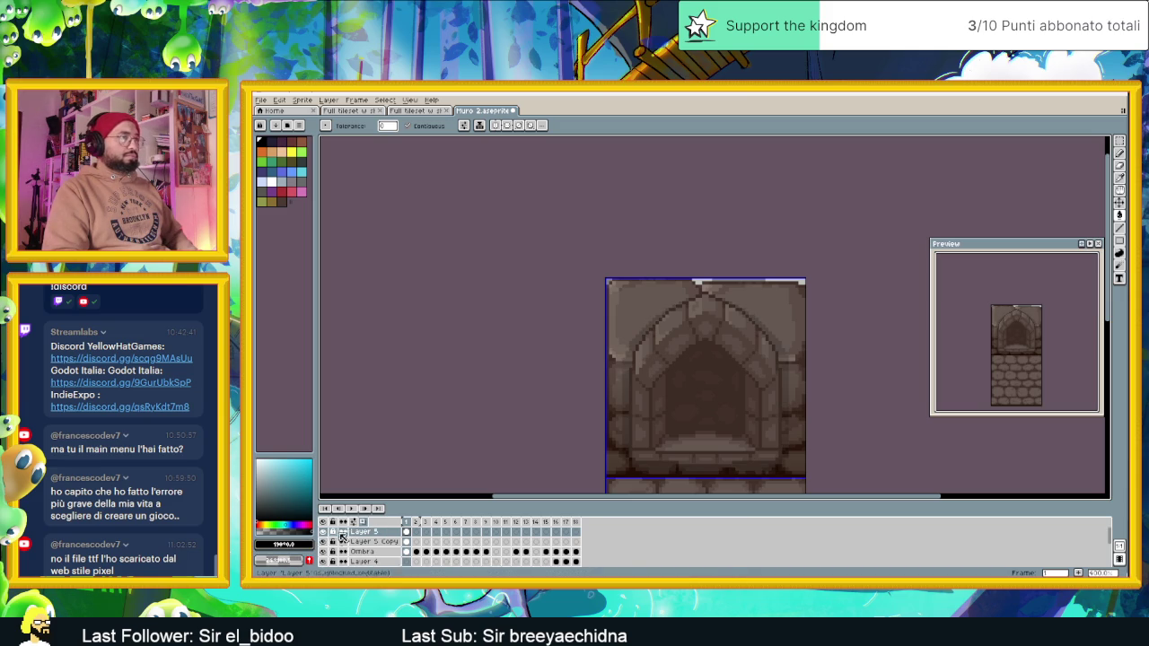
Step: Try Multiply, Color Burn and Subtract blend modes on Layer 5 Copy
double_click(364, 542)
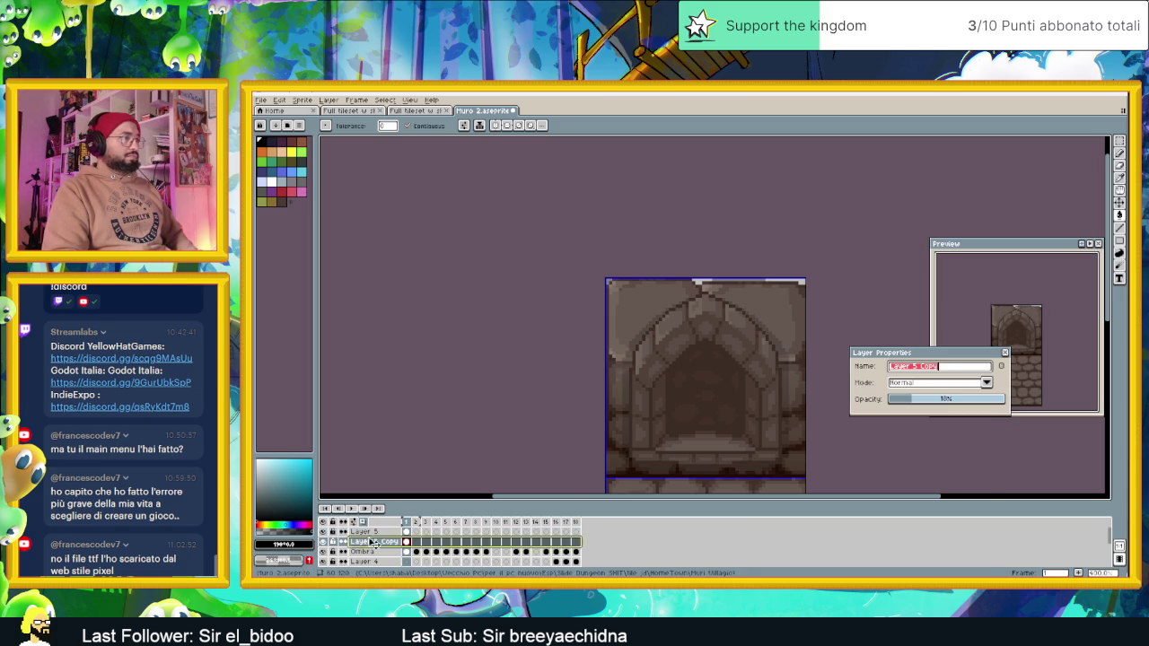
left_click(933, 382)
left_click(923, 411)
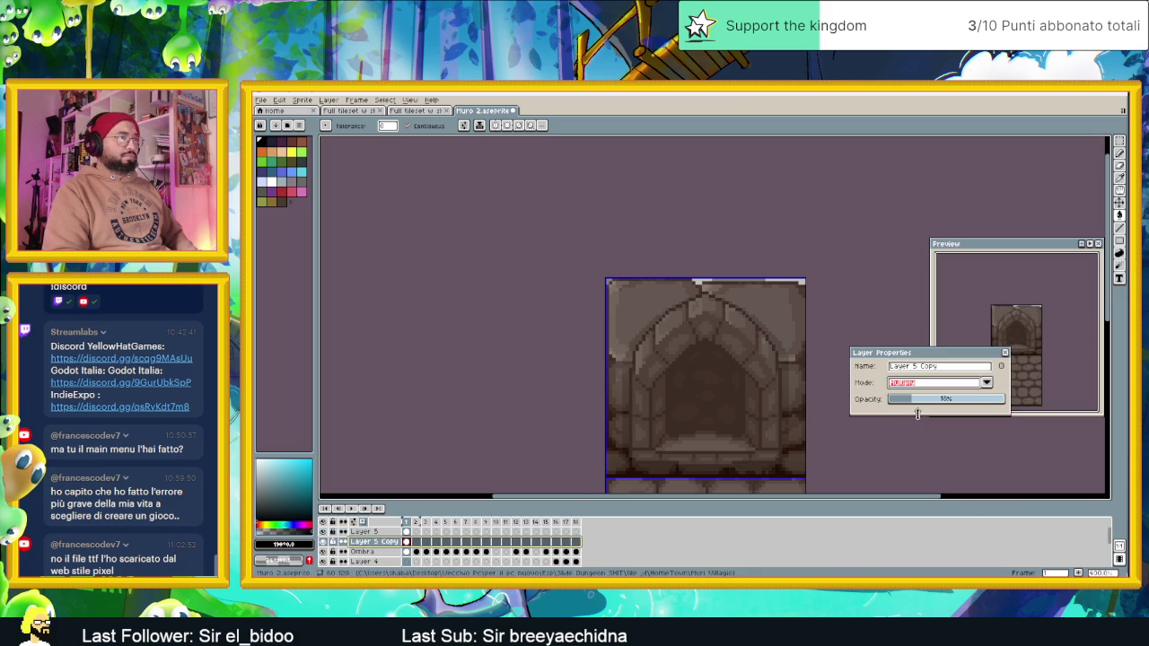
mouse_move(933, 400)
left_mouse_down()
mouse_move(919, 400)
mouse_move(947, 404)
mouse_move(936, 407)
left_mouse_up()
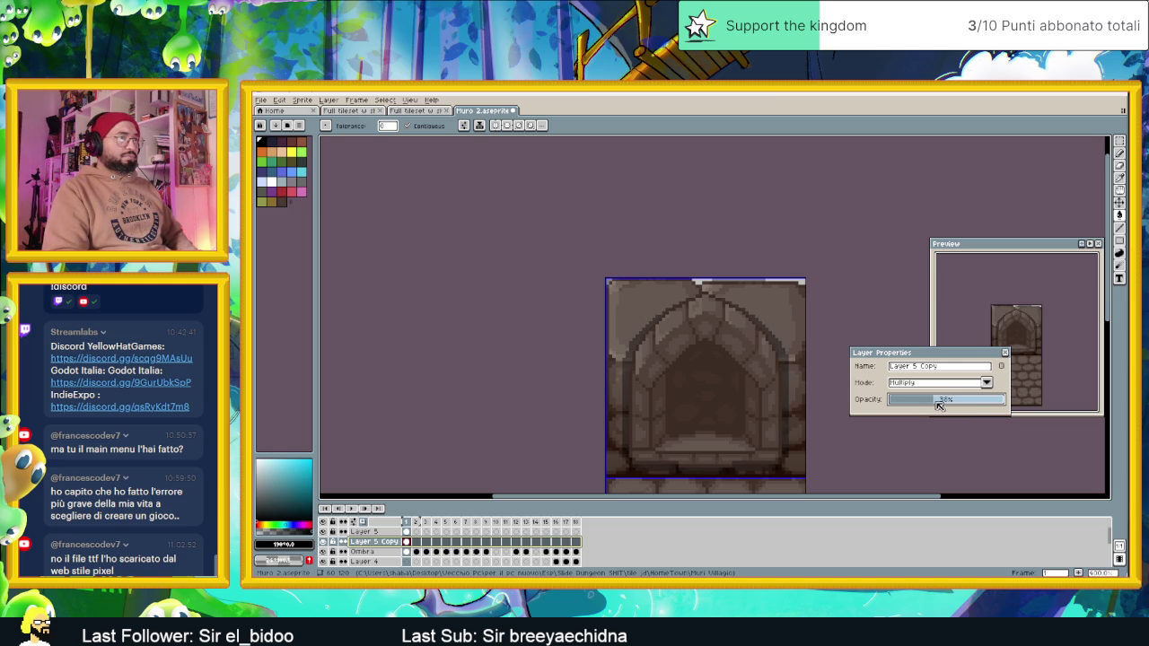
left_click(953, 382)
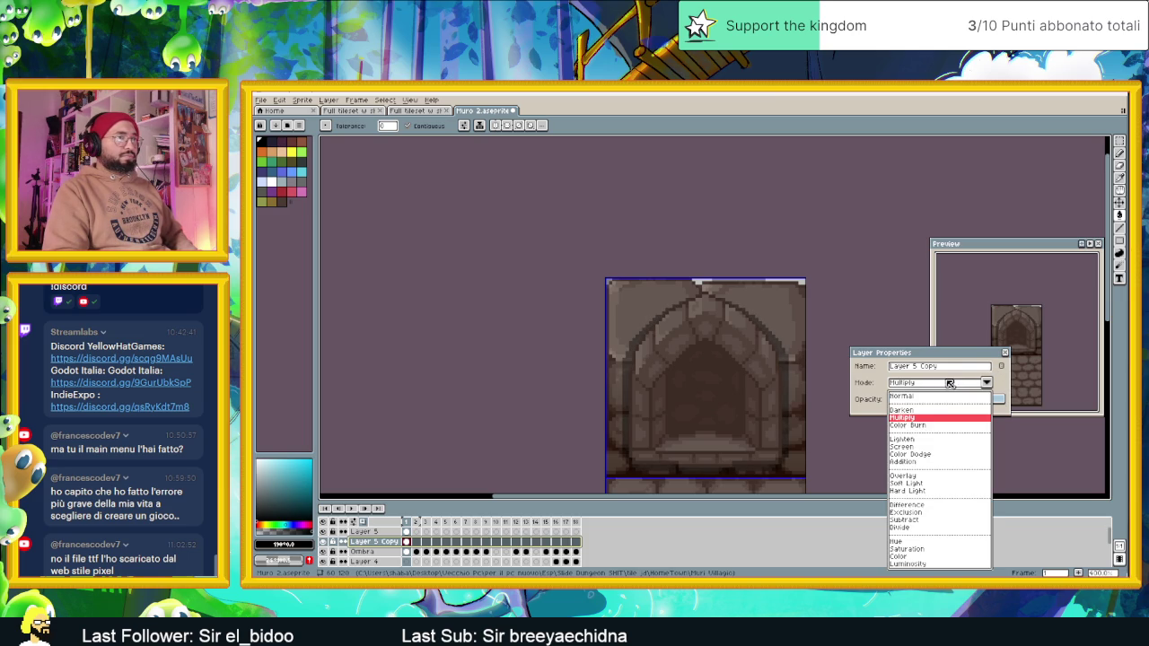
left_click(923, 425)
left_click(942, 384)
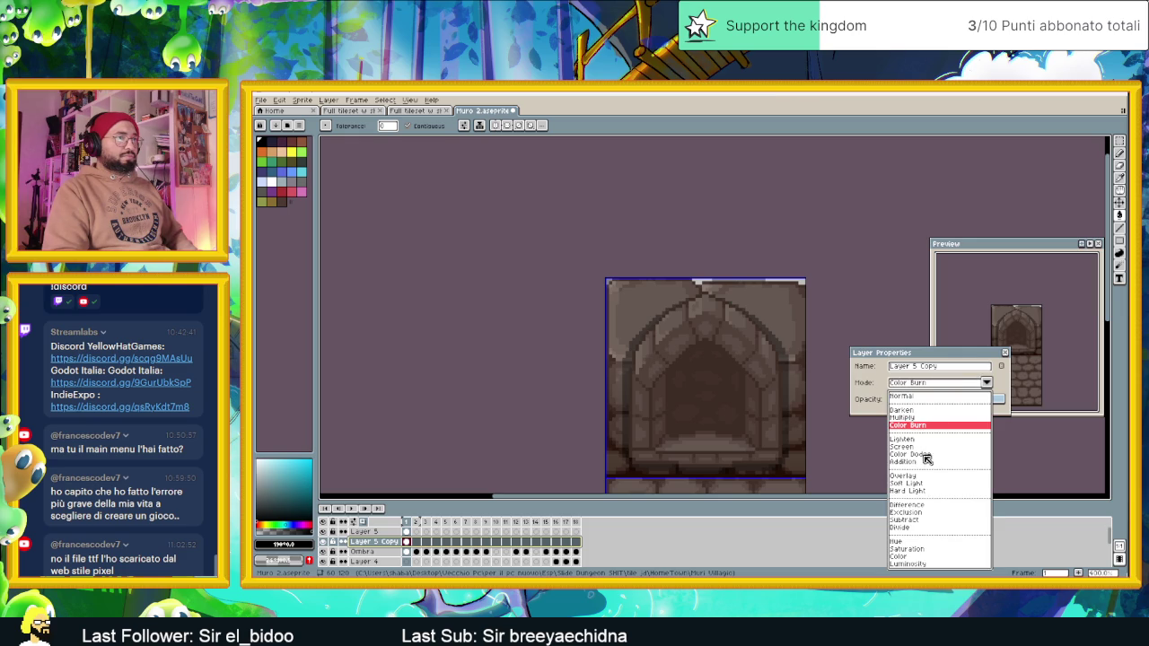
left_click(917, 520)
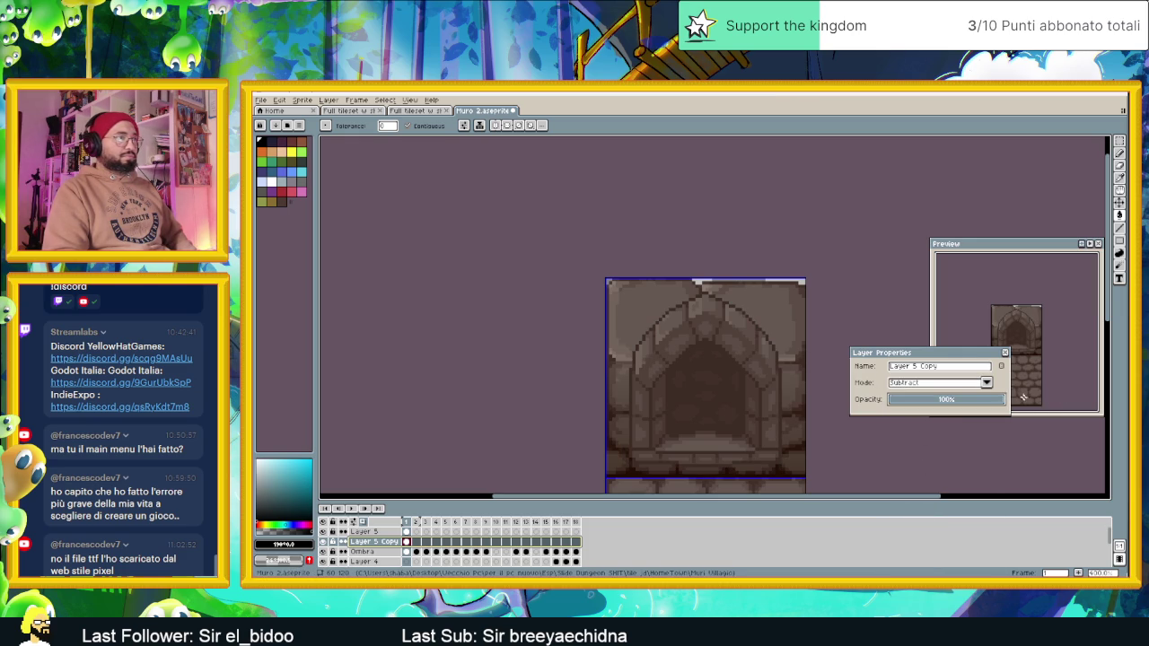
Step: Set Layer 5 Copy back to Multiply at about 33% opacity and save the sprite
left_click(951, 384)
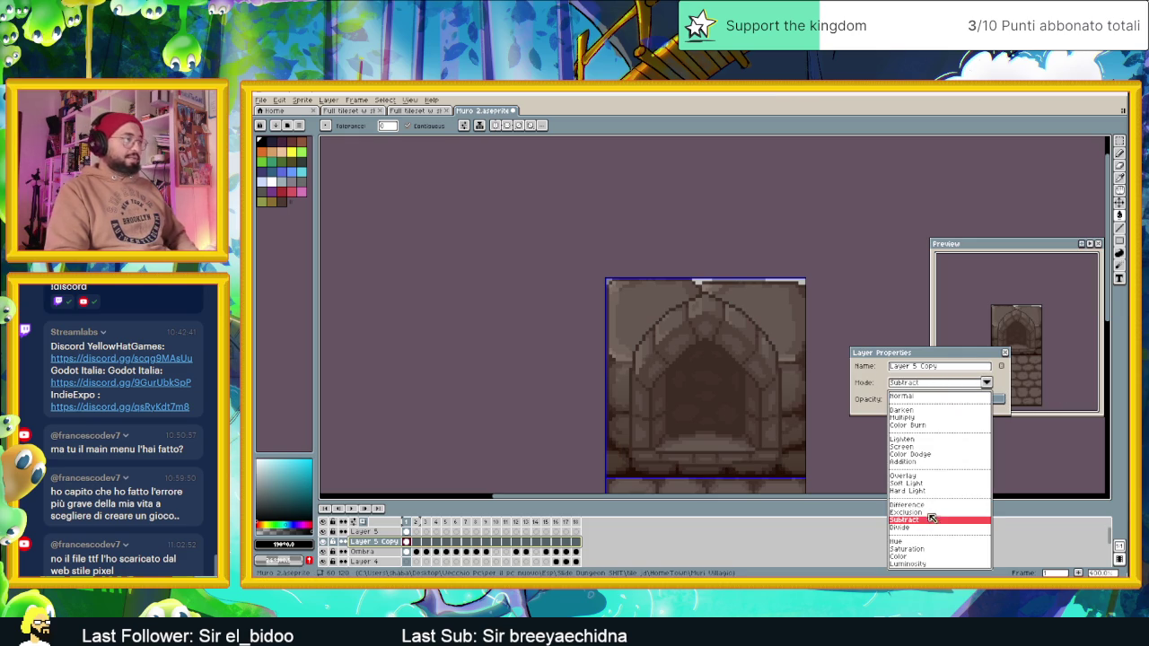
left_click(905, 418)
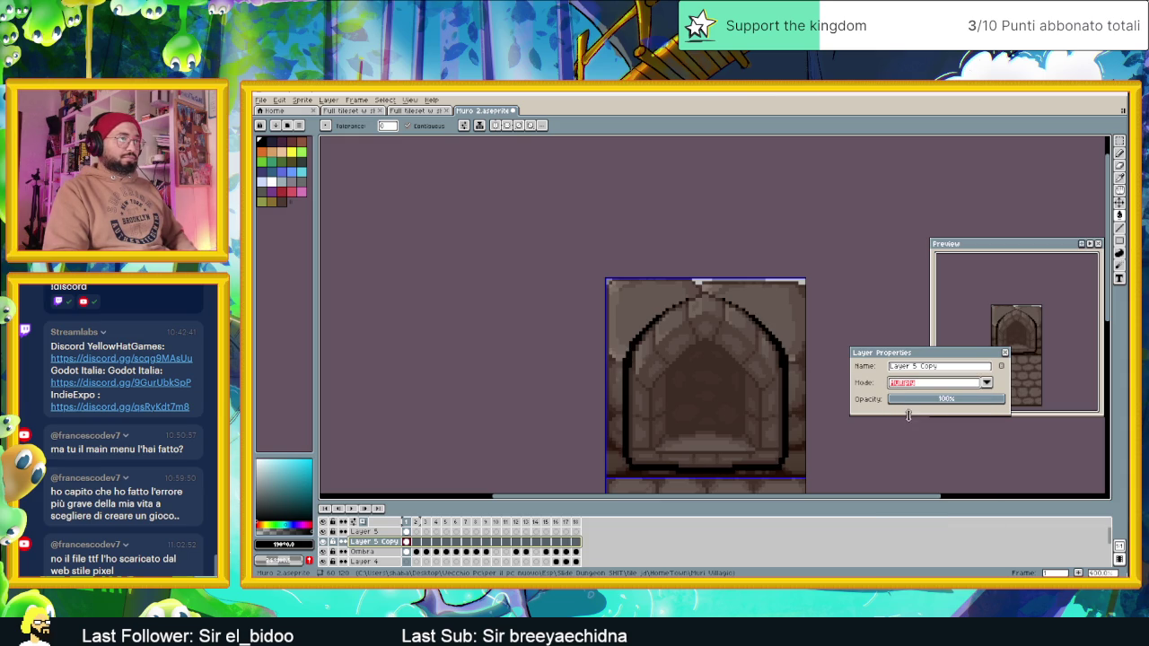
left_click(941, 401)
left_click_drag(936, 401, 924, 407)
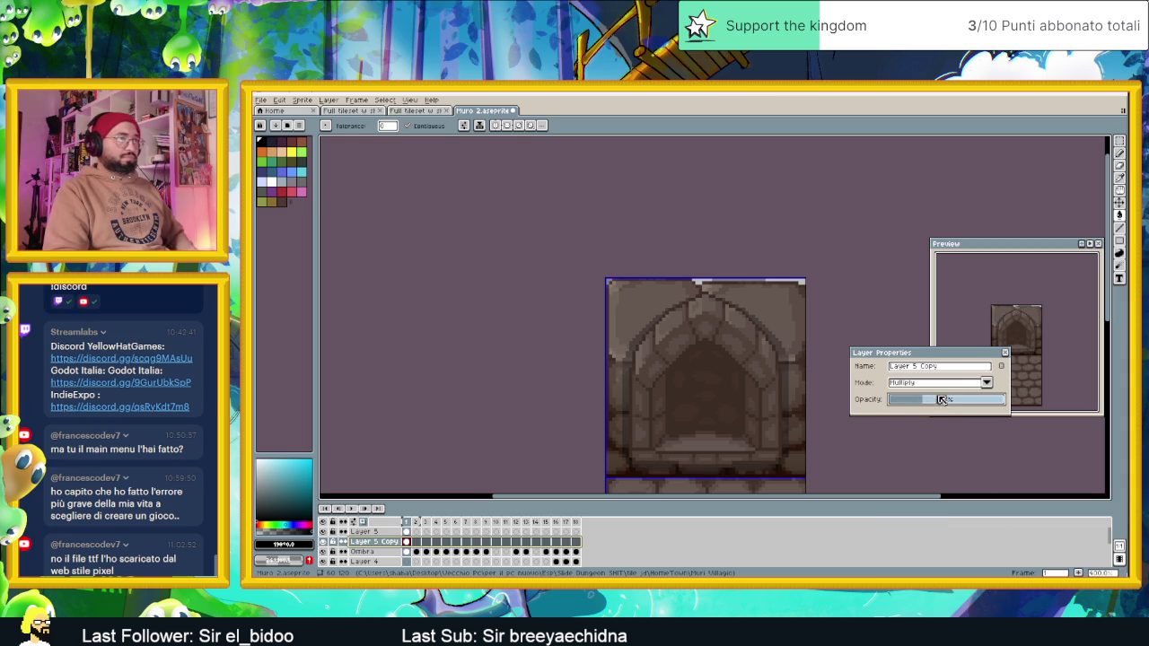
left_click(1004, 351)
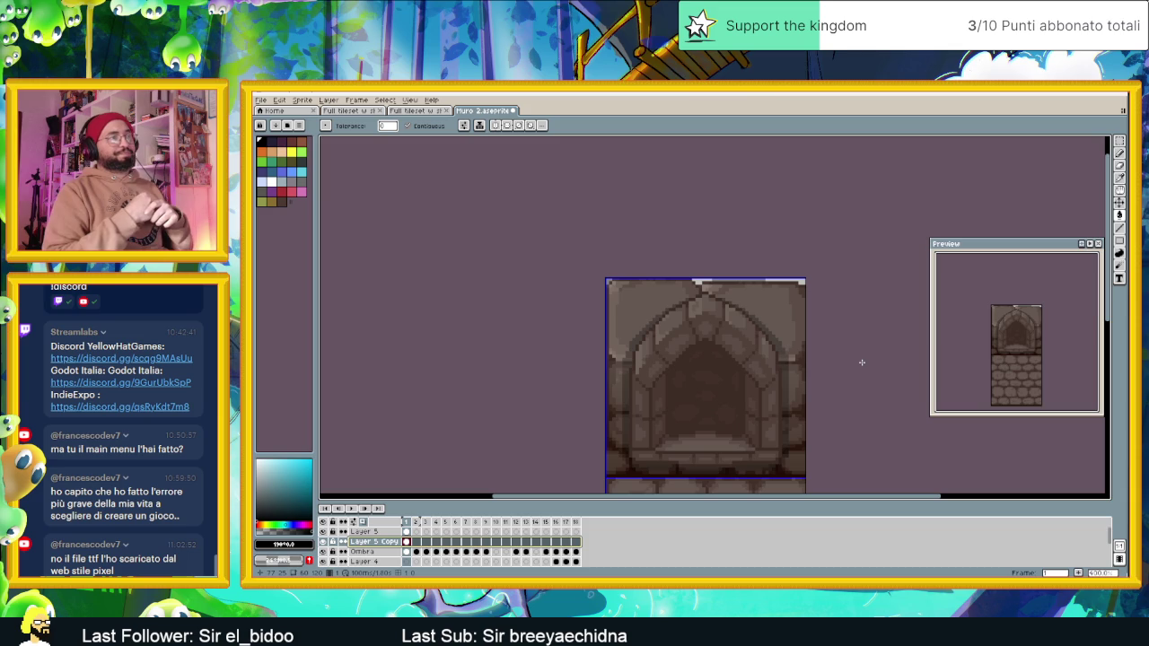
key("ctrl+s")
Step: Zoom out and pan the tile to show the lower bricks
scroll(812, 326, "down", 1)
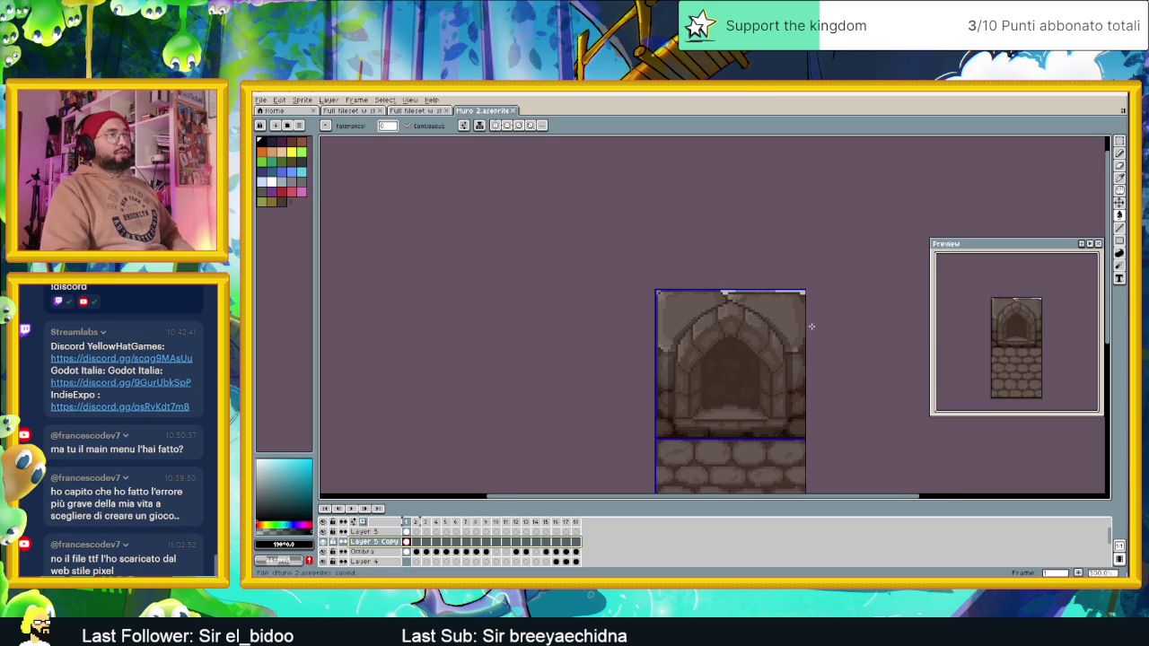
left_click_drag(840, 378, 809, 327)
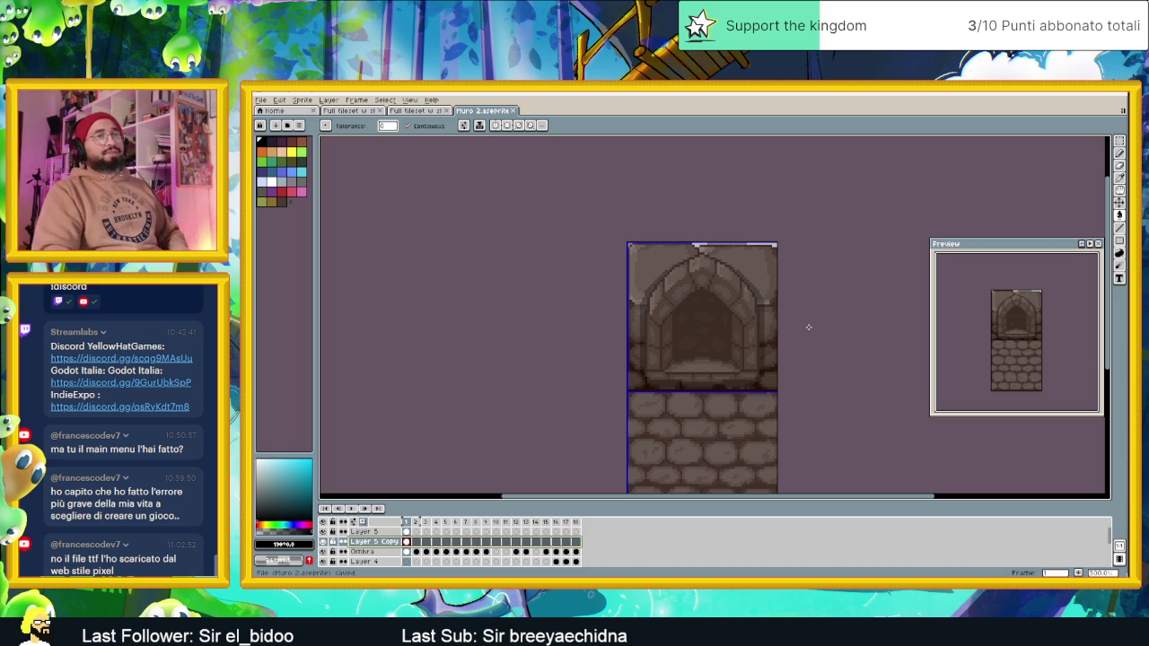
scroll(731, 349, "up", 1)
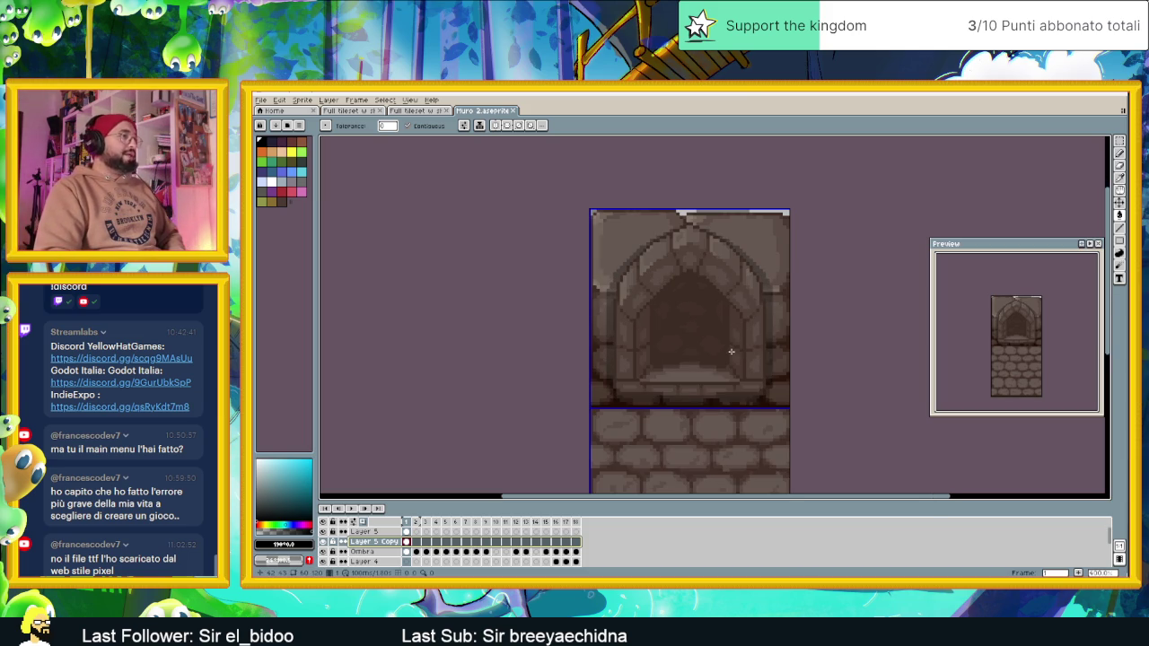
scroll(731, 351, "up", 1)
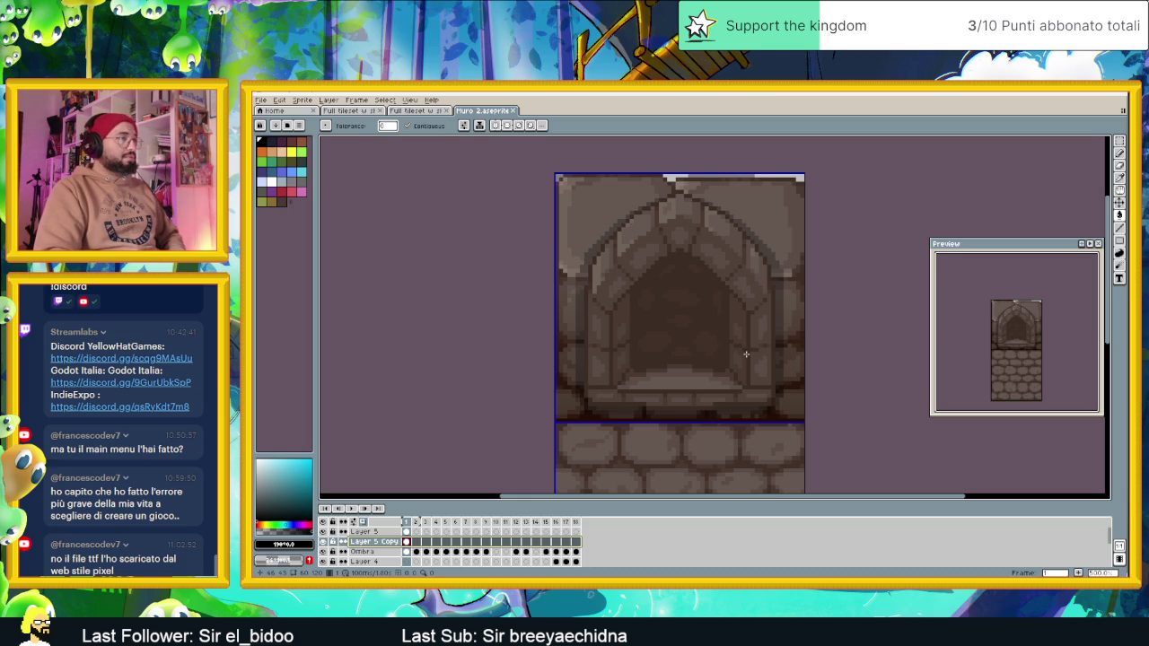
key("b")
scroll(692, 281, "right", 3)
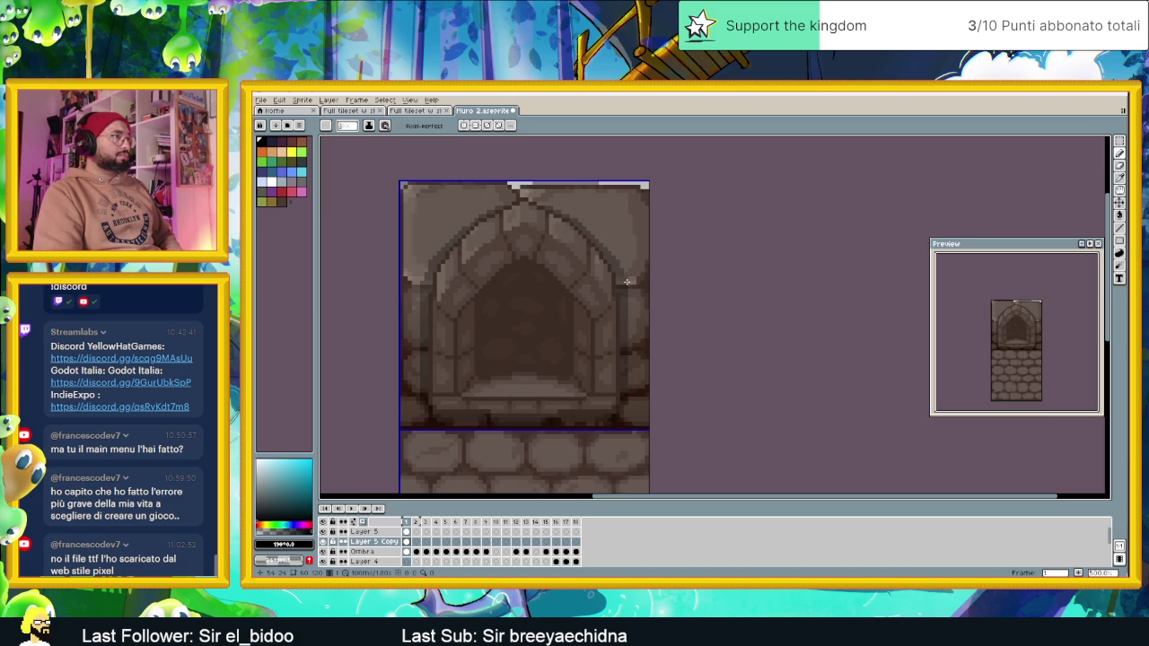
scroll(638, 294, "up", 2)
scroll(638, 292, "down", 1)
scroll(643, 287, "down", 1)
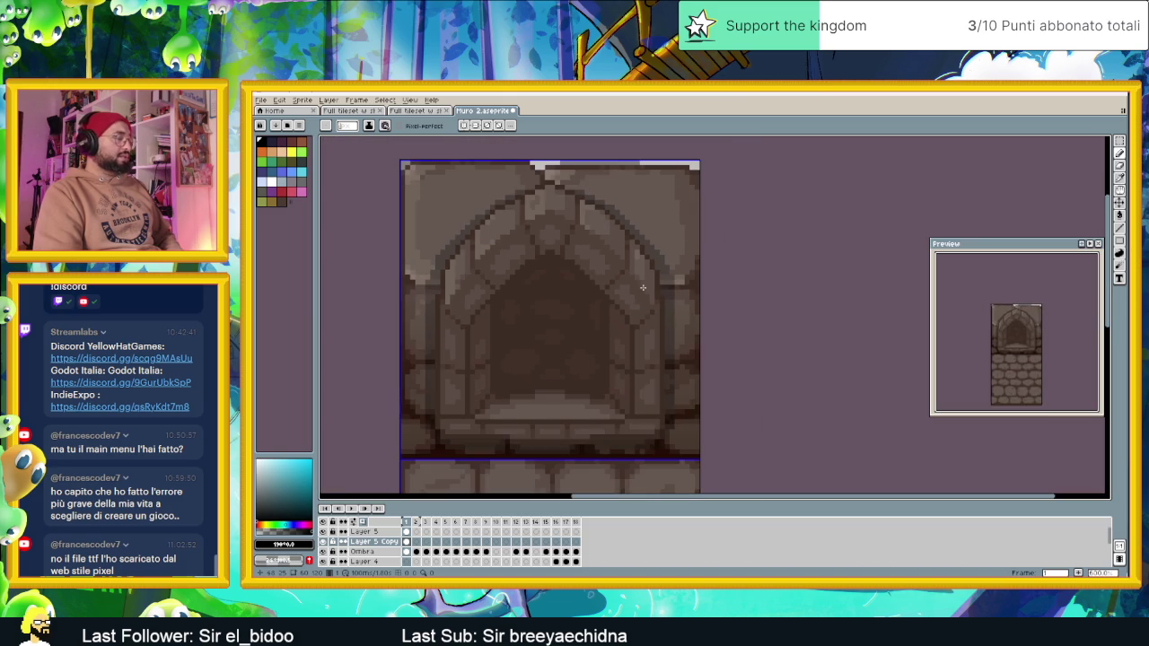
key("ctrl")
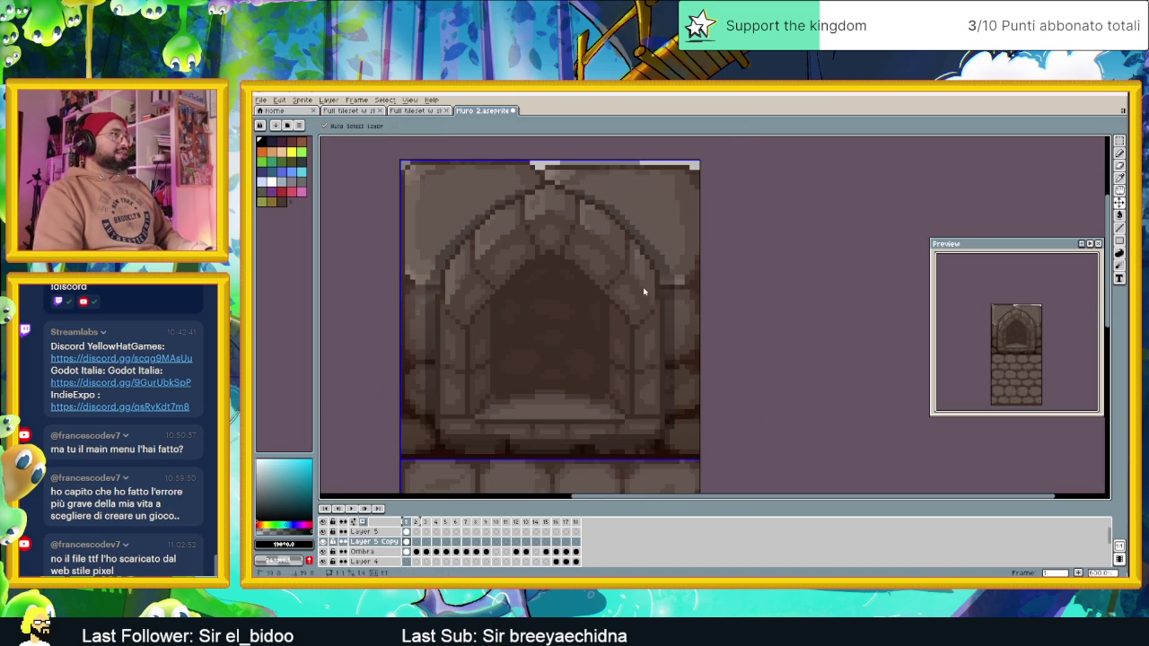
key("ctrl+shift+s")
left_click(680, 379)
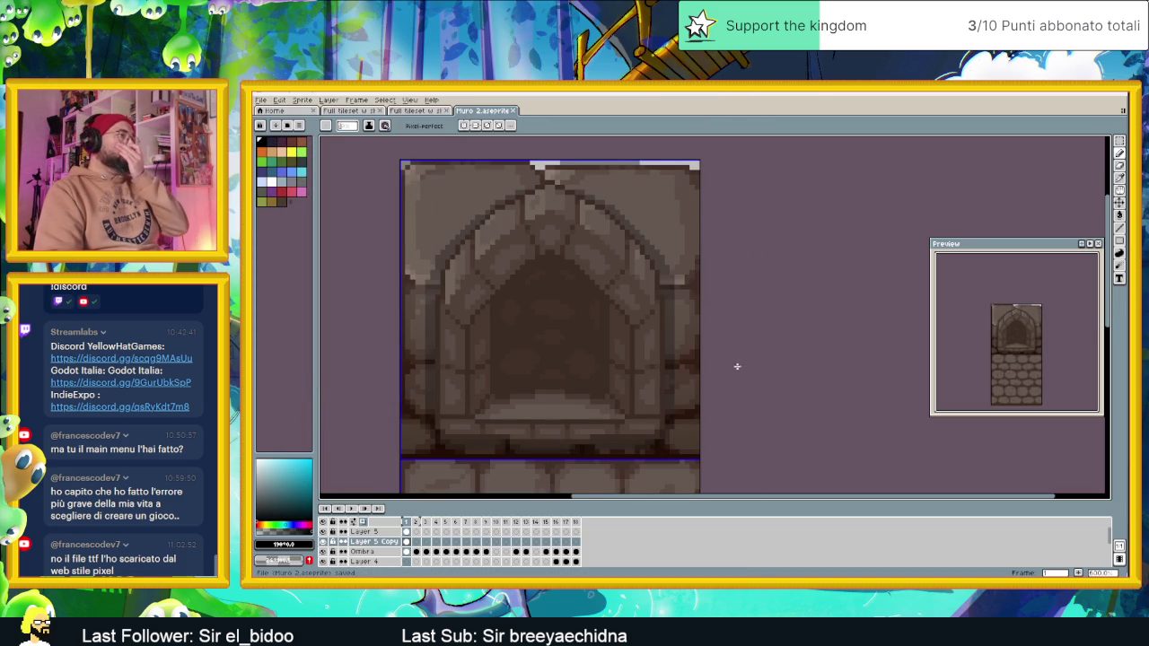
scroll(600, 406, "down", 1)
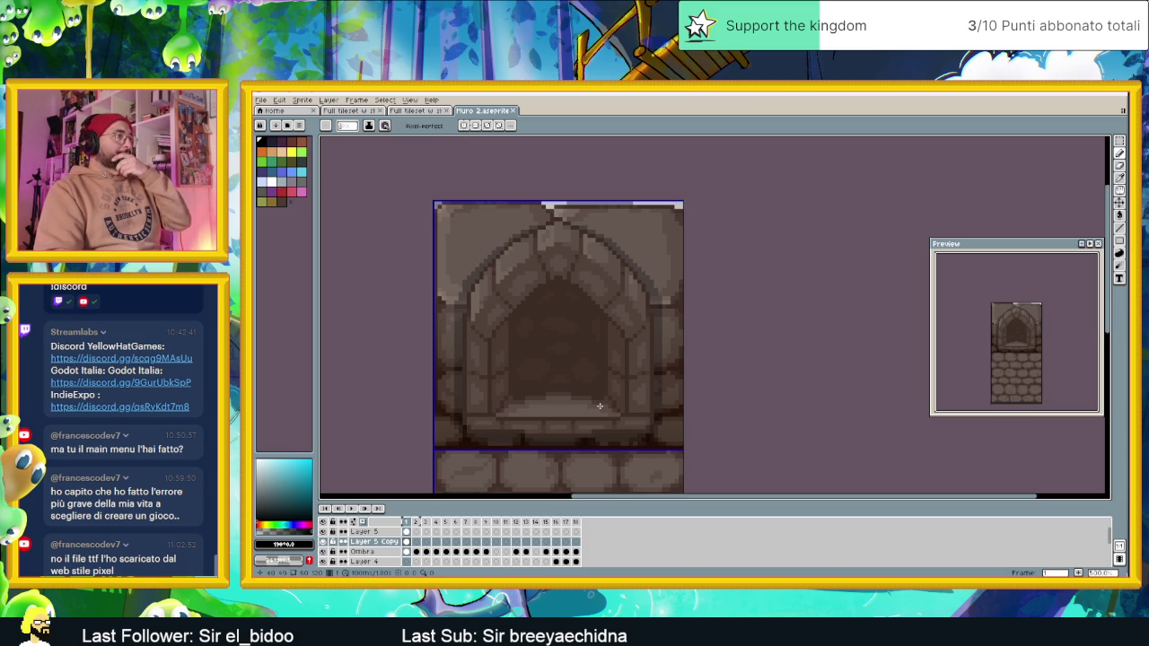
scroll(600, 406, "down", 1)
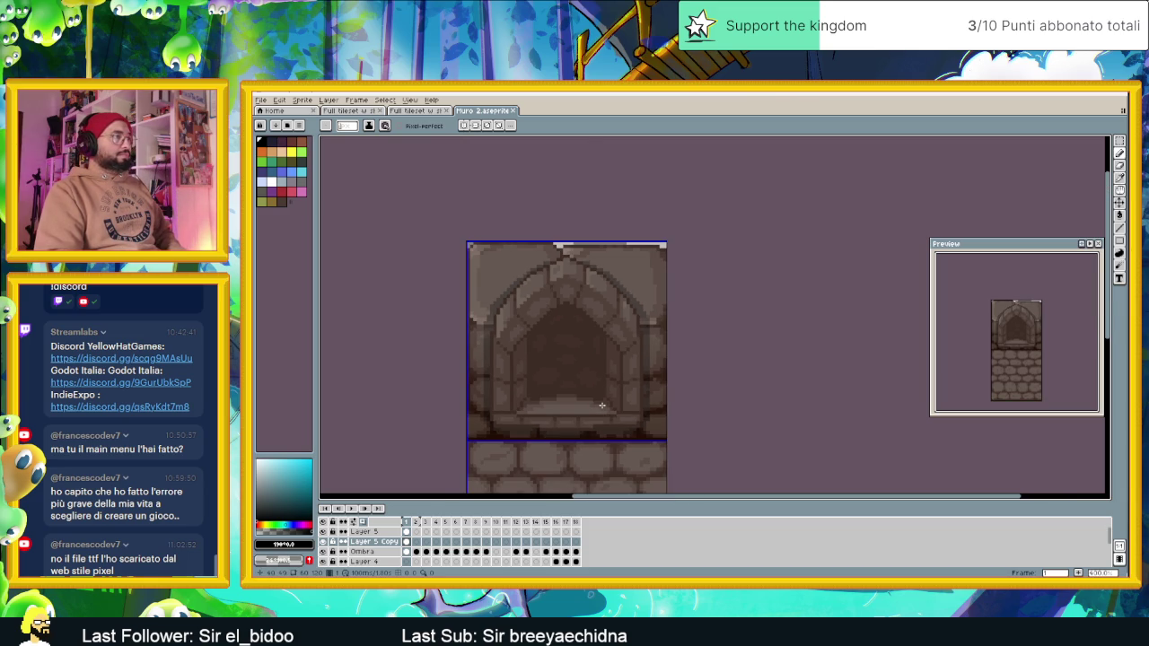
scroll(602, 405, "up", 1)
scroll(601, 405, "up", 1)
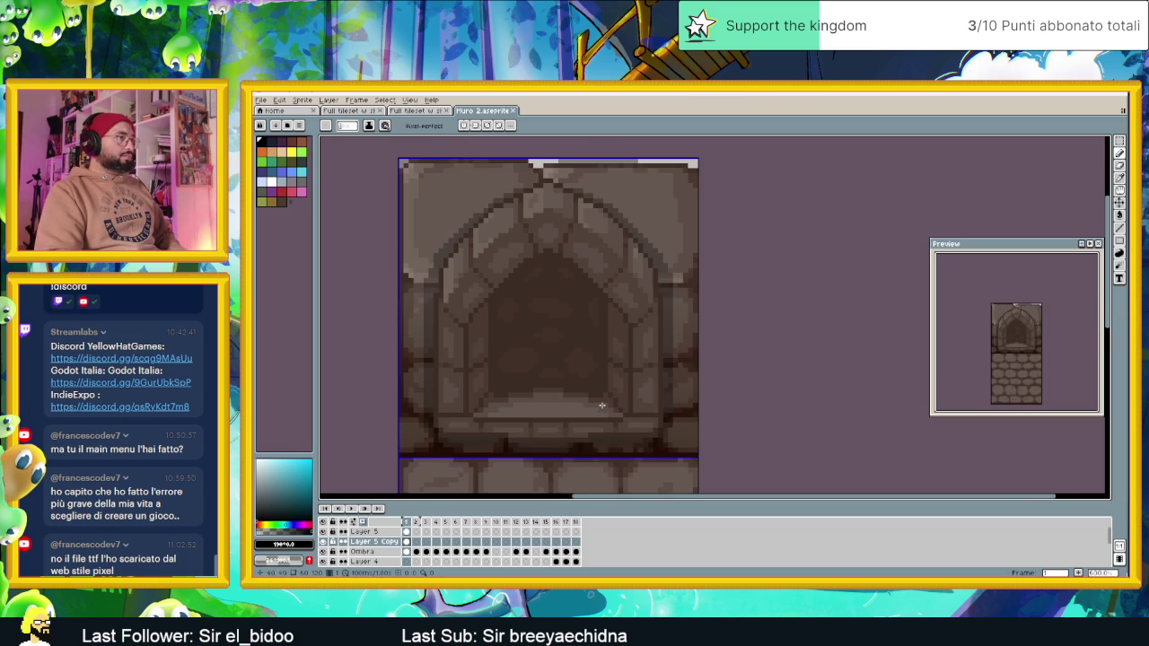
scroll(601, 405, "up", 1)
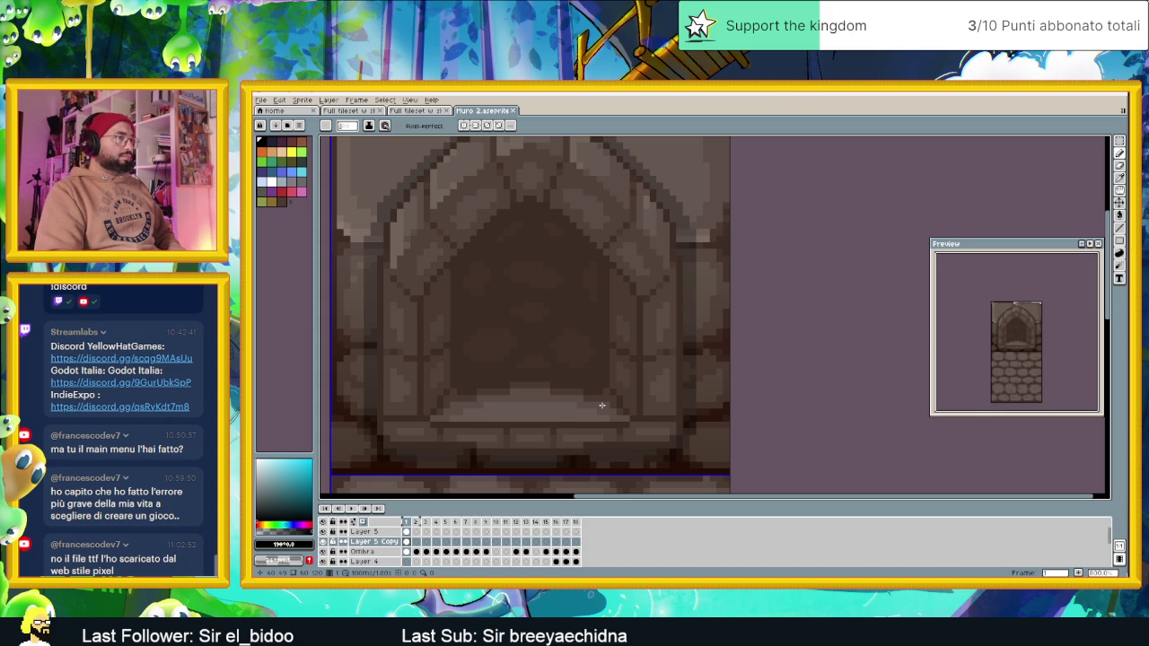
scroll(601, 406, "down", 1)
scroll(601, 405, "down", 1)
scroll(602, 406, "down", 1)
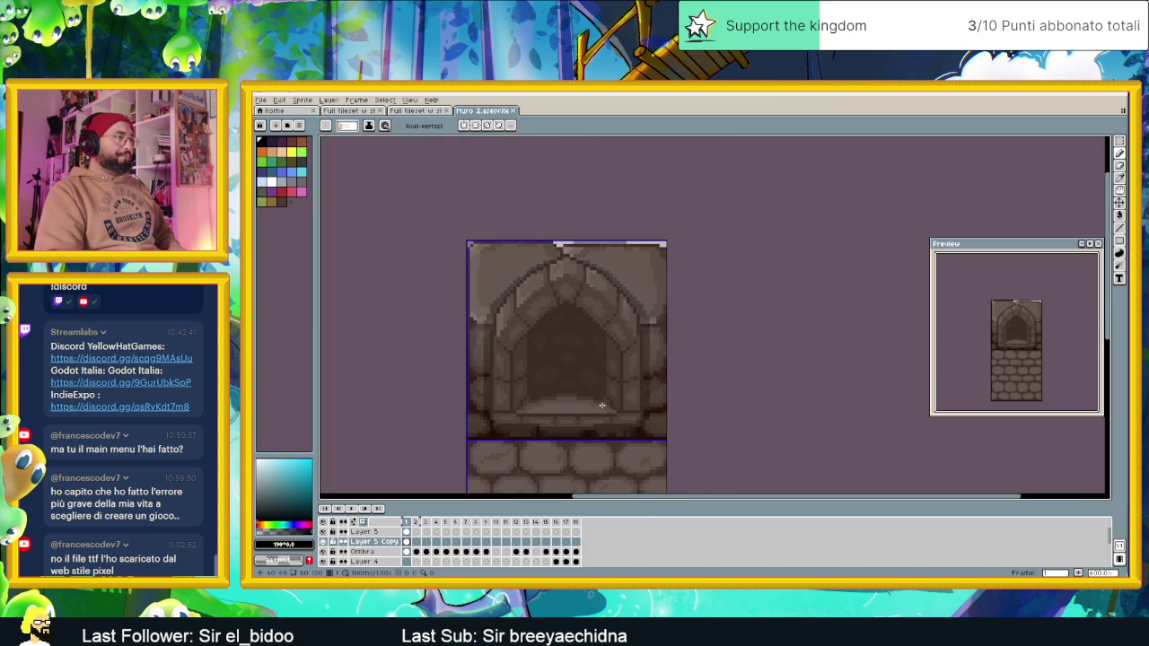
scroll(602, 405, "down", 1)
scroll(601, 406, "down", 1)
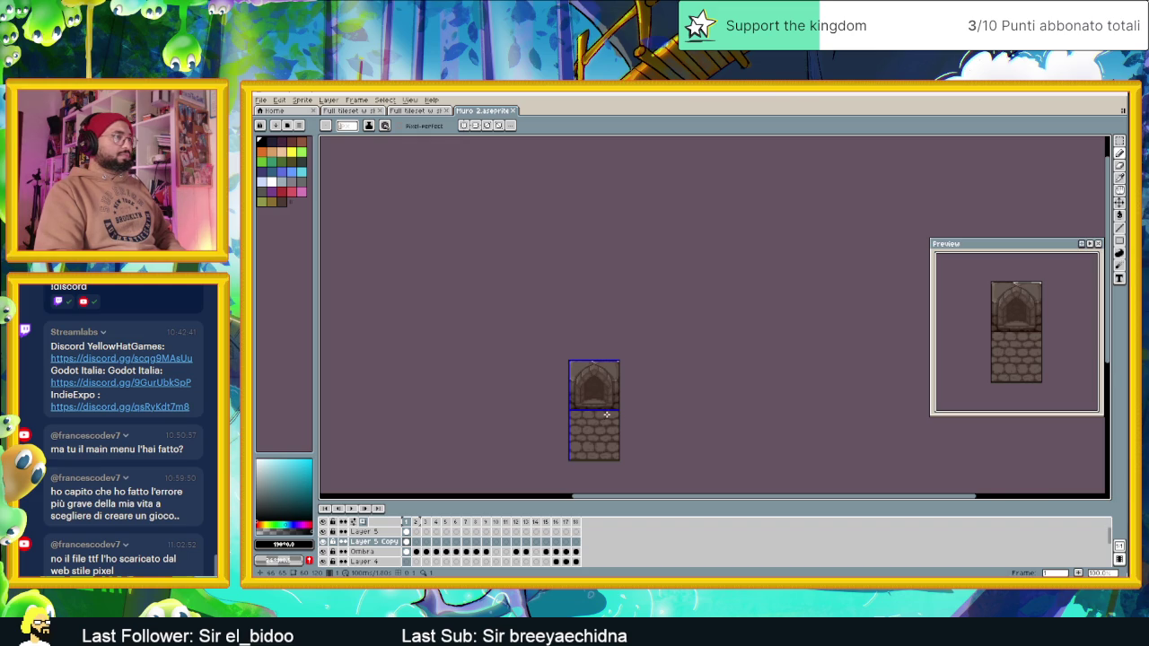
scroll(609, 413, "up", 3)
scroll(577, 400, "up", 1)
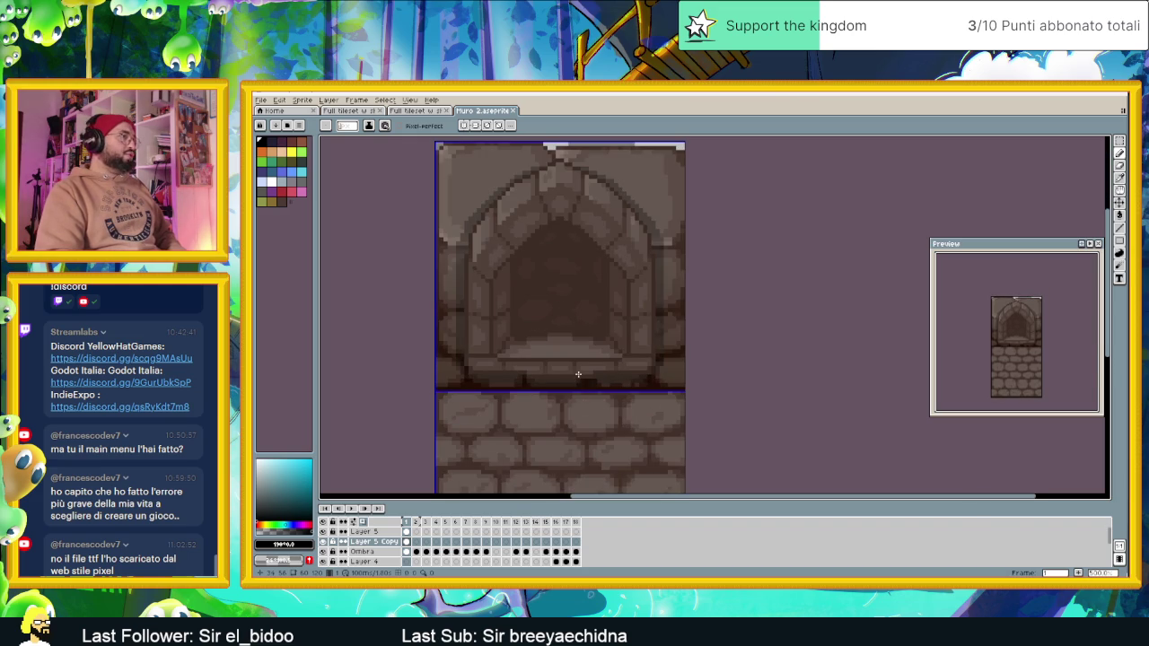
scroll(578, 374, "down", 1)
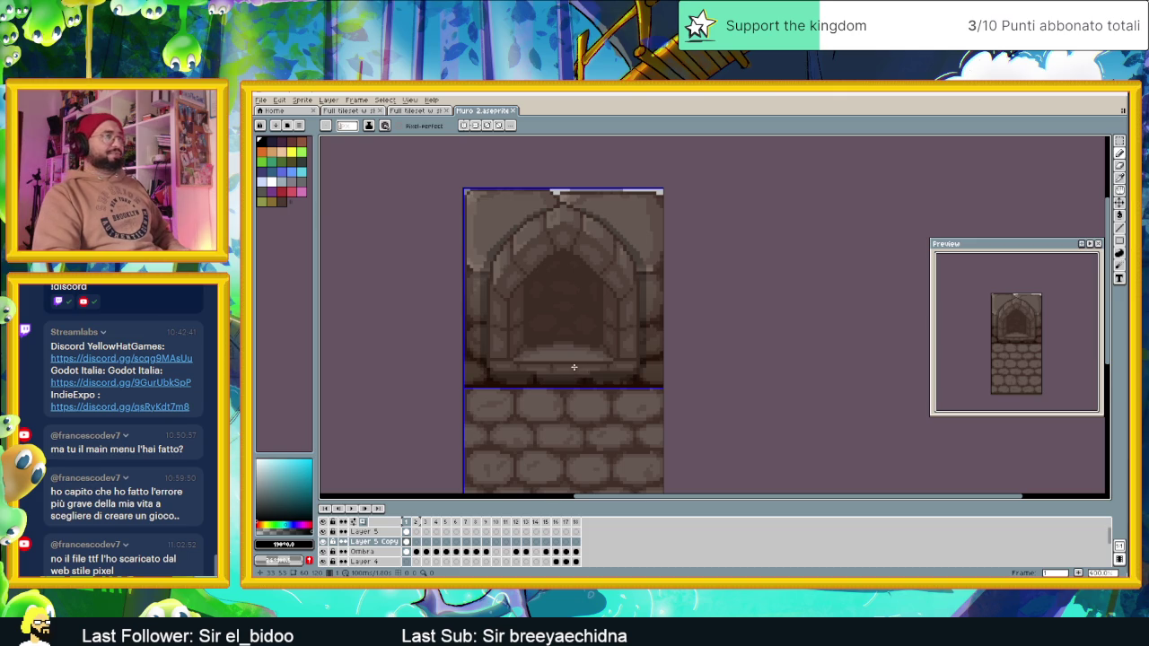
scroll(573, 372, "down", 1)
scroll(574, 368, "down", 2)
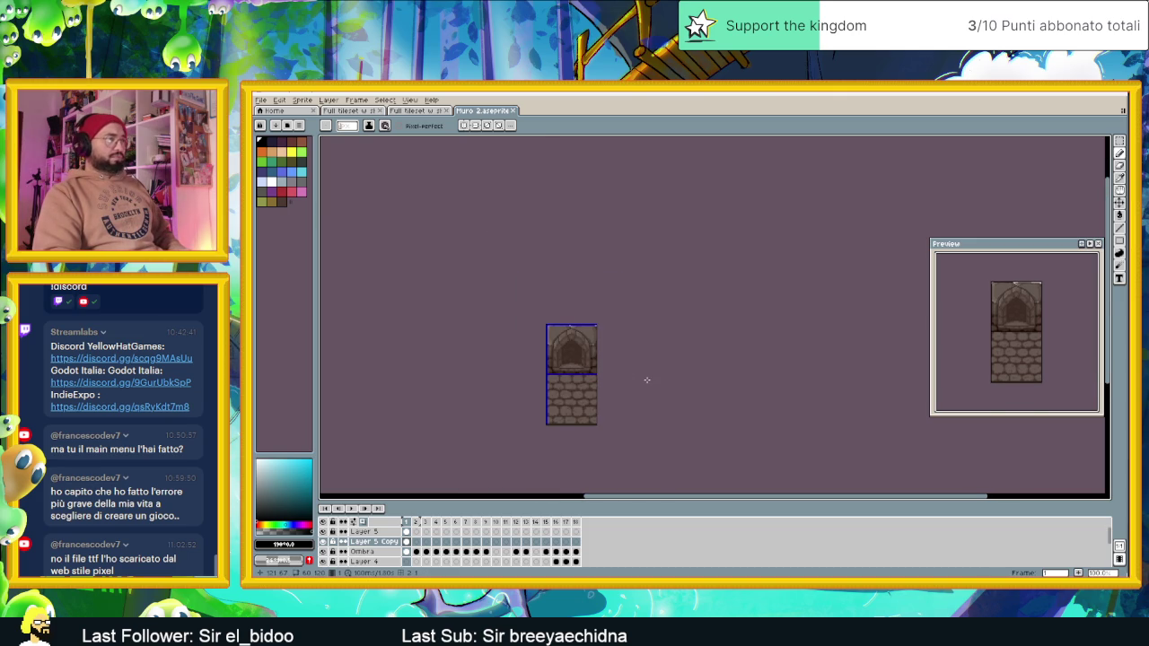
scroll(646, 379, "up", 1)
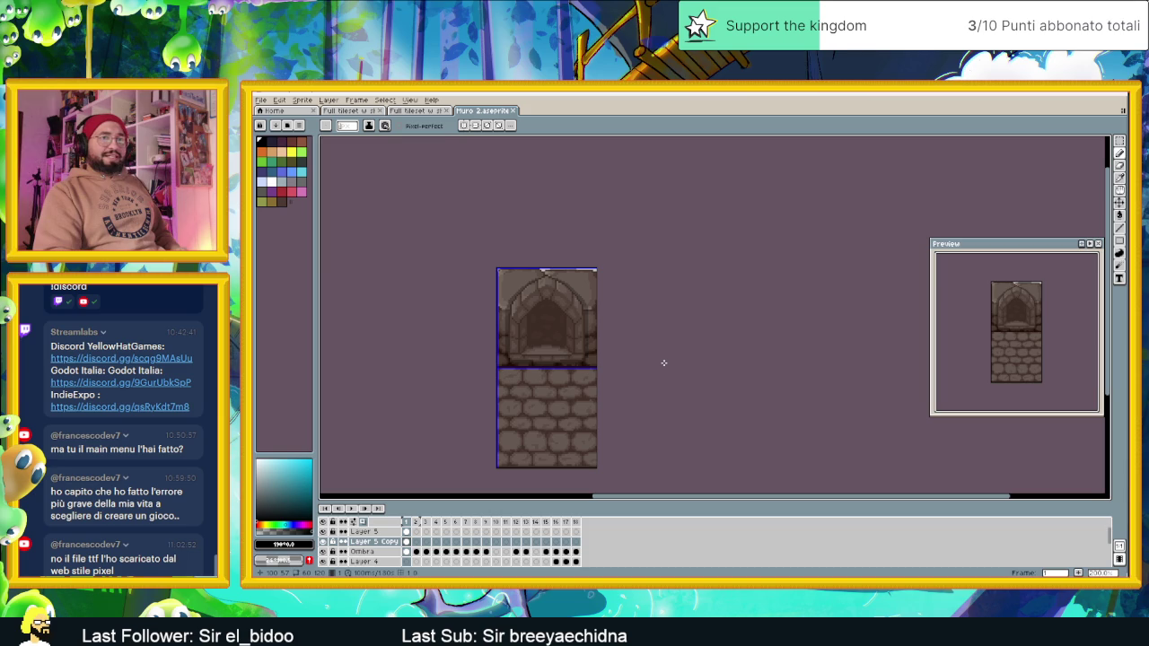
left_click_drag(566, 362, 610, 348)
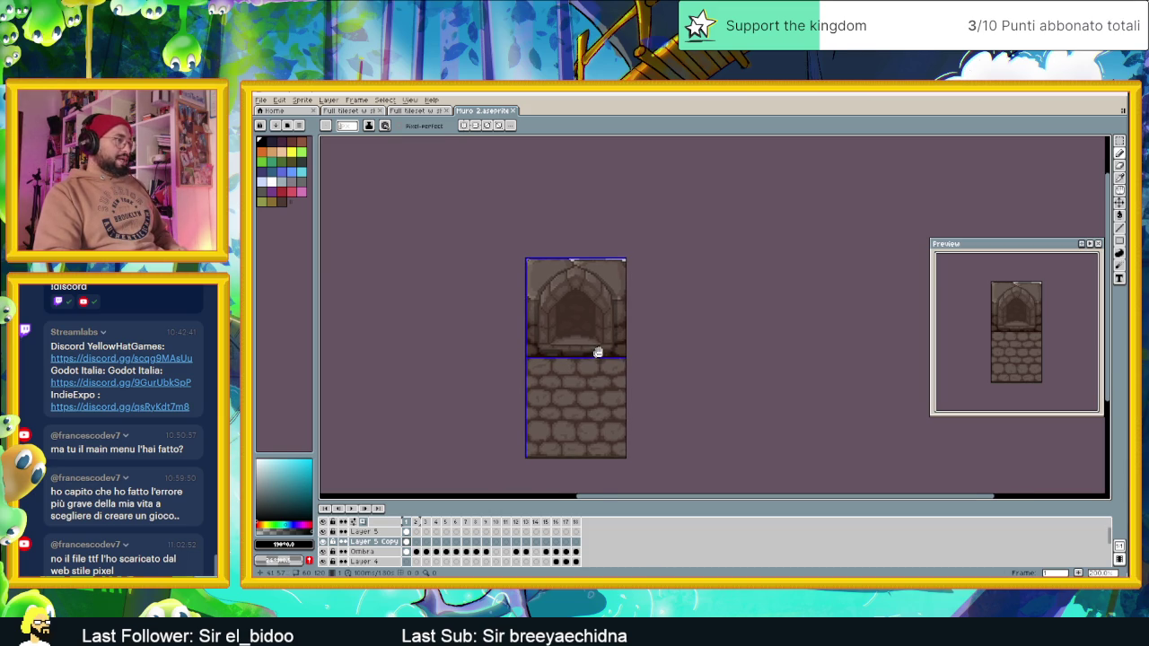
scroll(579, 317, "up", 1)
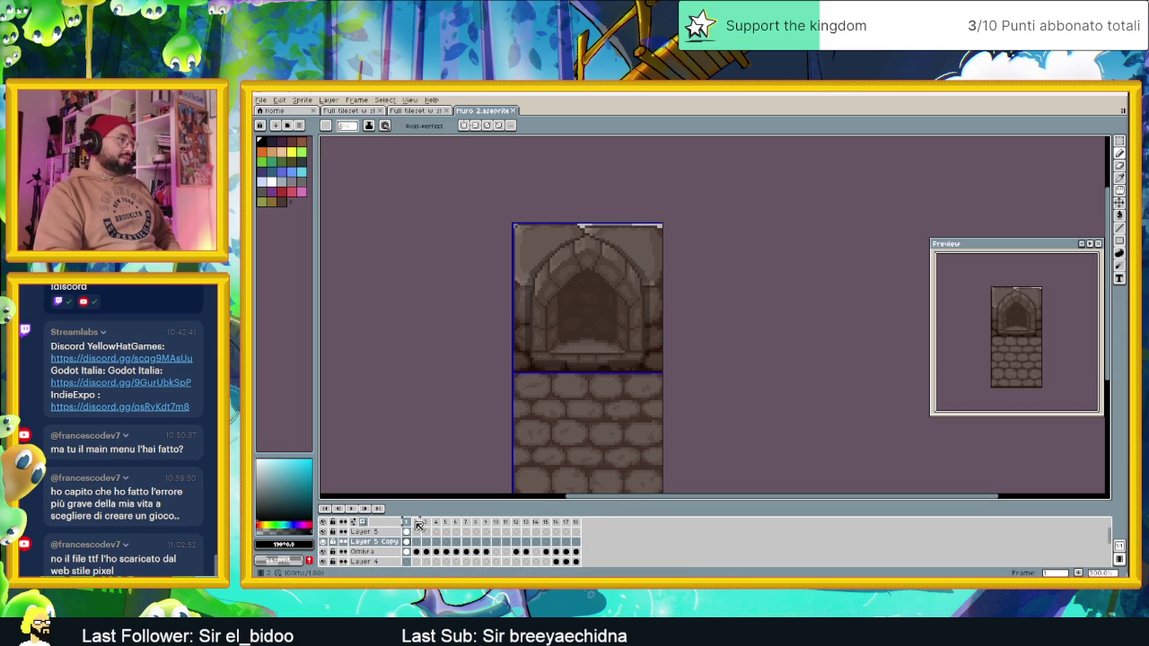
Step: Step through frames 2 to 7 of the wall tile animation
left_click(417, 523)
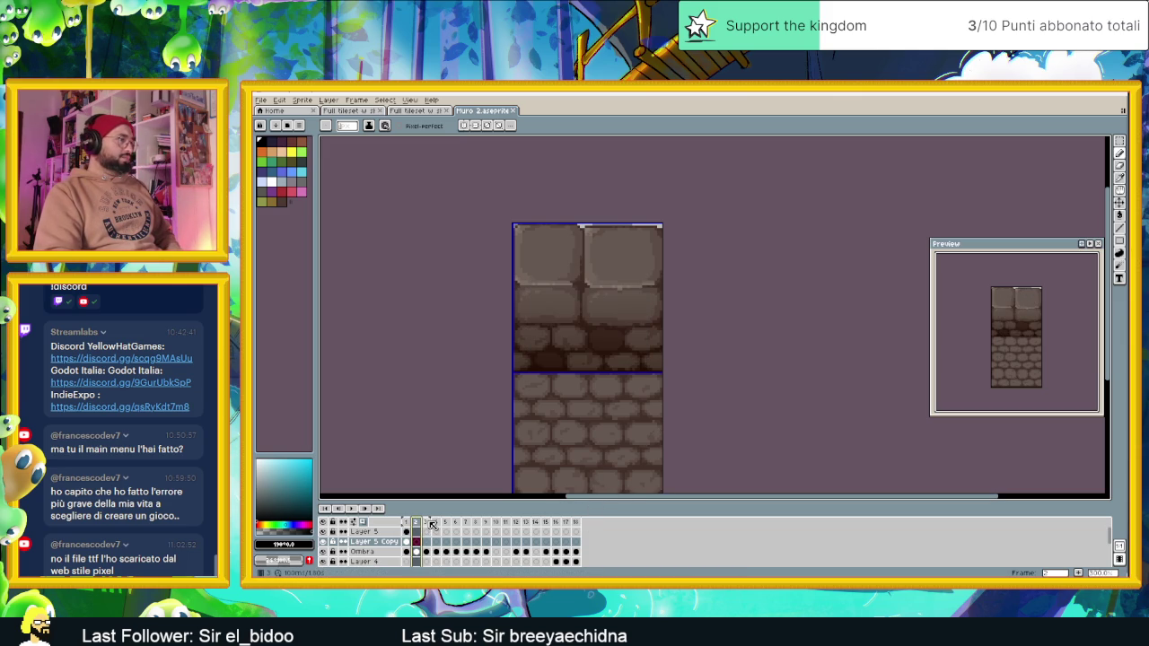
left_click(429, 523)
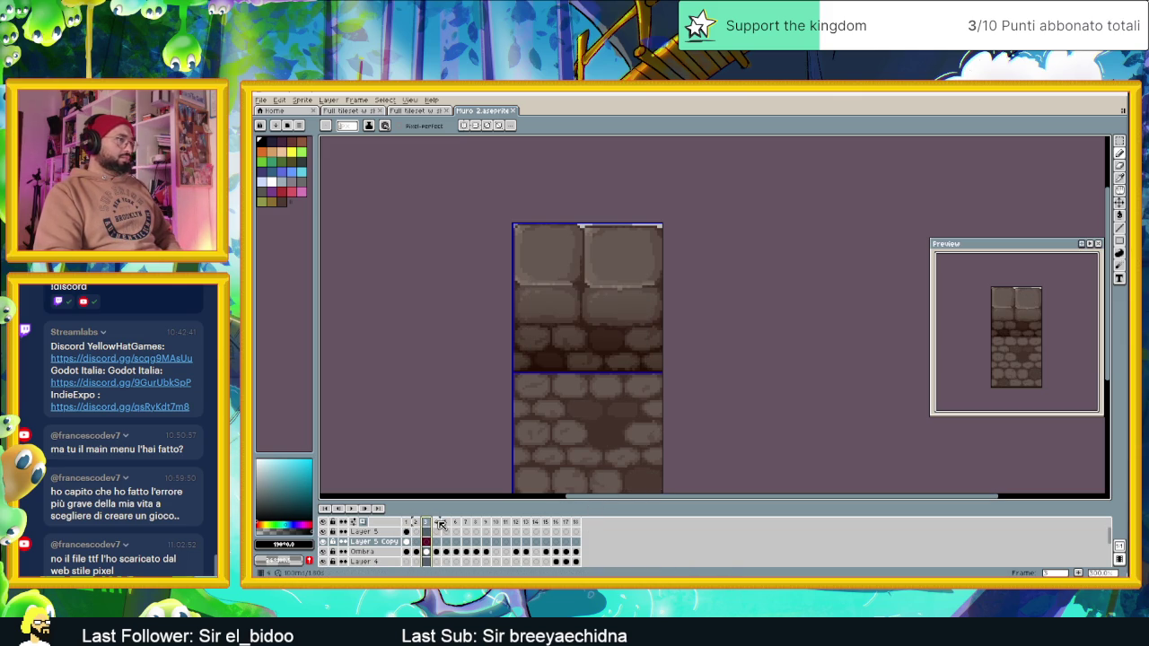
left_click(440, 523)
left_click(448, 523)
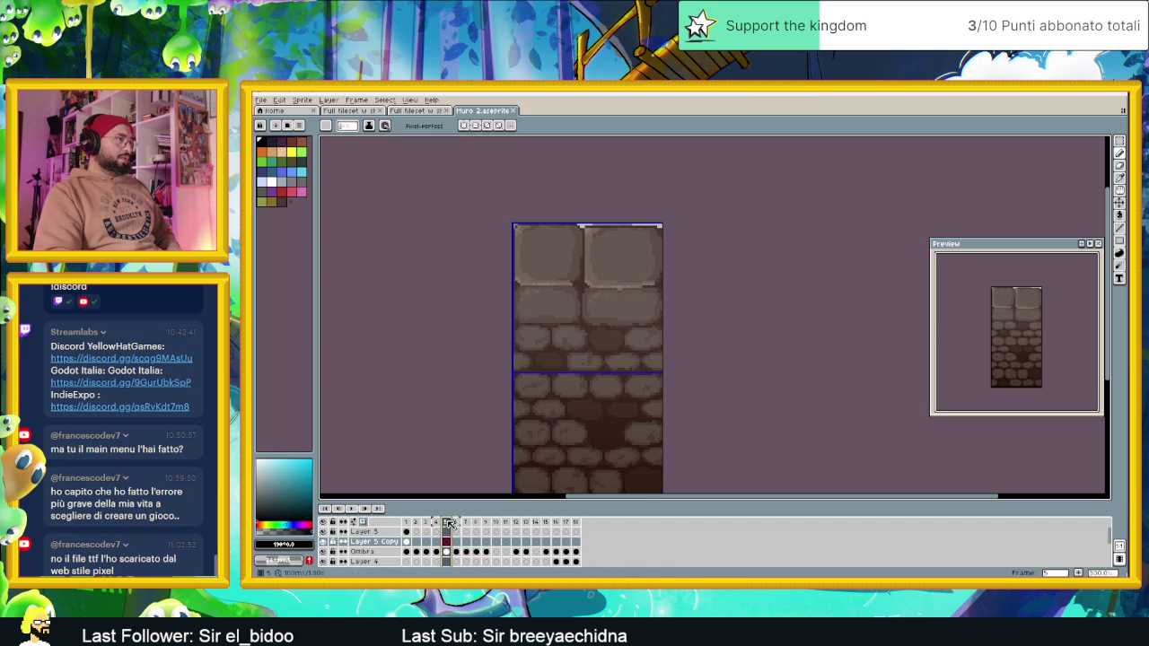
left_click(457, 523)
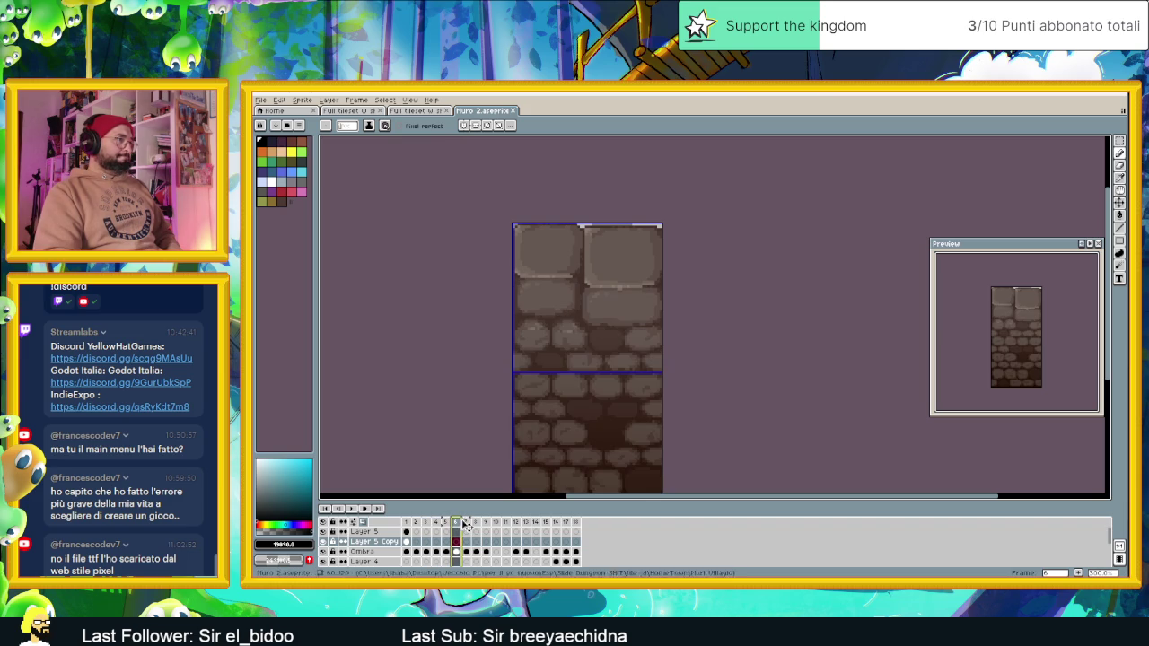
left_click(466, 523)
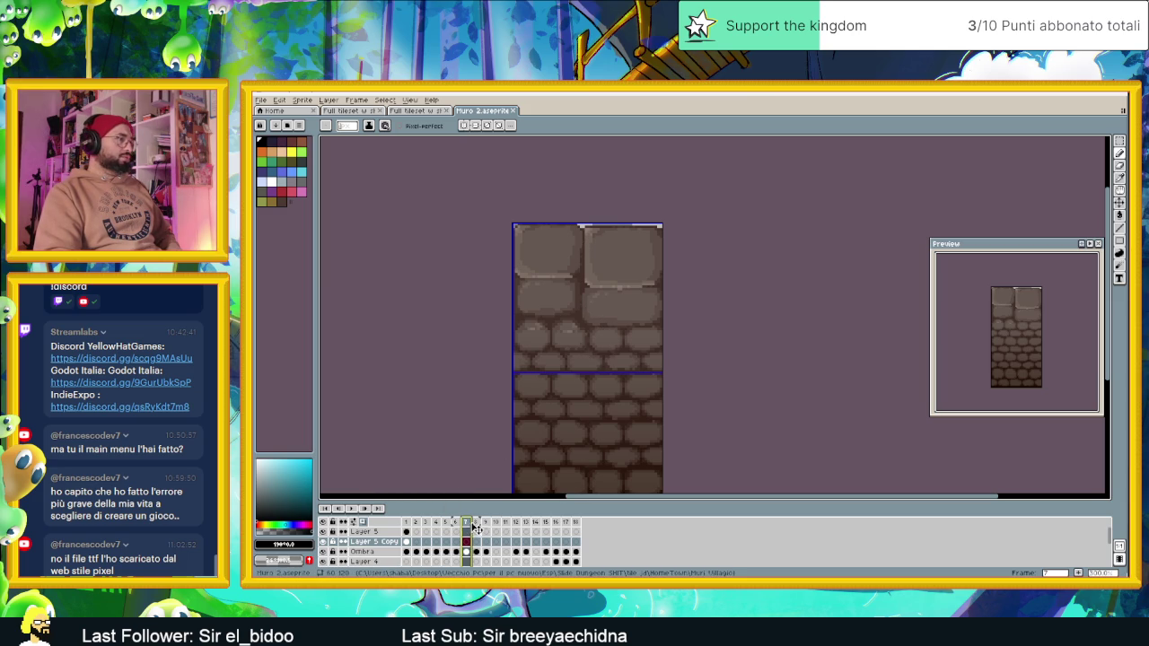
Step: Return to frame 1 with the arch, then step again through frames 2 to 6
left_click(416, 524)
left_click(408, 525)
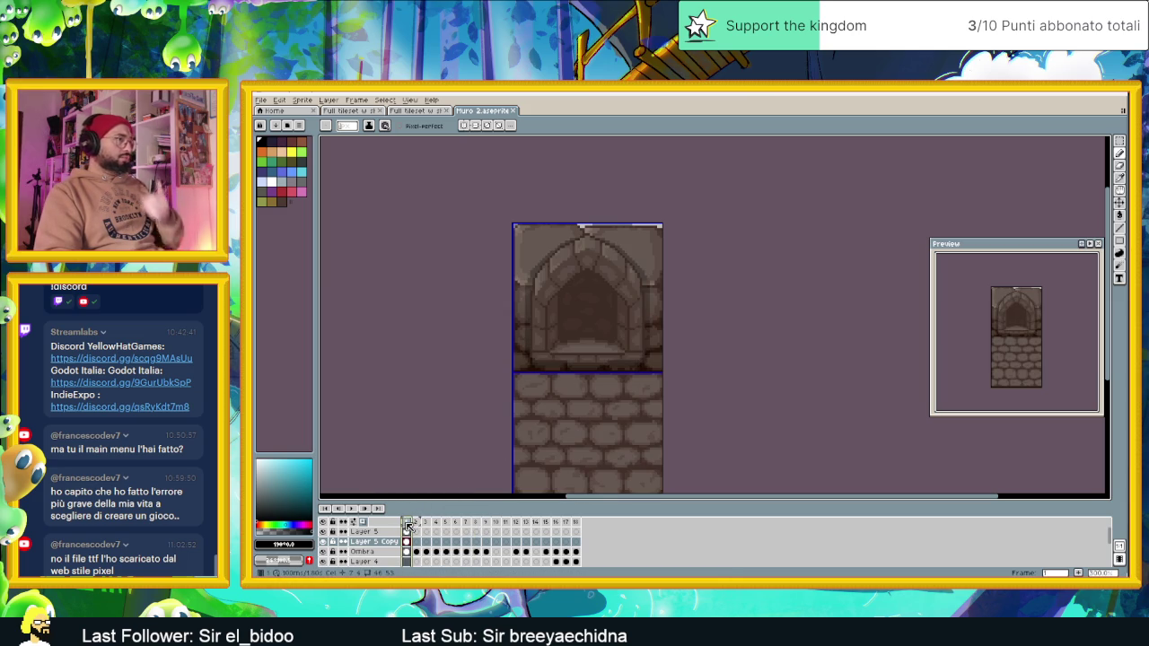
left_click(416, 524)
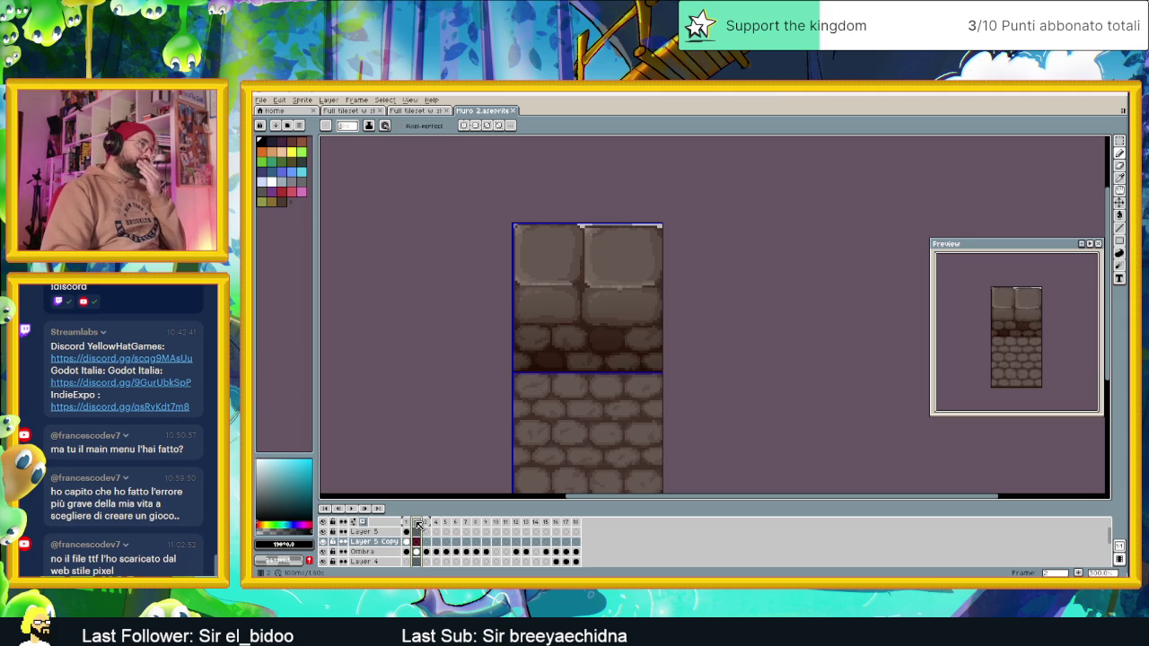
left_click(426, 522)
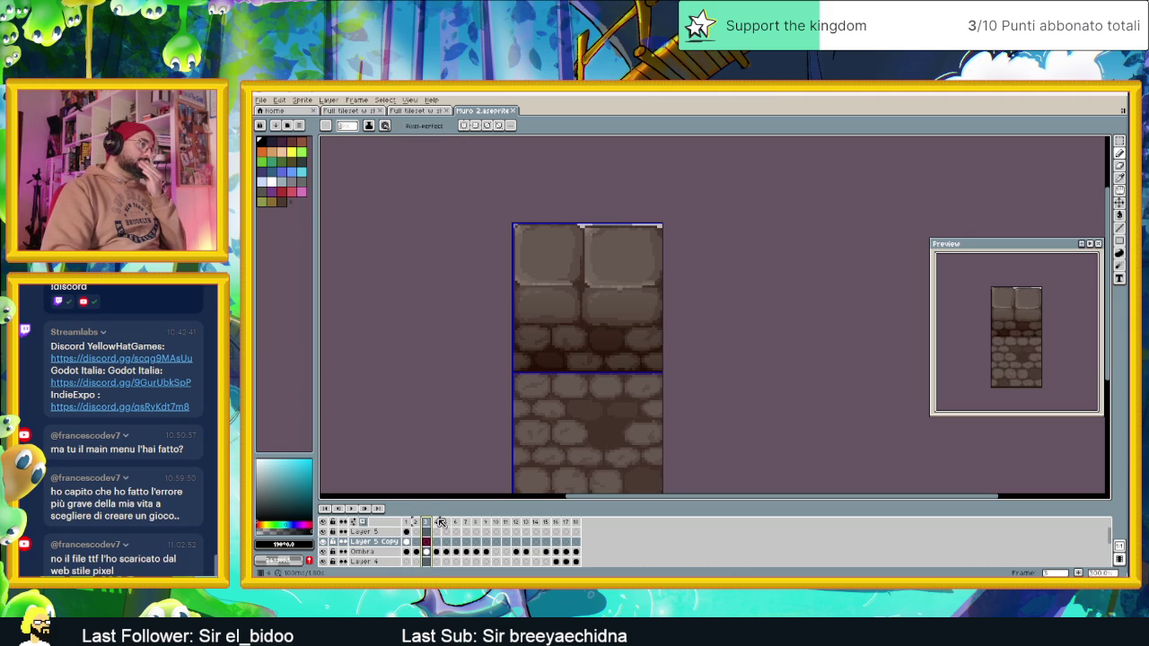
left_click(437, 522)
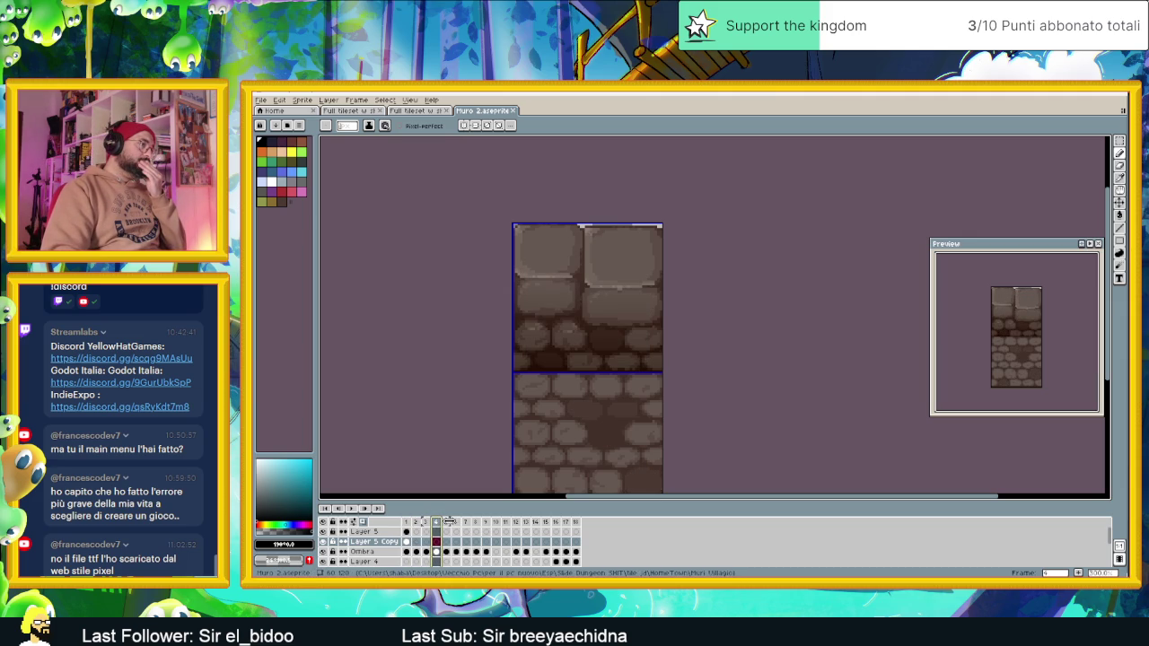
left_click(446, 522)
left_click(456, 522)
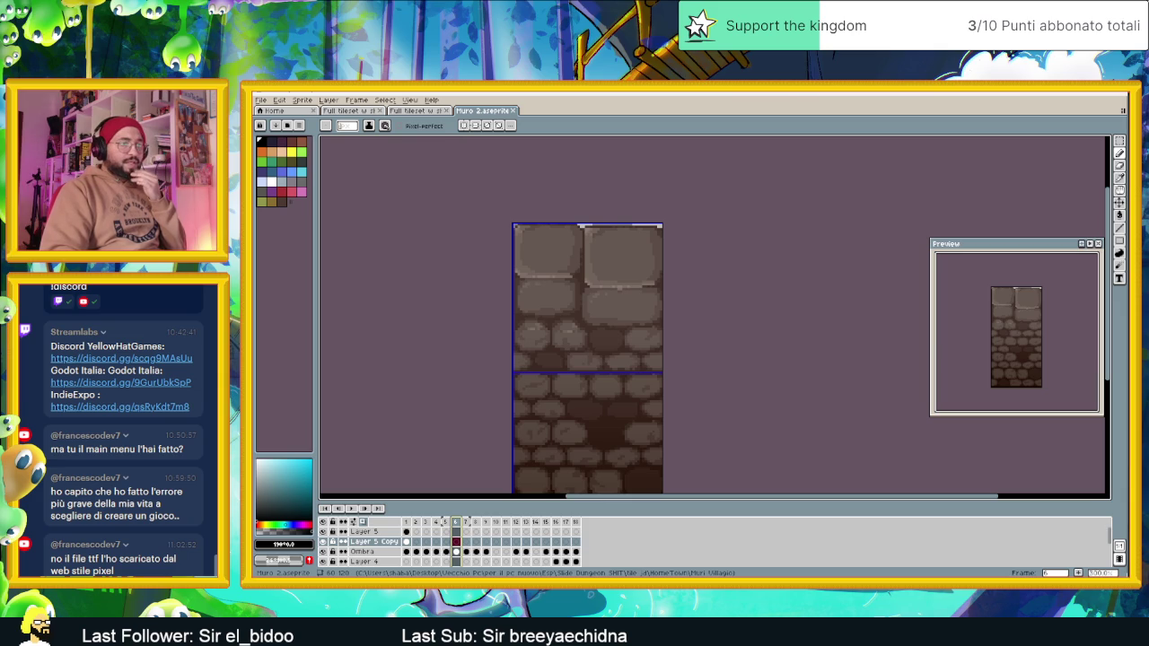
Step: Switch to Godot, open the Village scene and clear the output log errors
key("alt+Tab")
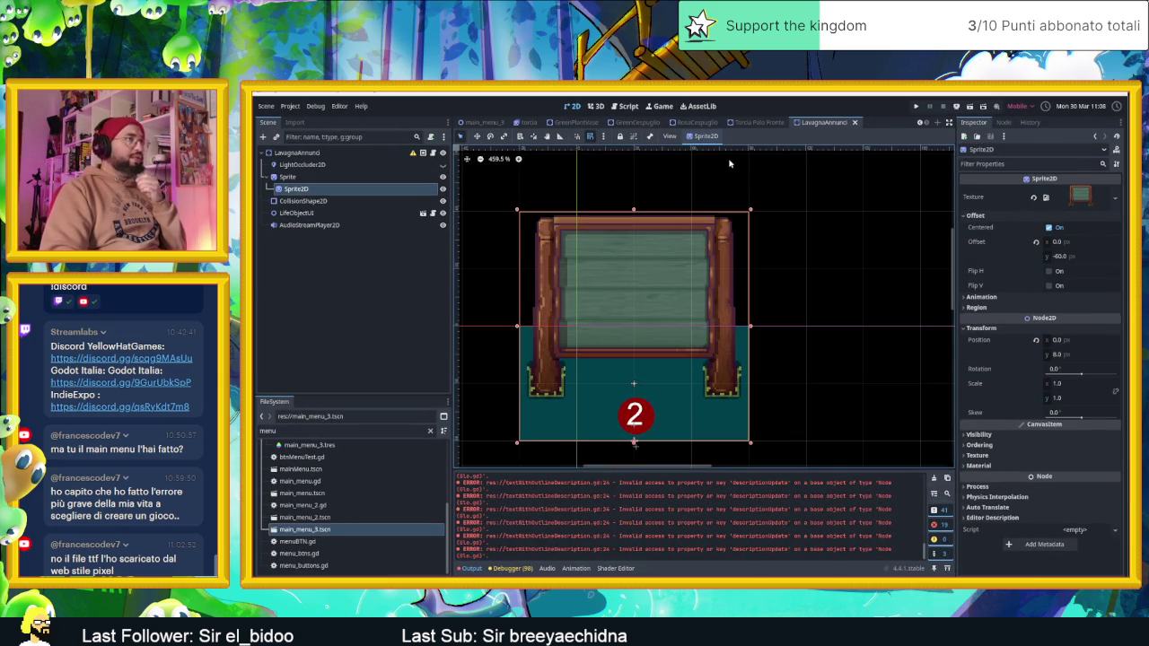
scroll(601, 121, "up", 2)
scroll(565, 122, "up", 2)
scroll(552, 123, "up", 2)
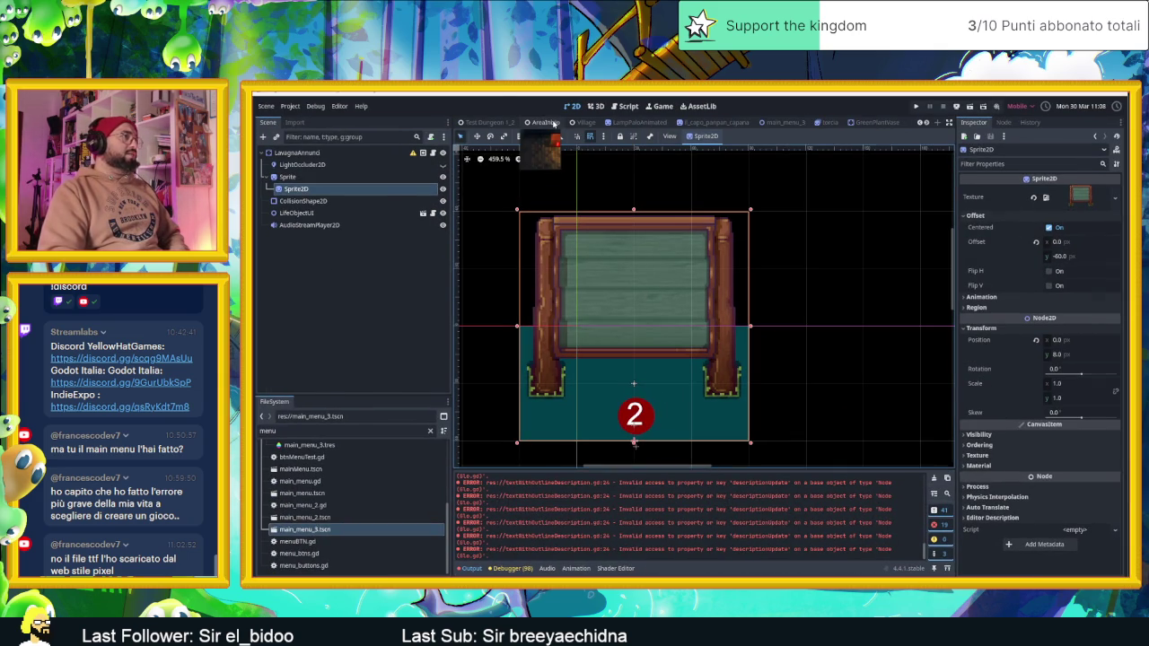
left_click(545, 123)
left_click(583, 122)
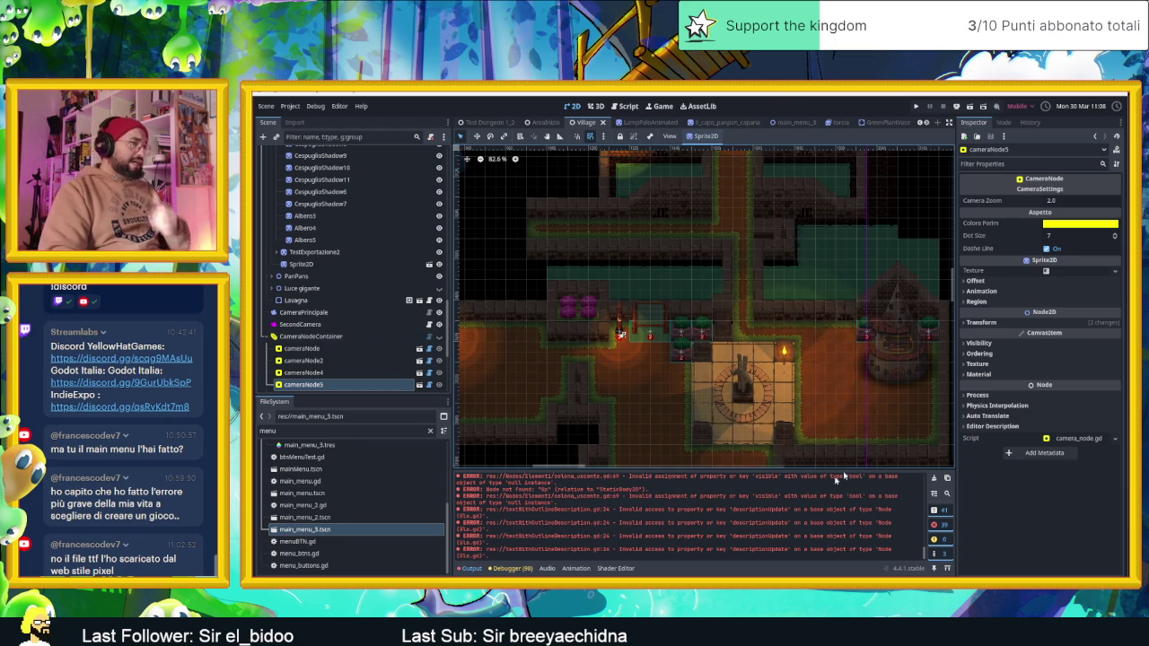
left_click(932, 477)
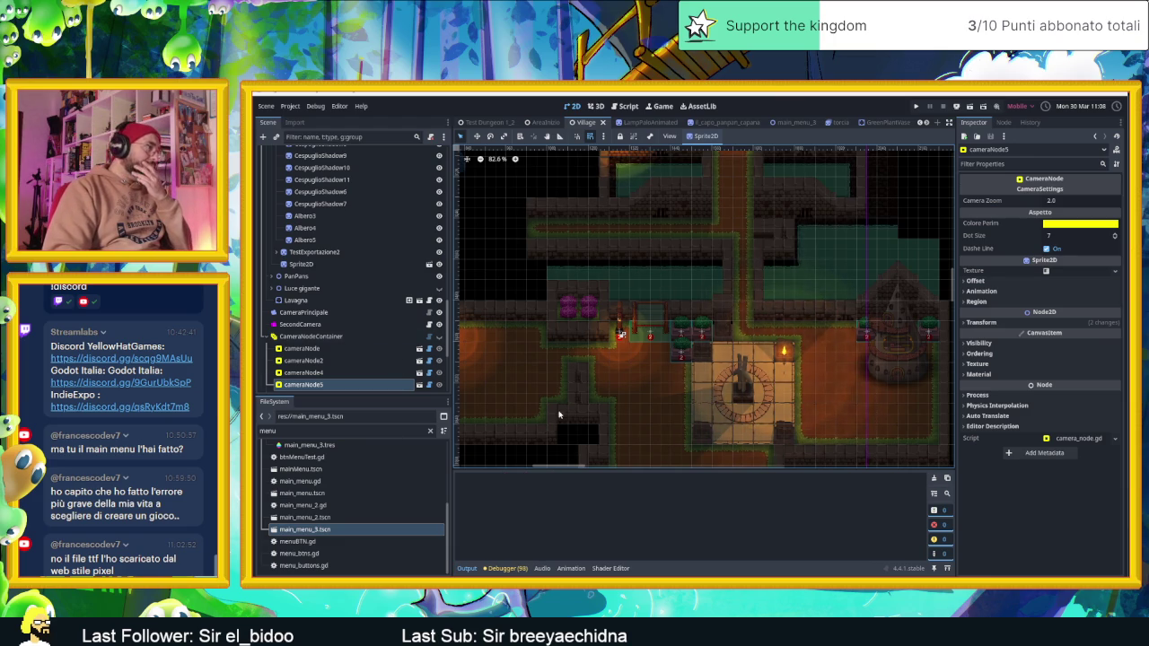
Step: Select the Muri wall tile layer and show a taller Muro blue.tres tile panel
scroll(337, 259, "up", 10)
scroll(336, 259, "up", 10)
scroll(336, 260, "up", 3)
left_click(333, 260)
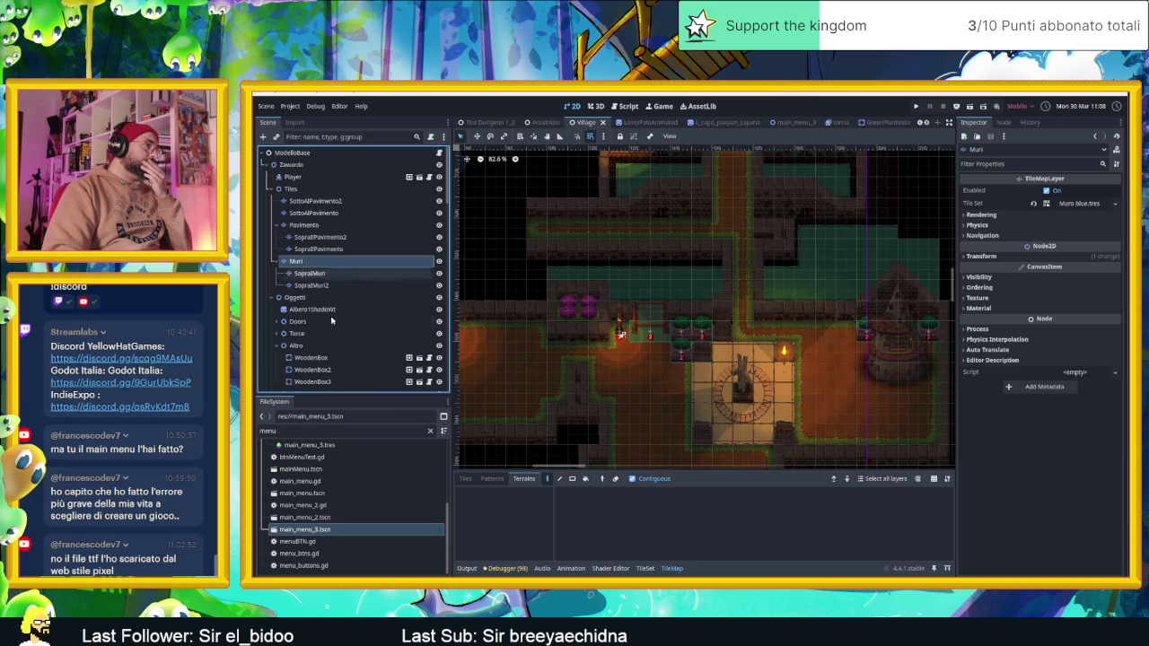
left_click(465, 478)
left_click(507, 532)
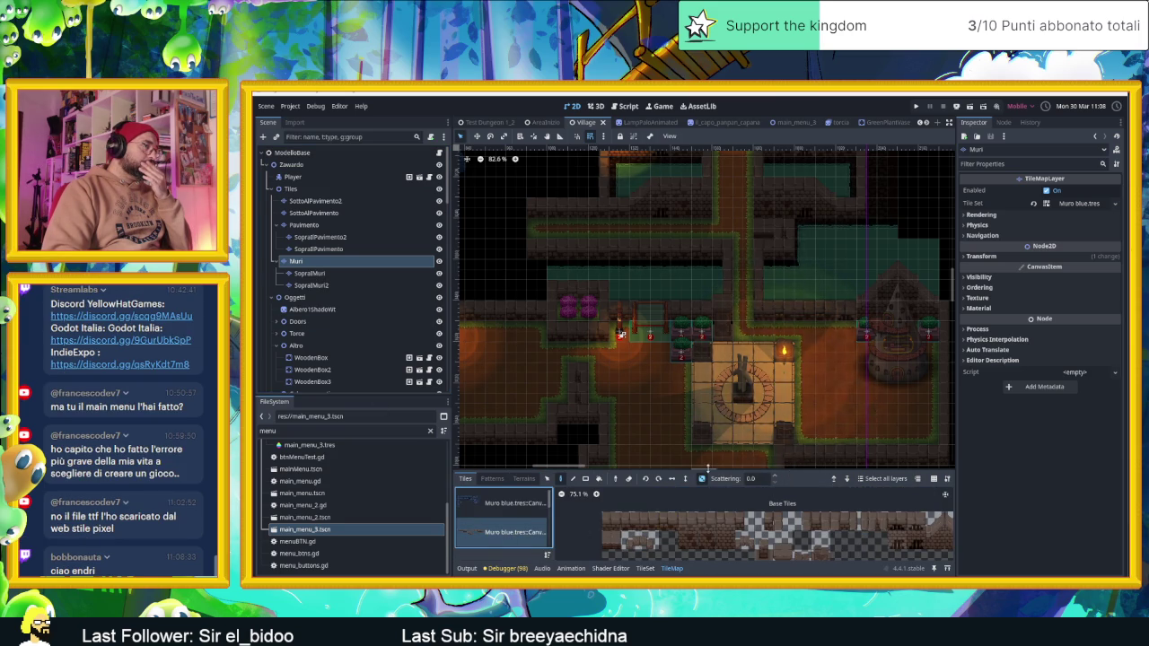
left_click_drag(708, 467, 708, 401)
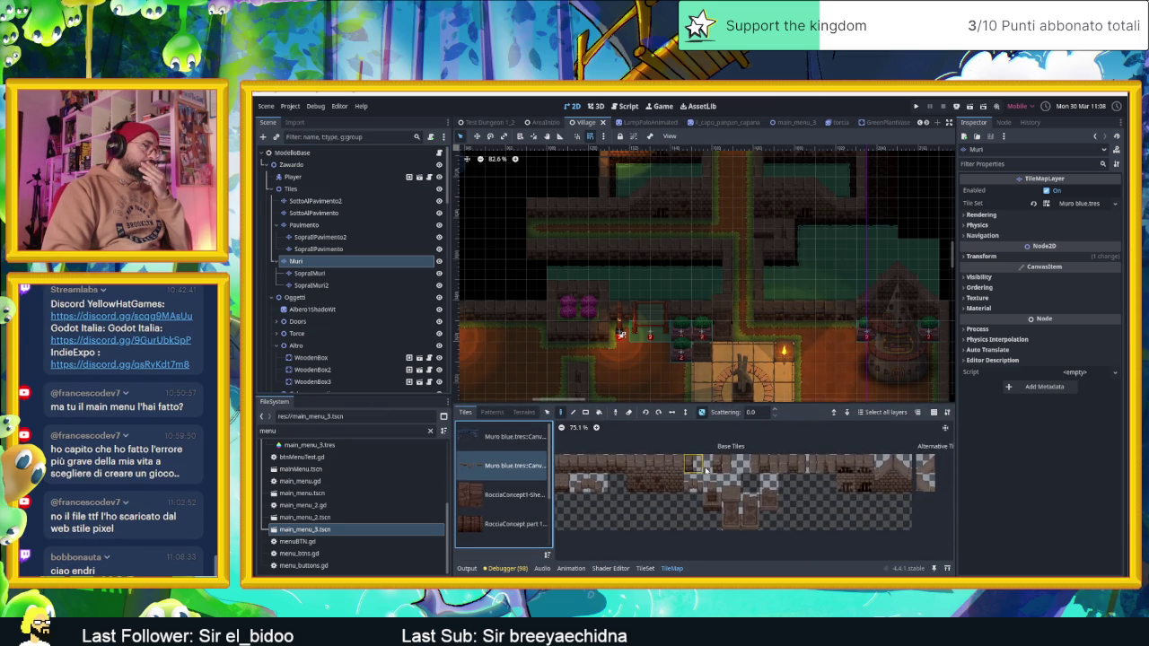
scroll(621, 470, "up", 2)
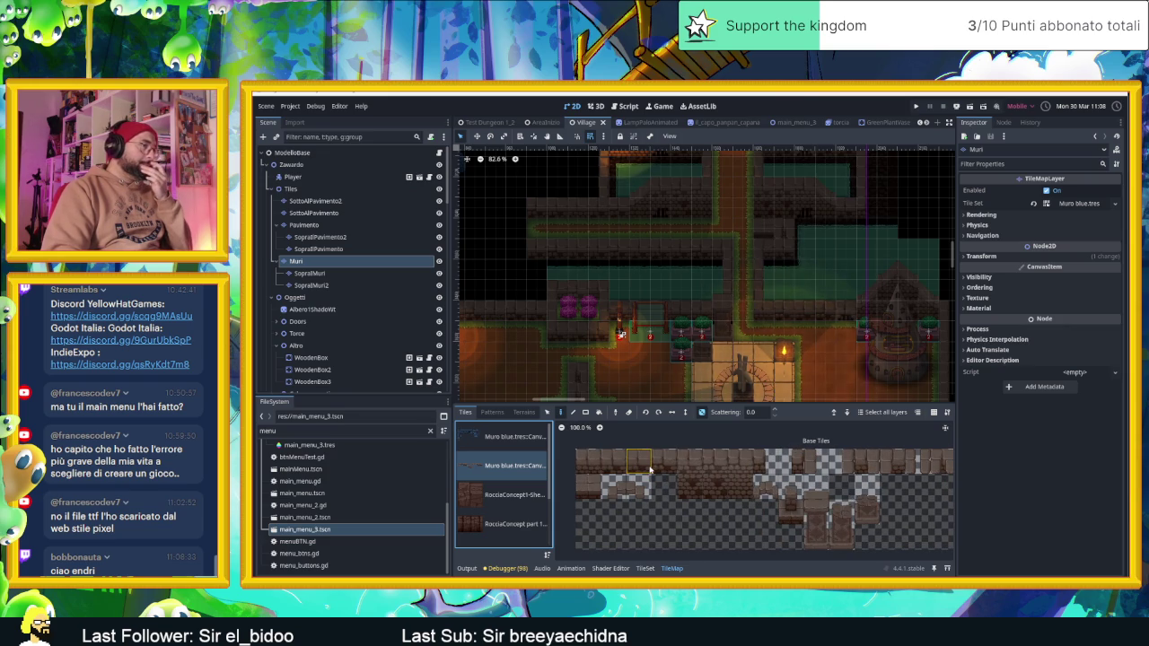
mouse_move(639, 461)
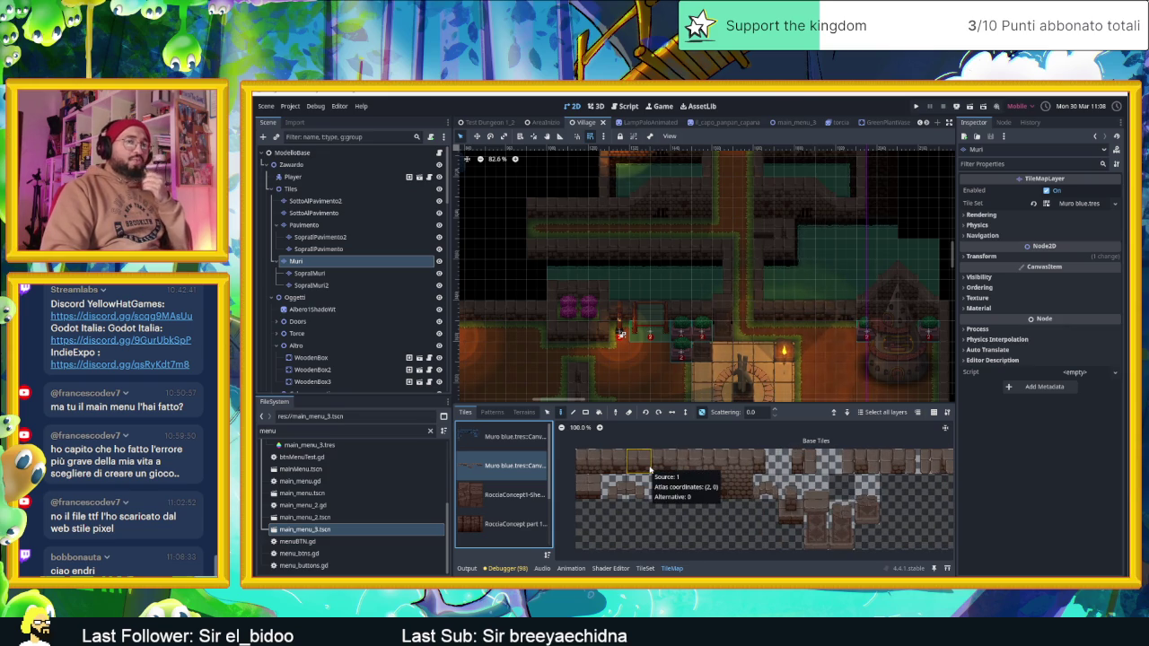
scroll(650, 468, "up", 1)
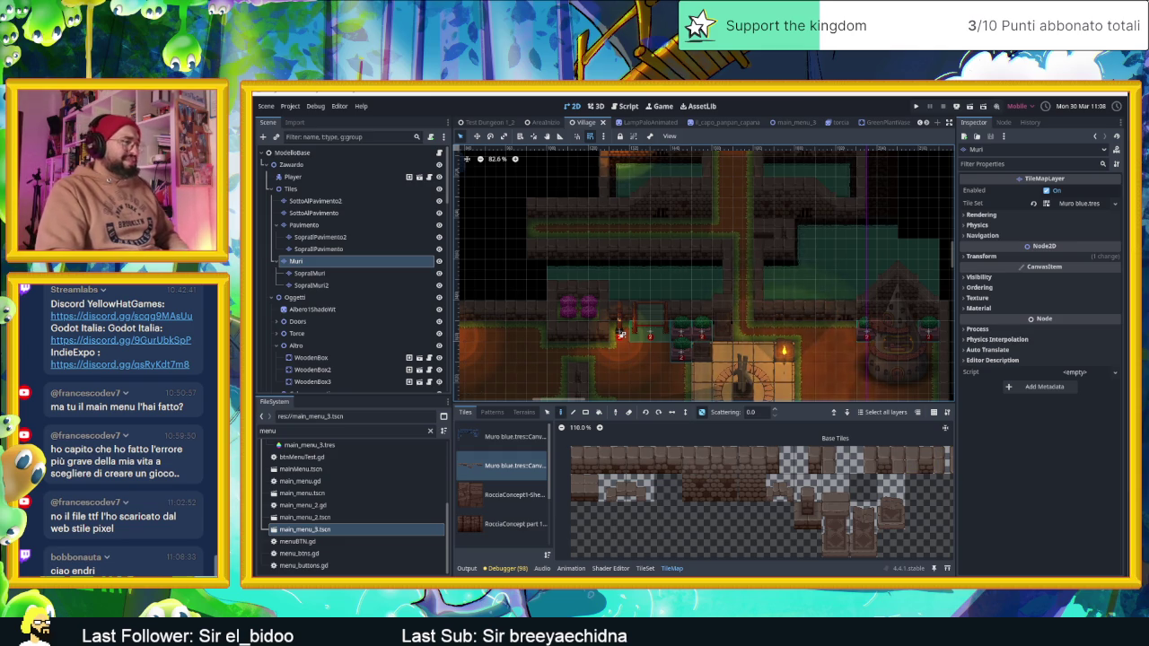
Step: Dismiss the widgets panel, zoom the tile atlas, then return to Aseprite
key("super+w")
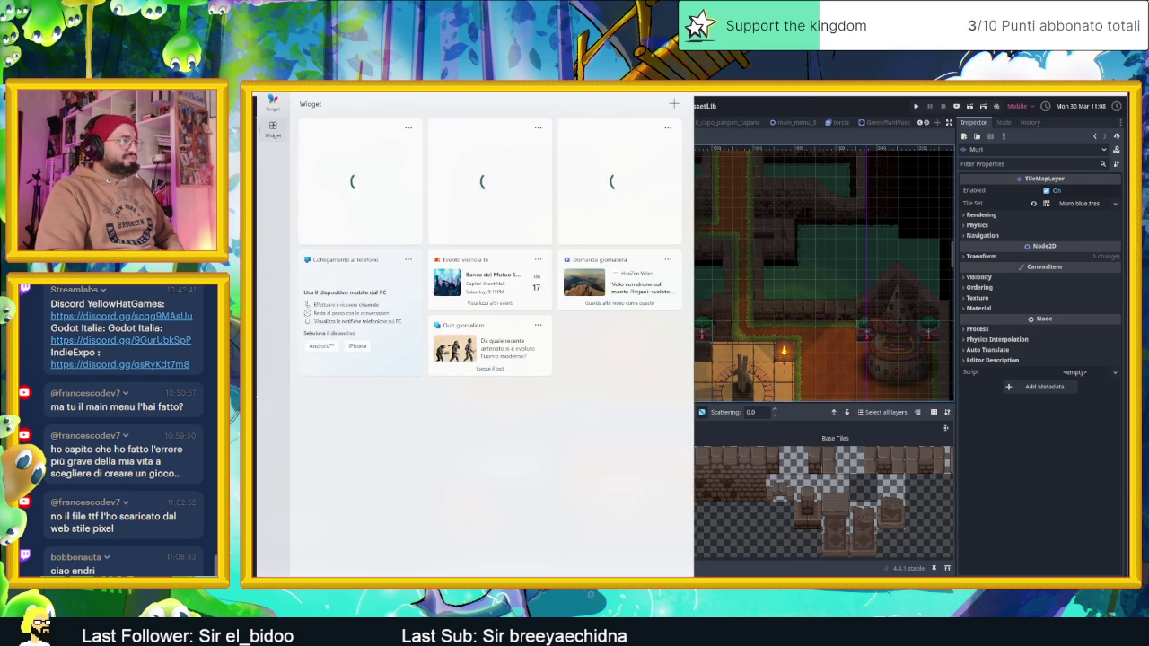
key("super+w")
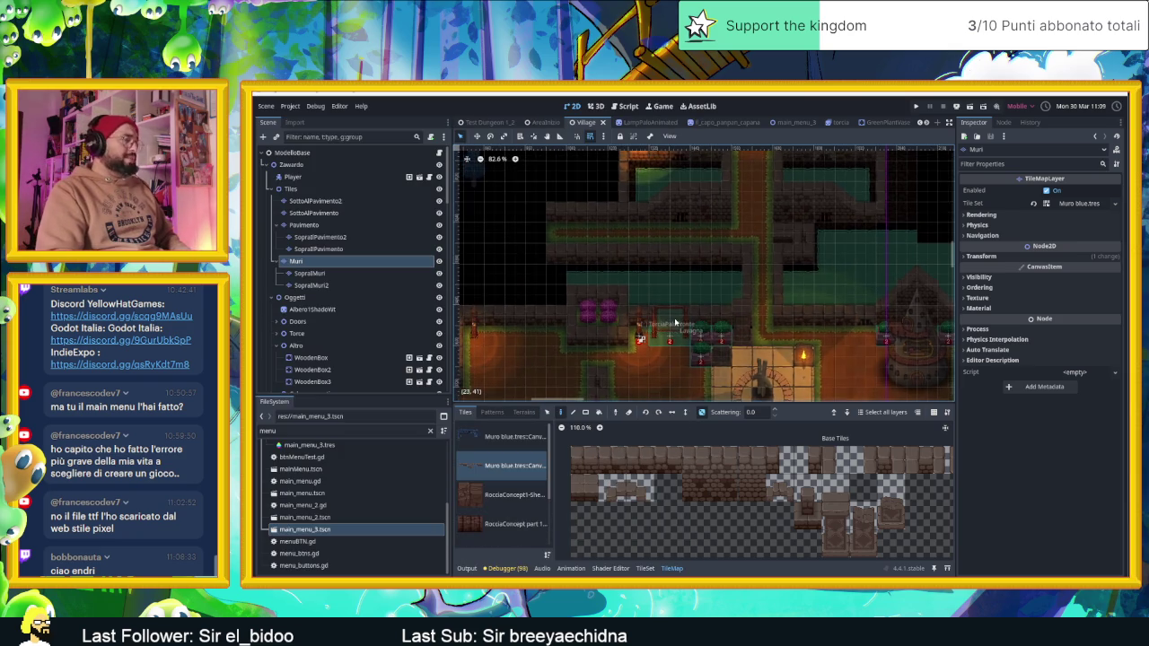
scroll(678, 322, "up", 1)
scroll(772, 336, "up", 3)
scroll(783, 339, "up", 1)
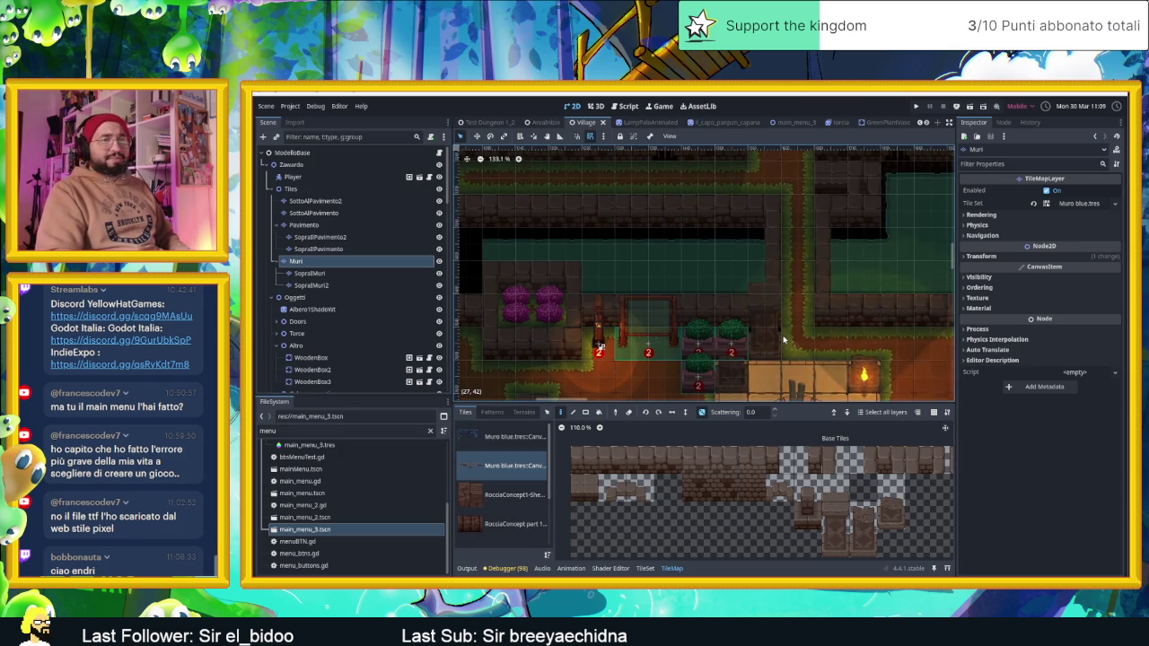
scroll(777, 344, "up", 1)
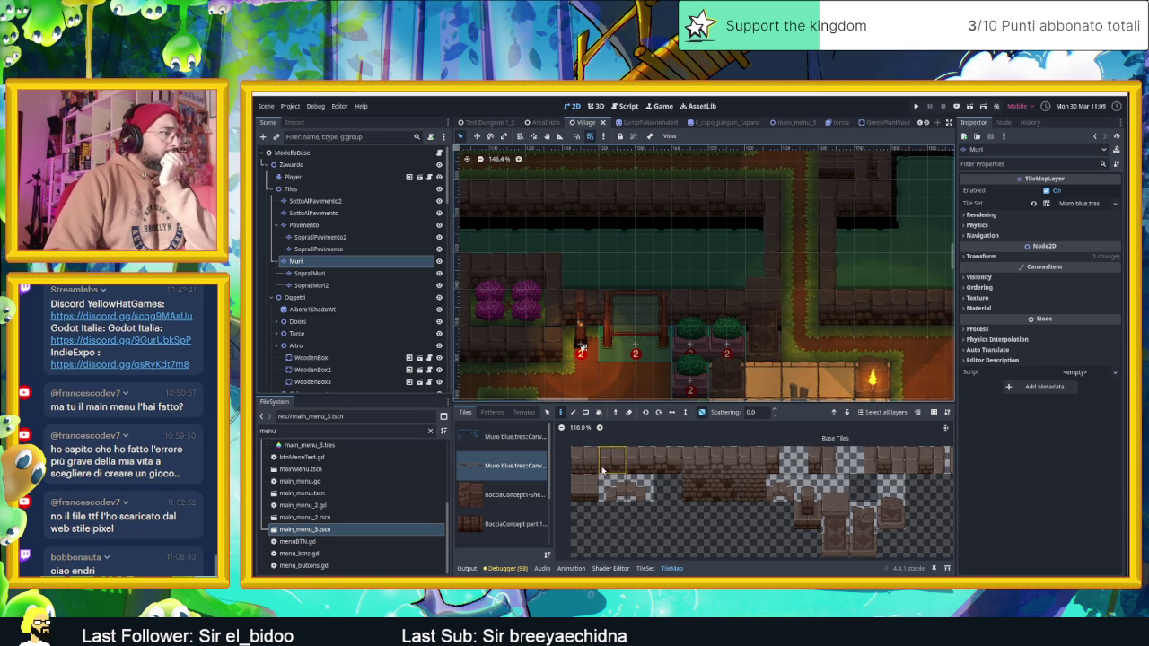
scroll(602, 470, "up", 2)
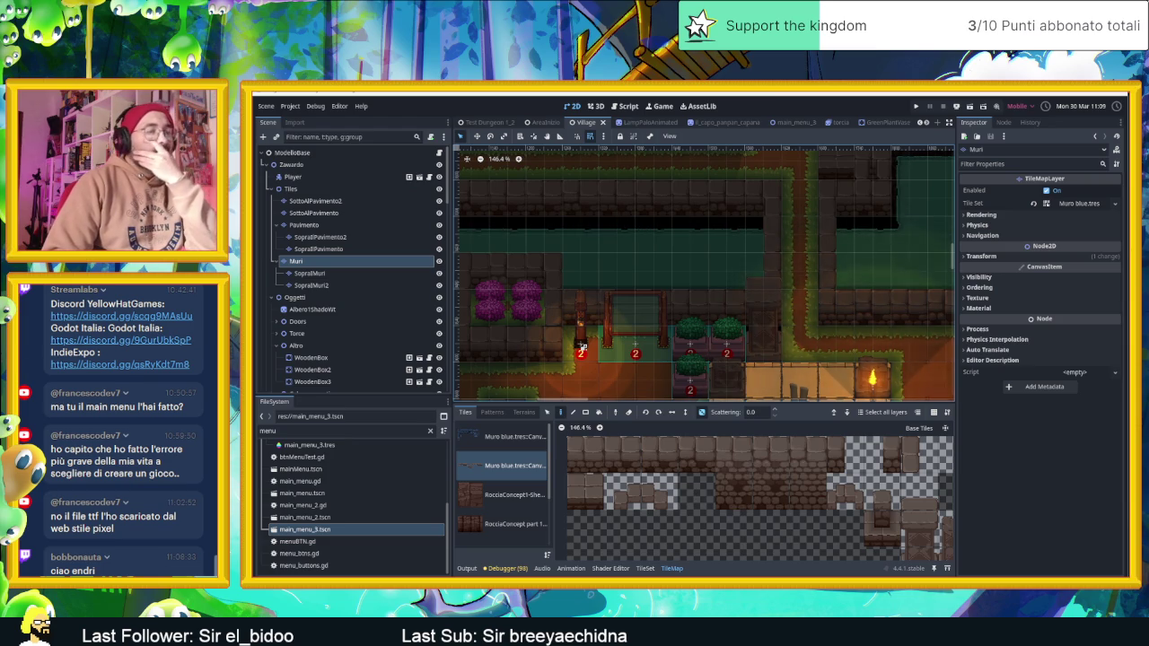
key("alt+Tab")
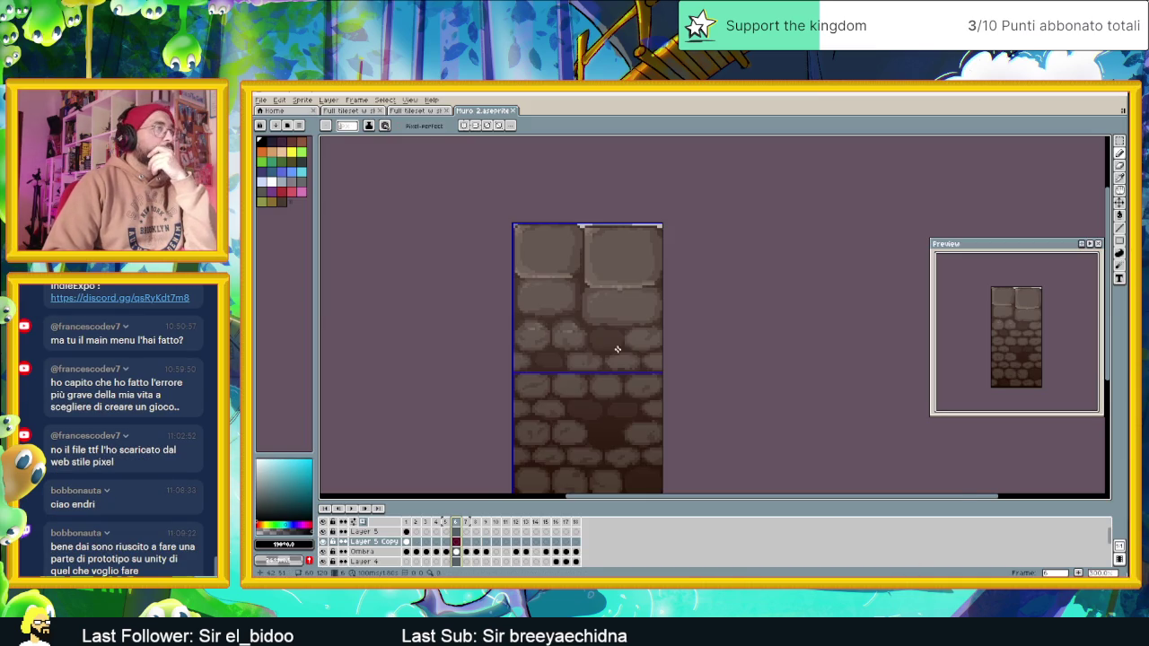
Step: Step through frames 1 to 8 of the wall tile animation
scroll(621, 351, "down", 3)
left_click(411, 524)
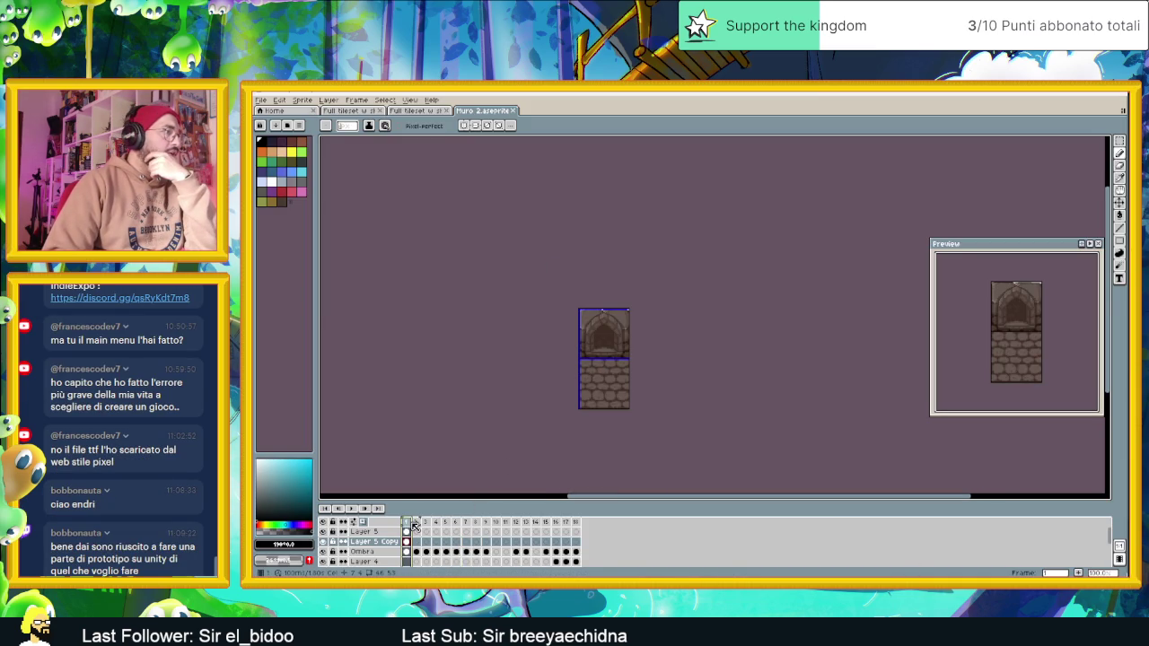
left_click(416, 524)
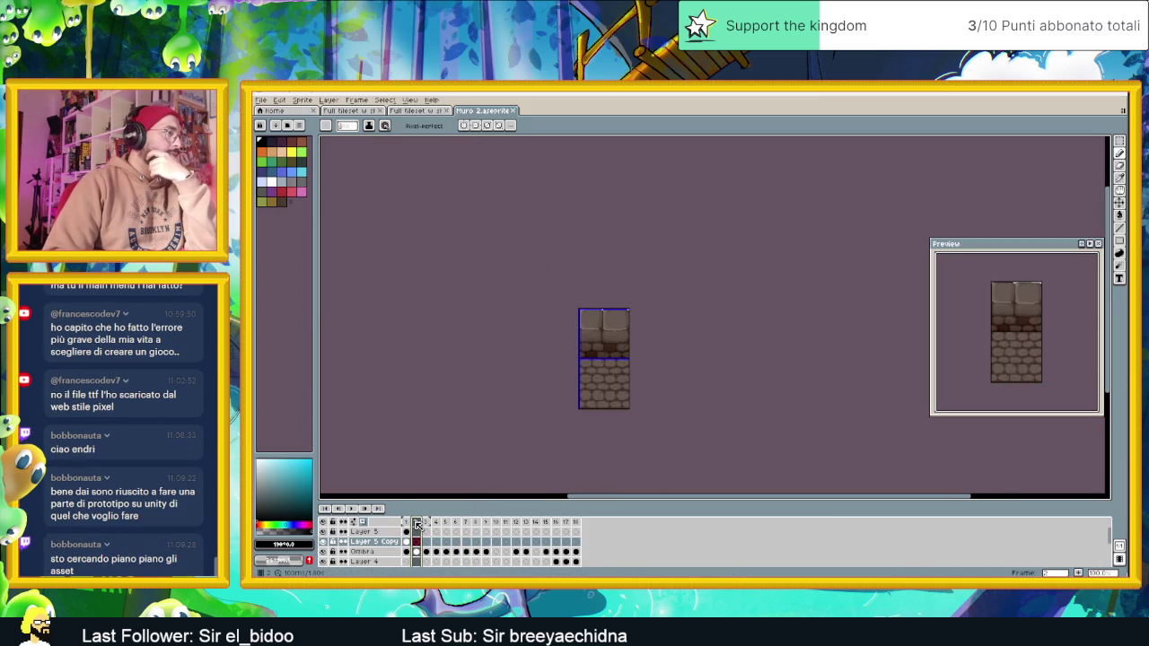
left_click(427, 523)
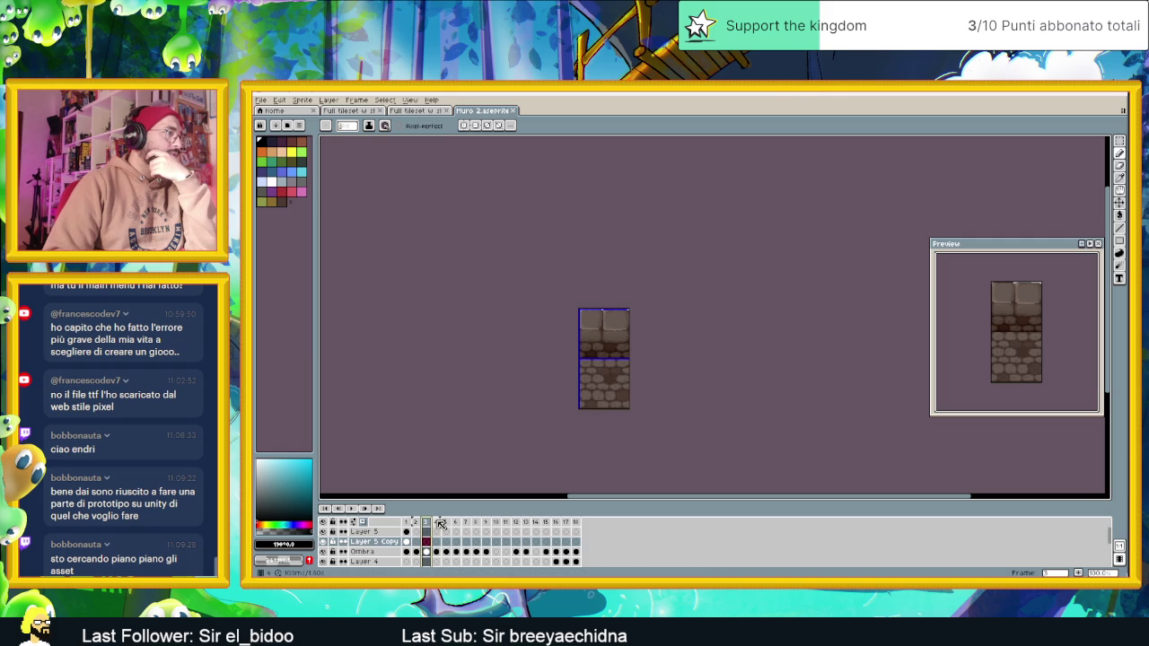
left_click(436, 524)
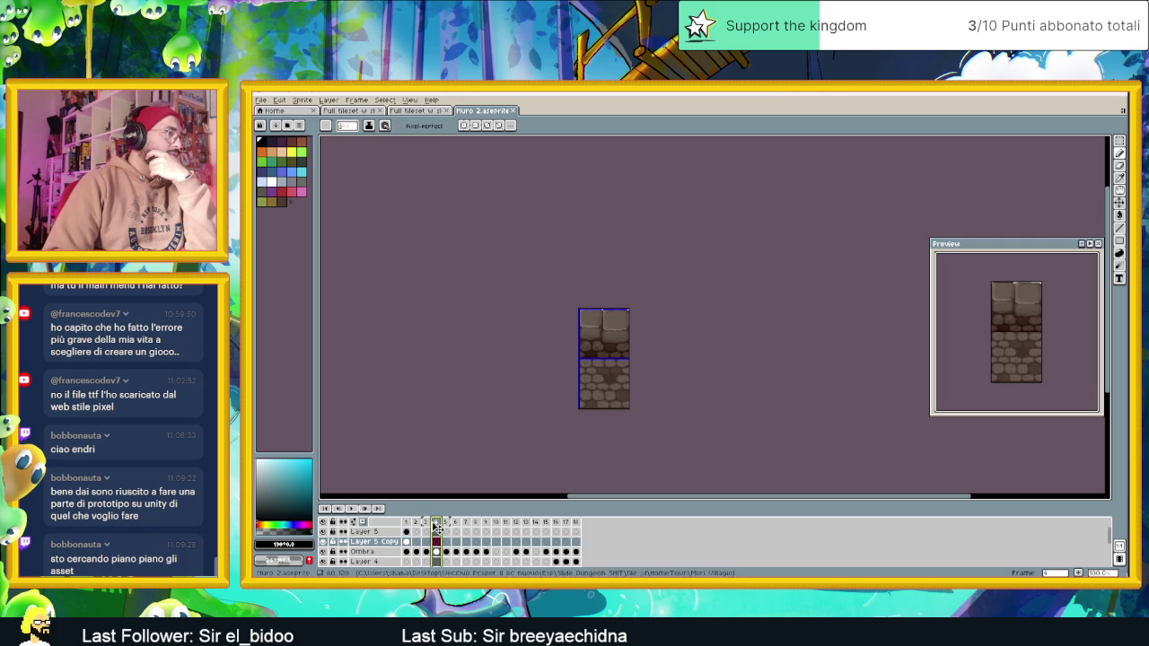
left_click(447, 524)
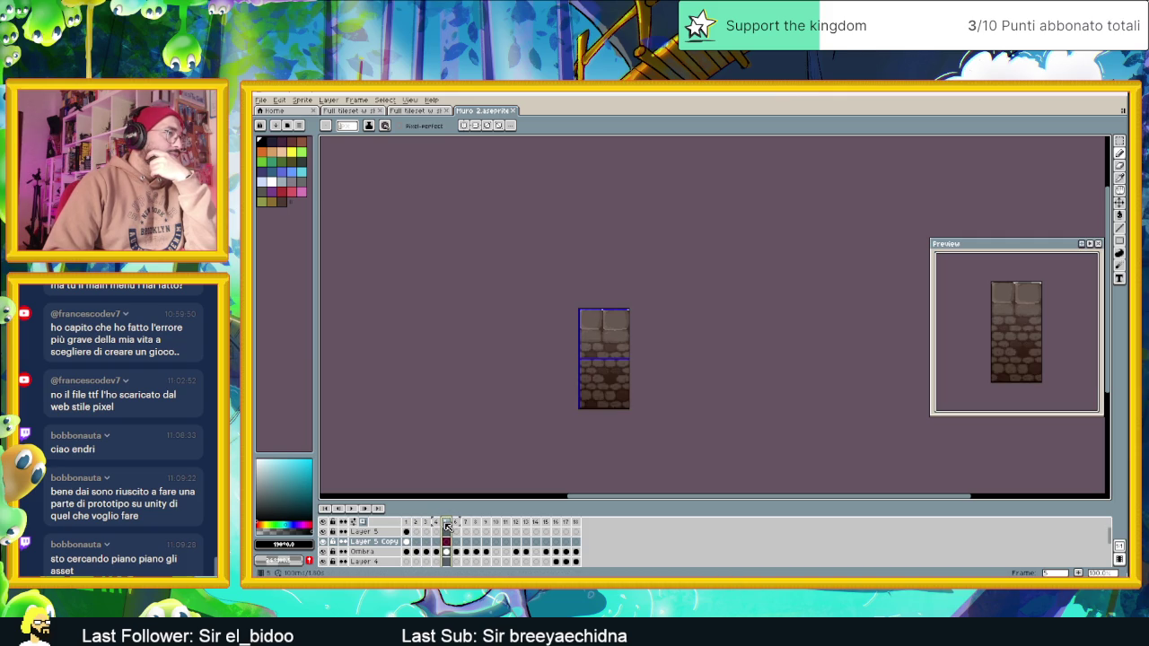
left_click(458, 528)
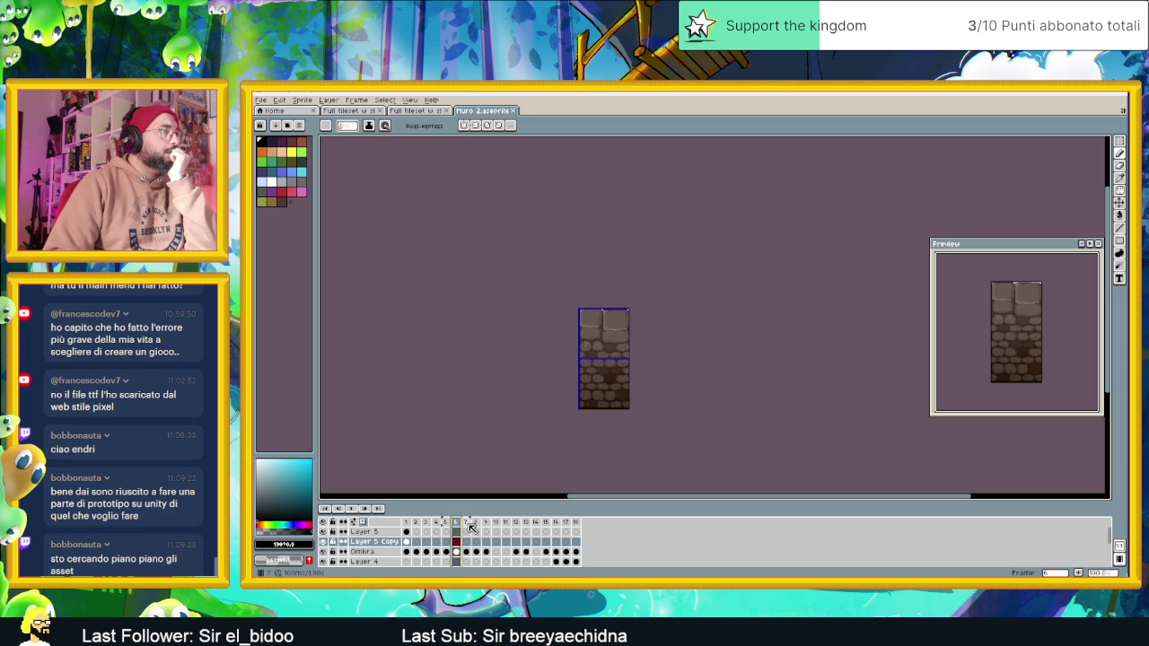
left_click(466, 527)
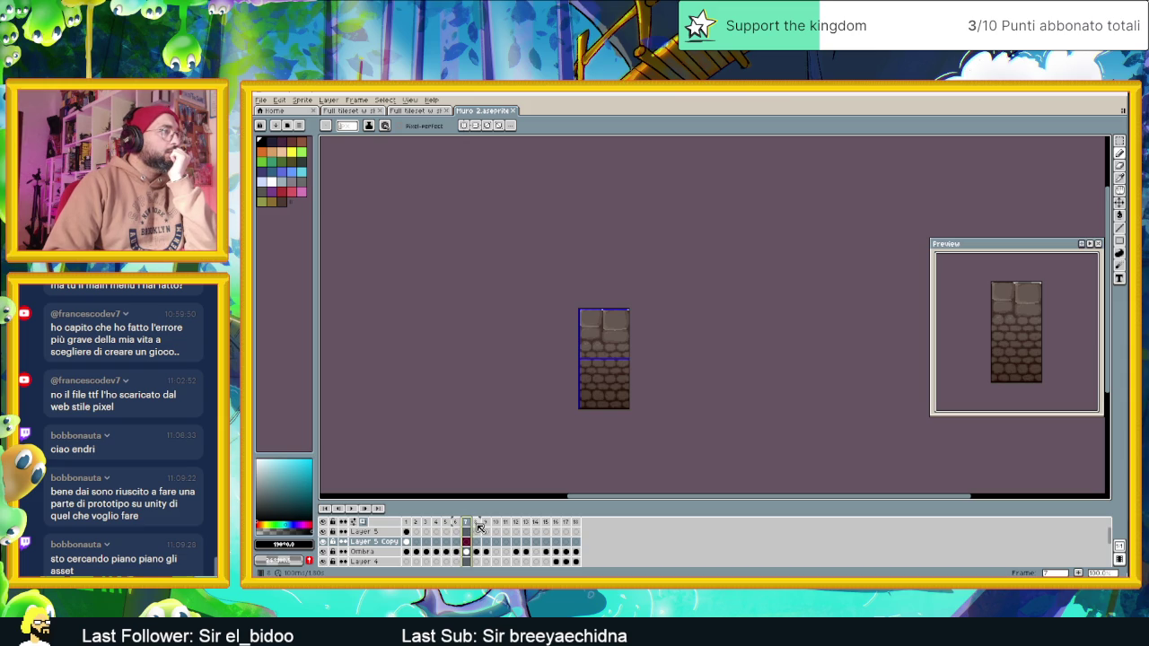
left_click(476, 527)
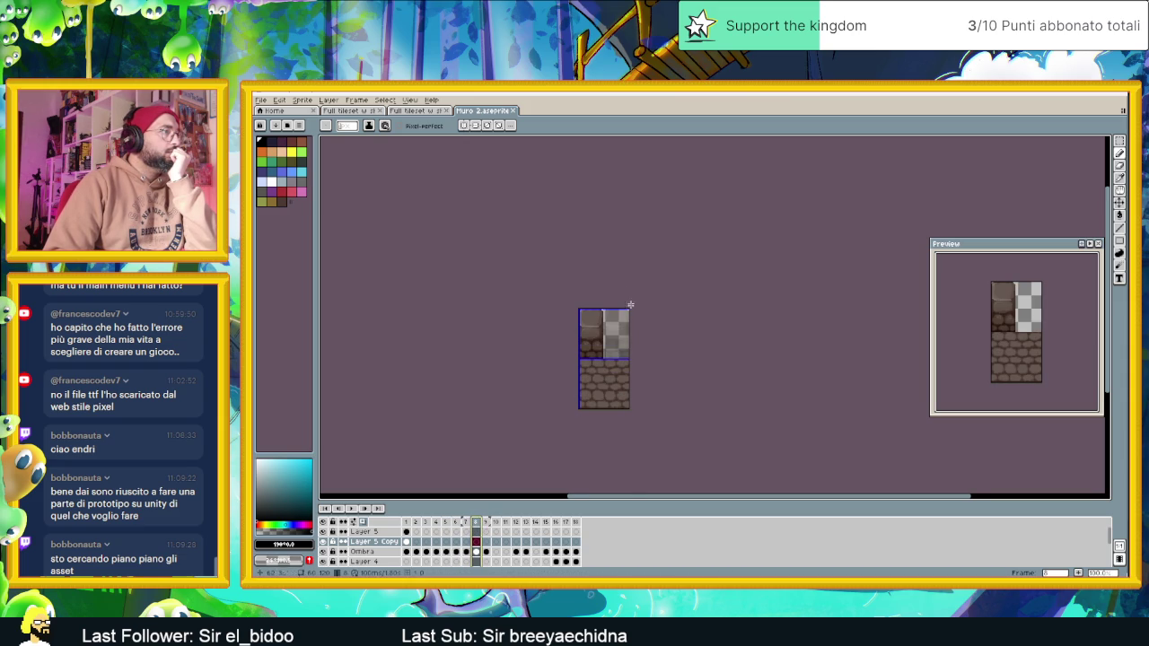
Step: Continue through frames 9 to 17, ending on the last frame
scroll(576, 357, "up", 1)
scroll(575, 357, "up", 1)
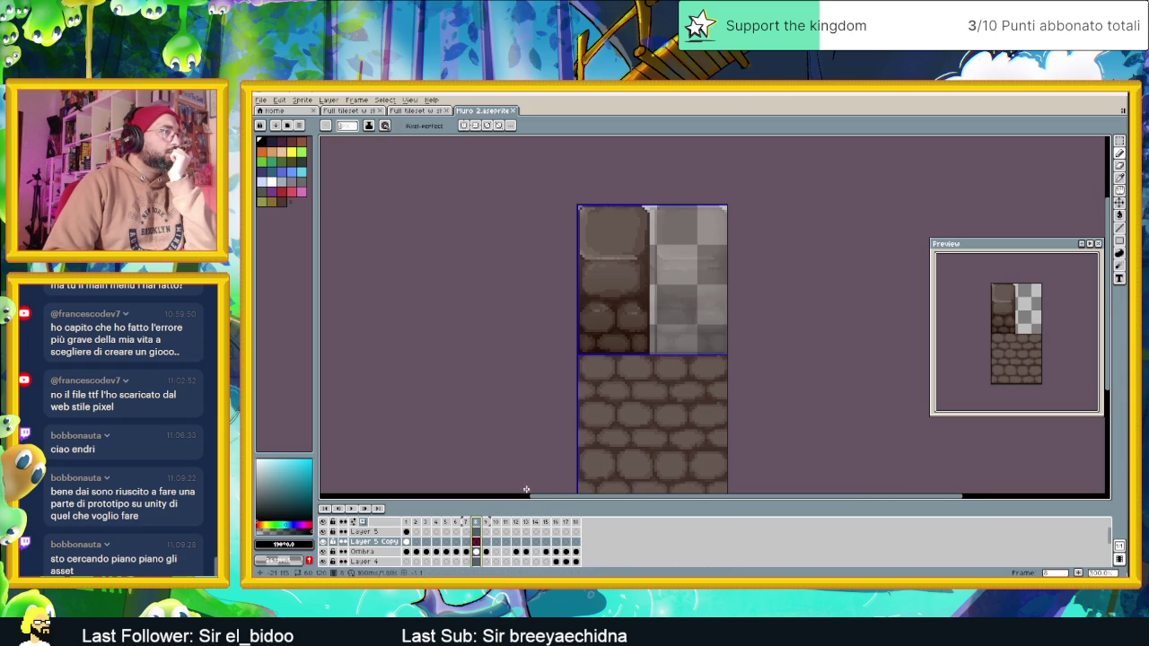
left_click(486, 523)
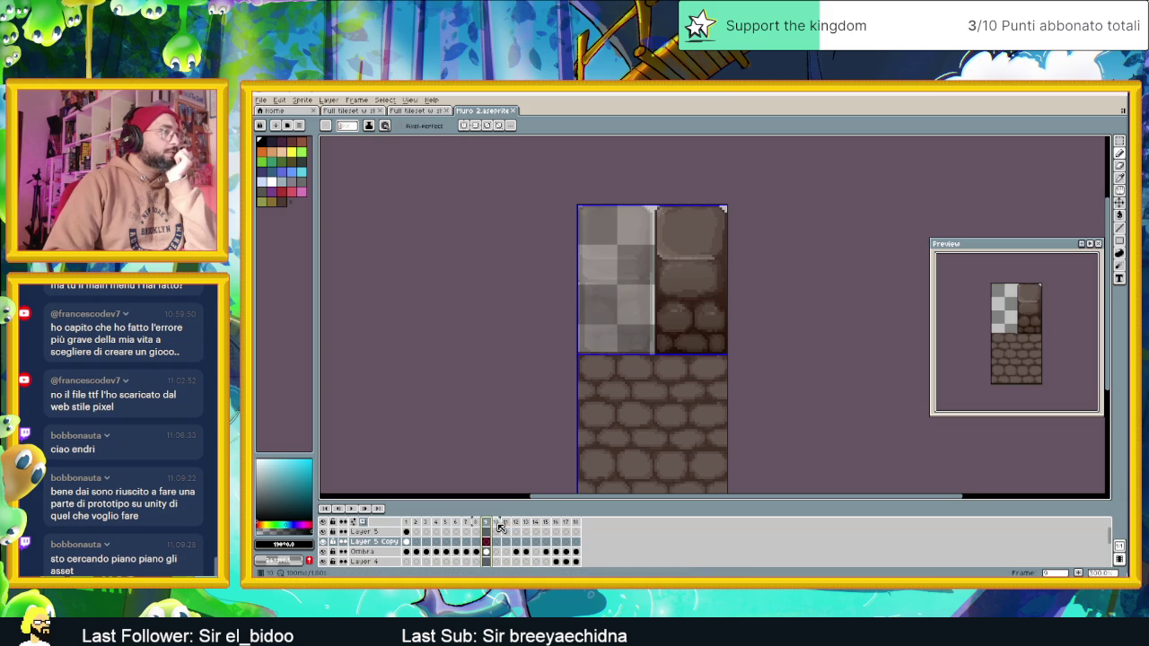
left_click(498, 525)
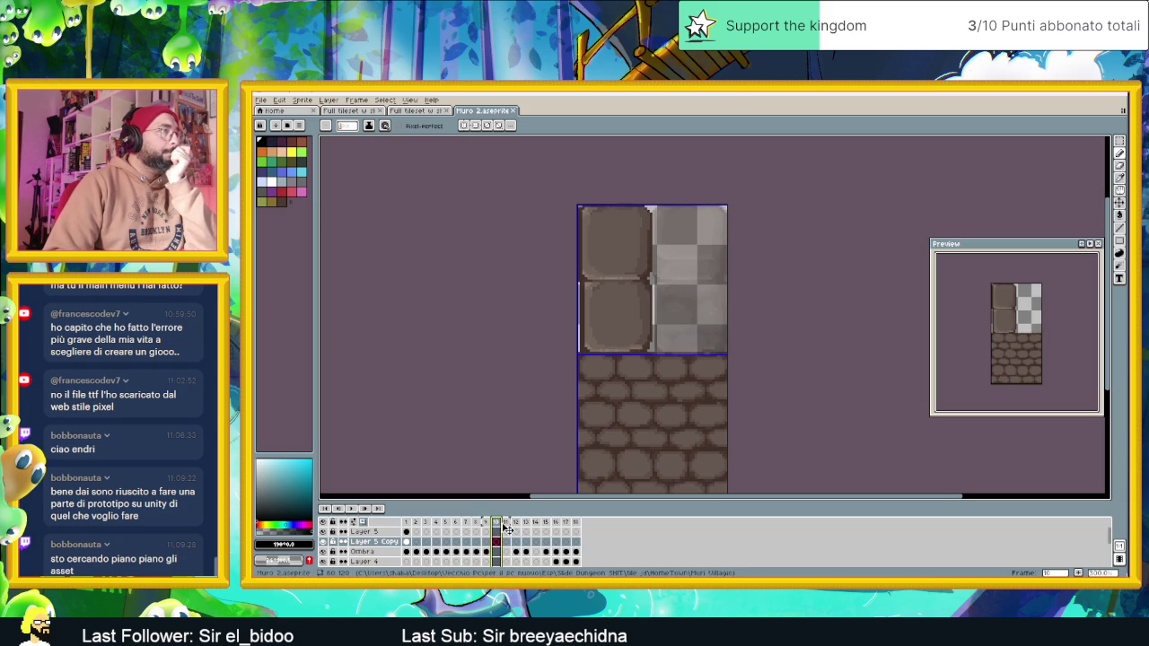
left_click(506, 524)
left_click(516, 524)
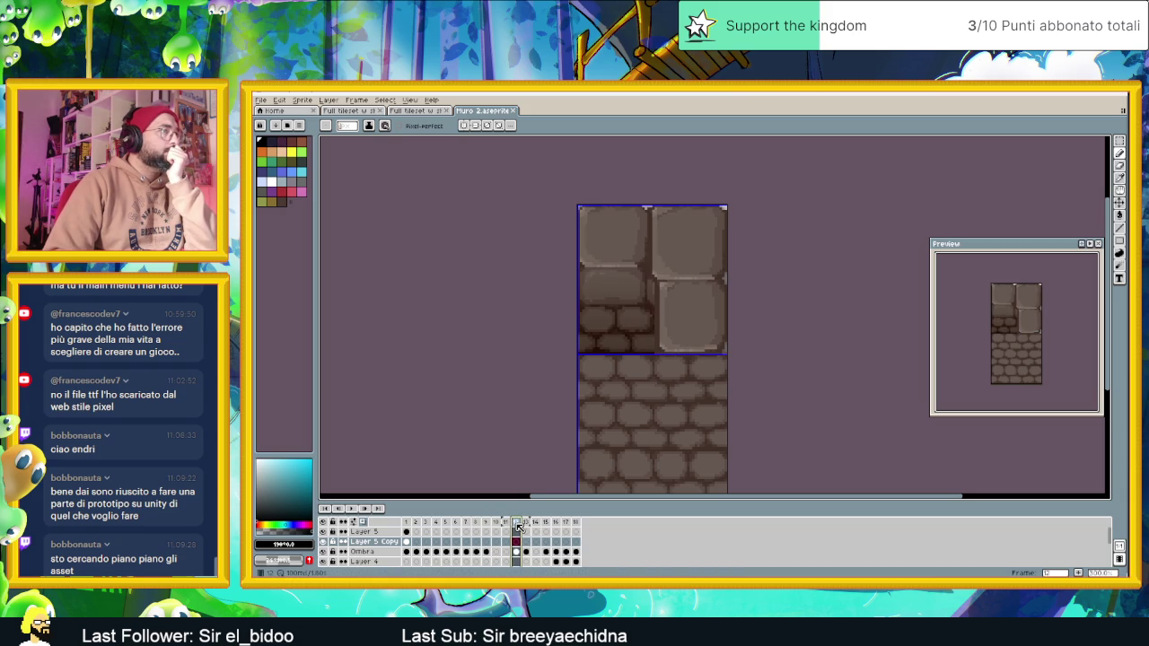
left_click(527, 524)
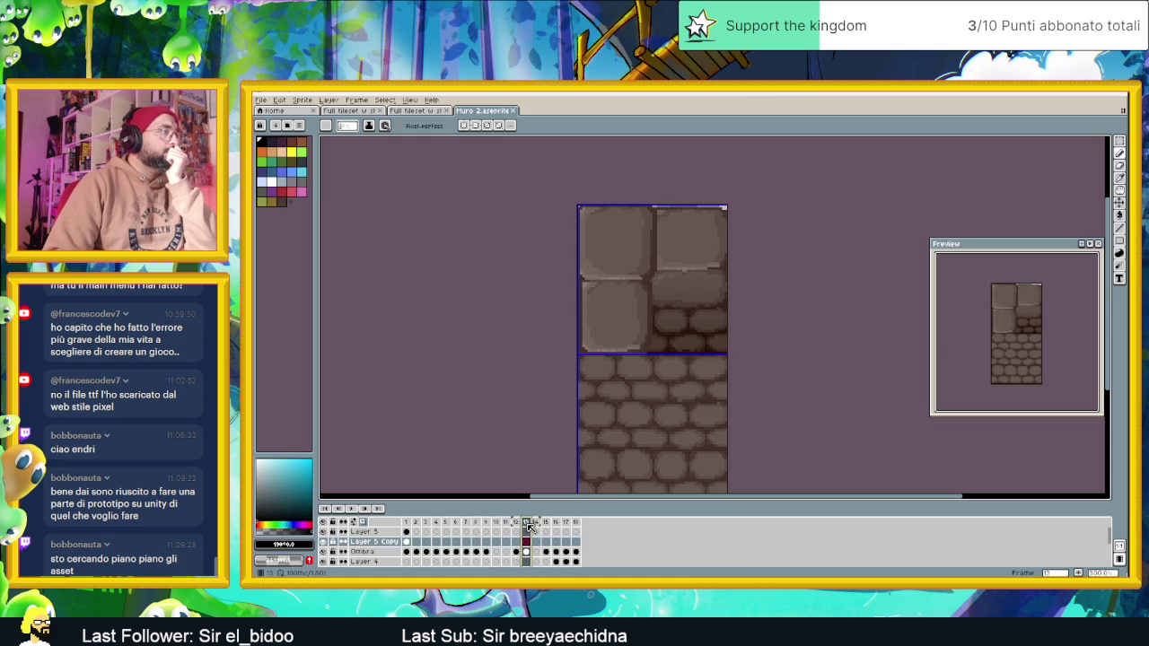
left_click(537, 524)
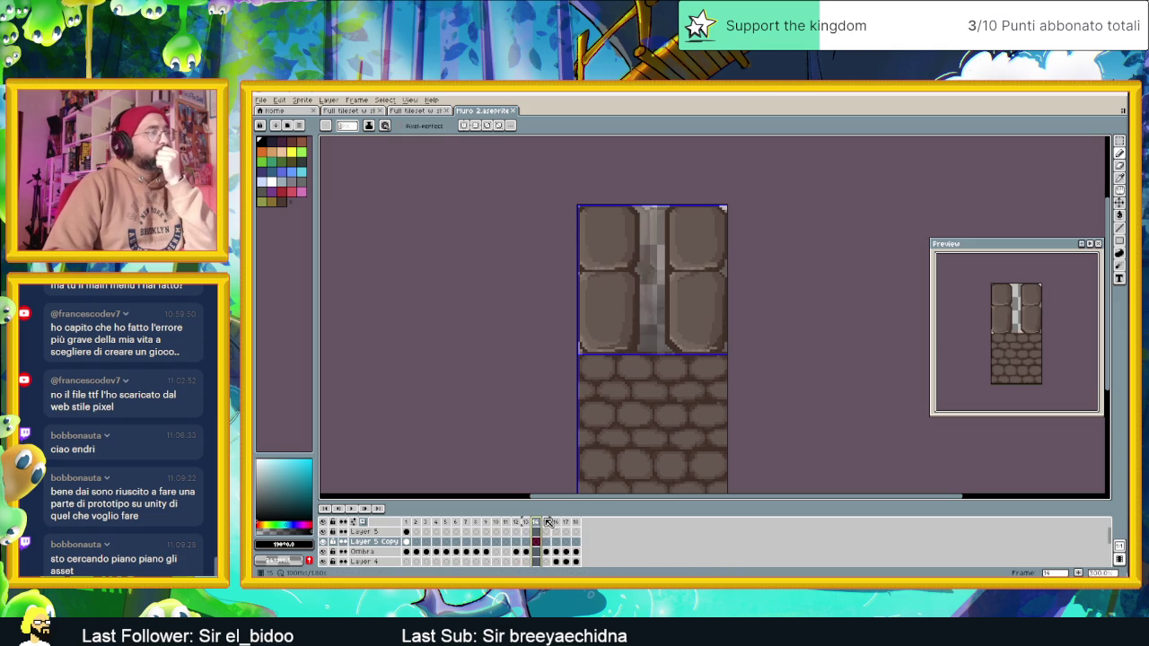
left_click(546, 523)
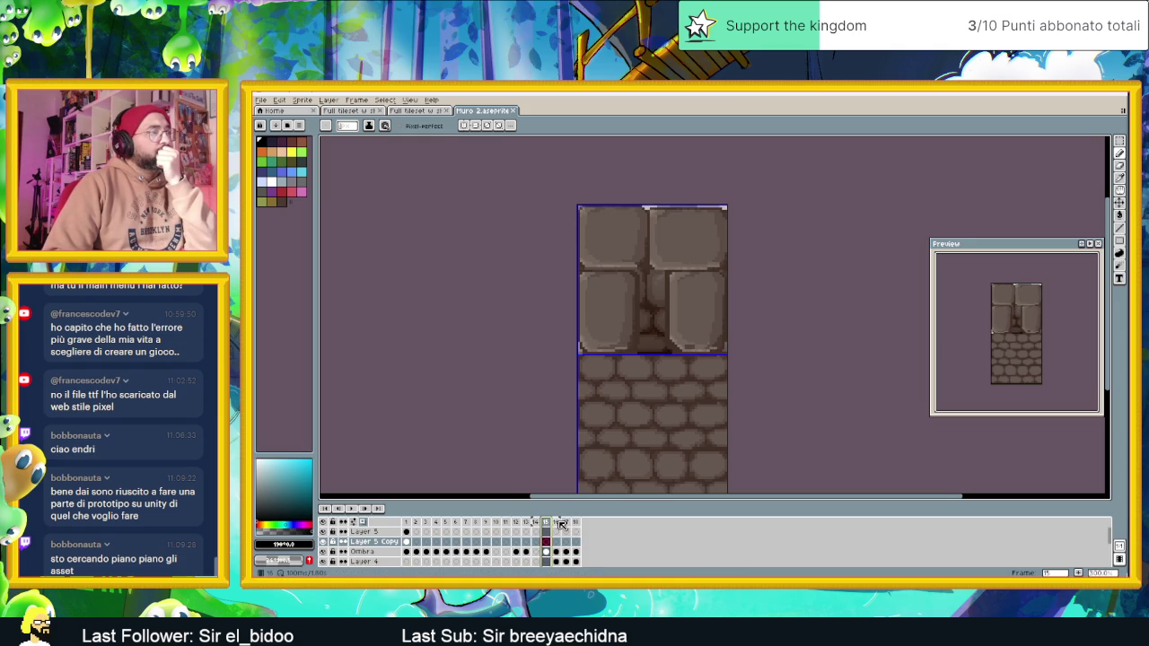
left_click(558, 523)
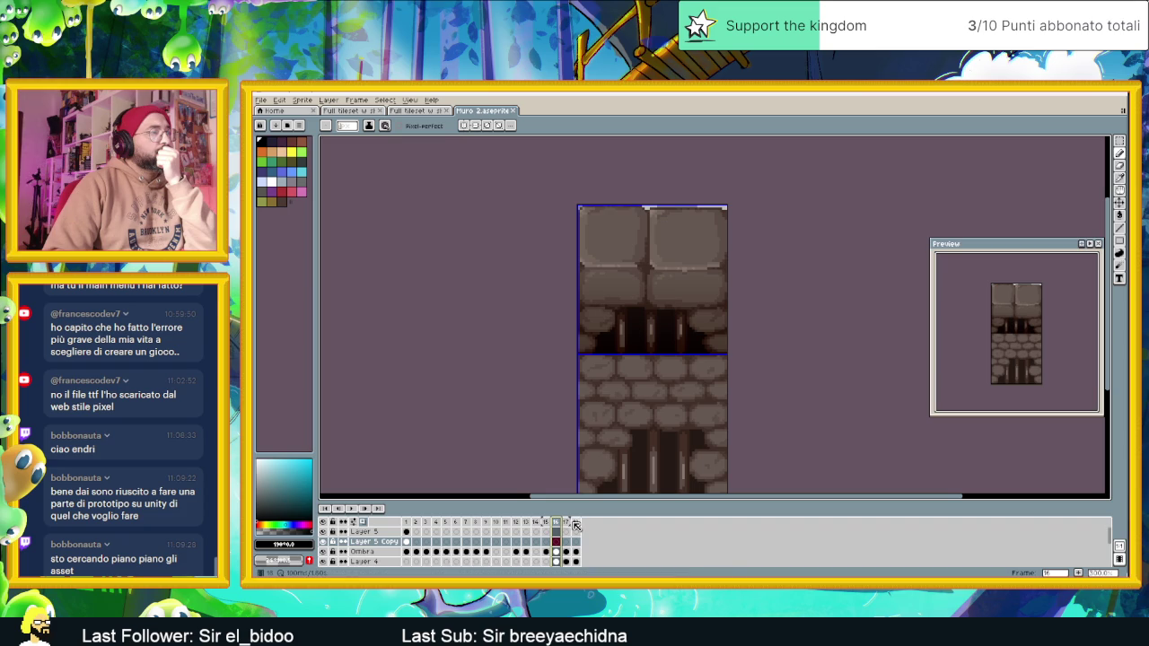
left_click(575, 524)
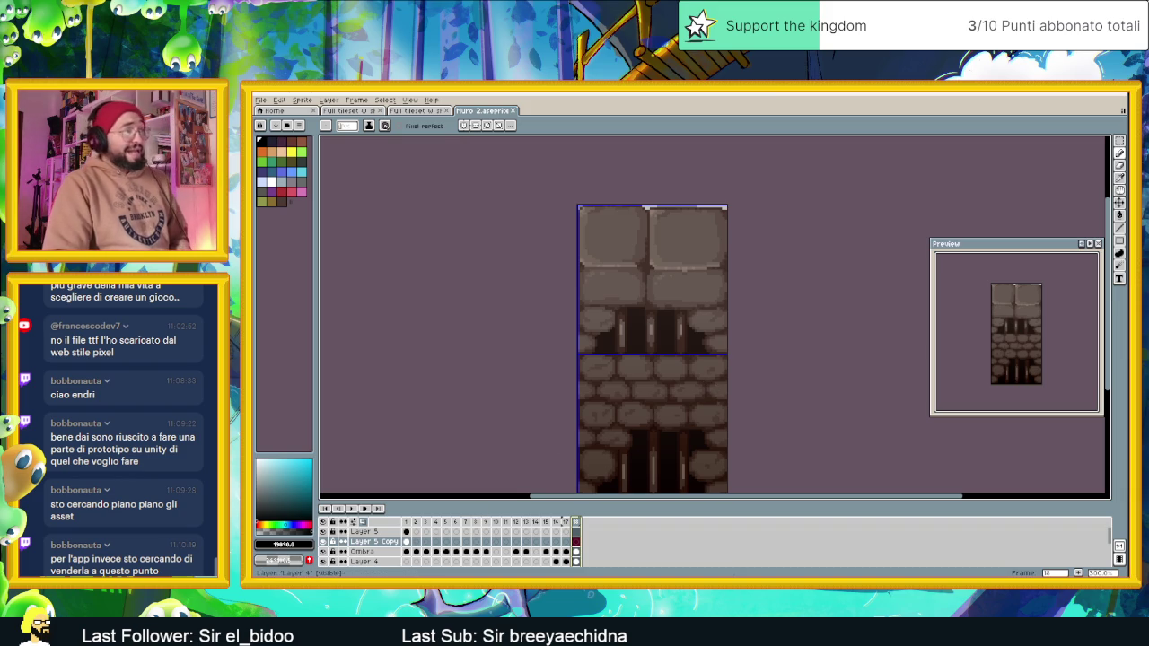
Step: Return to the arched doorway in frame 1 and save the Muro 2 sprite
left_click(406, 521)
scroll(690, 305, "down", 2)
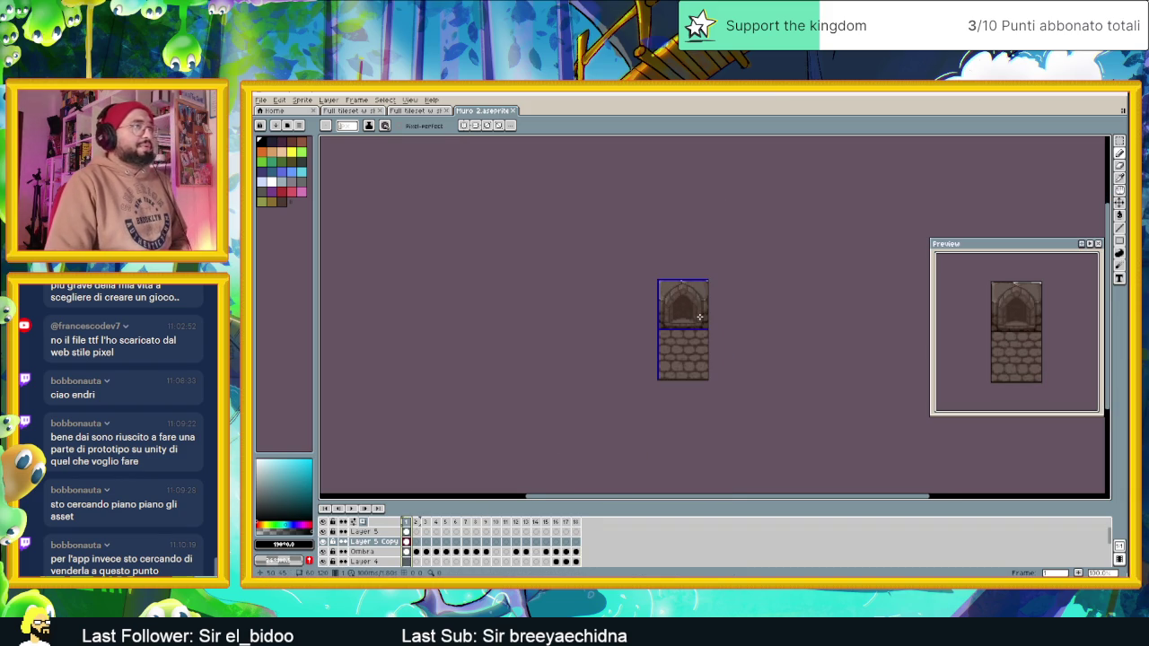
scroll(690, 305, "up", 2)
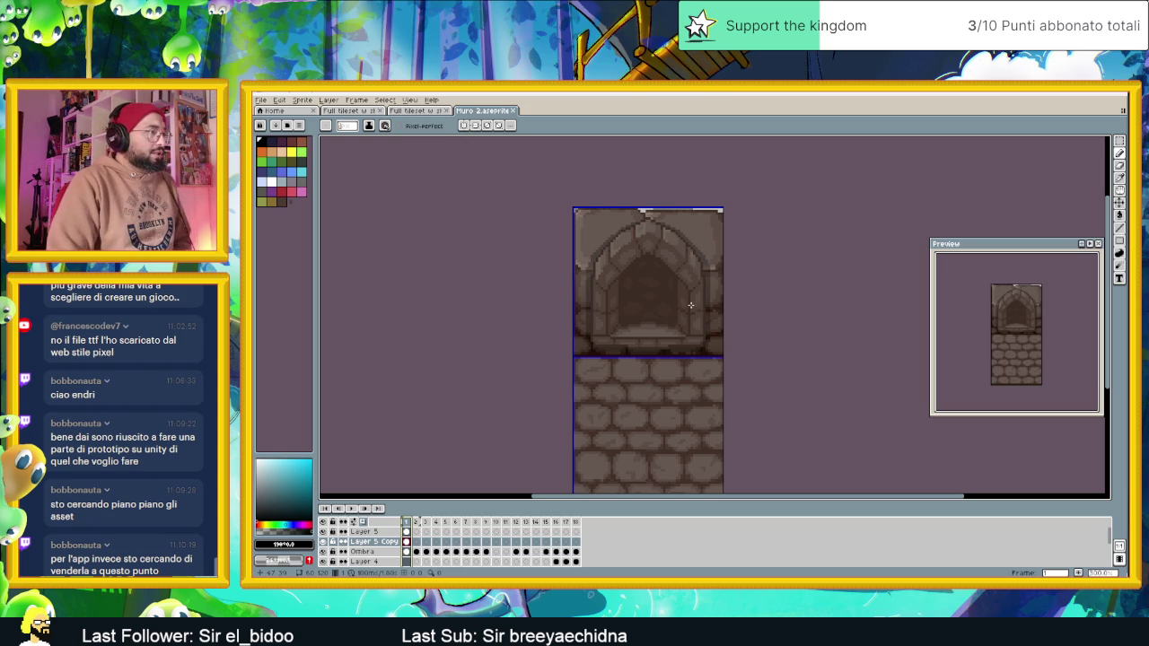
key("ctrl+s")
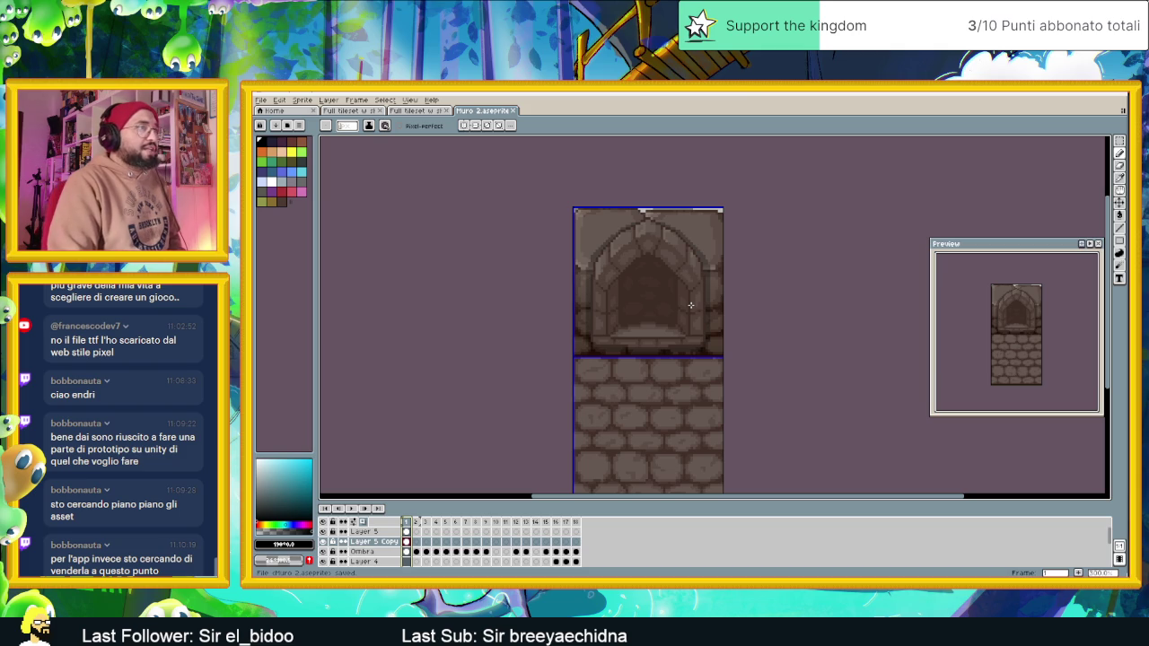
Step: Hide Layer 5 and group Layer 5 with Layer 5 Copy into Group 1
left_click(322, 541)
left_click(322, 531)
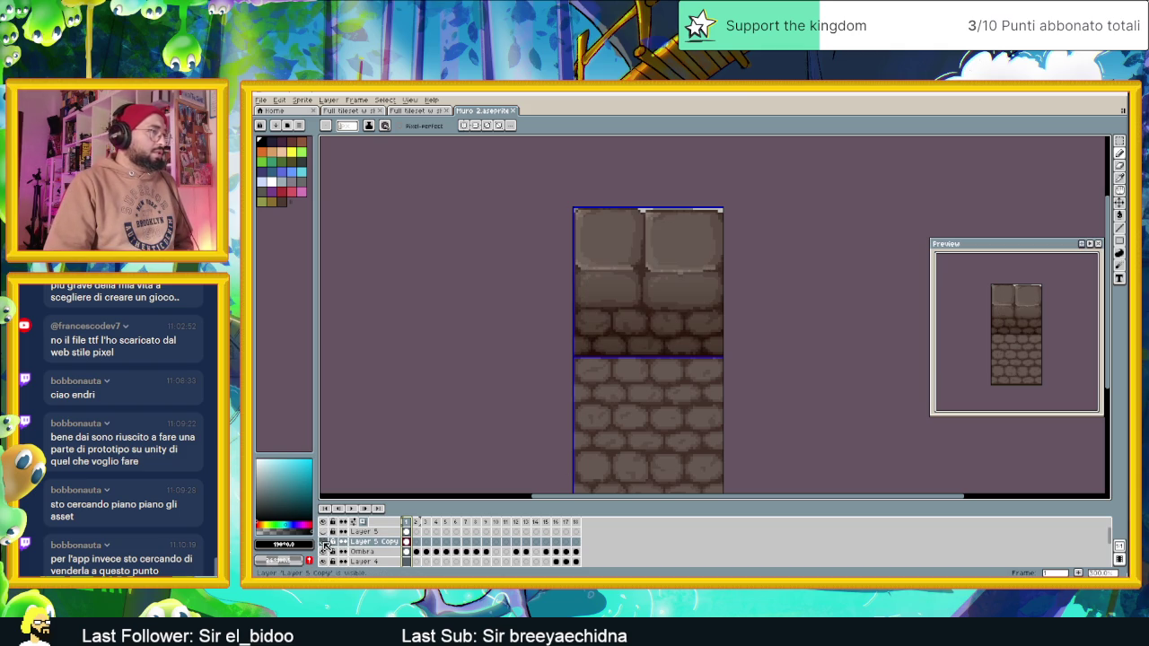
left_click(377, 542)
right_click(377, 533)
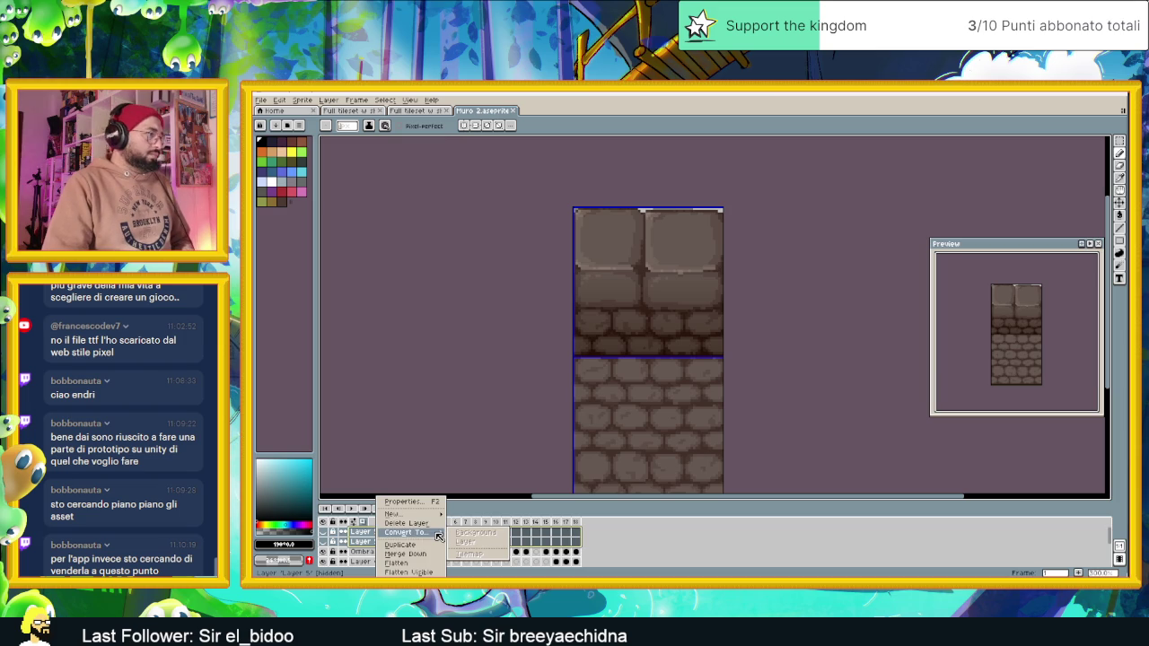
left_click(464, 526)
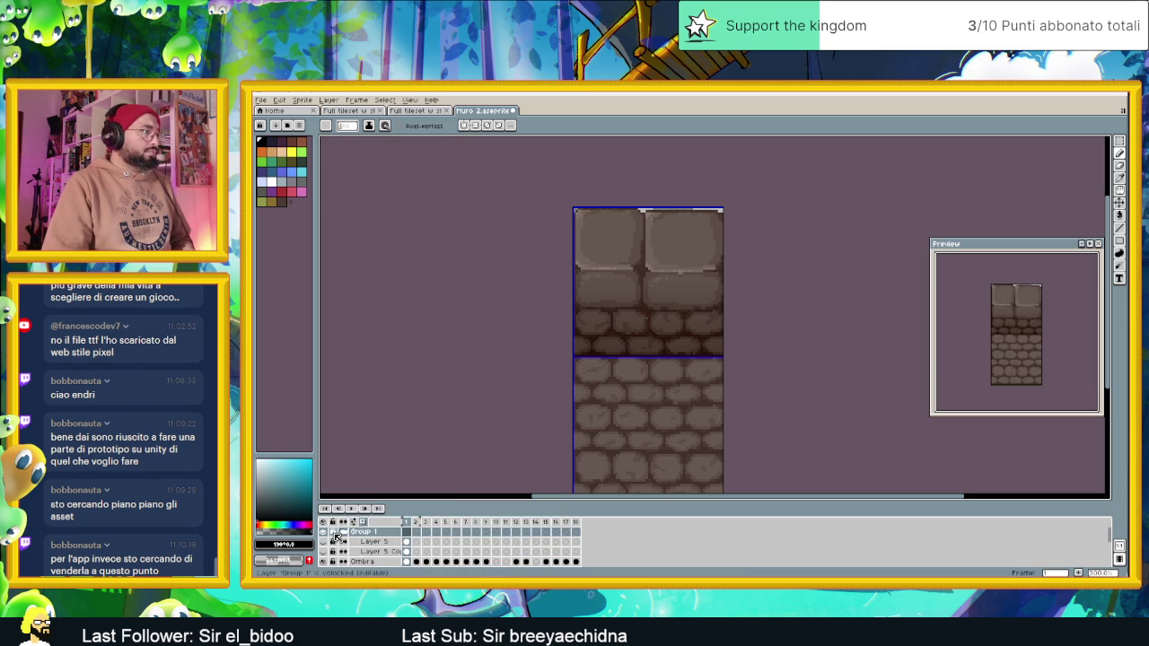
Step: Check the arched window inside Group 1, then leave it hidden so plain stones show
left_click(346, 532)
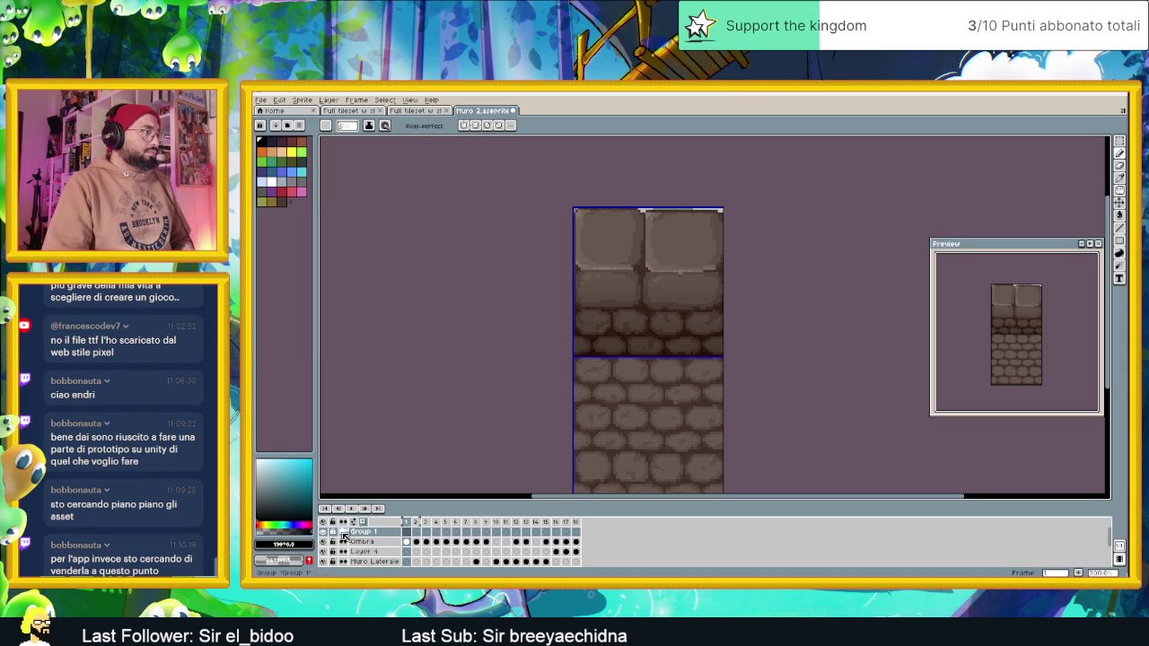
left_click(344, 532)
left_click(323, 552)
left_click(323, 541)
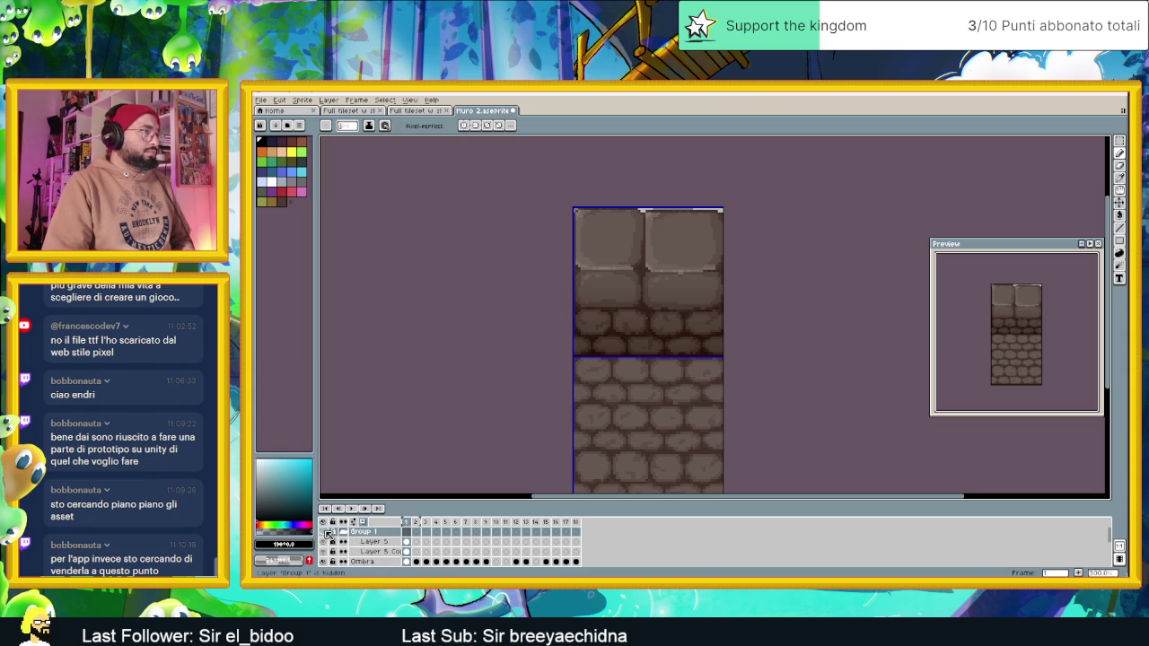
scroll(547, 437, "down", 1)
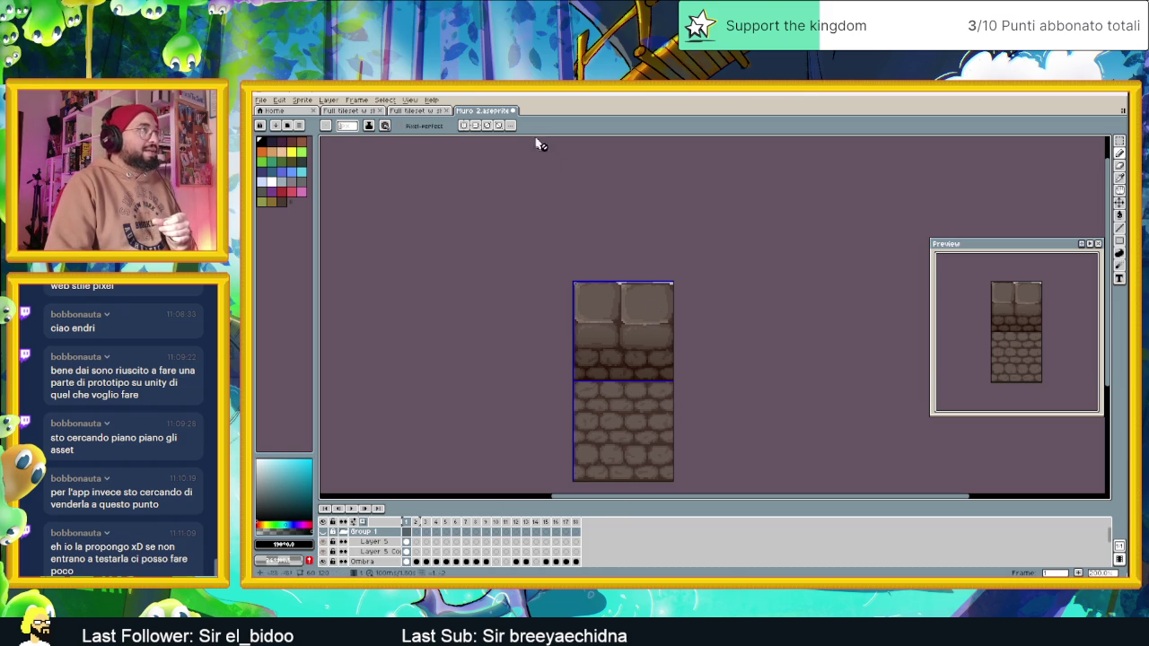
Step: Save the wall sprite and bring the Discord chat window forward
key("v")
key("ctrl+s")
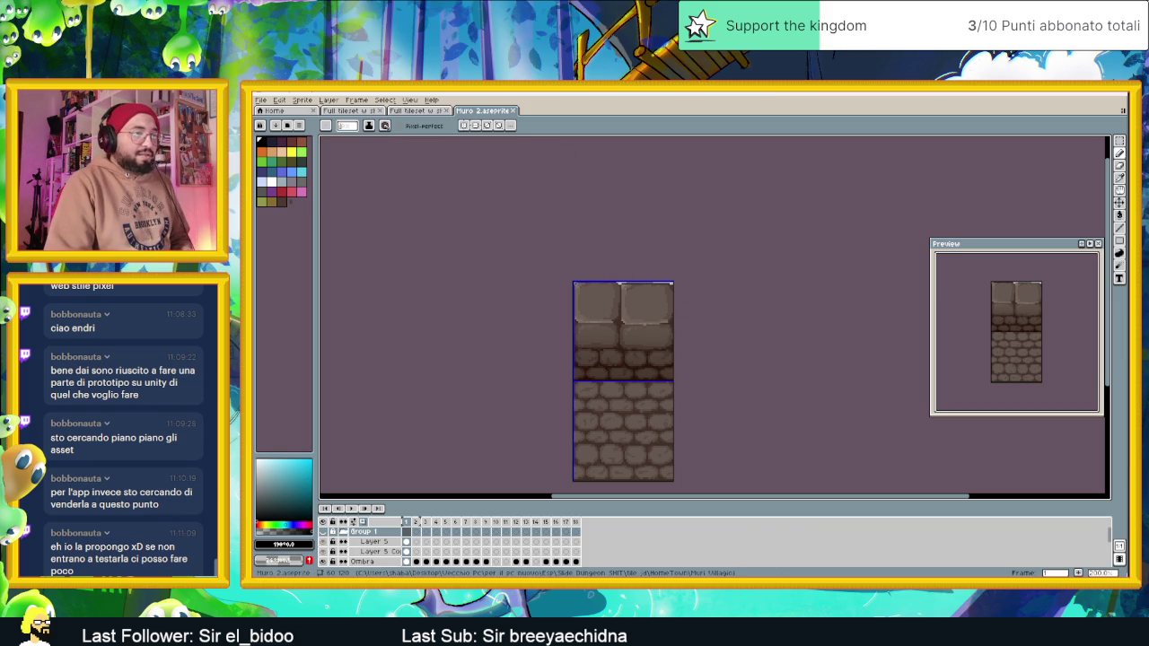
key("alt+Tab")
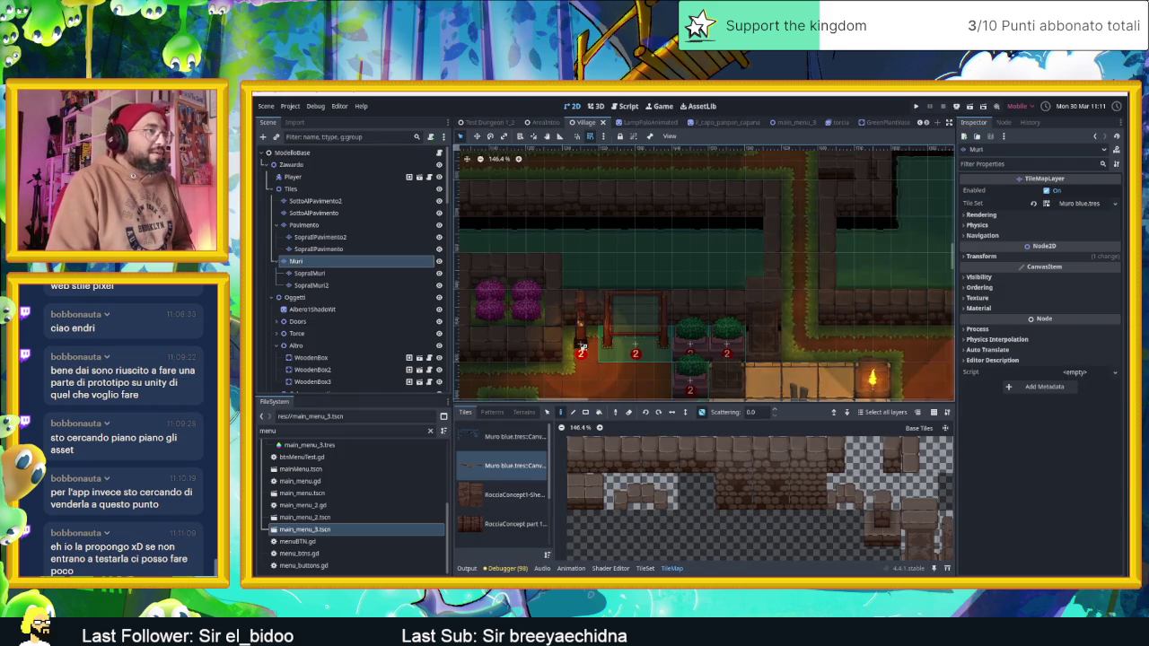
key("alt+Tab")
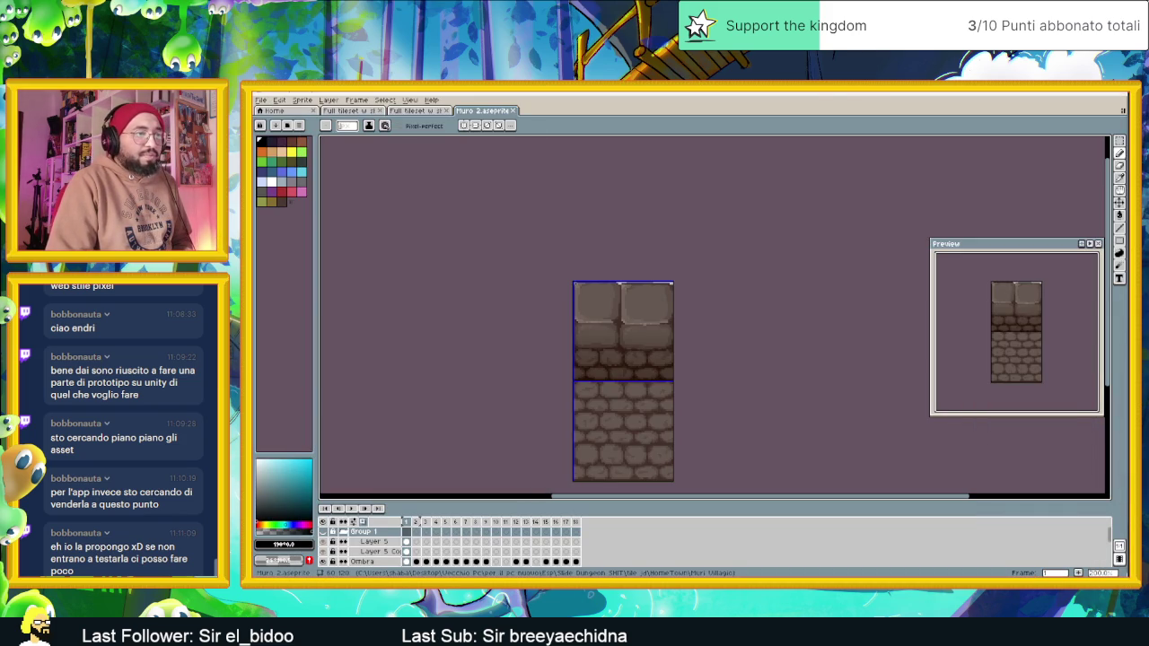
key("alt+Tab")
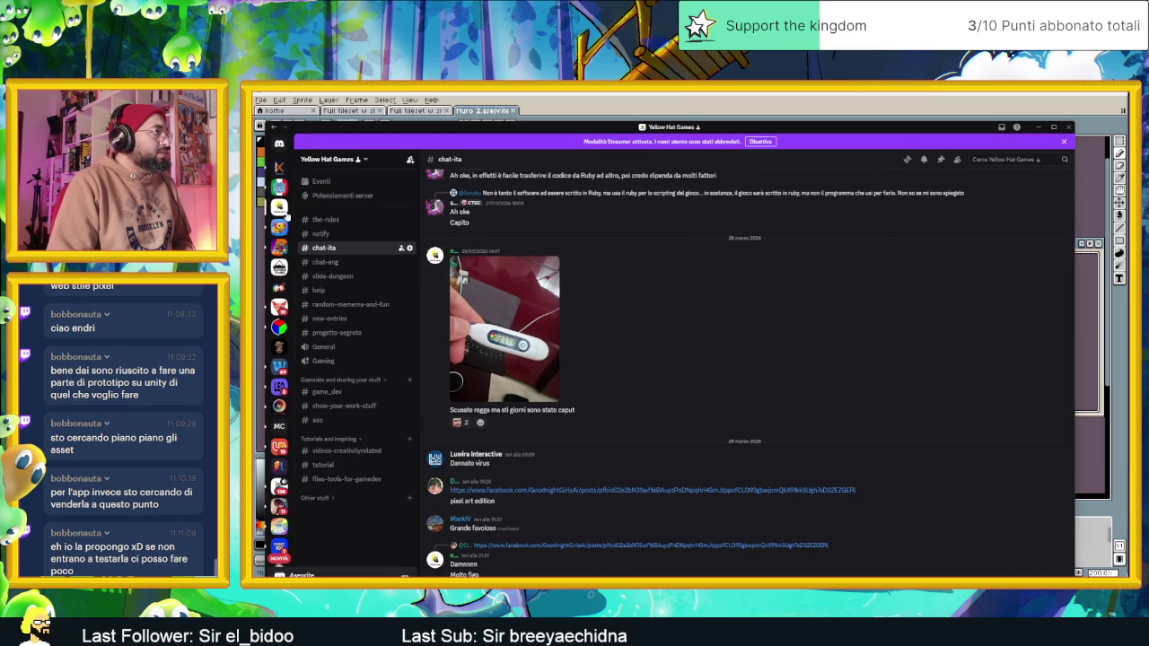
mouse_move(628, 332)
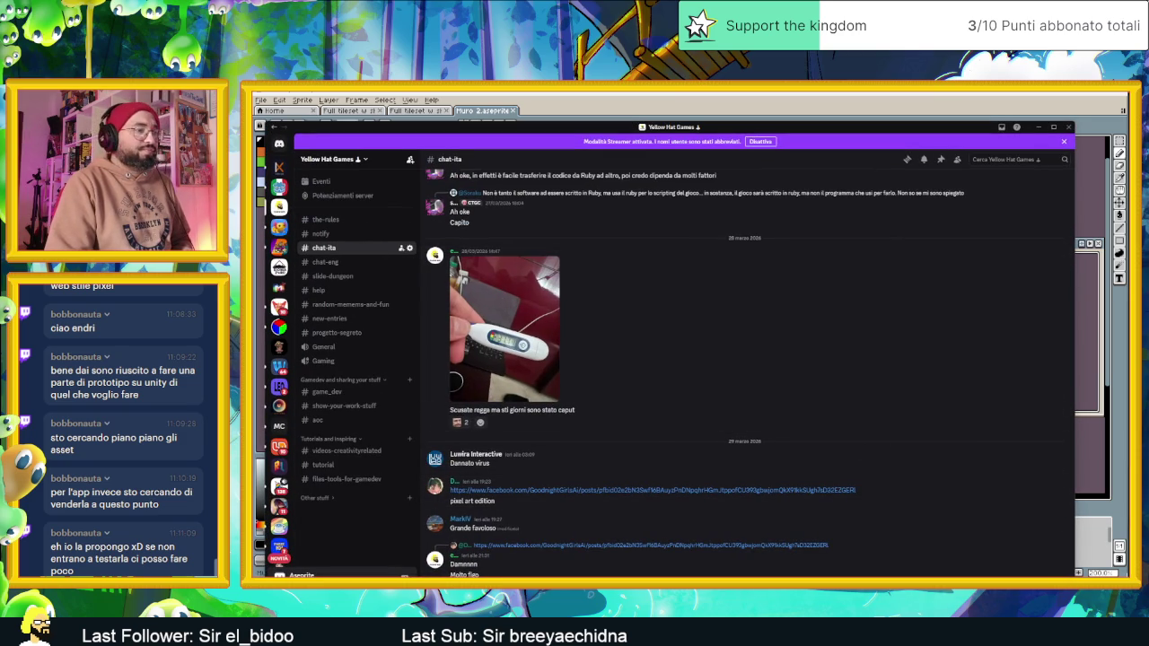
Step: In a new Chrome tab, load app.glimpyapp.com from 'navit', select its address, and return to Discord
key("alt+Tab")
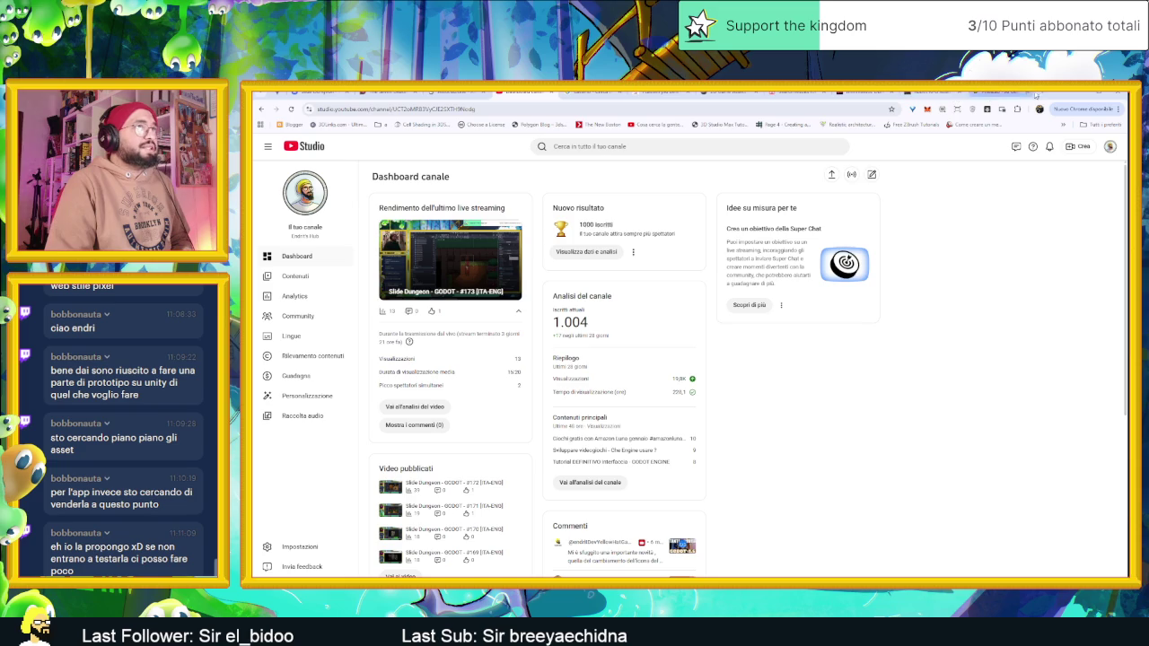
left_click(1025, 92)
type("navit")
key("Return")
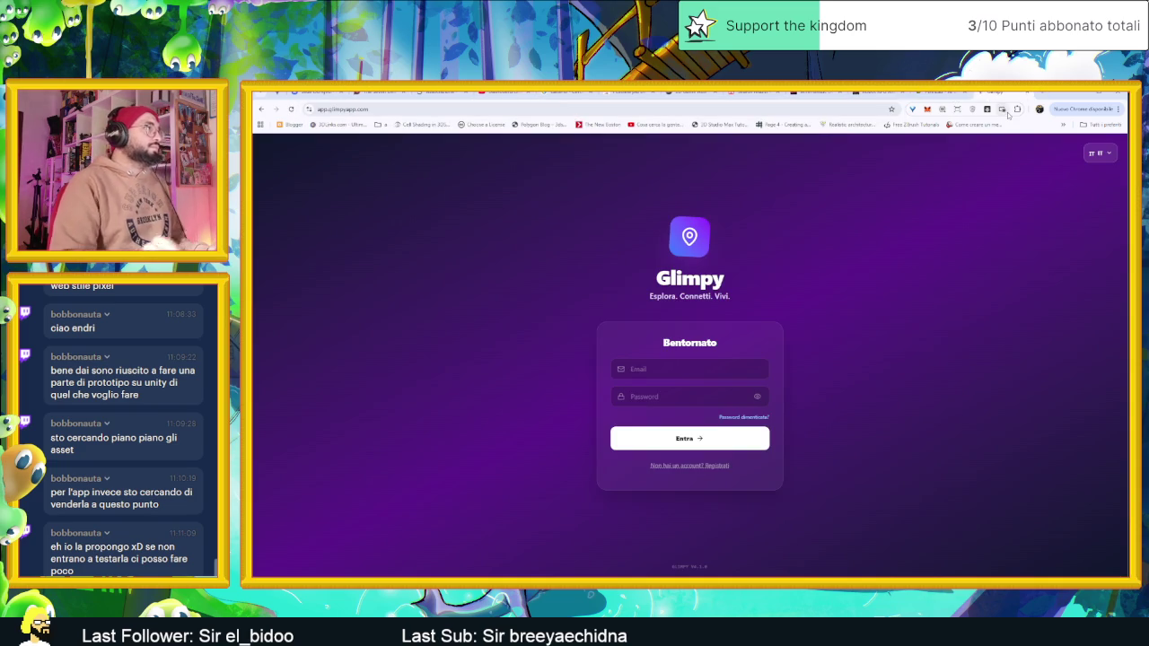
right_click(346, 109)
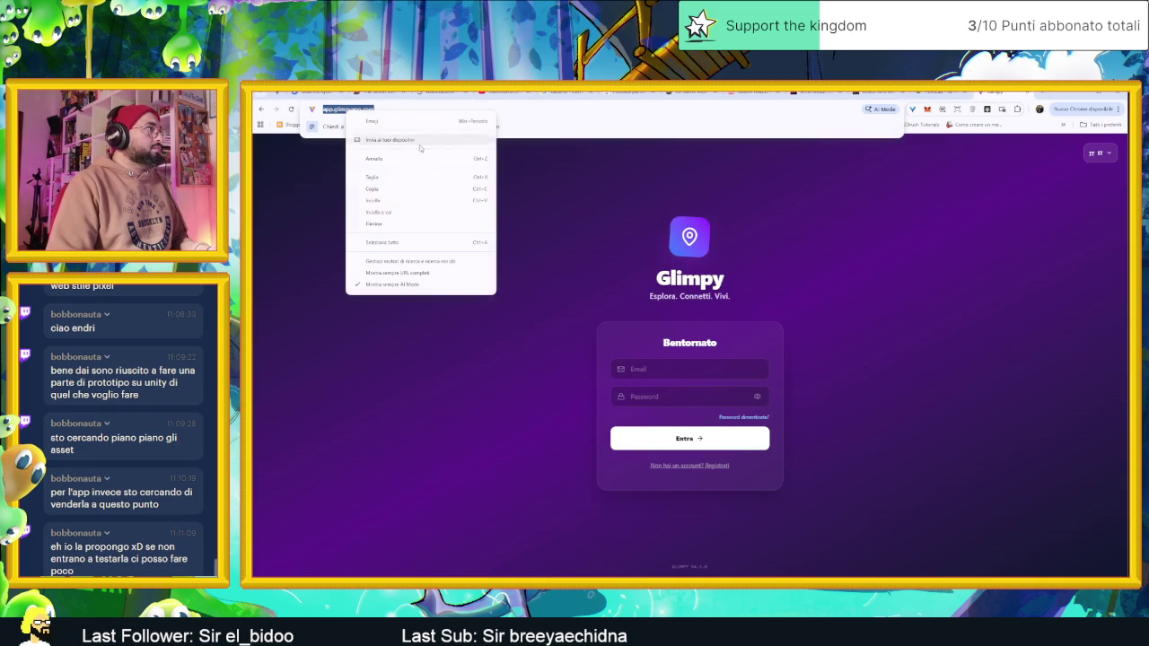
left_click(426, 187)
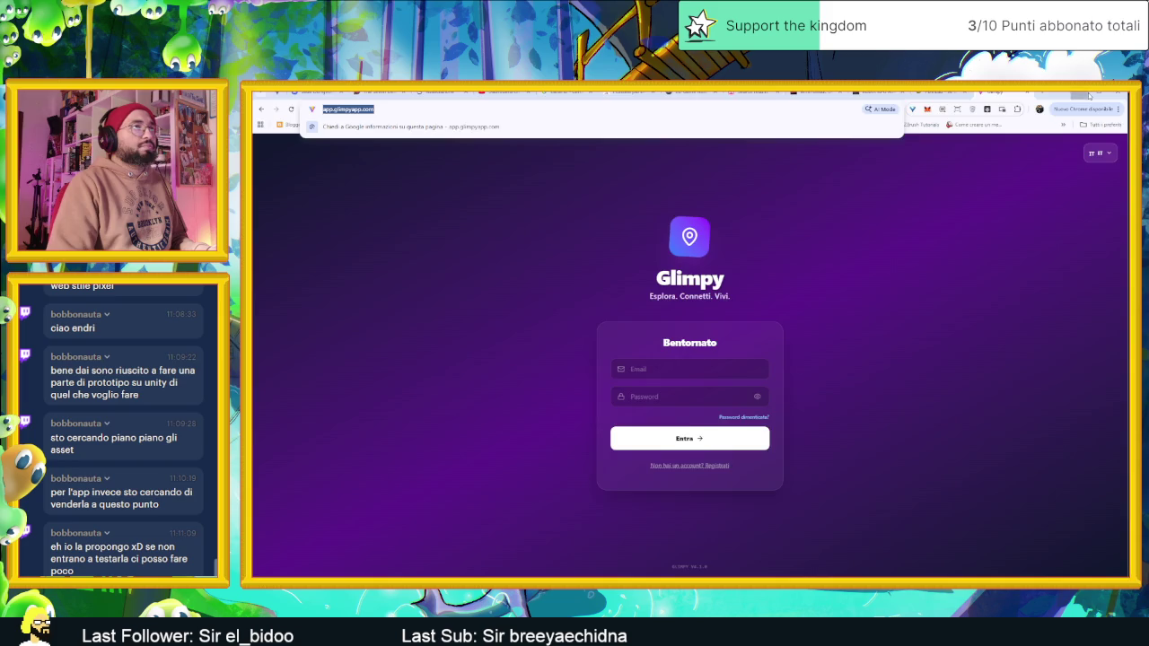
left_click(1081, 93)
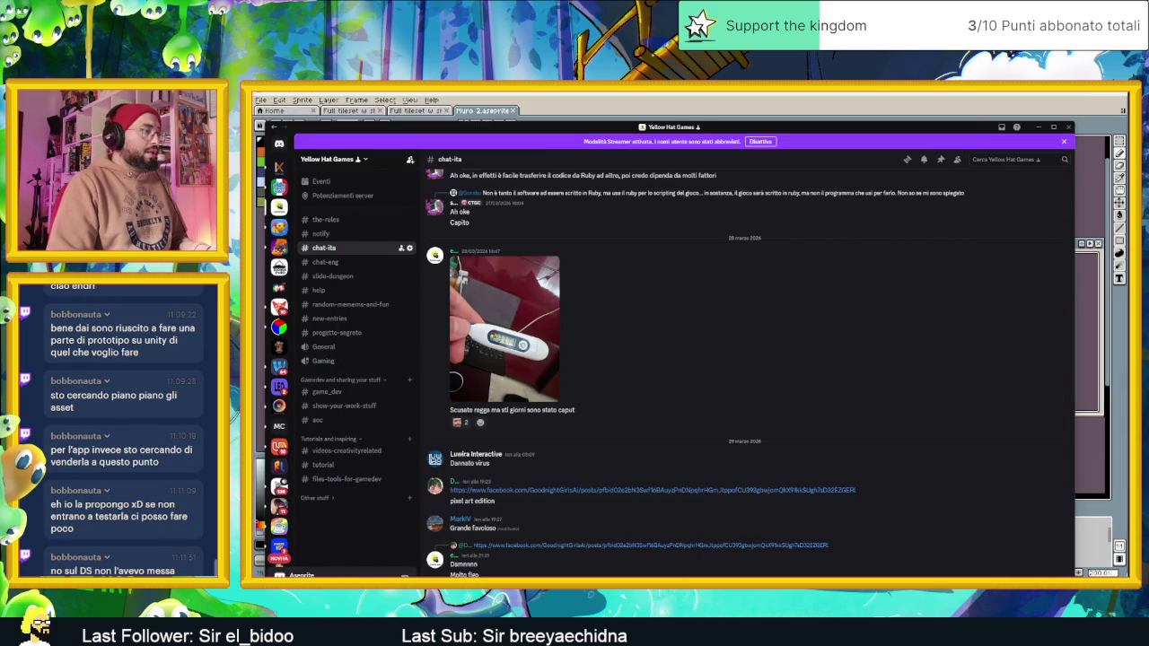
mouse_move(640, 529)
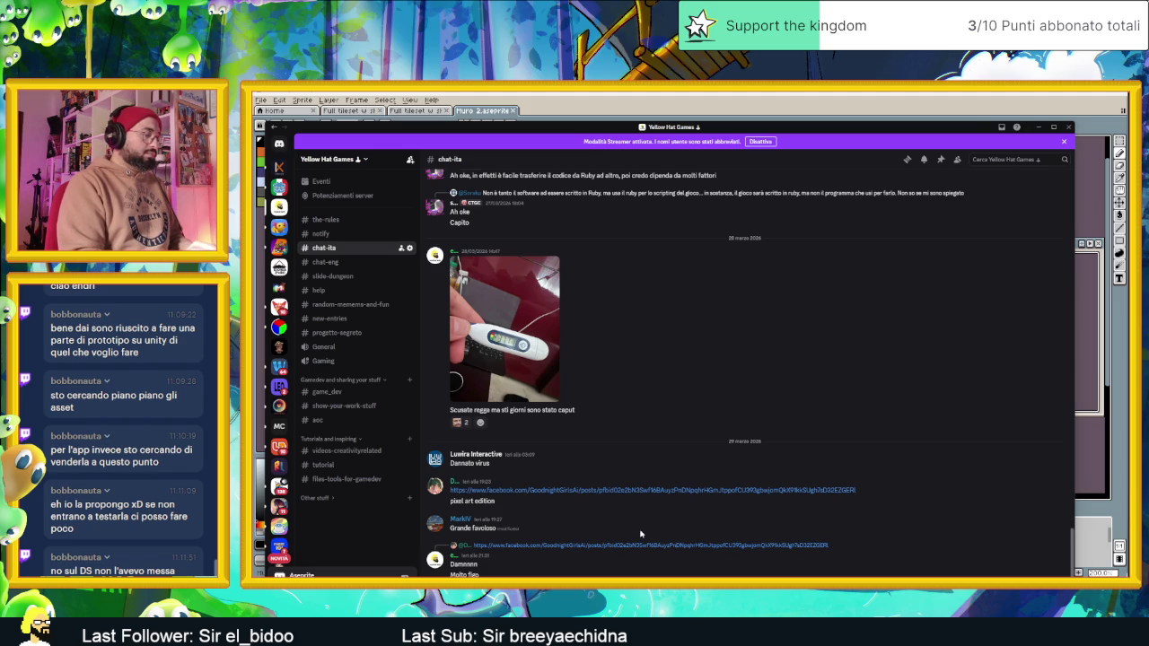
type("@bo")
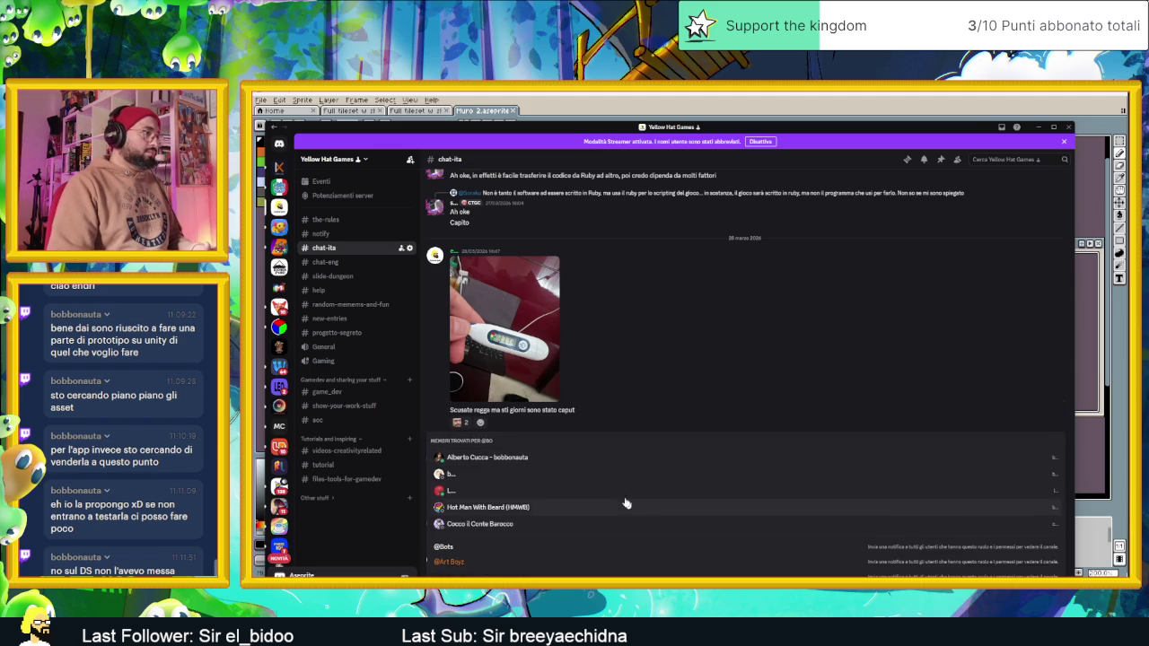
left_click(564, 466)
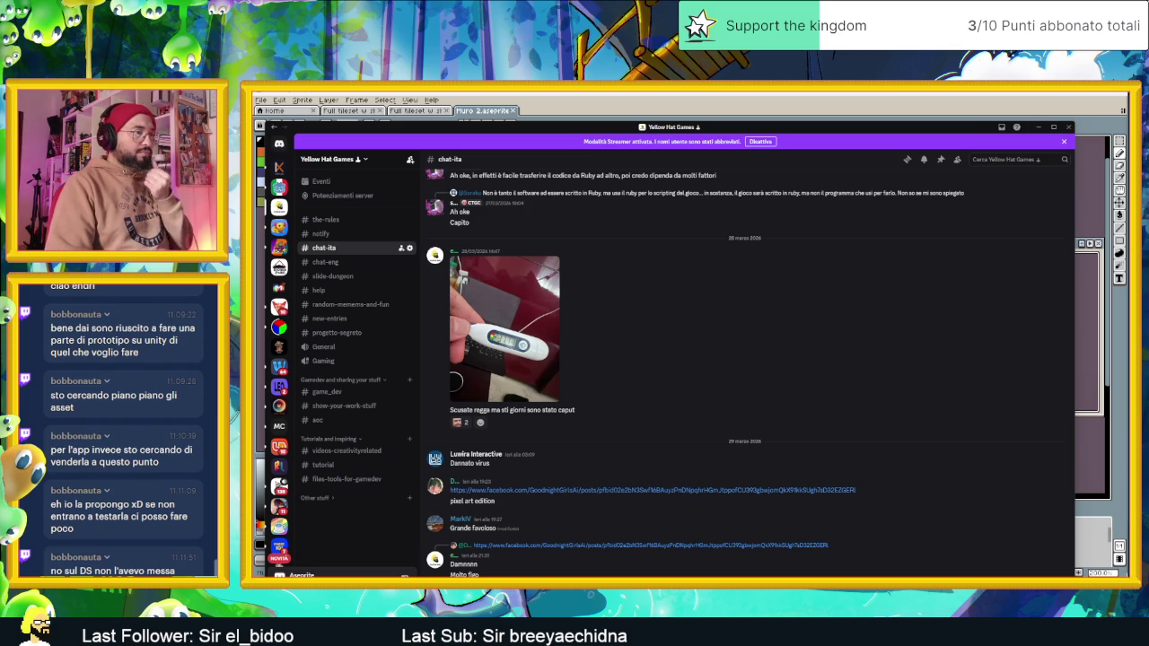
right_click(680, 574)
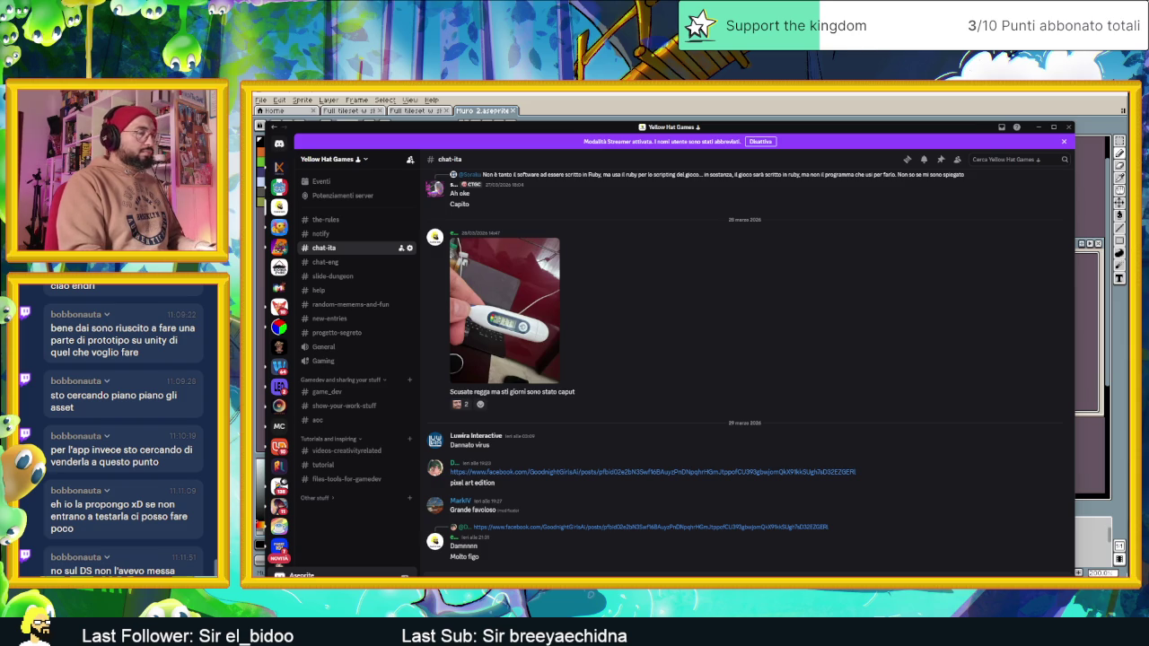
key("ctrl+v")
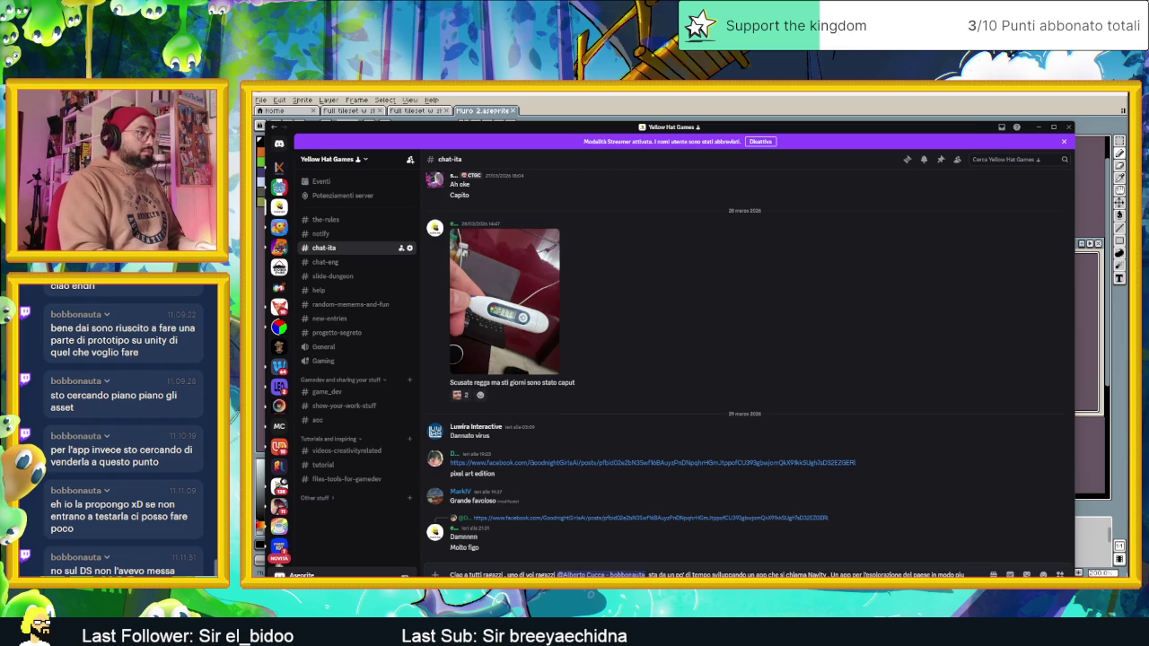
type("@every")
key("Return")
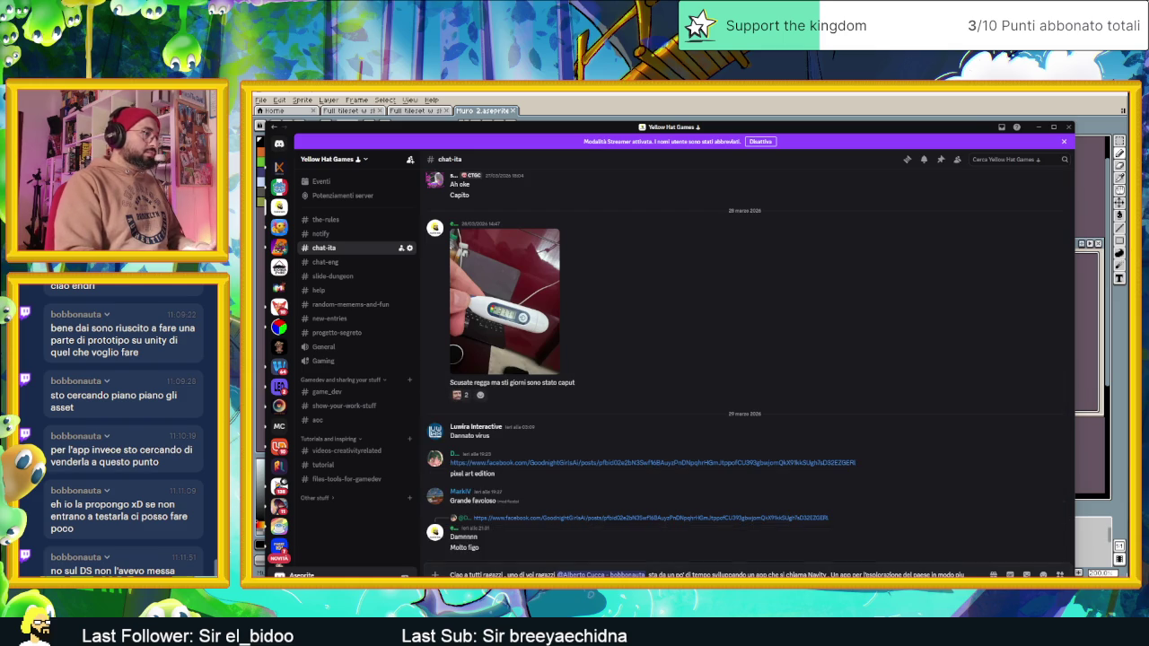
key("Return")
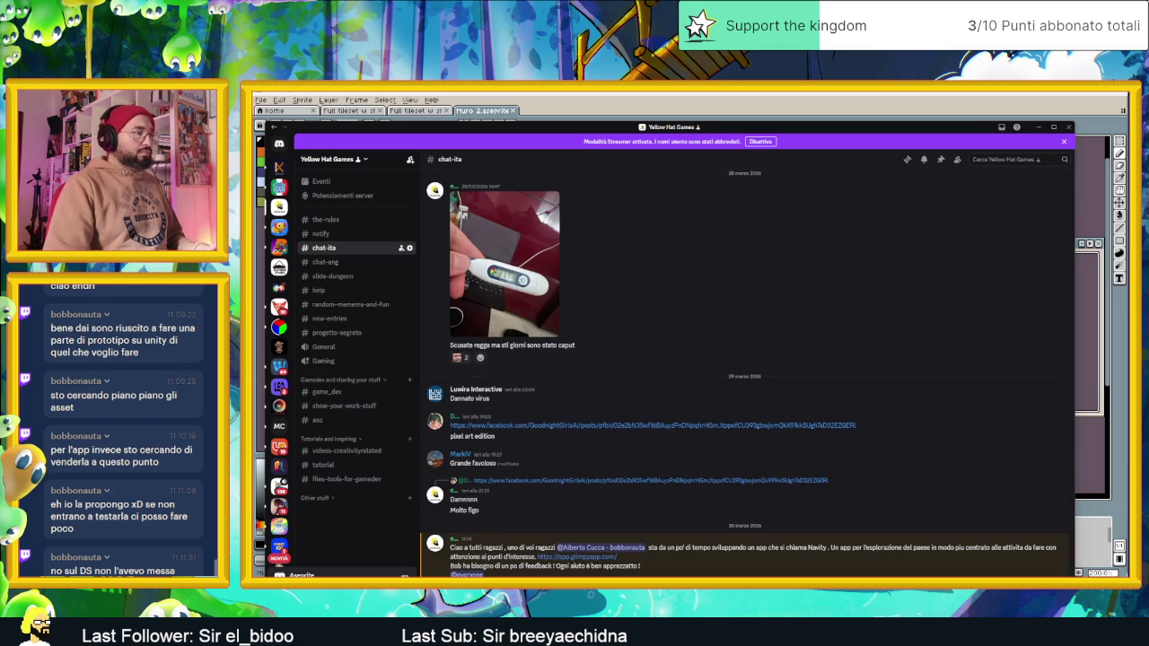
mouse_move(598, 562)
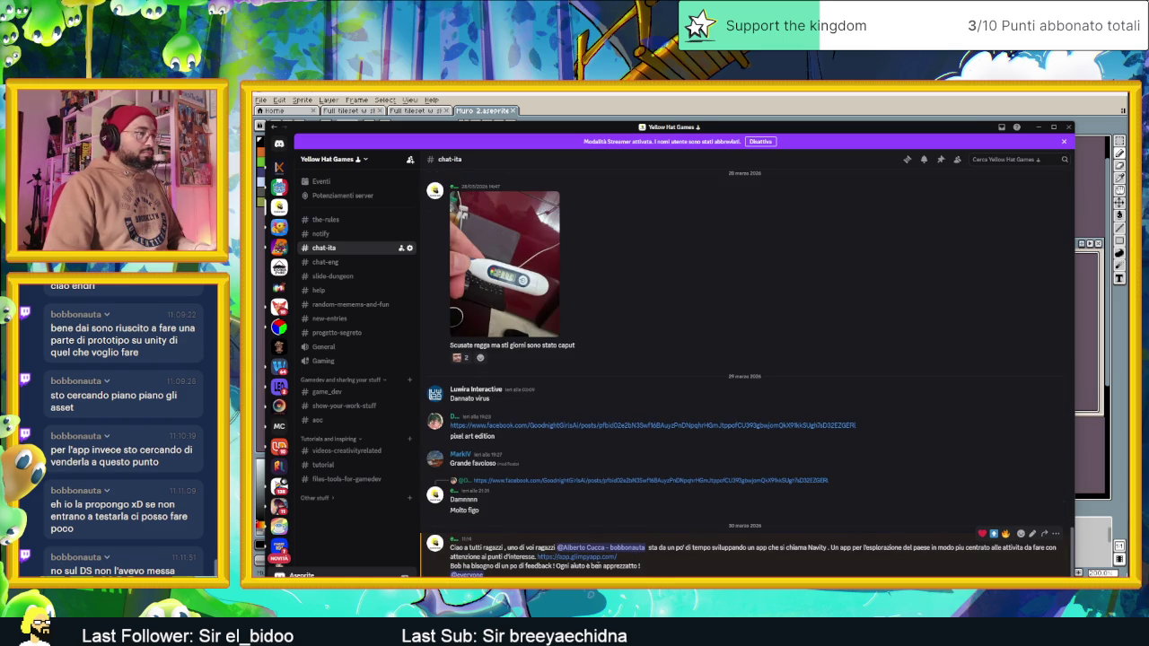
left_click(600, 561)
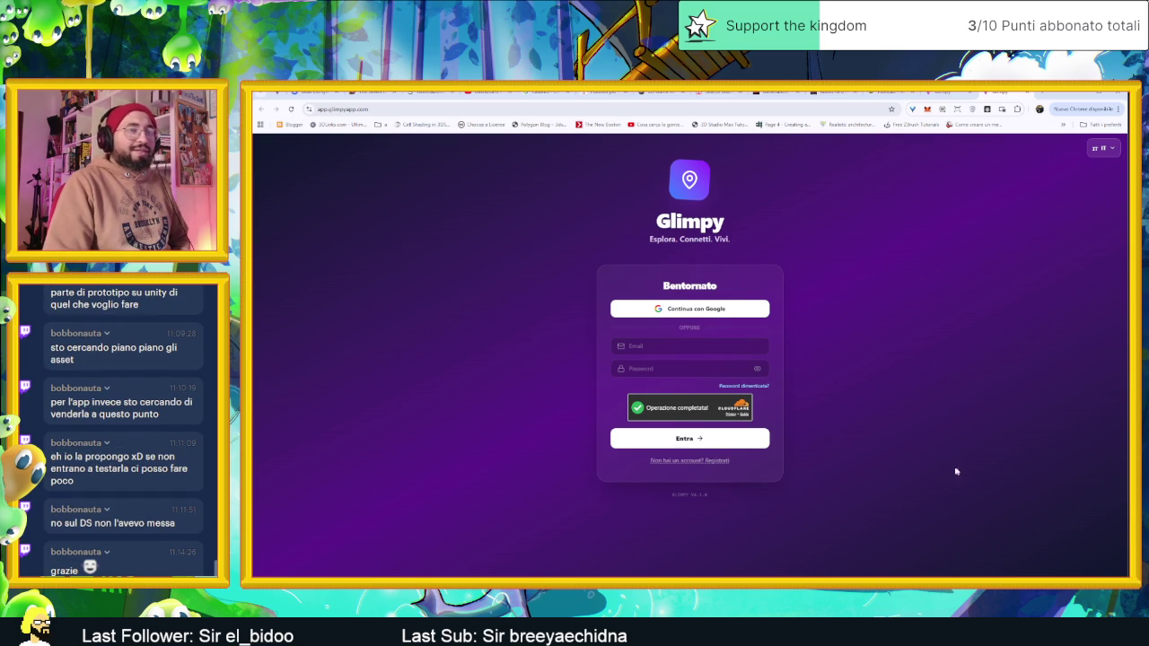
Step: Edit the last announcement to say 'ex Navity ora Glimpy', then minimize Discord
key("alt+Tab")
mouse_move(745, 554)
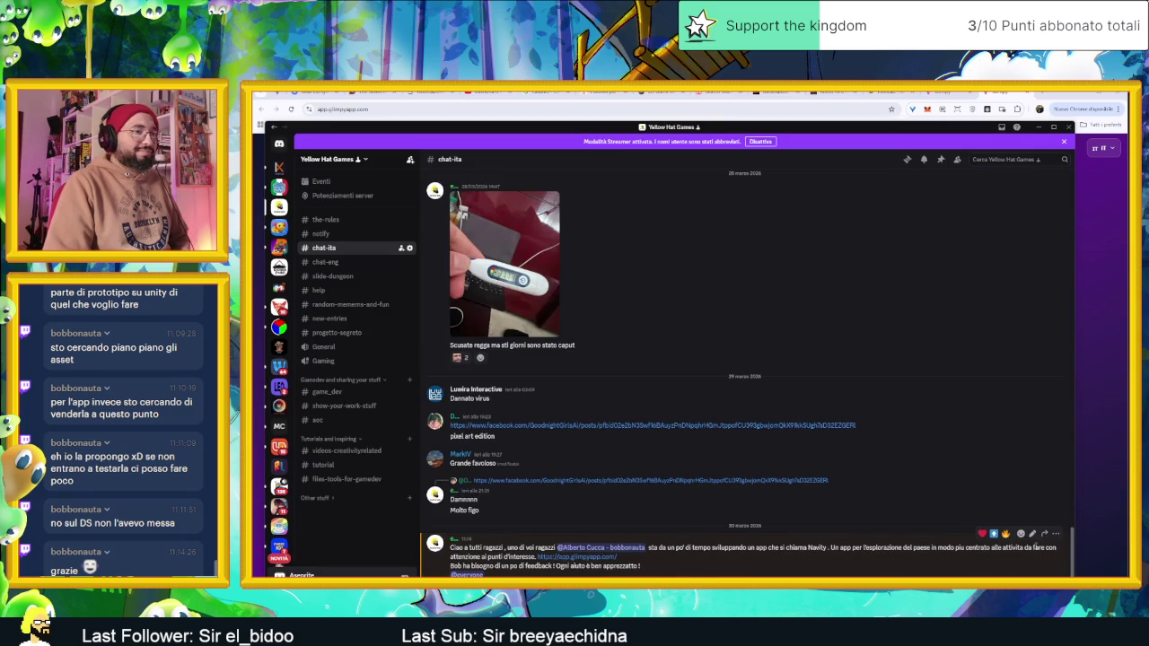
left_click(1032, 533)
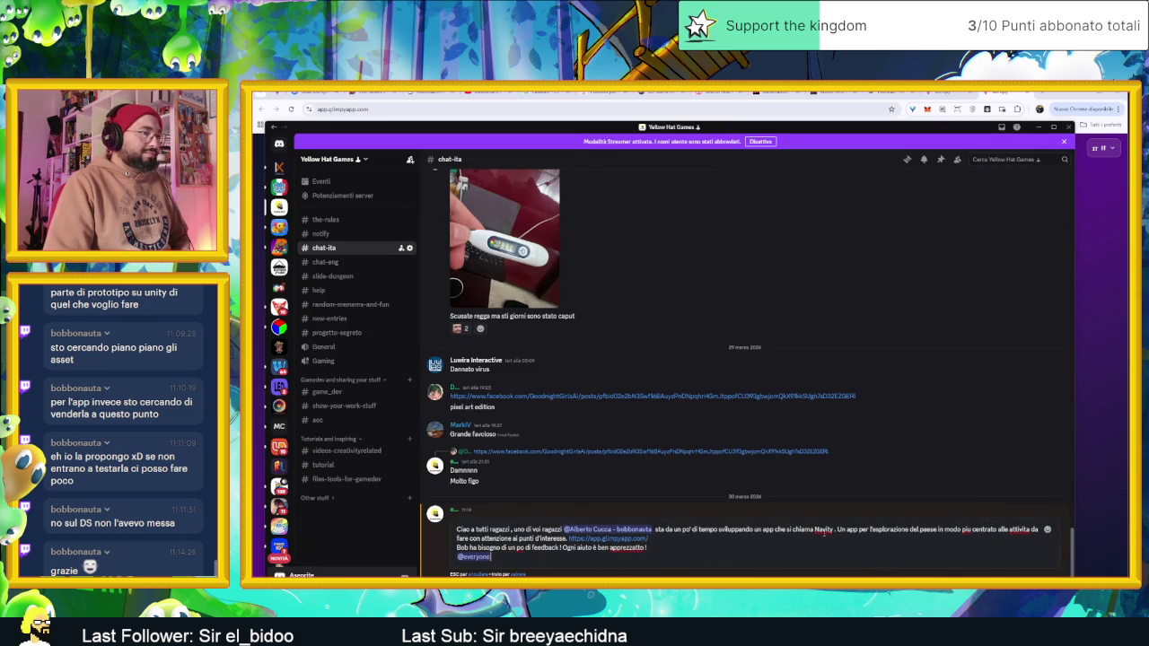
left_click(813, 529)
type("ex Navity")
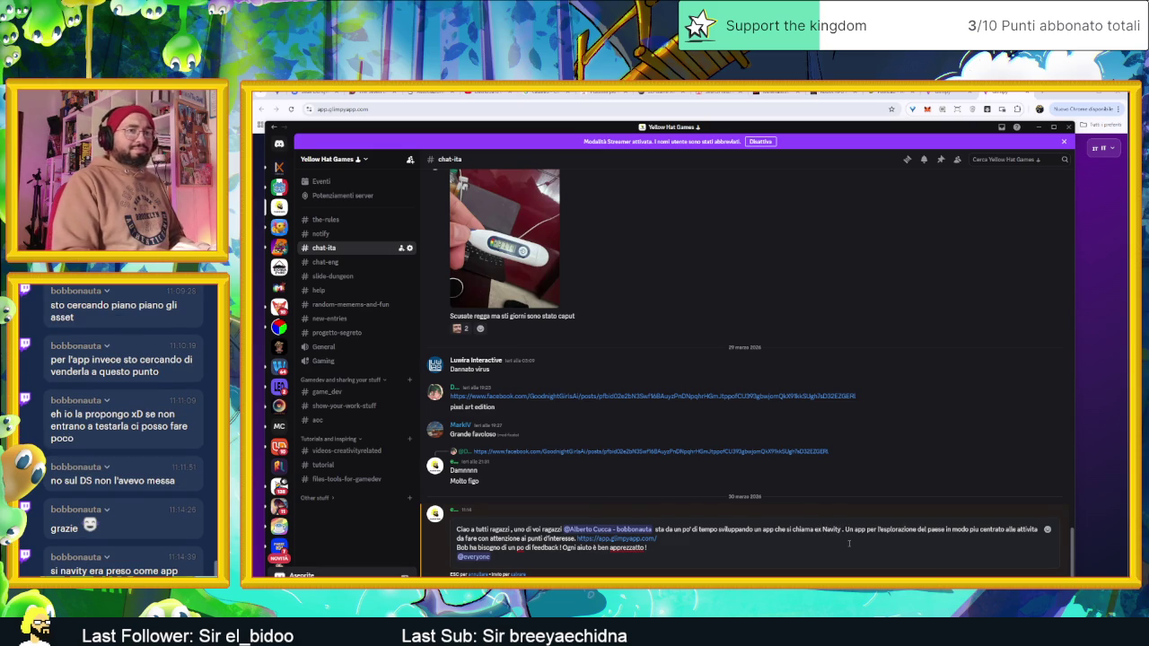
type(" ora Glimpy")
key("Return")
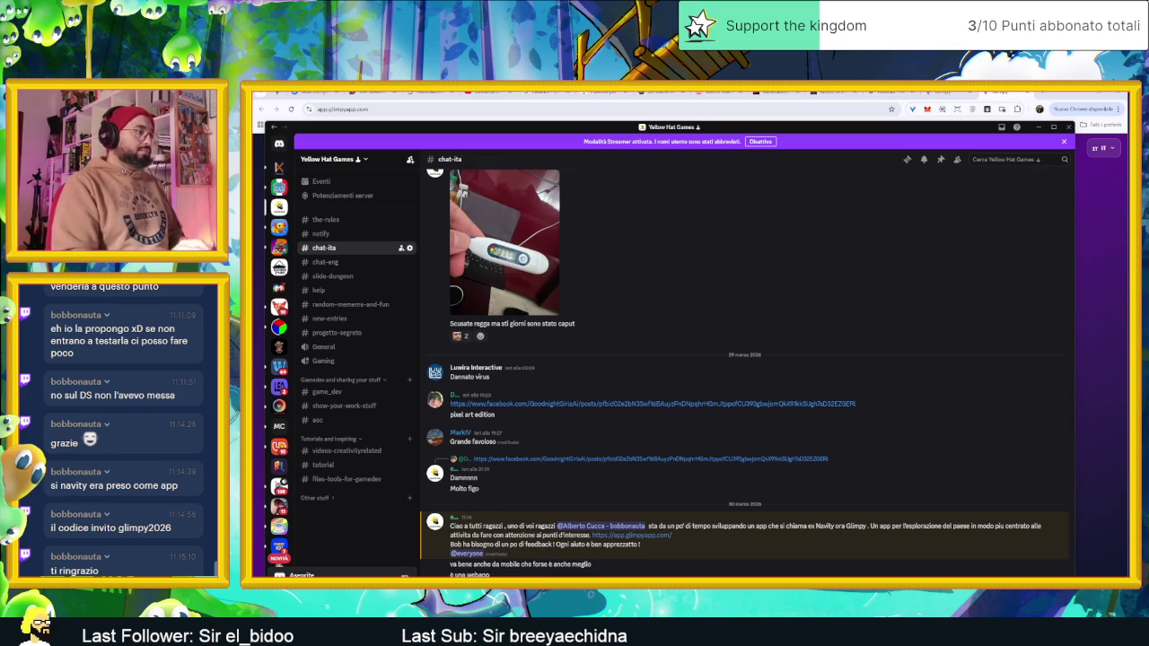
left_click_drag(1039, 133, 1040, 135)
left_click(1040, 131)
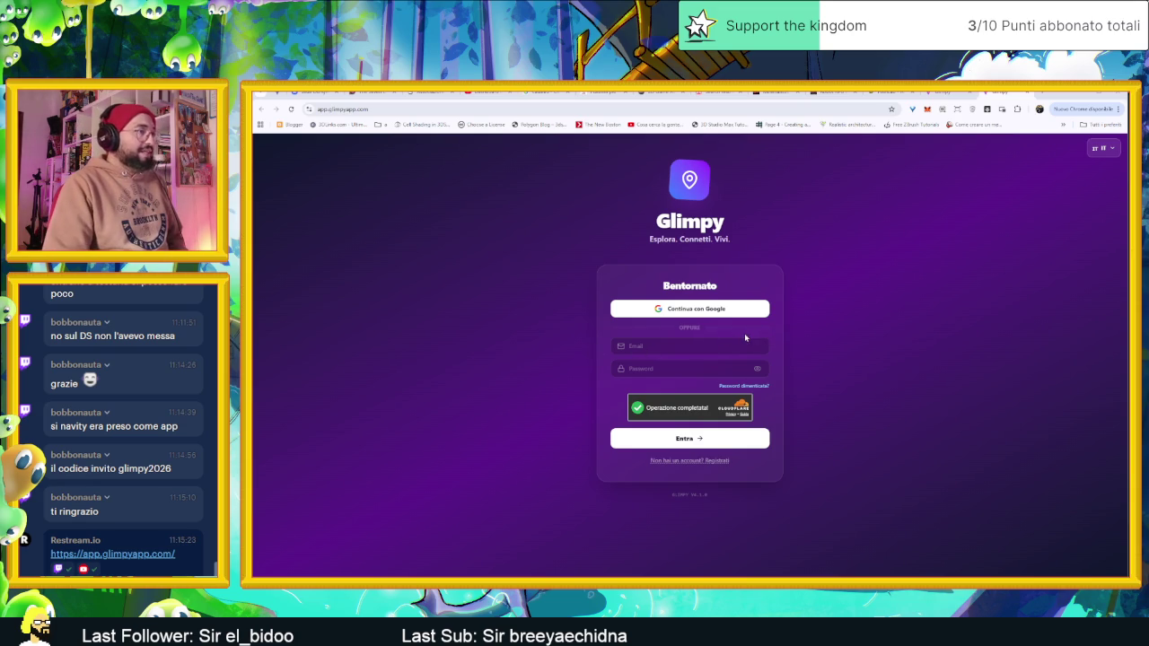
Step: Sign in to Glimpy with a Google account
left_click(755, 311)
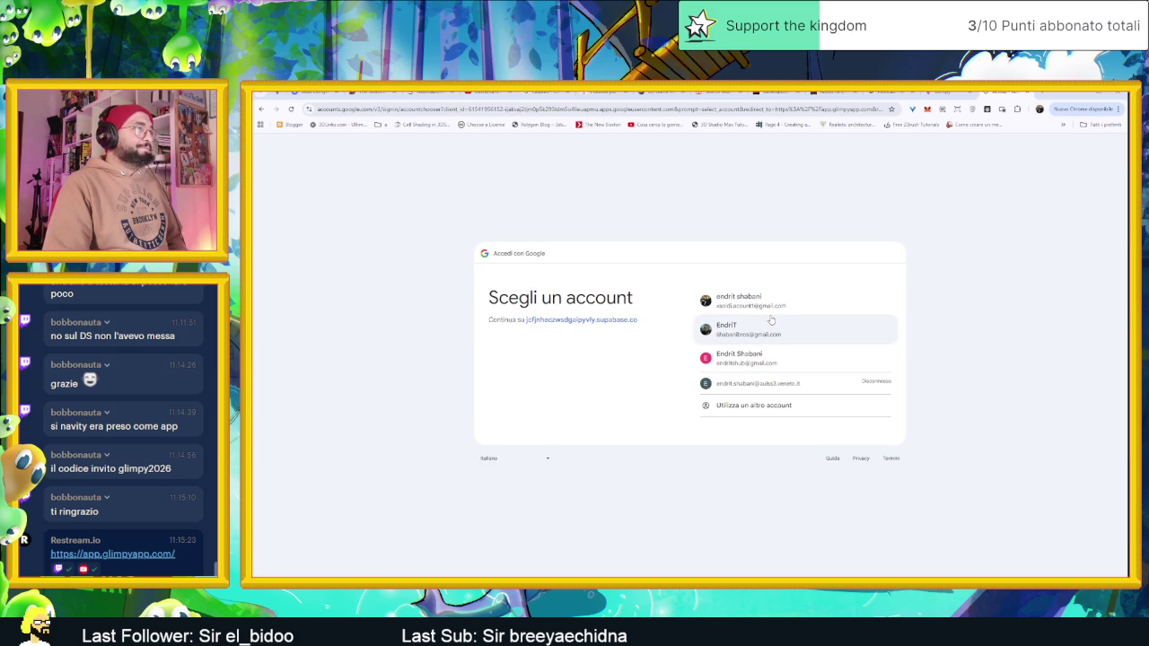
left_click(787, 331)
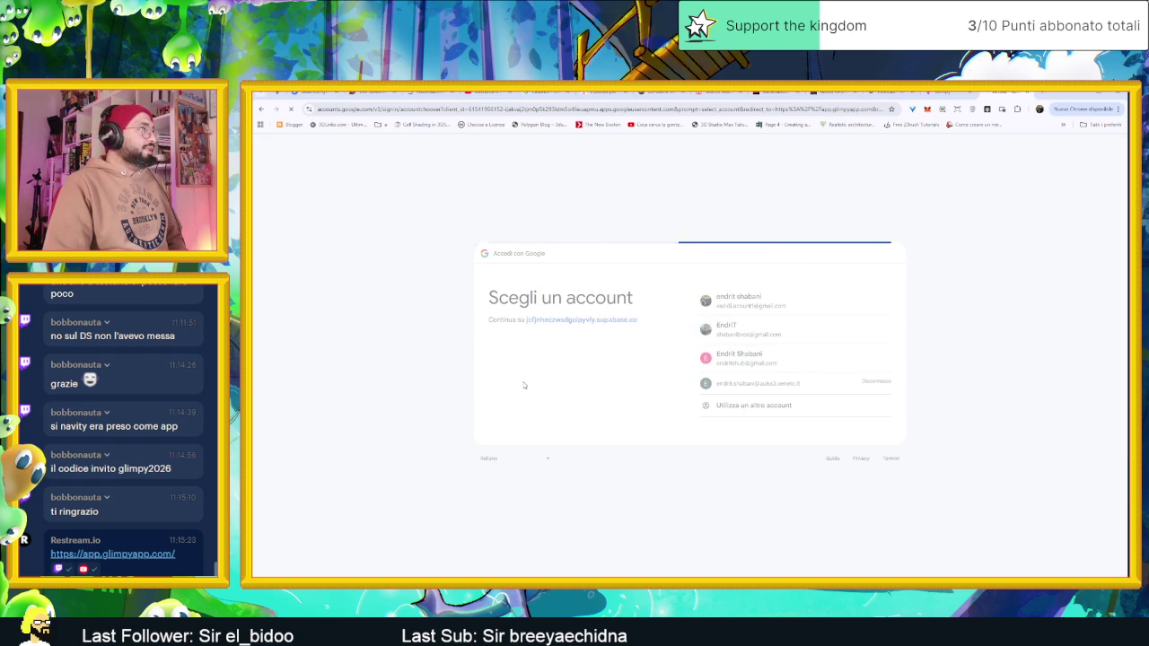
left_click(848, 446)
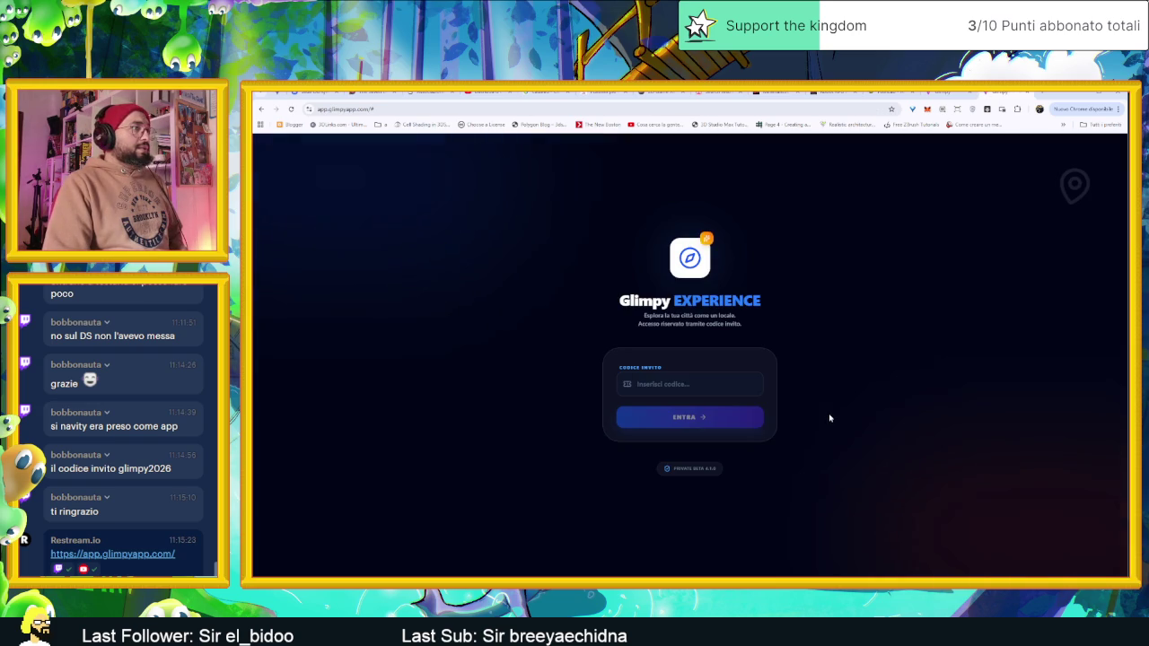
left_click(730, 392)
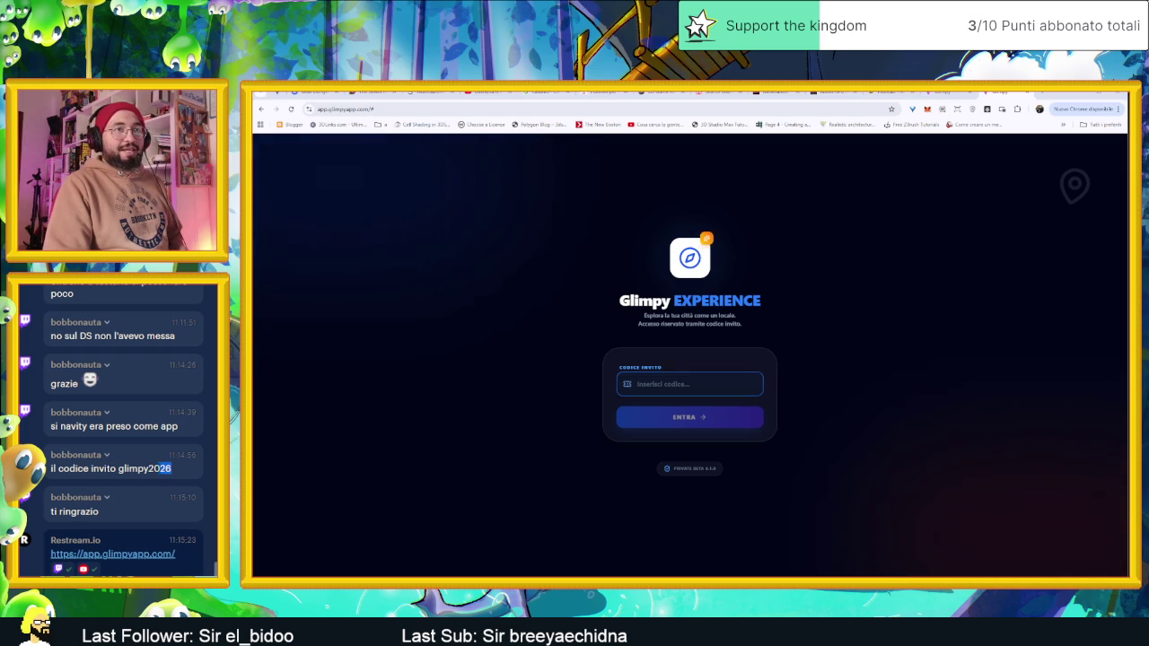
Step: Copy the invite code from the stream chat and submit it in Glimpy
left_click_drag(172, 468, 118, 468)
key("ctrl+c")
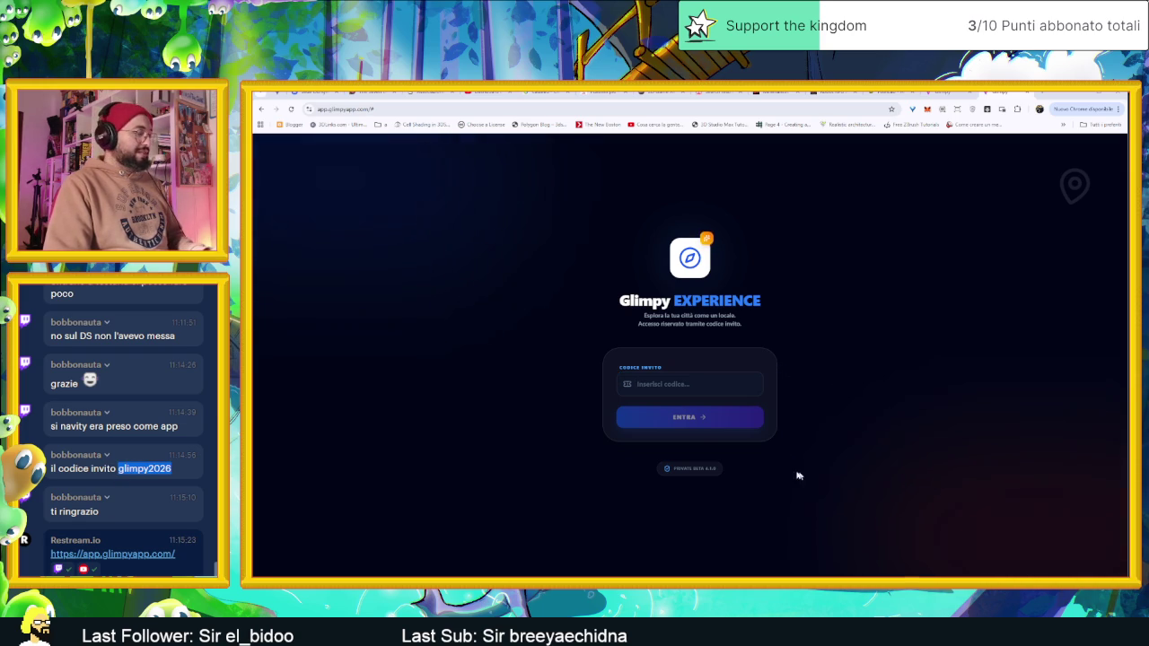
left_click(691, 384)
key("ctrl+v")
left_click(694, 417)
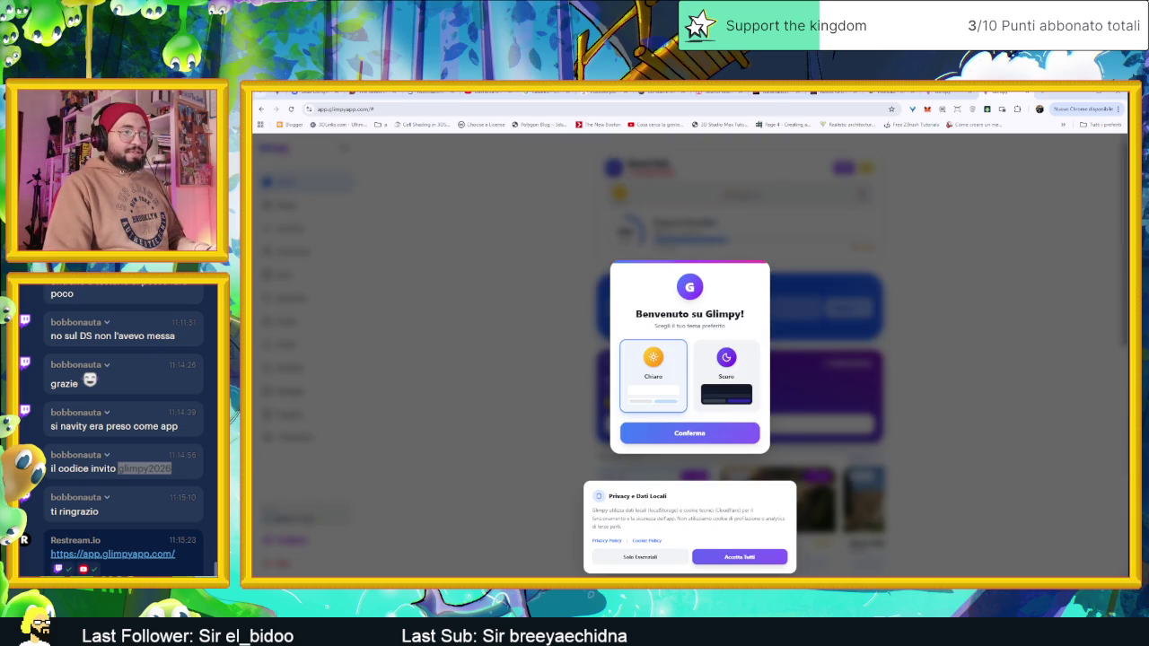
Step: Select the invite-code chat line in Discord to share it in chat-ita
key("alt+Tab")
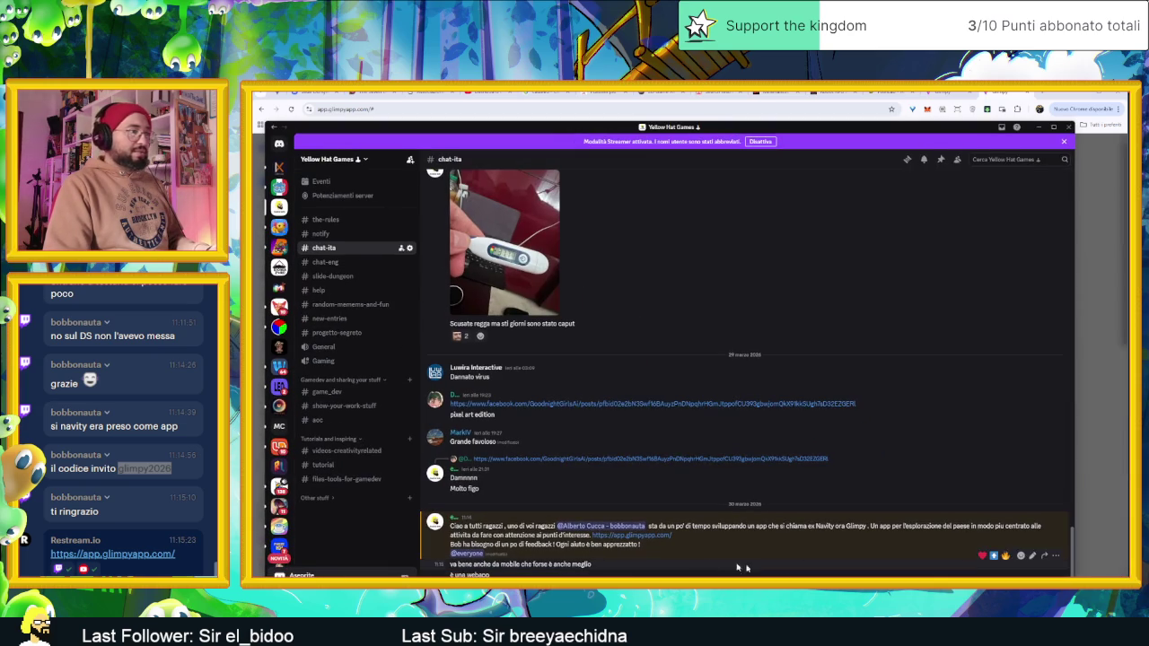
double_click(143, 469)
left_click_drag(172, 468, 51, 468)
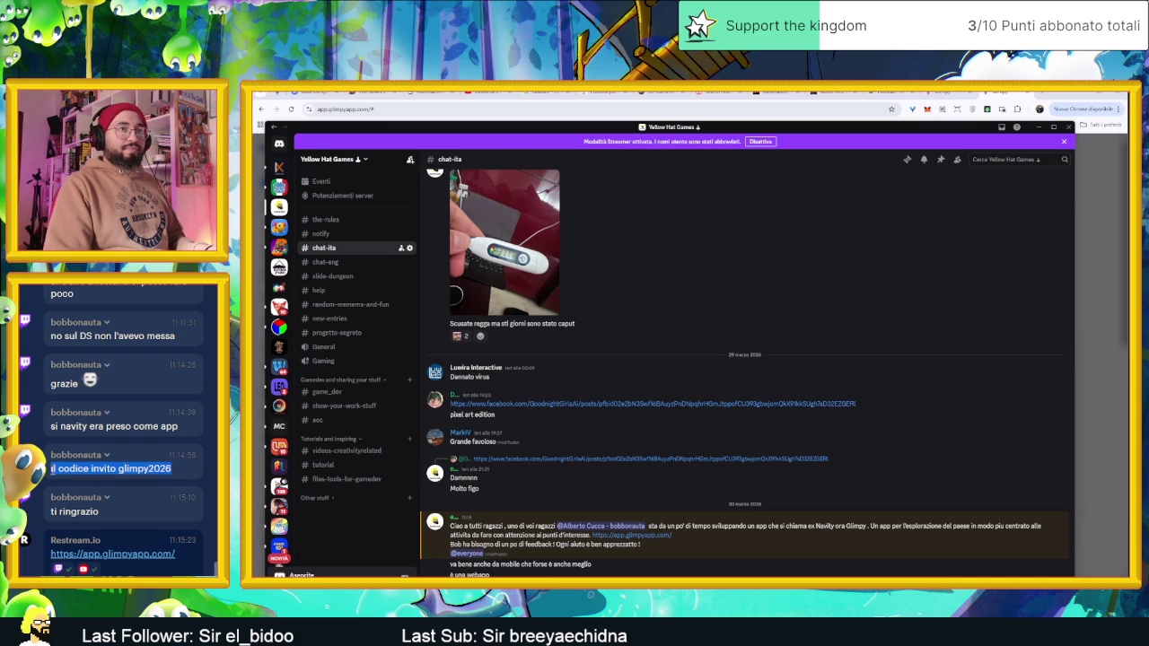
key("alt+Tab")
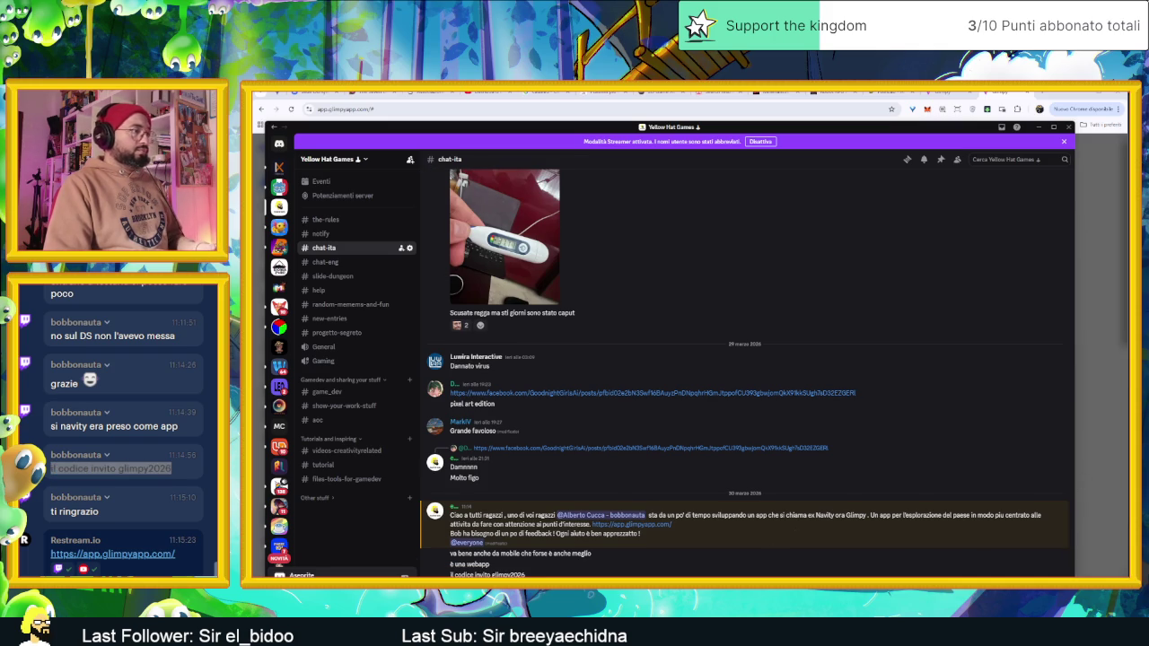
Step: Choose the Scuro theme, accept all cookies, and finish Glimpy's welcome tutorial
left_click(1038, 127)
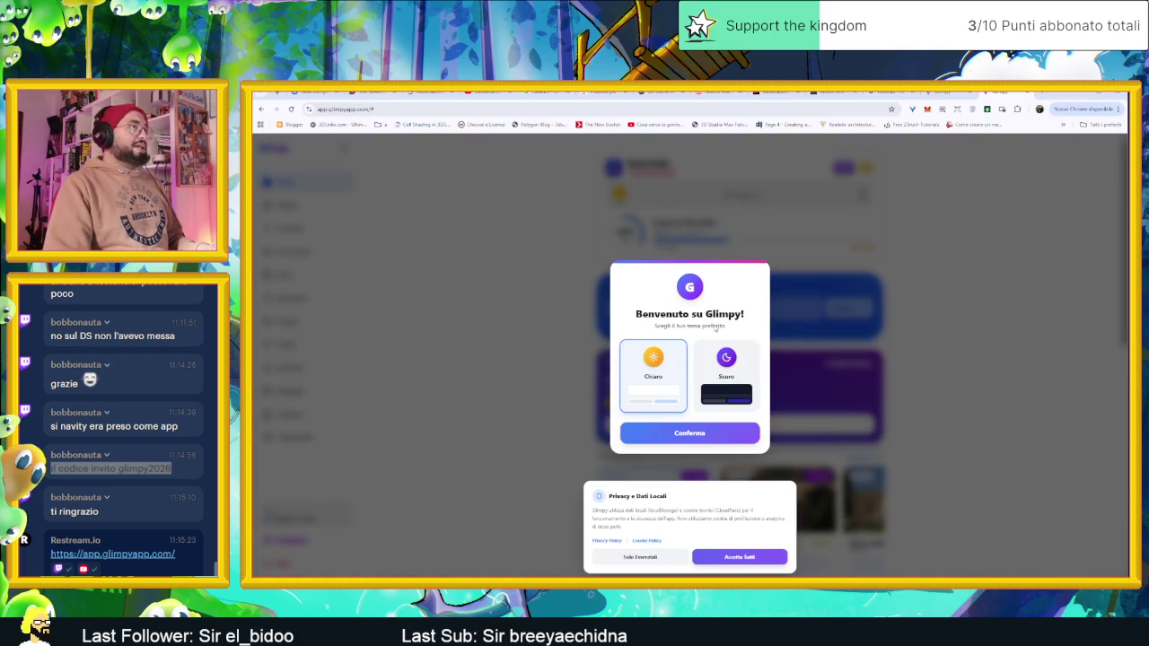
left_click(725, 373)
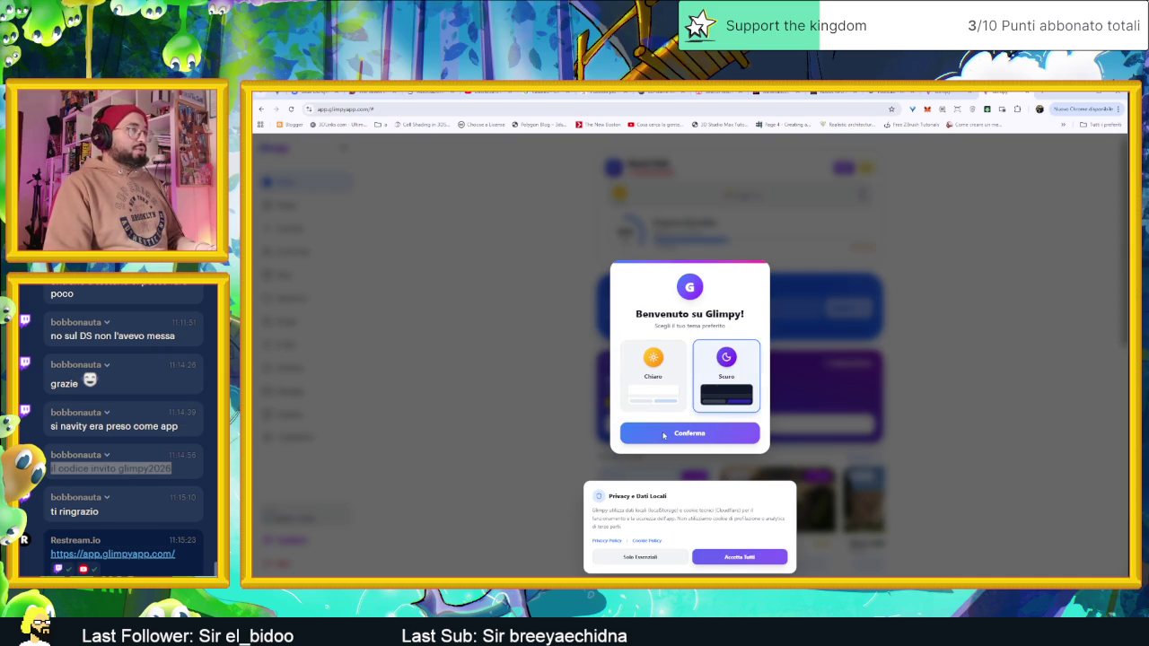
left_click(689, 432)
left_click(760, 552)
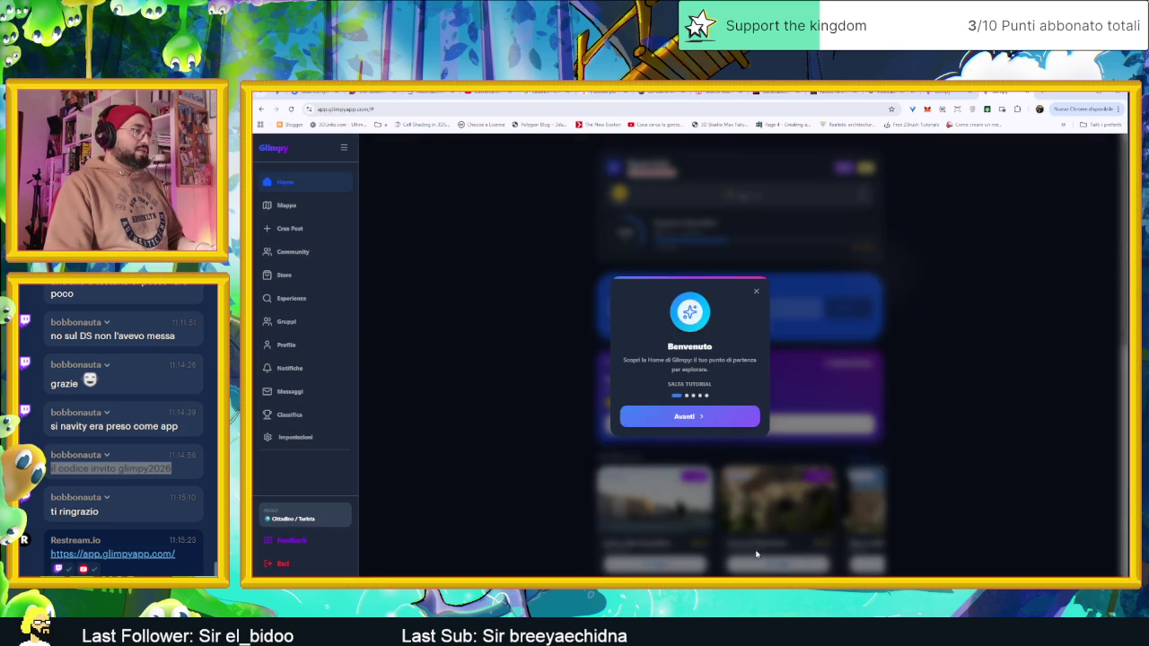
left_click(696, 419)
left_click(686, 416)
left_click(686, 416)
left_click(686, 417)
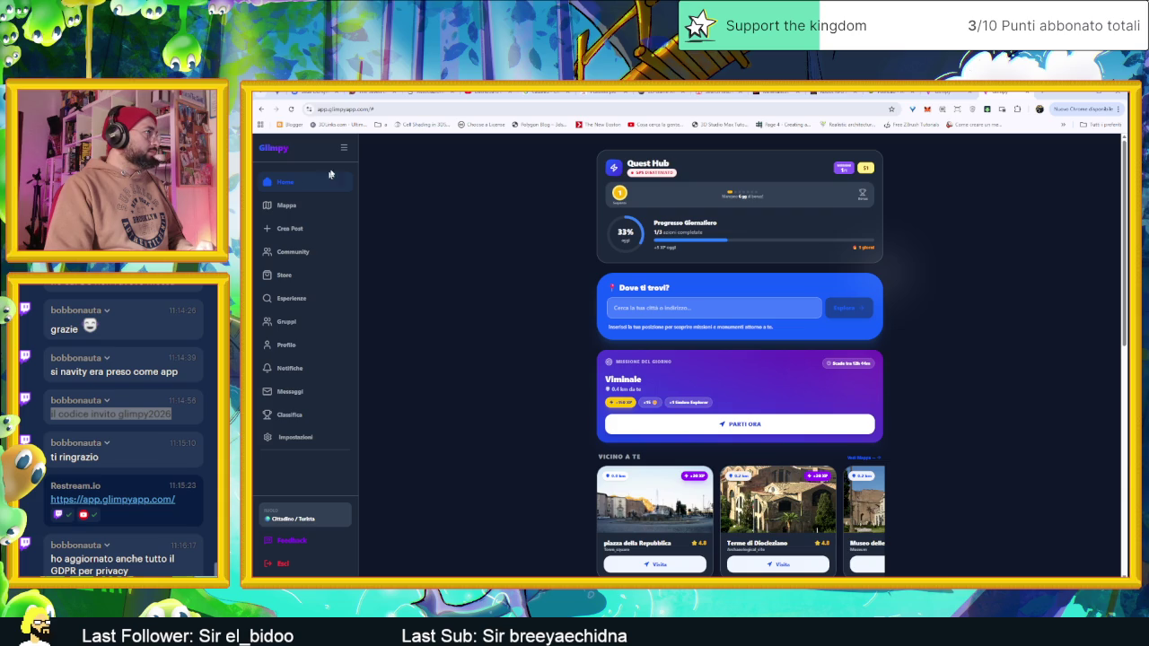
Step: Turn off Tema Scuro in Impostazioni to switch Glimpy to light theme
left_click(344, 149)
left_click(270, 149)
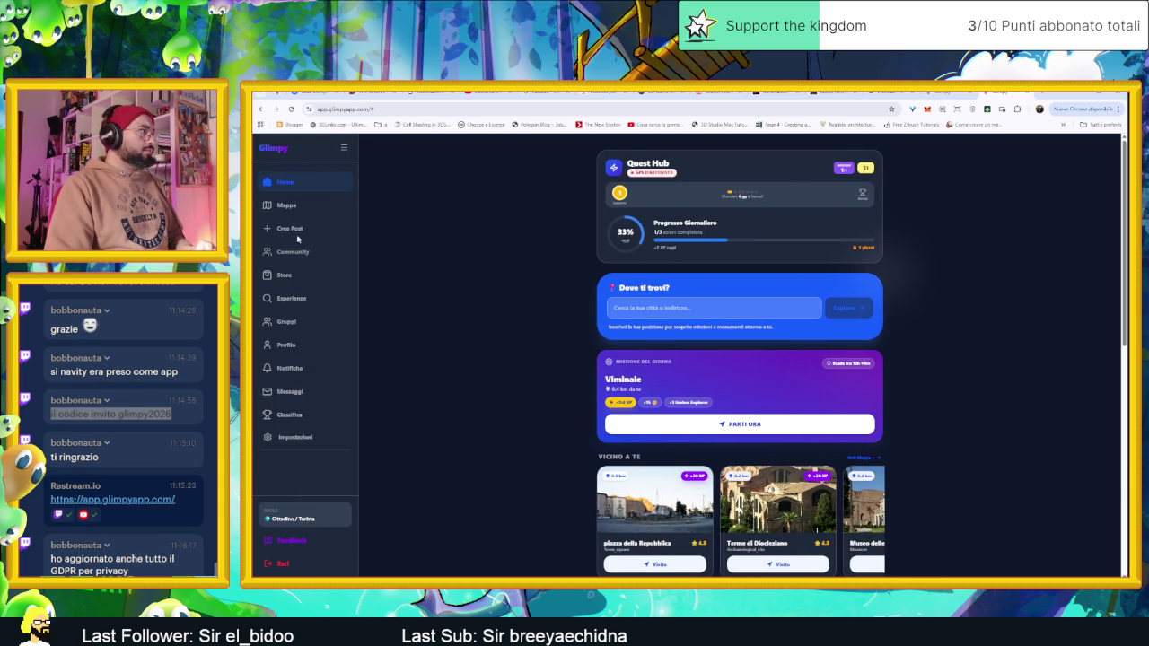
left_click(296, 437)
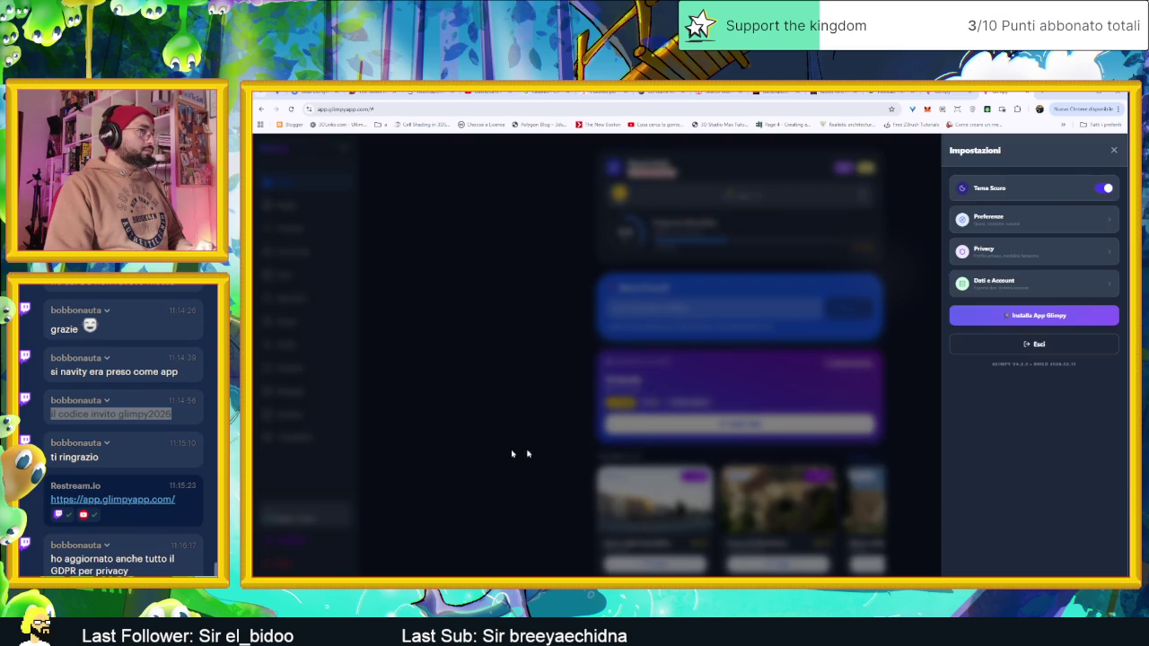
left_click(1103, 188)
left_click(1113, 150)
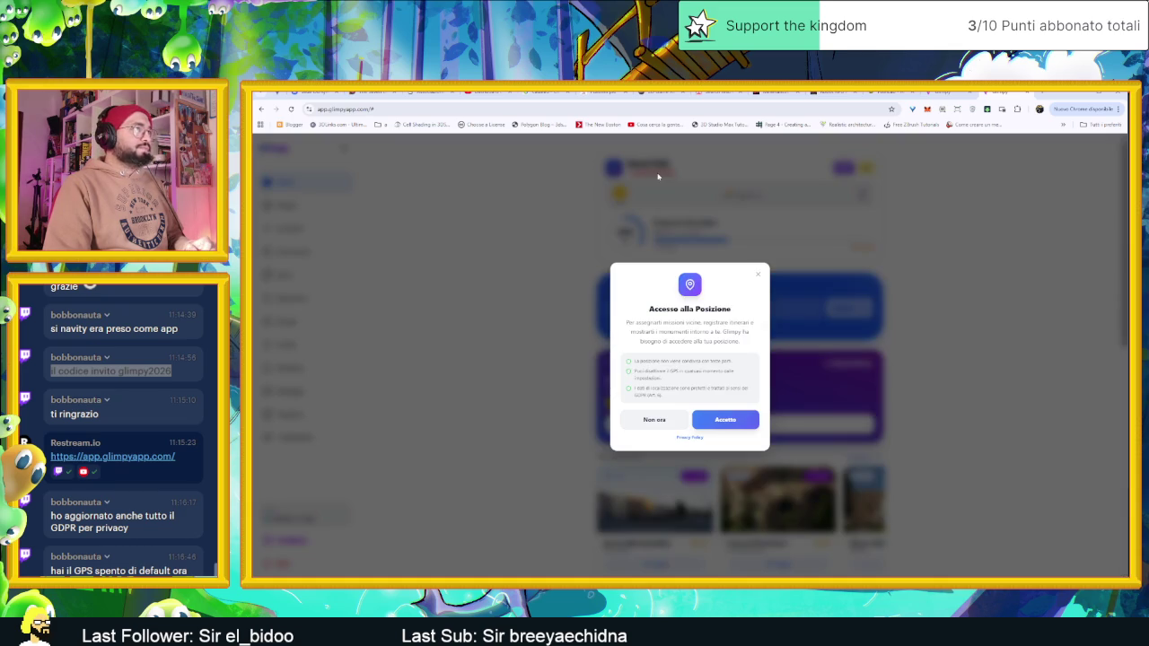
Step: Allow location access while visiting the site, then open Esplora on the Chioggia card
left_click(717, 422)
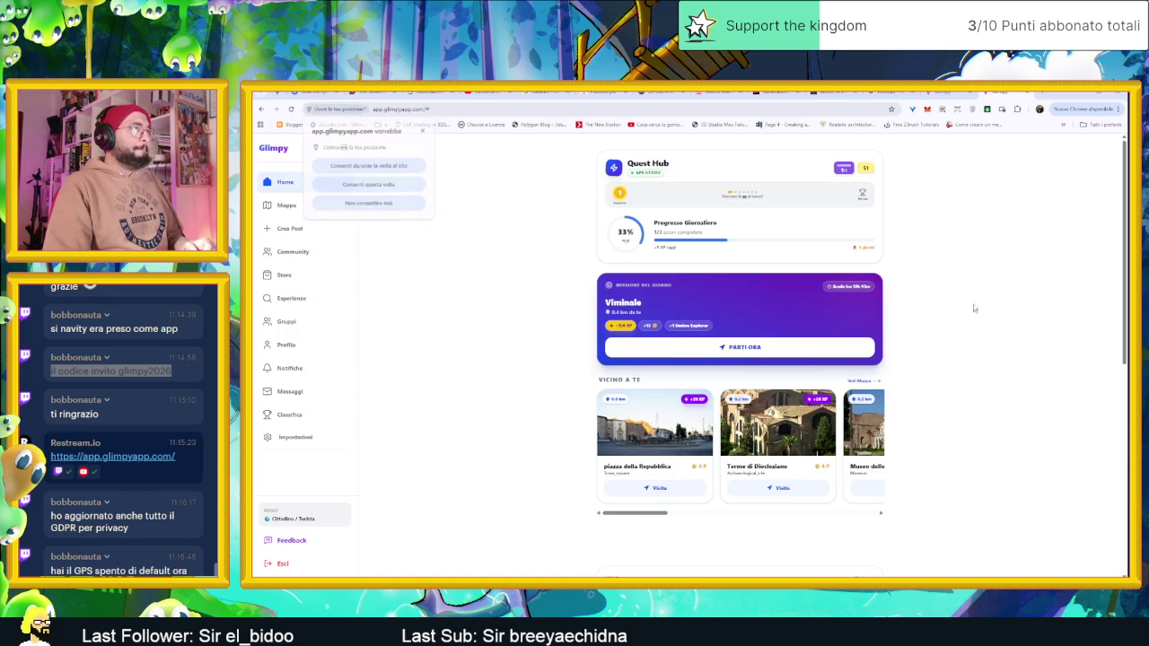
left_click(368, 165)
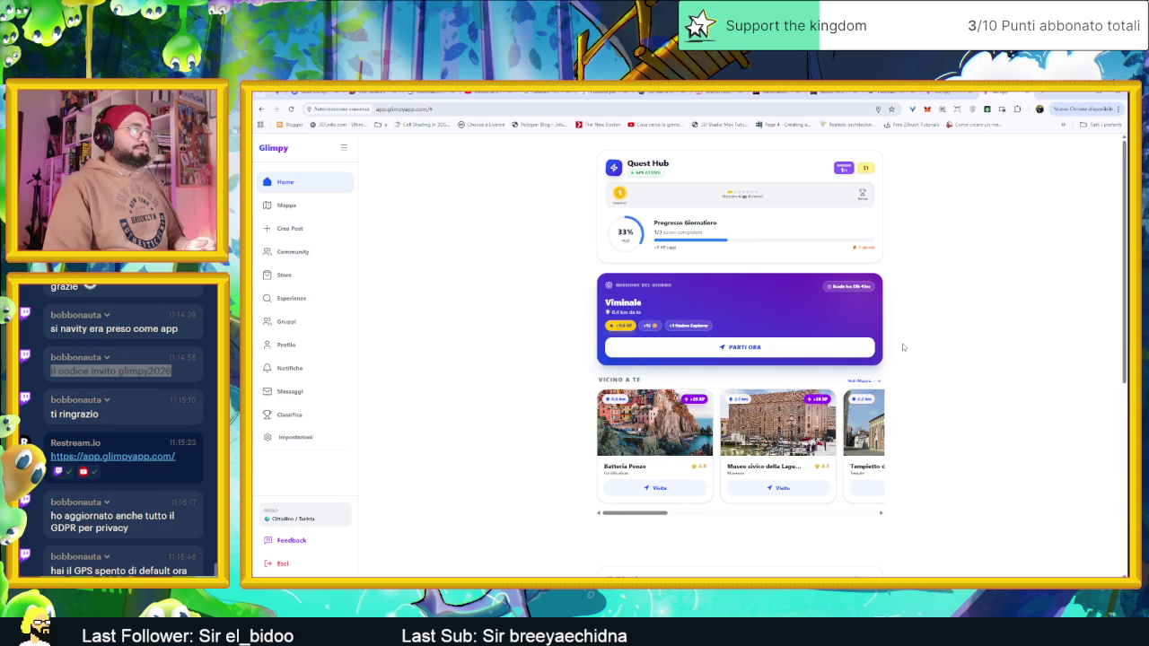
scroll(900, 347, "down", 1)
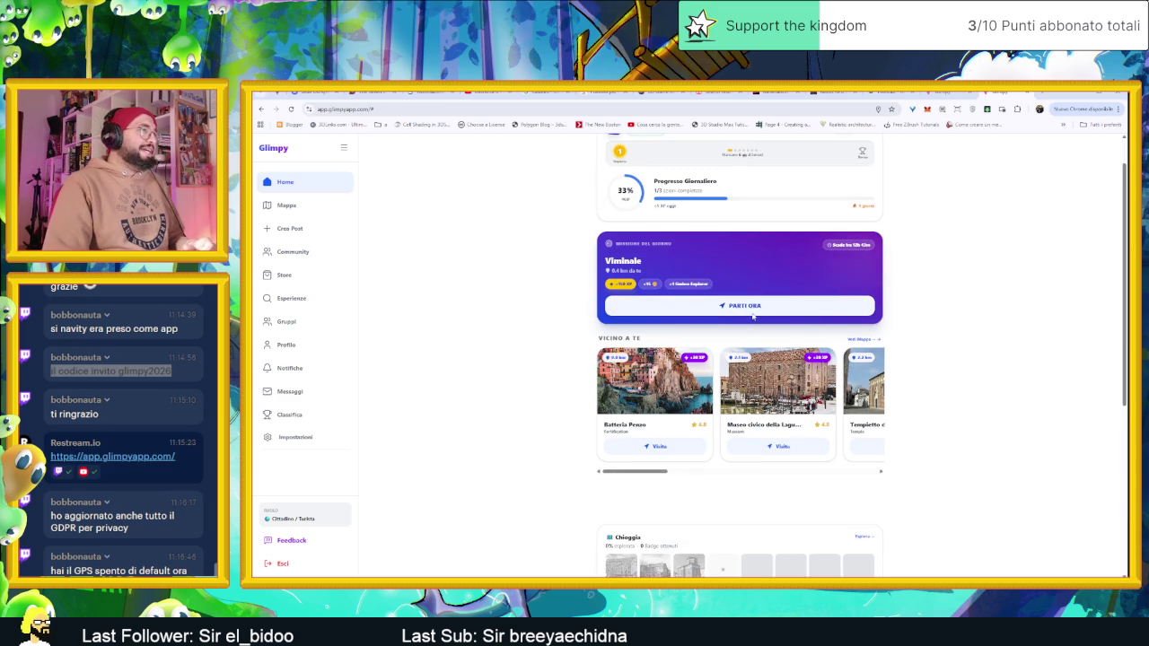
scroll(755, 317, "up", 1)
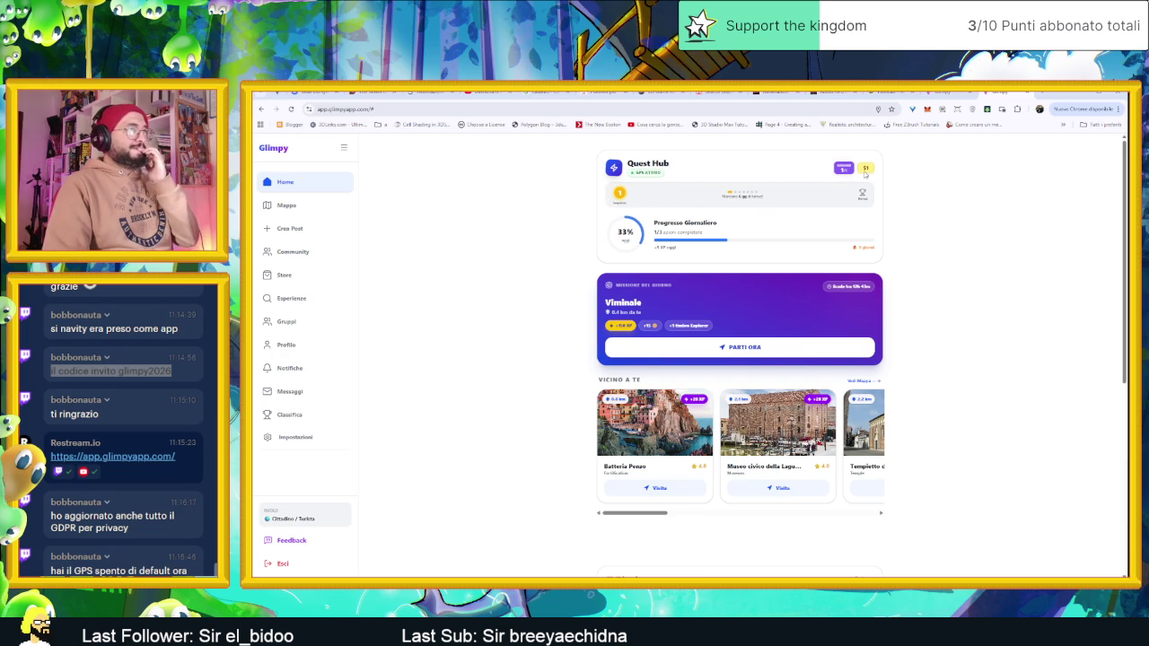
scroll(928, 296, "down", 2)
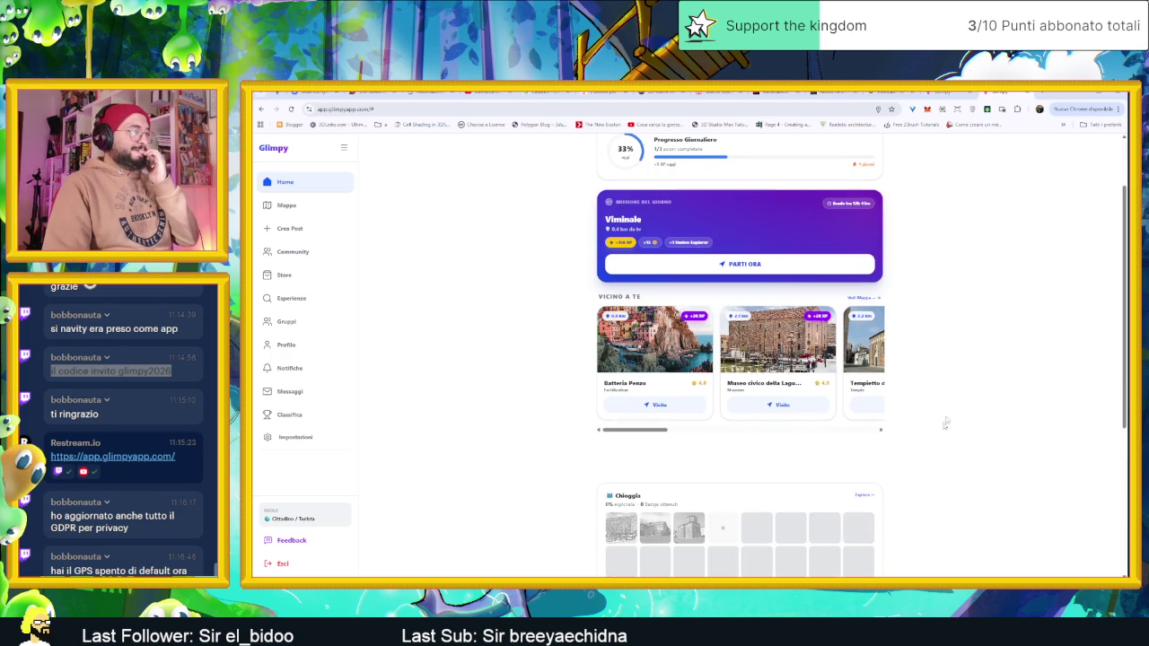
scroll(935, 405, "down", 2)
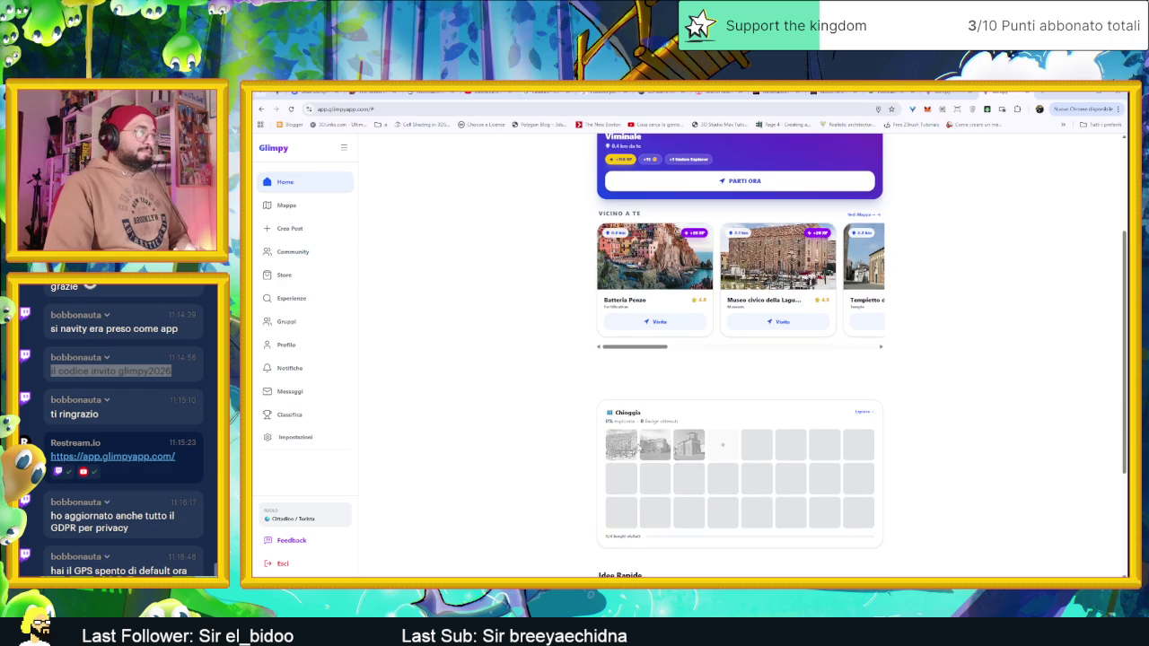
left_click(863, 413)
Step: Finish the map tutorial and start walking navigation to Batteria Penzo
left_click(690, 413)
left_click(705, 411)
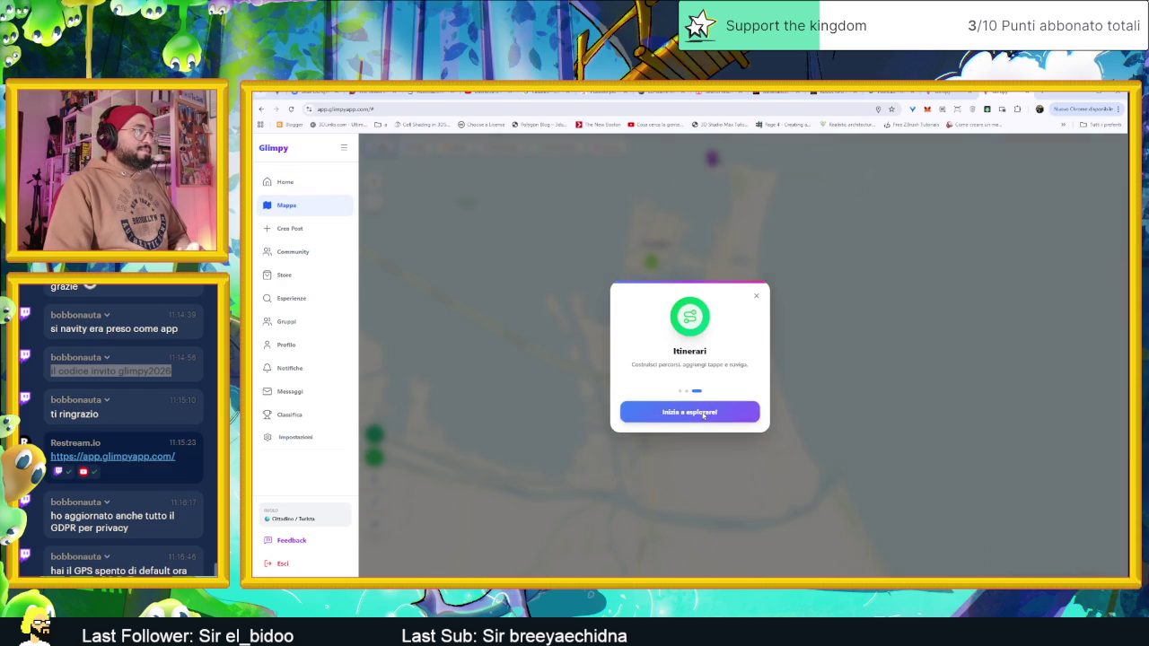
left_click(701, 412)
left_click(726, 304)
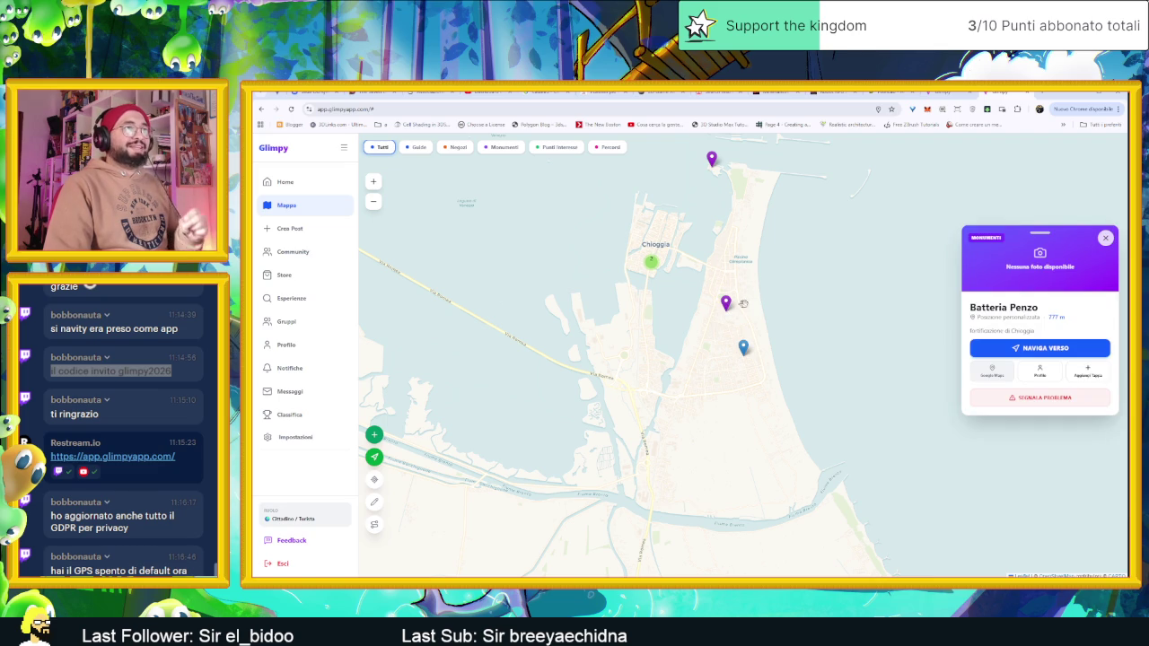
left_click(1039, 349)
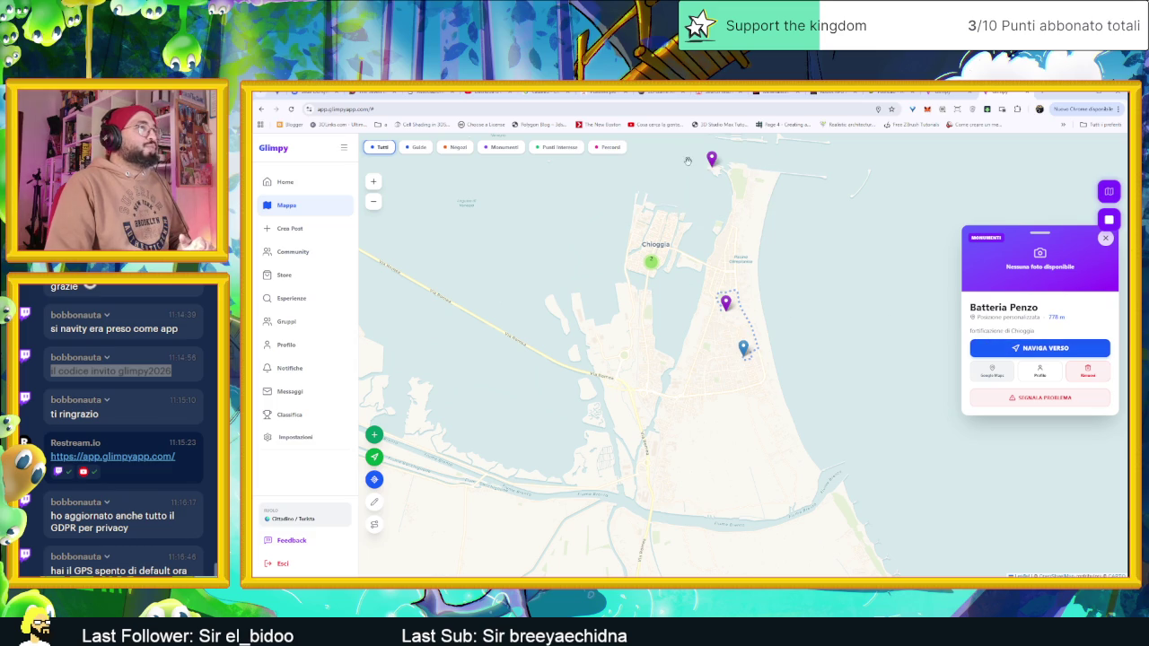
Step: Filter the map markers to Guide, Ambientale
left_click(417, 148)
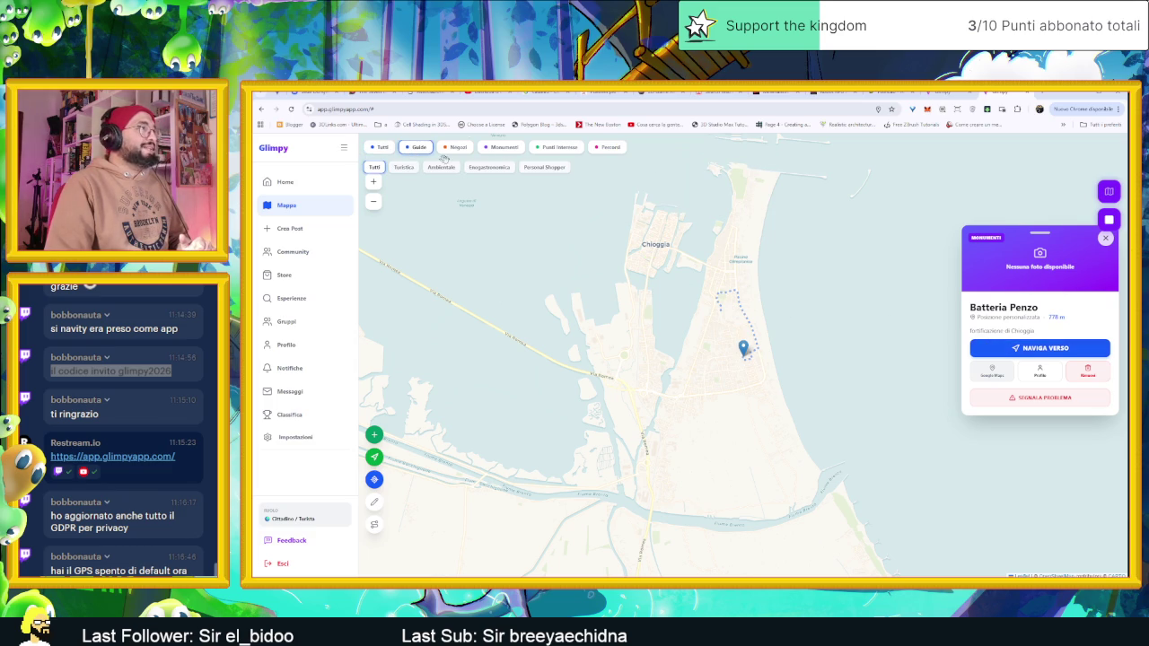
left_click(411, 169)
left_click(452, 170)
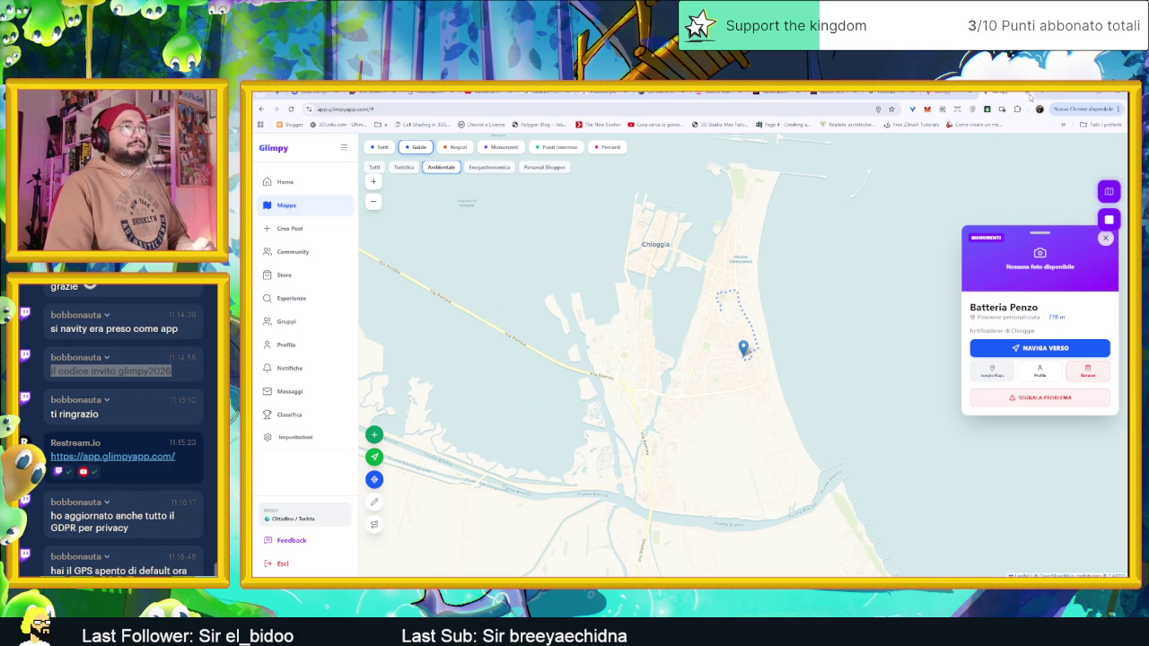
left_click(1029, 95)
Step: Search Google for 'batteria penzo chioggia'
type("battel")
key("BackSpace")
type("ria penzo")
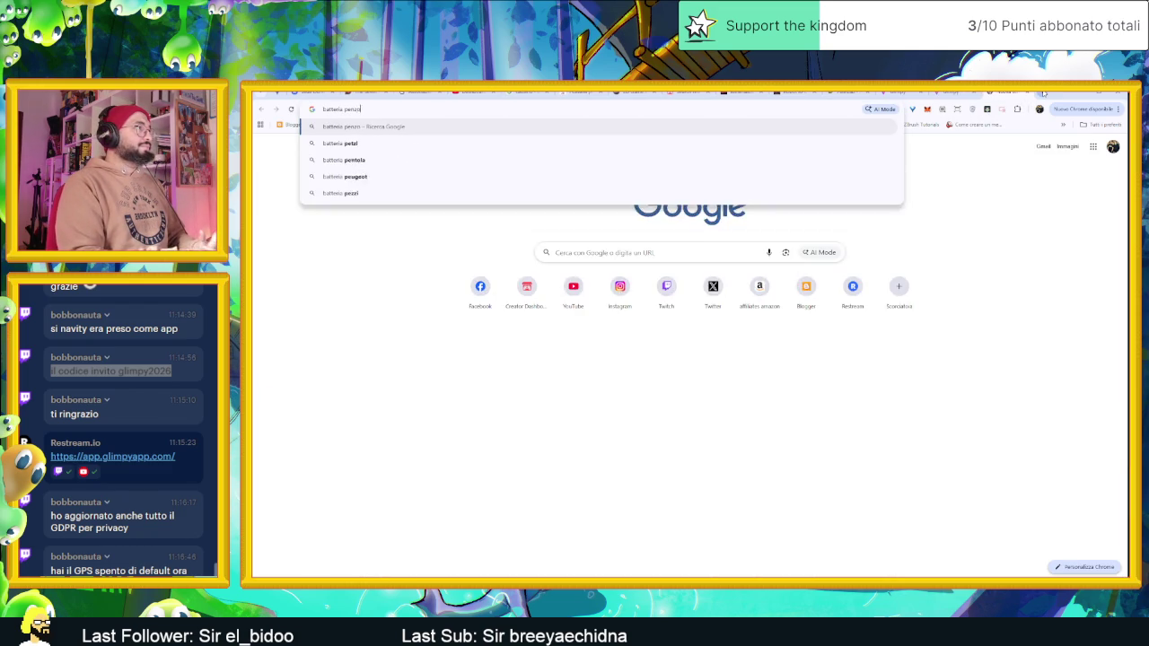
key("Return")
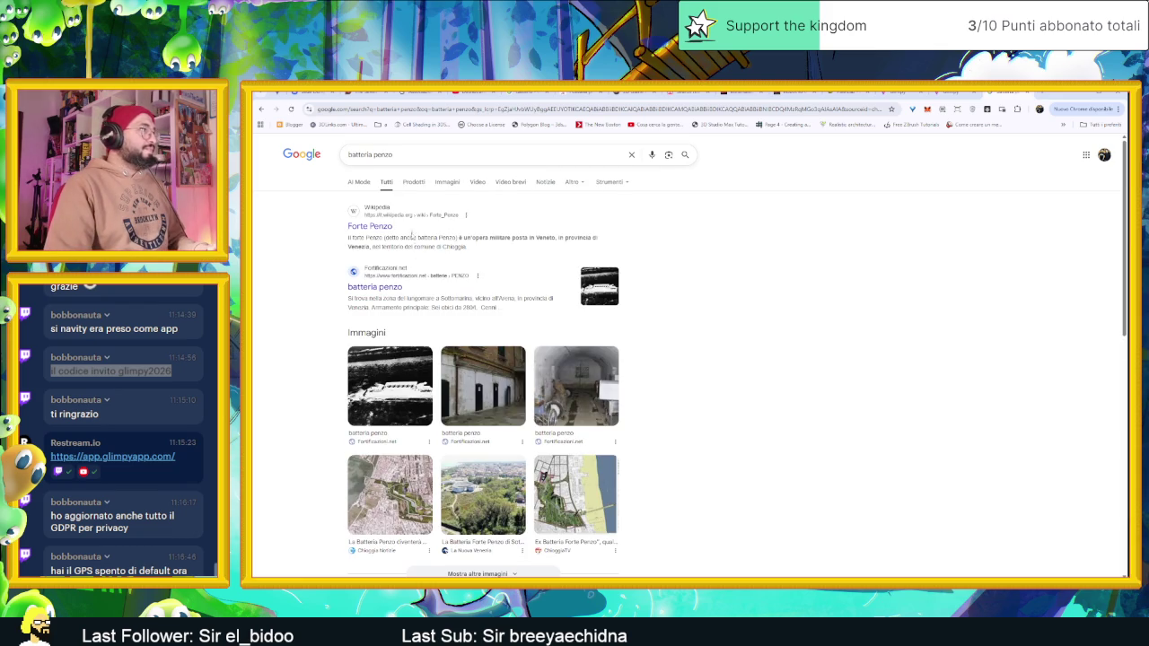
left_click(419, 154)
type("chioggia")
key("Return")
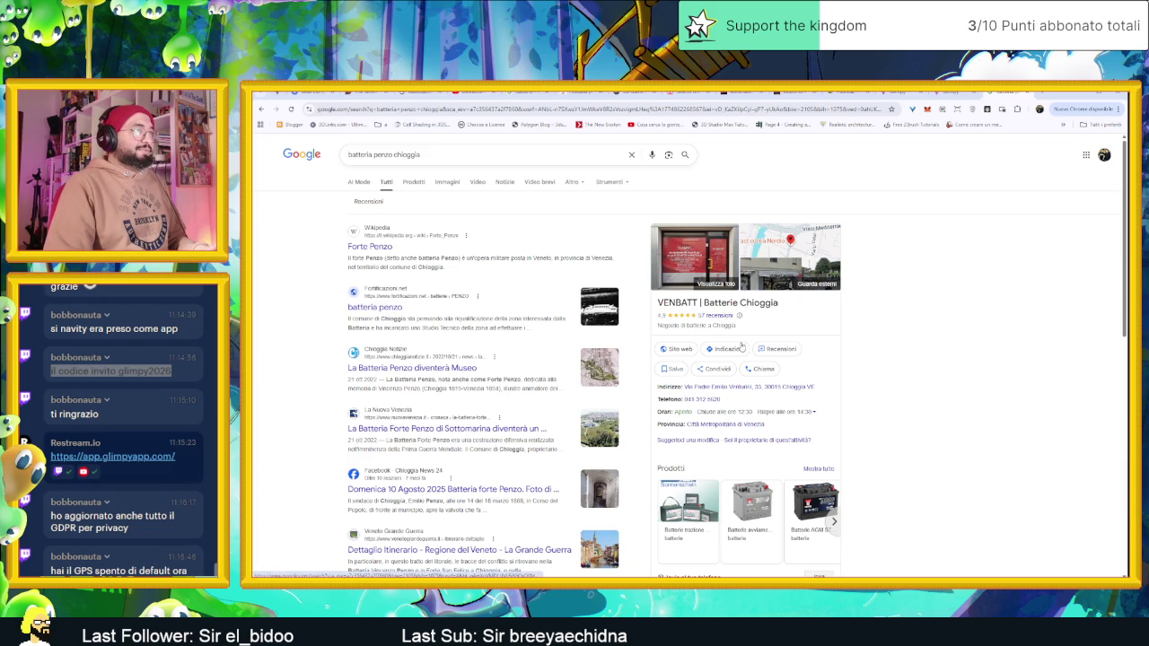
Step: Refine the search to 'batteria penzo chioggia maps' and open the Google Maps link
left_click(715, 303)
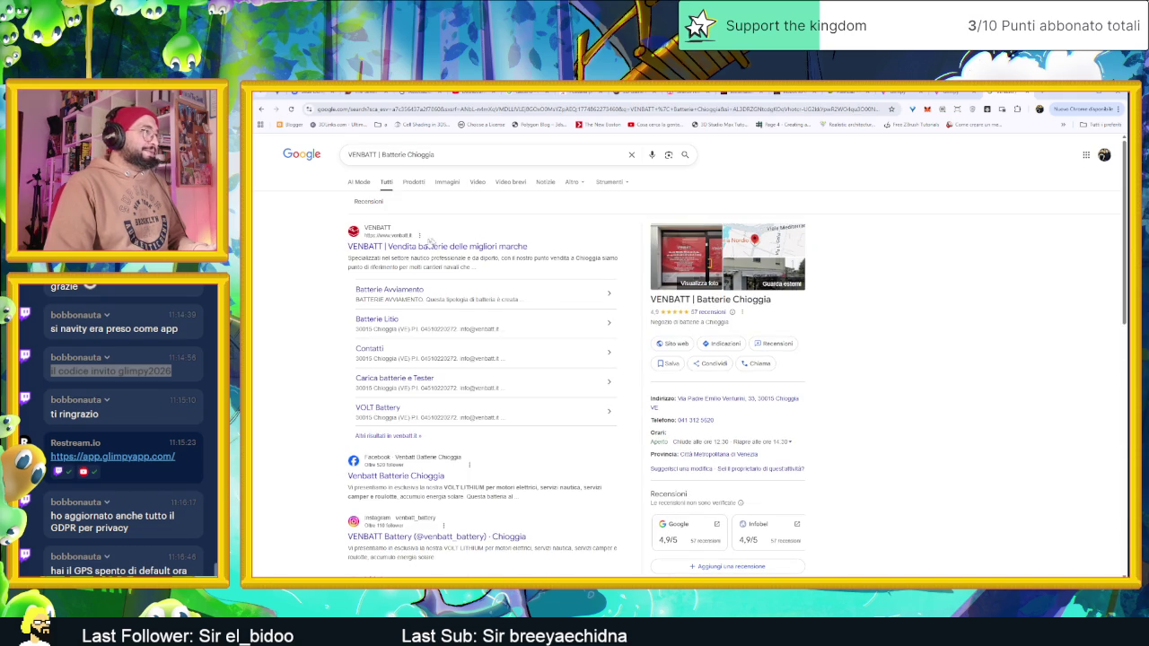
key("alt+Left")
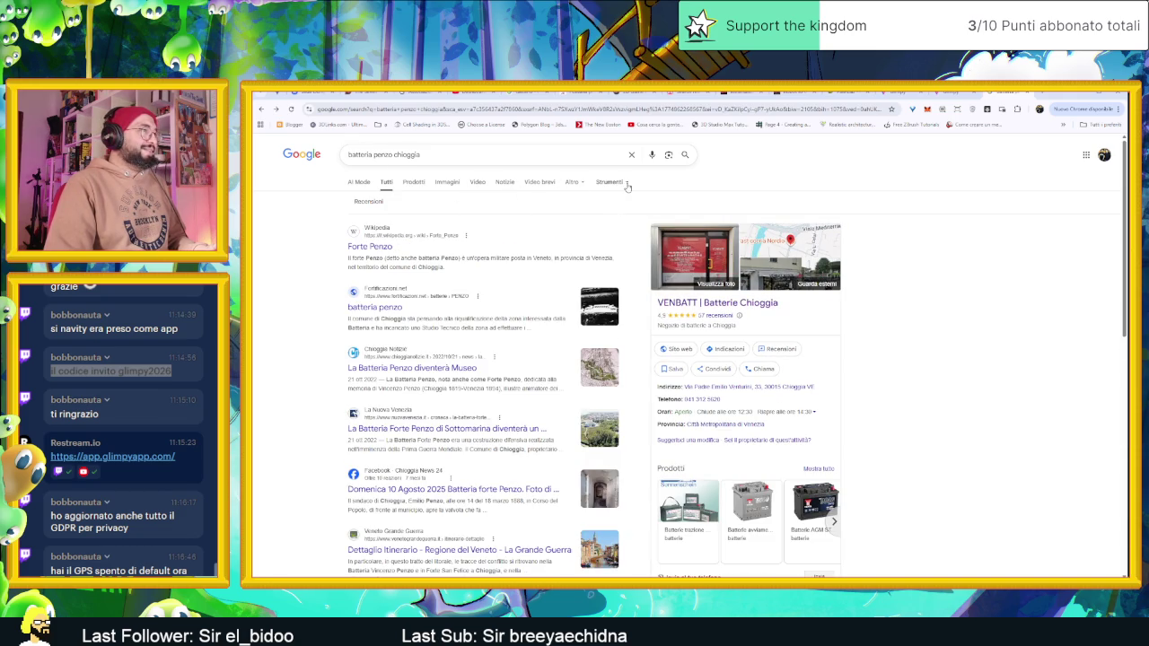
left_click(621, 185)
left_click(404, 155)
type("maps")
key("Return")
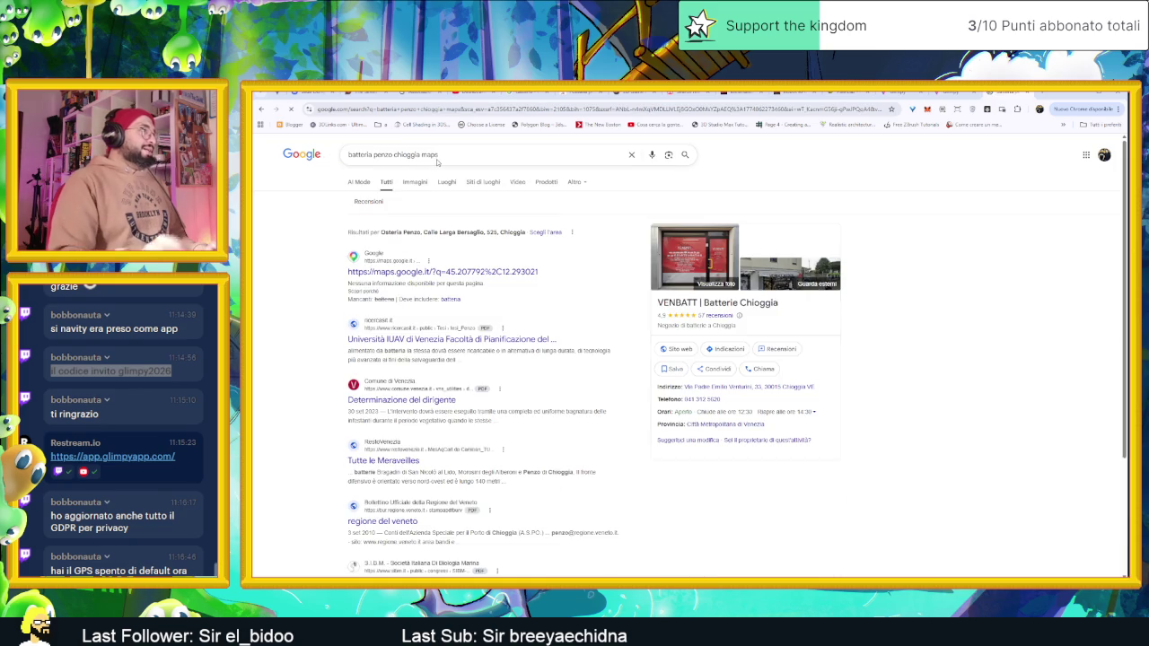
left_click(425, 271)
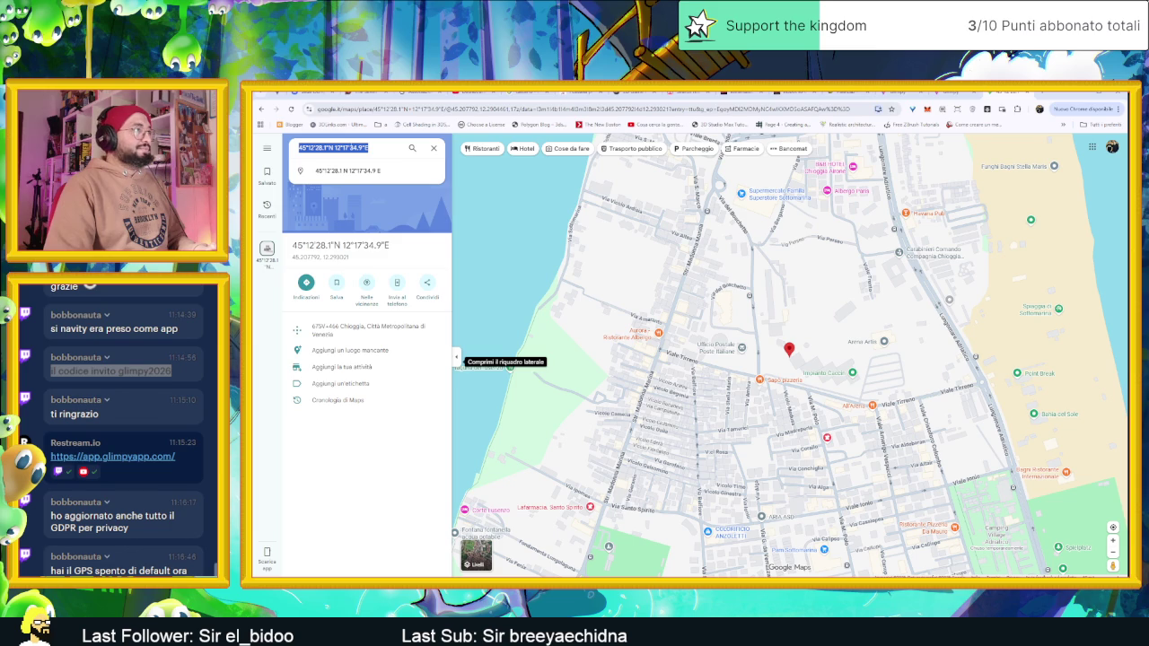
Step: Search Google Maps for 'batteria penzo', then return to the Glimpy tab
type("batteria penzo")
key("Return")
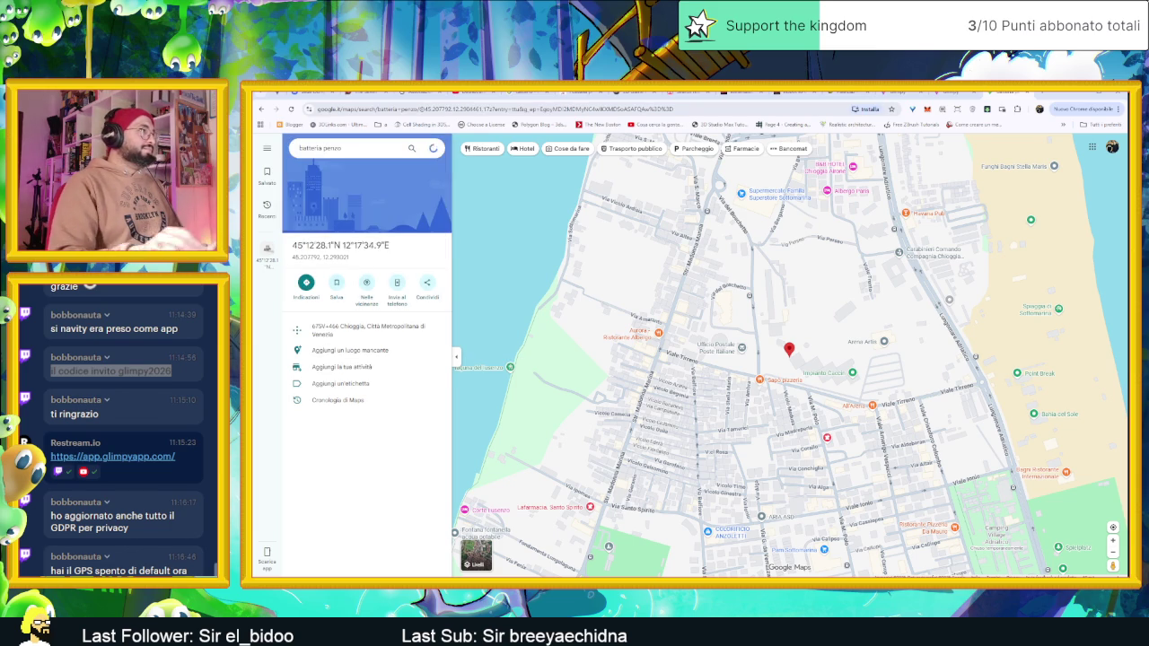
scroll(789, 375, "up", 2)
scroll(790, 375, "up", 2)
scroll(790, 375, "up", 2)
scroll(789, 375, "up", 1)
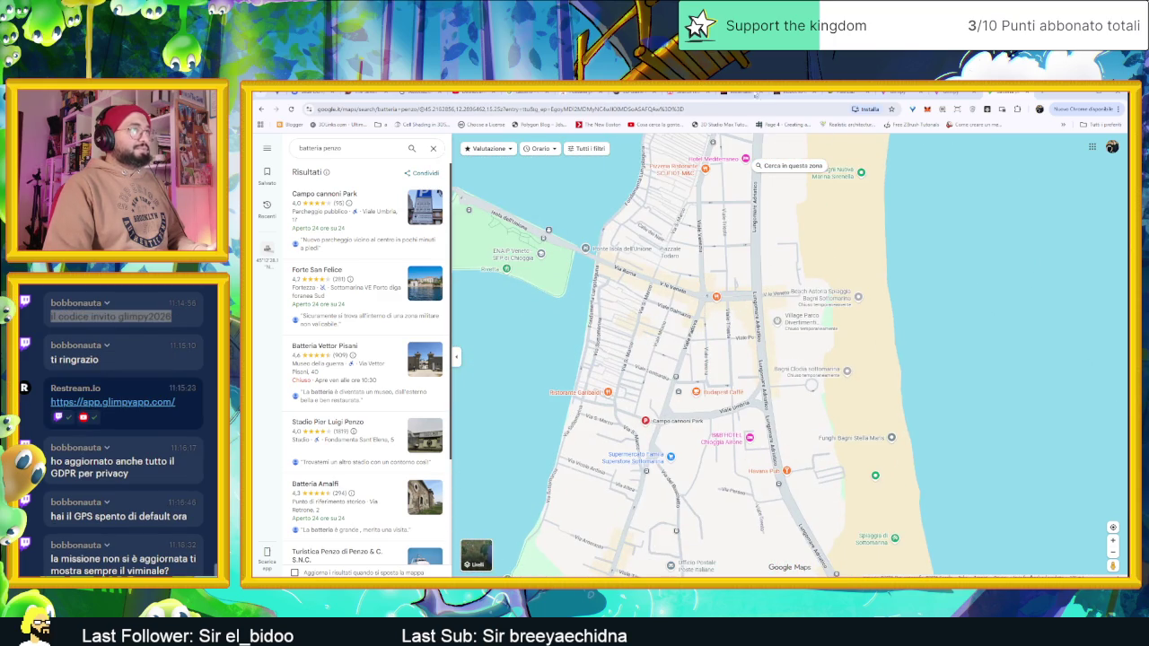
left_click(942, 94)
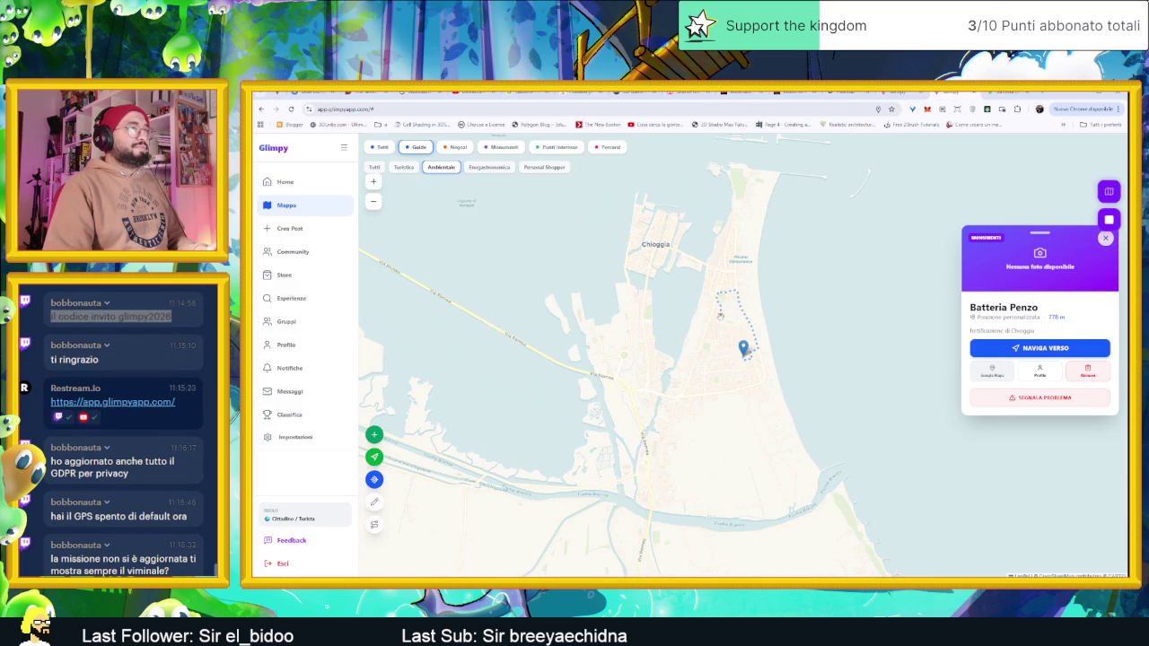
Step: Zoom in near Batteria Penzo, toggle location-following off and on, and open Google Maps directions there
scroll(720, 316, "up", 2)
scroll(719, 341, "up", 1)
scroll(721, 377, "up", 1)
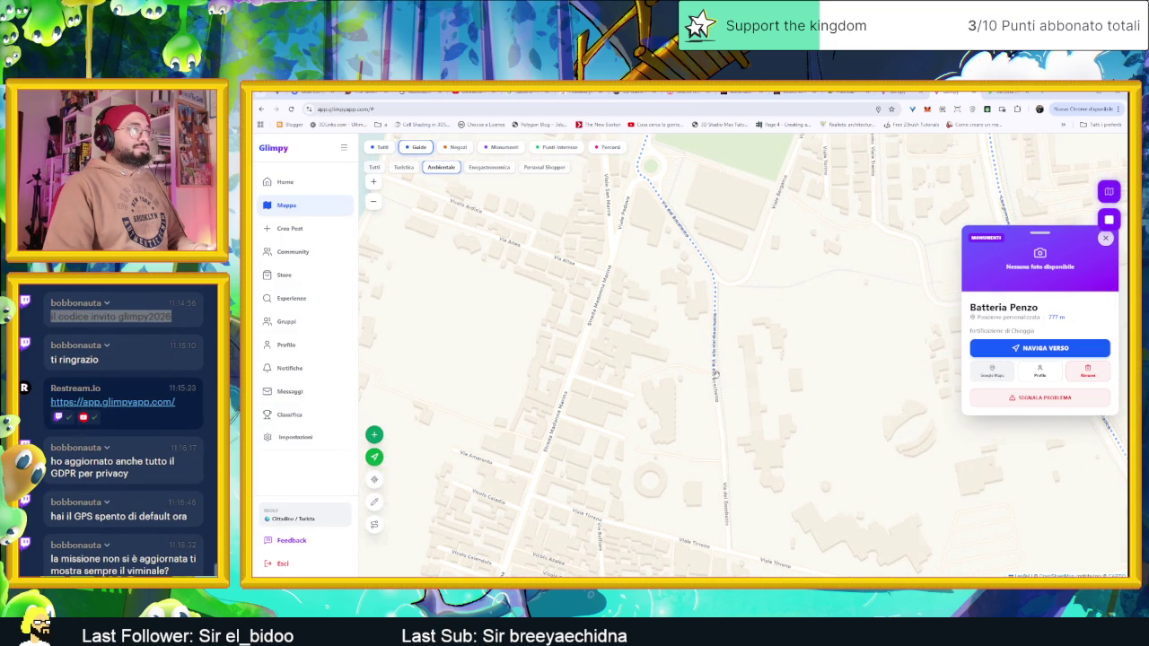
scroll(715, 373, "up", 1)
scroll(727, 306, "up", 1)
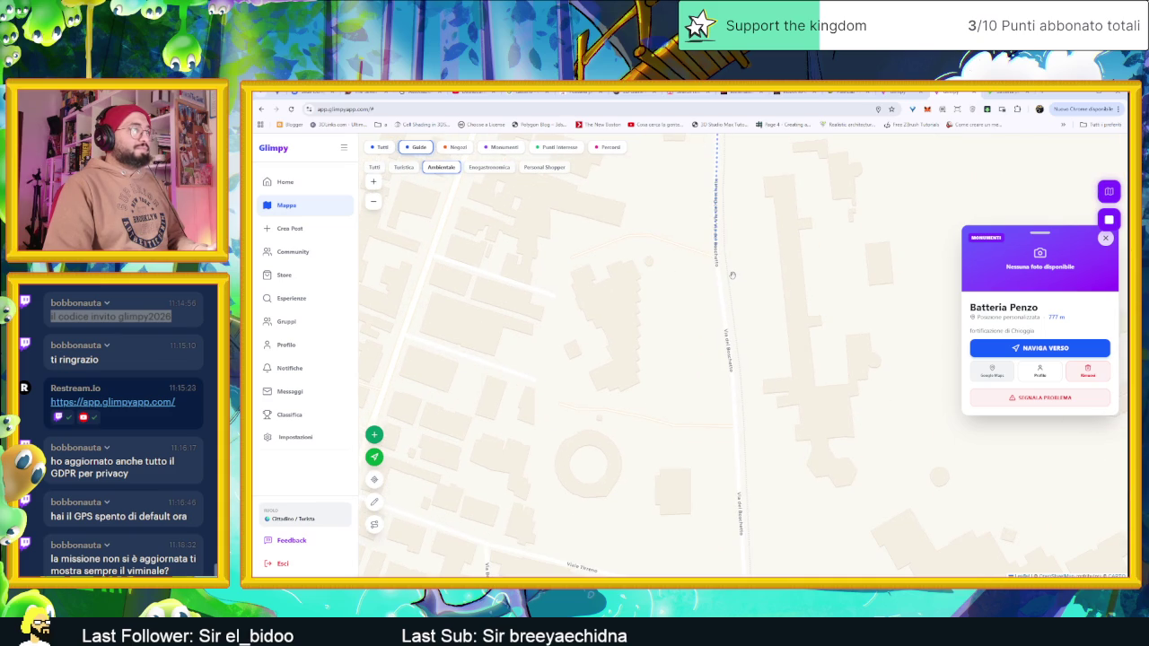
scroll(733, 276, "down", 1)
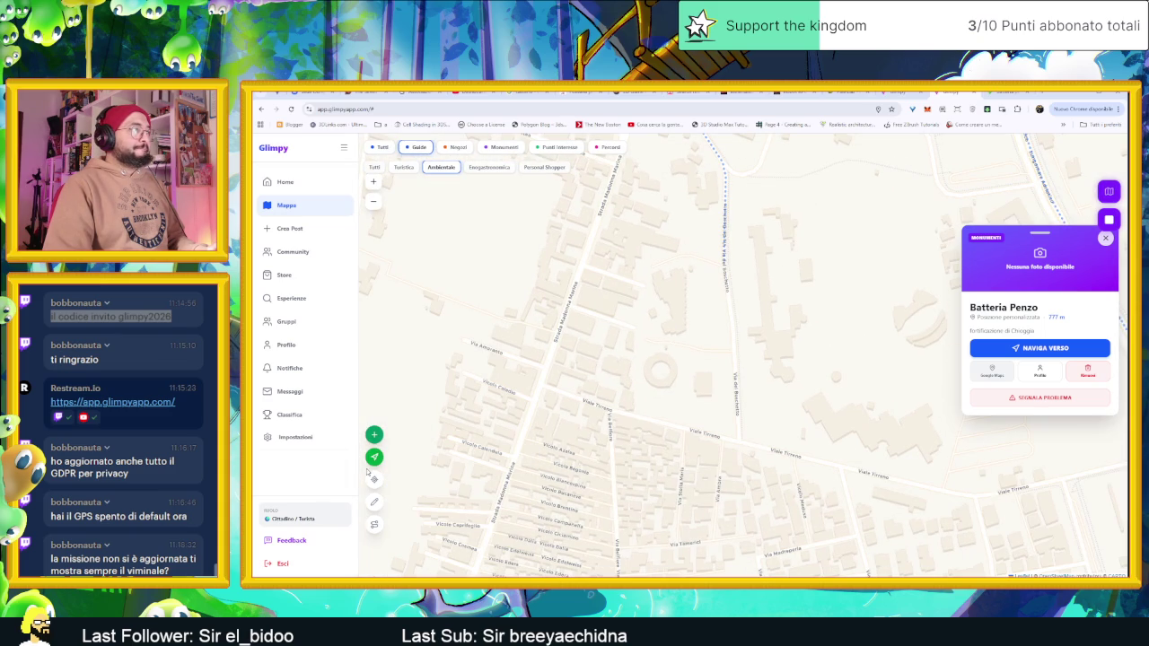
left_click(376, 458)
left_click(375, 458)
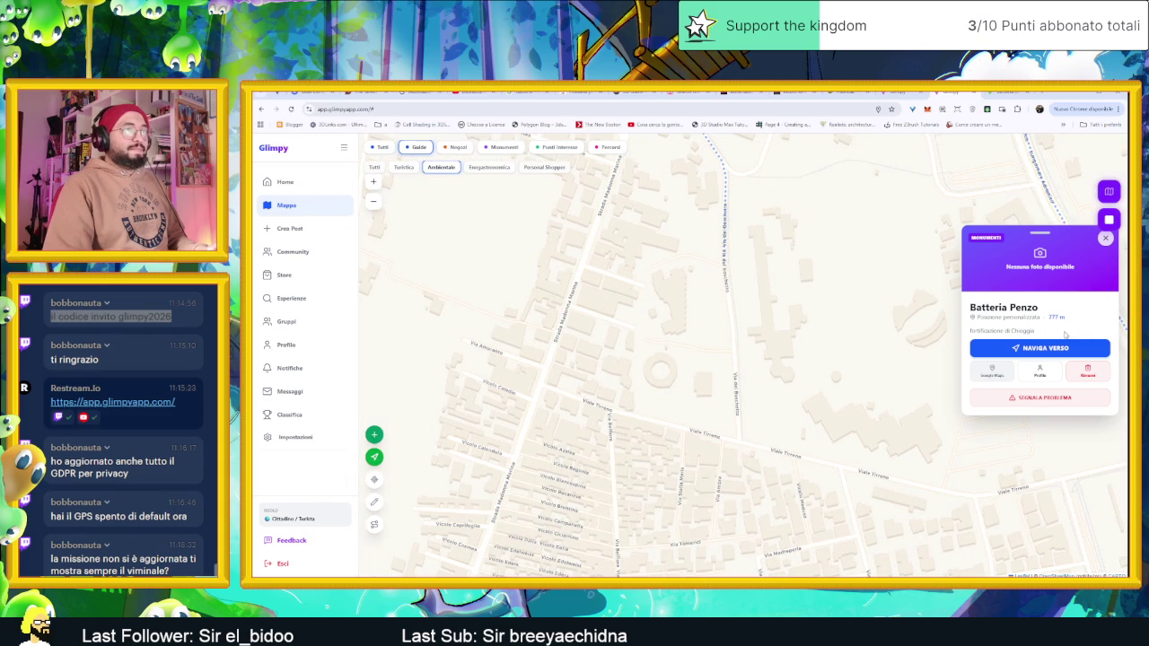
left_click(982, 372)
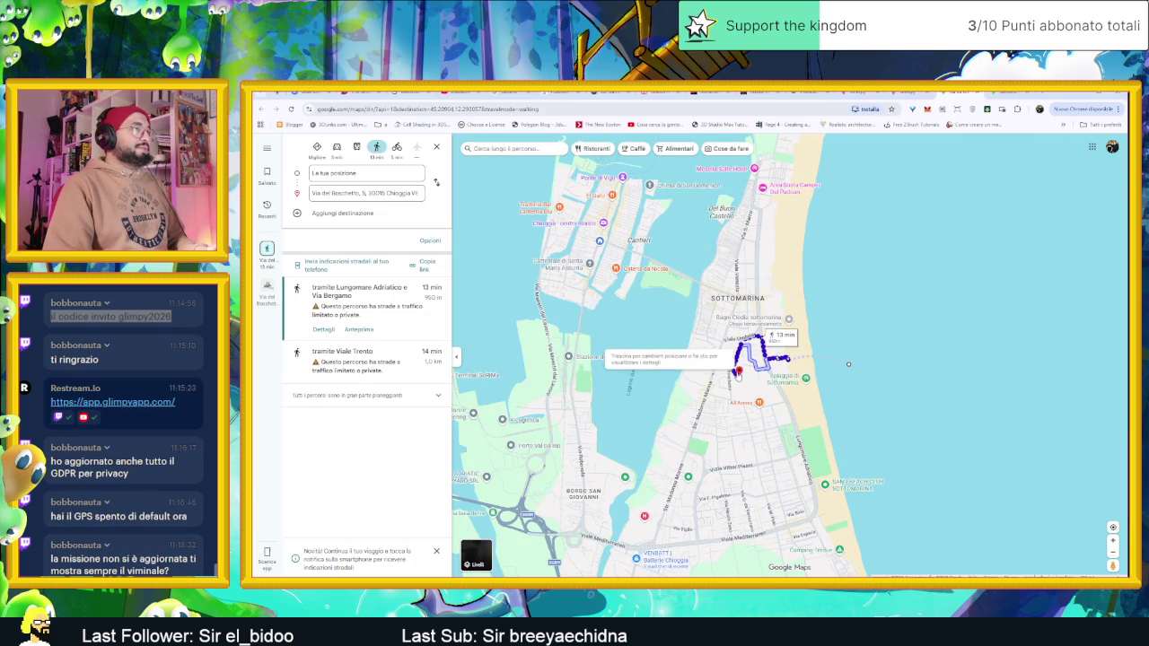
Step: Inspect the walking route, copy the destination address, and close the walking directions
scroll(719, 368, "up", 5)
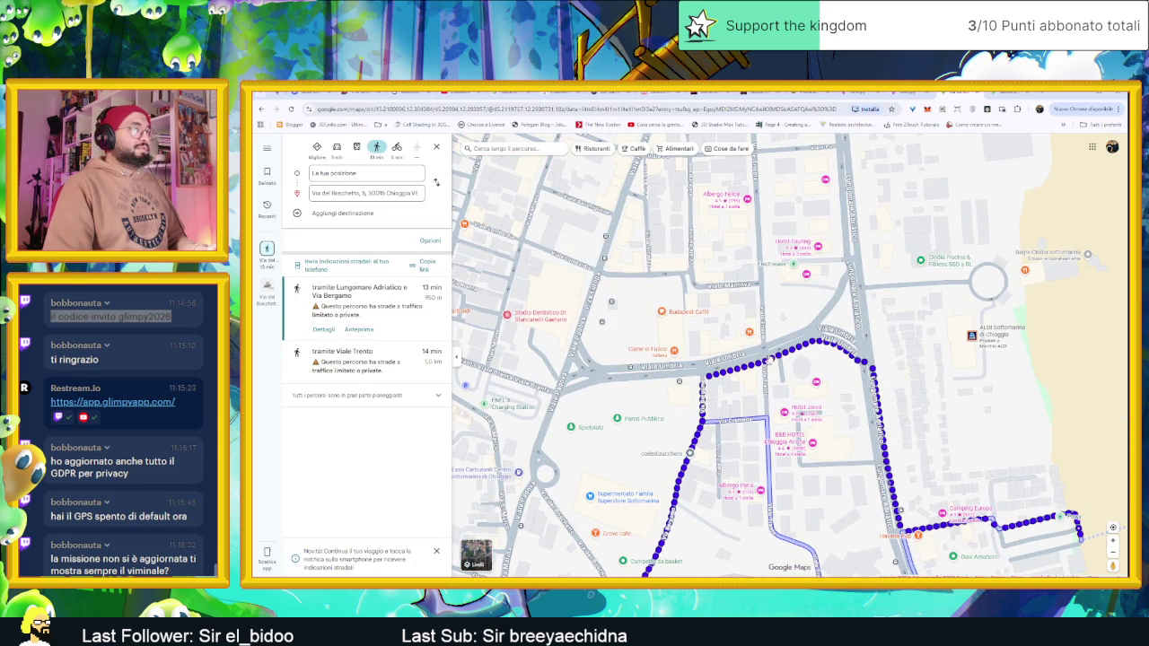
left_click_drag(686, 372, 800, 251)
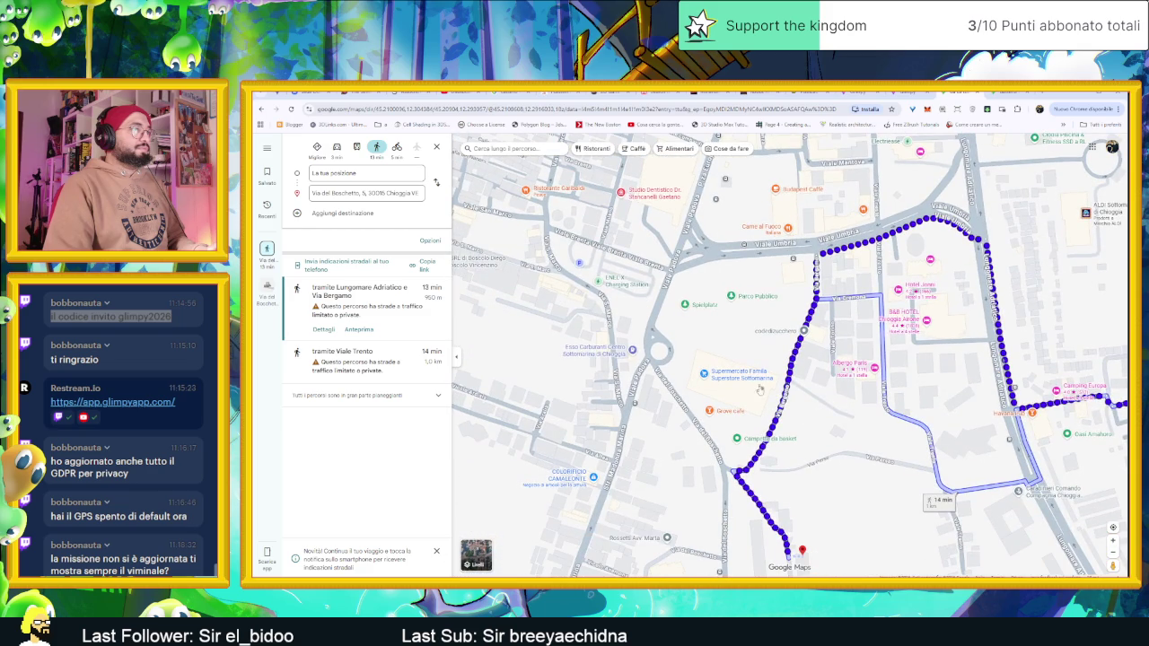
left_click_drag(797, 442, 753, 380)
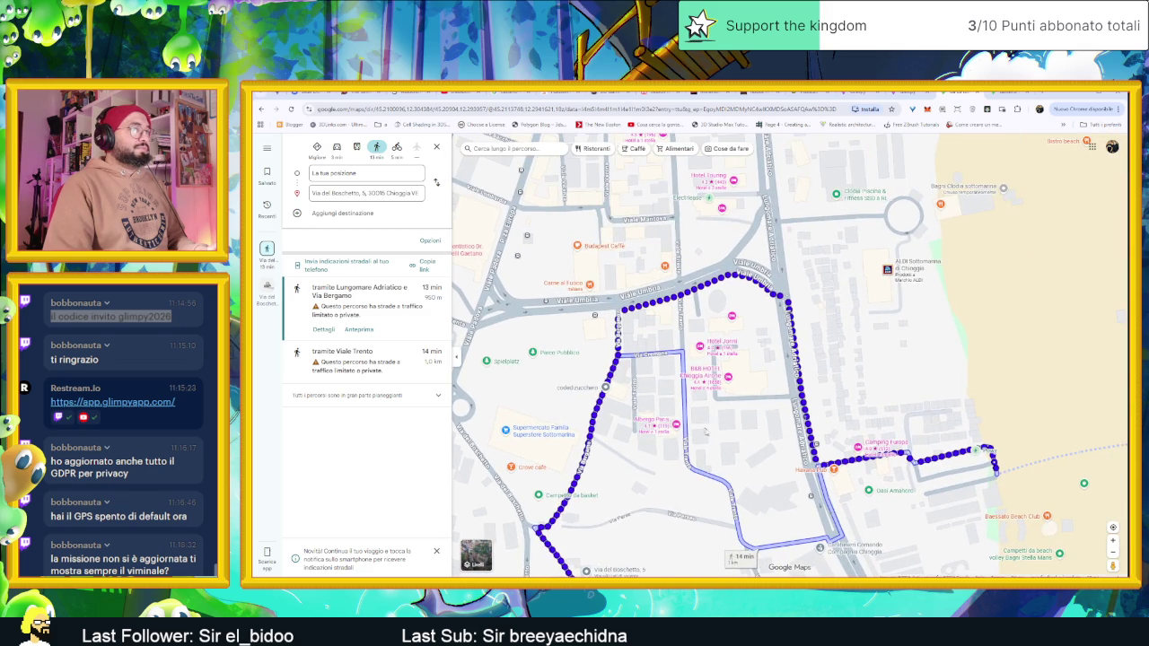
left_click_drag(850, 312, 852, 321)
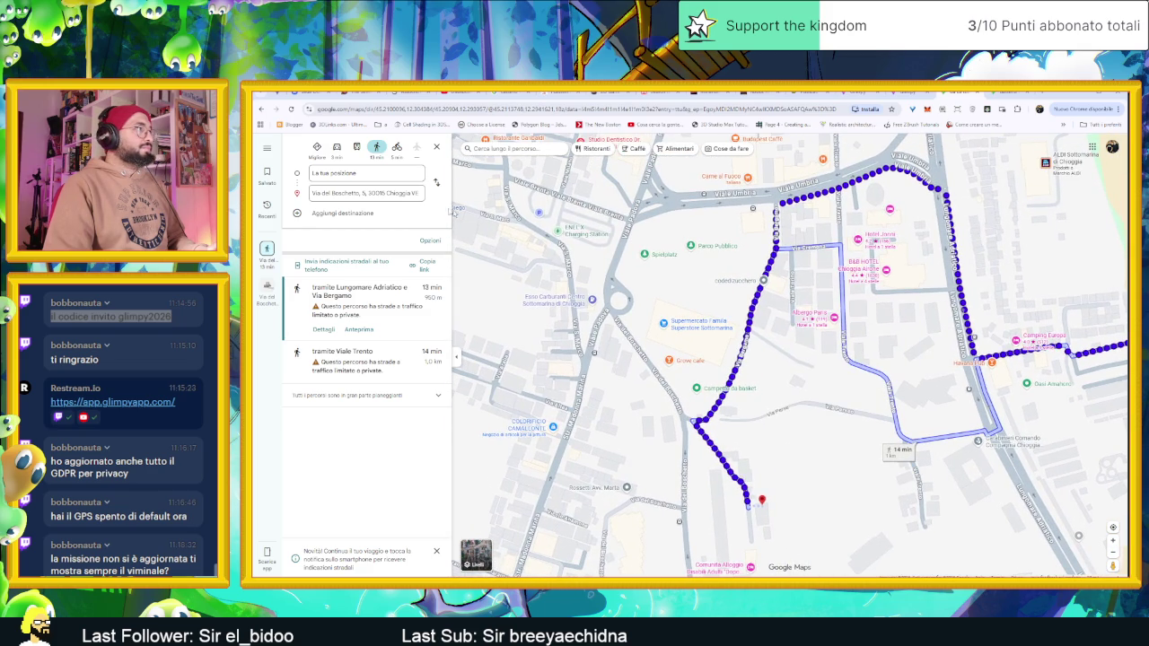
left_click(363, 193)
right_click(363, 193)
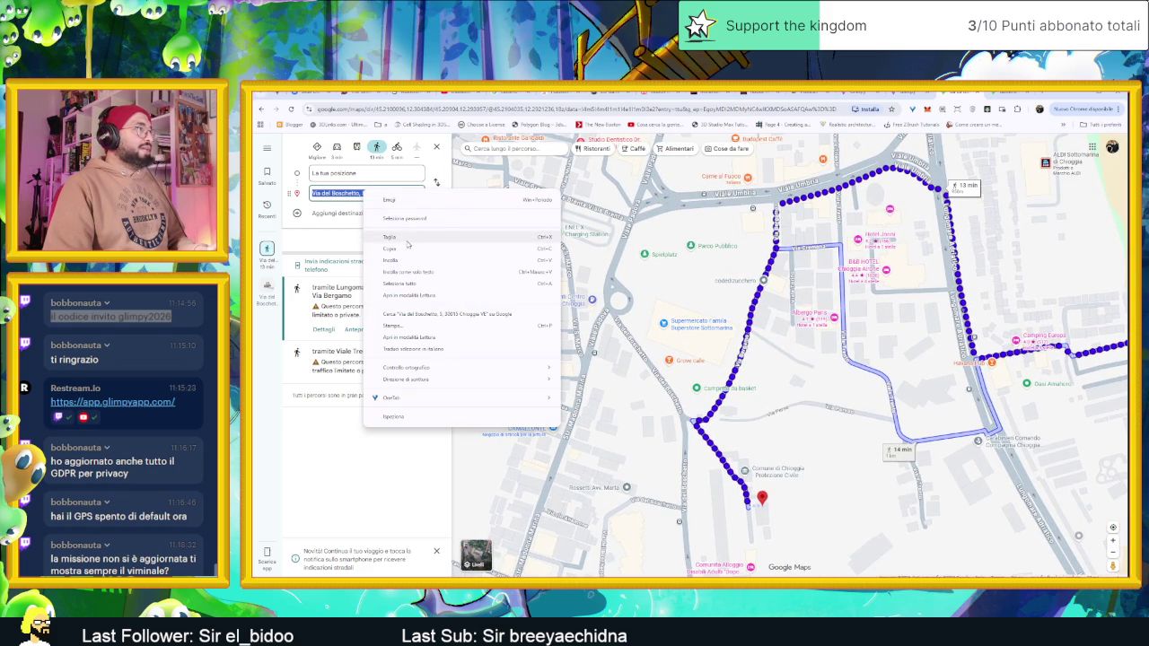
key("Escape")
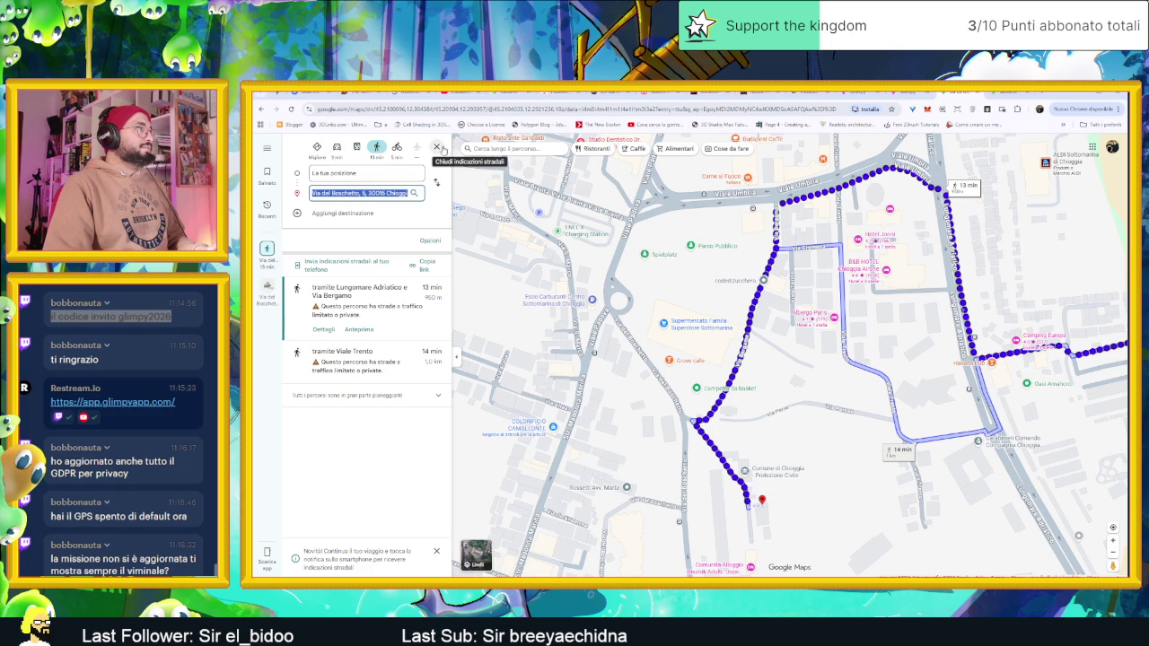
left_click(436, 146)
Step: Get directions to Via del Boschetto starting from the saved Casa place
right_click(338, 152)
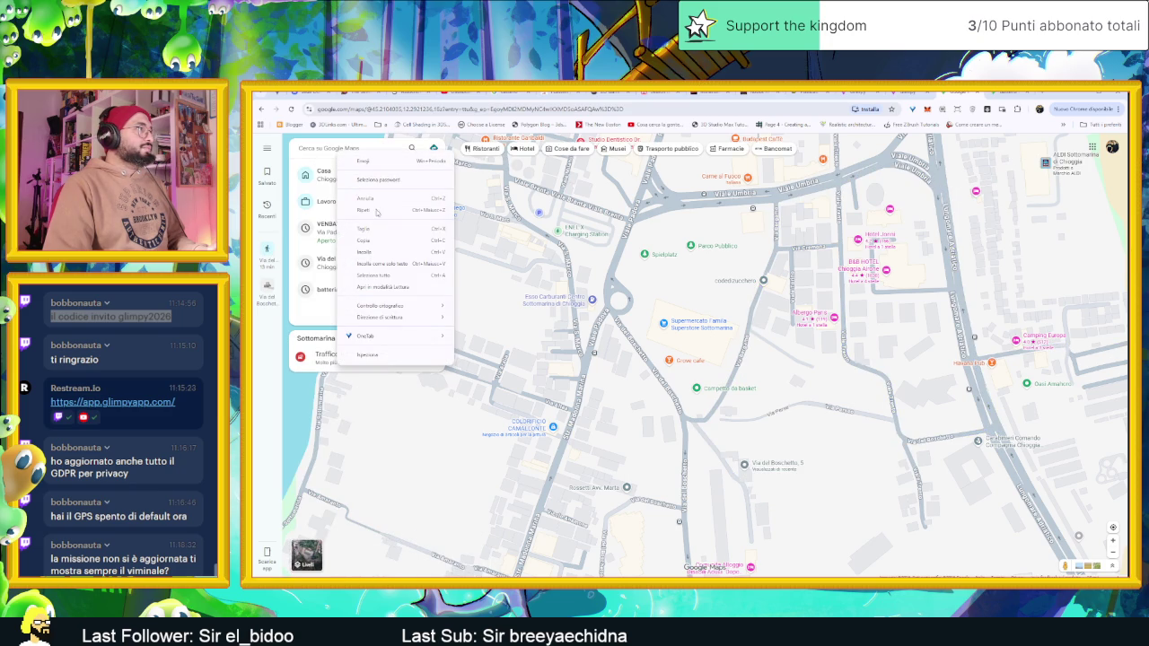
left_click(368, 251)
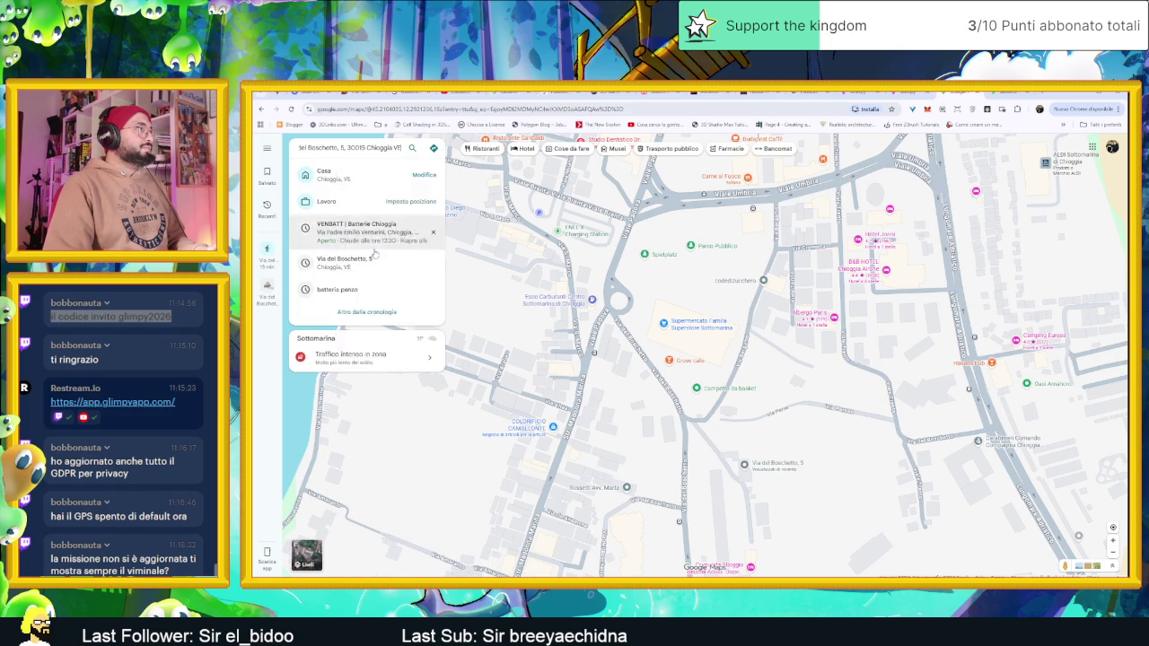
left_click(433, 148)
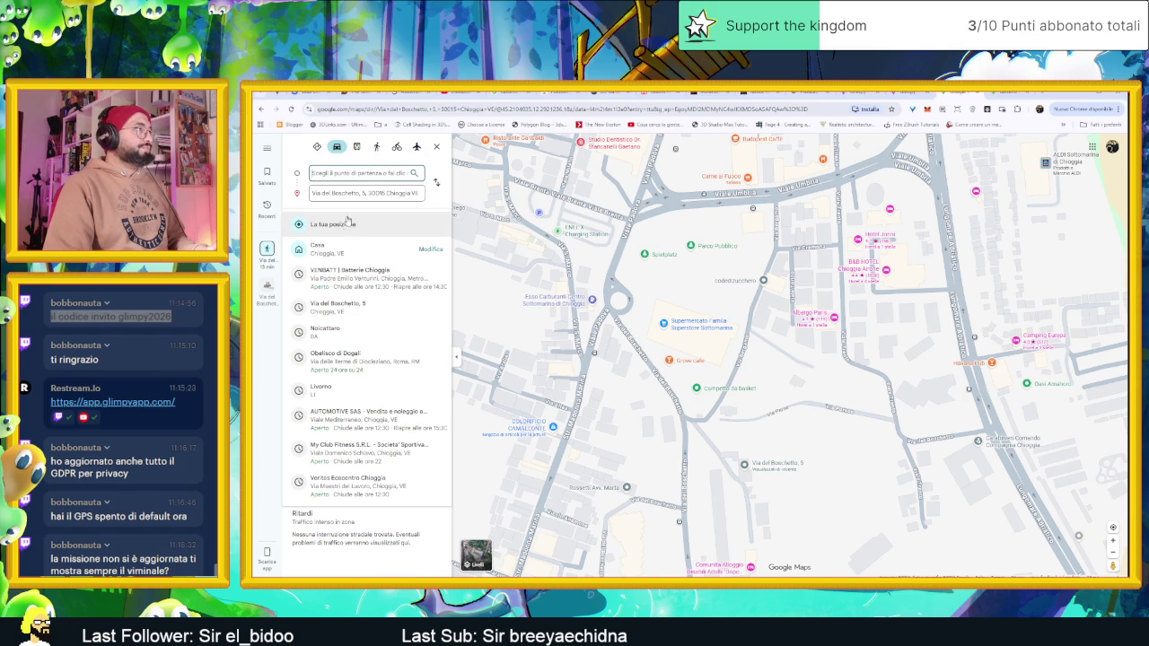
left_click(404, 250)
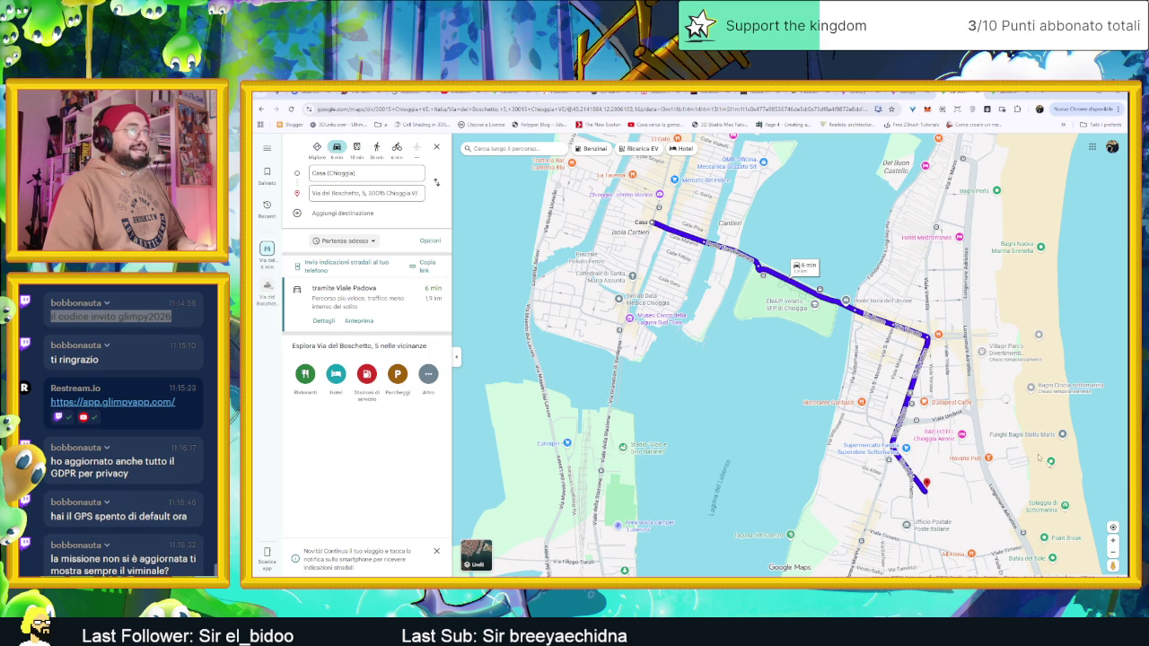
Step: Open the Protezione Civile office details and drop into Street View at 6 Via del Boschetto
left_click_drag(1001, 465, 987, 447)
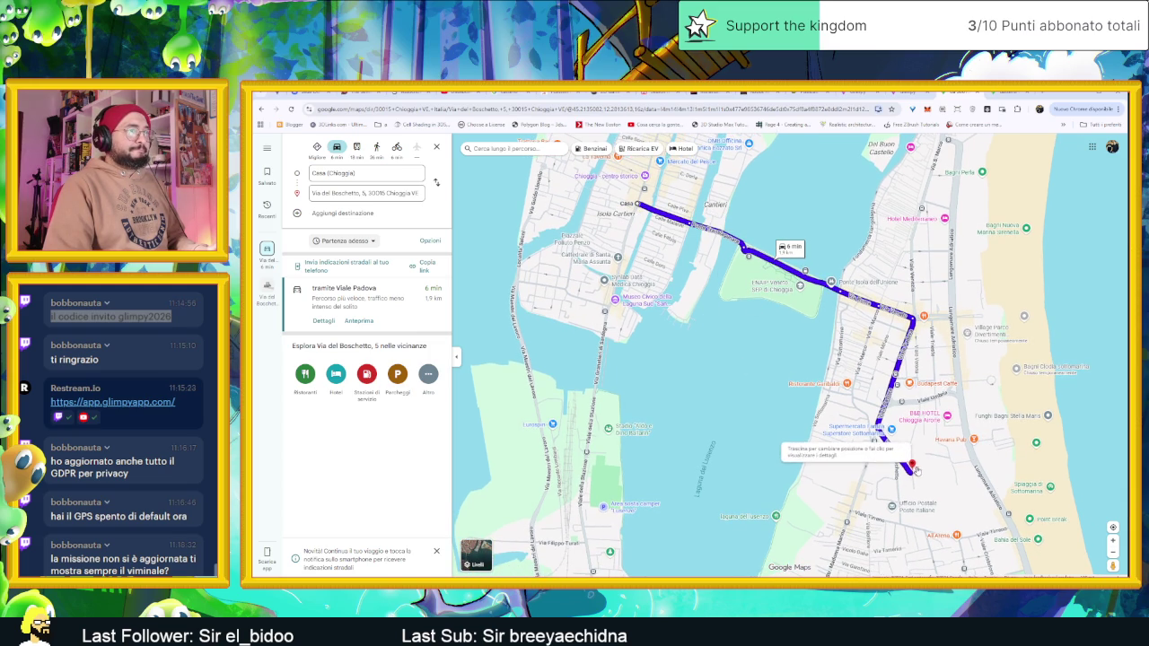
scroll(912, 469, "up", 3)
scroll(897, 462, "up", 3)
scroll(861, 448, "up", 2)
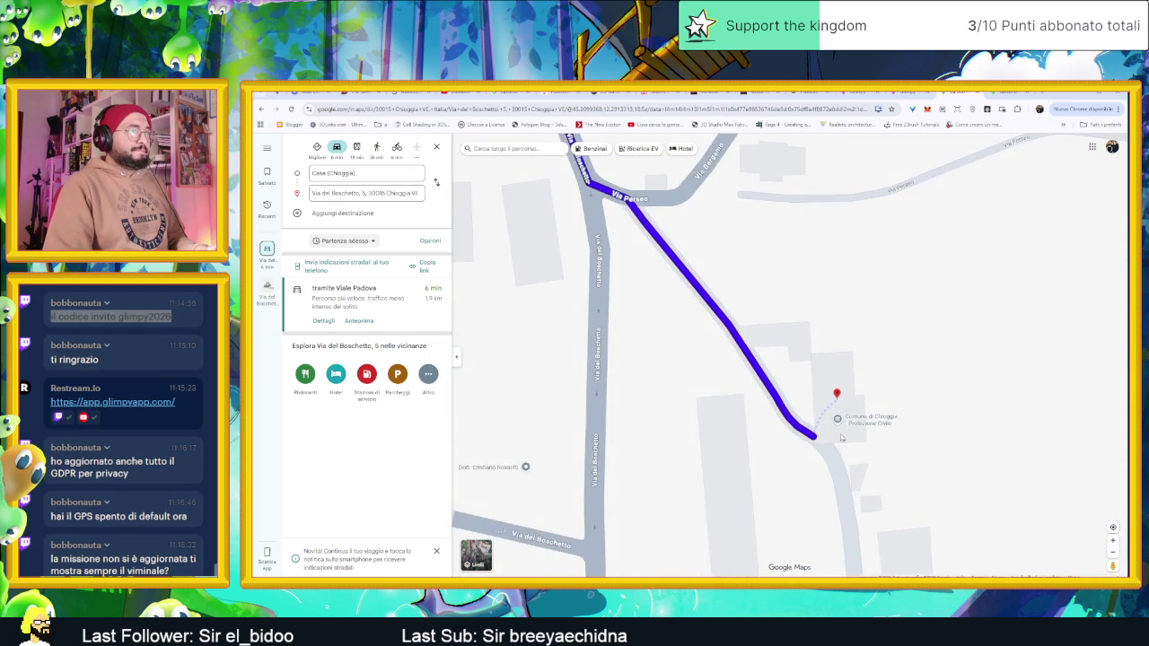
scroll(896, 441, "up", 2)
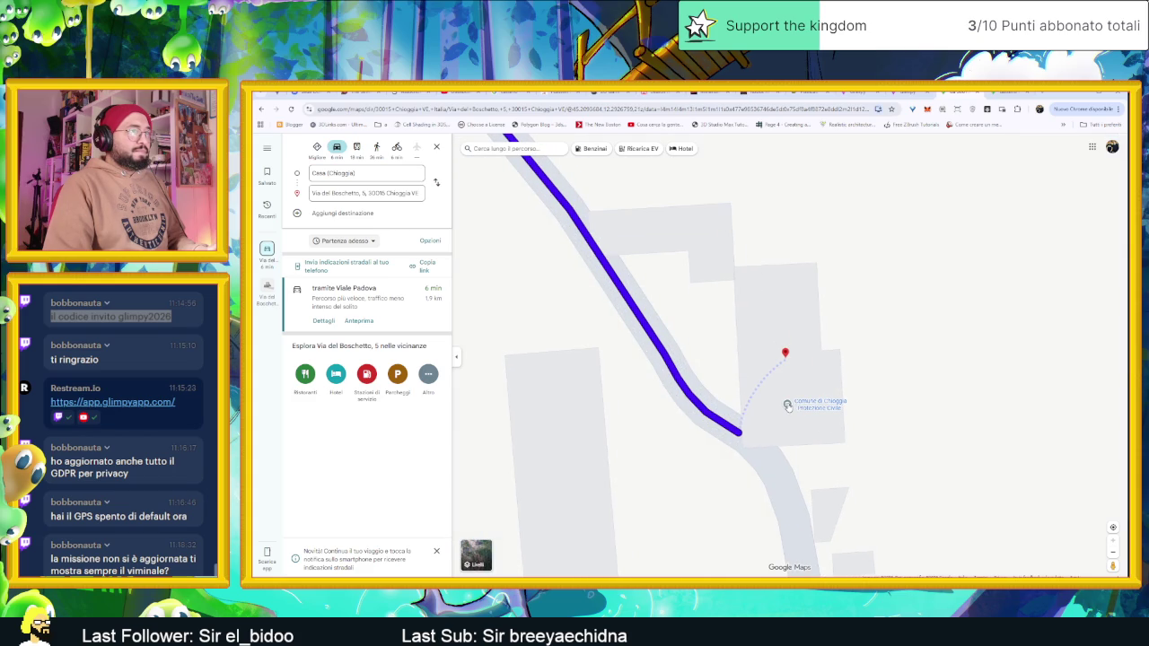
mouse_move(837, 418)
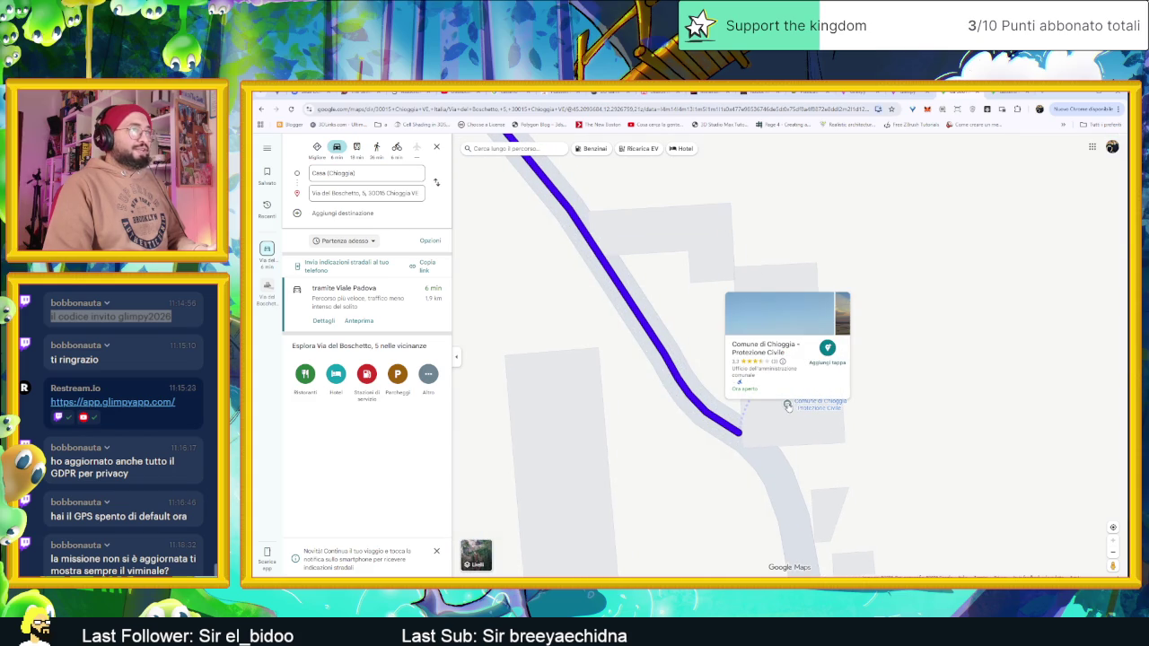
left_click(788, 406)
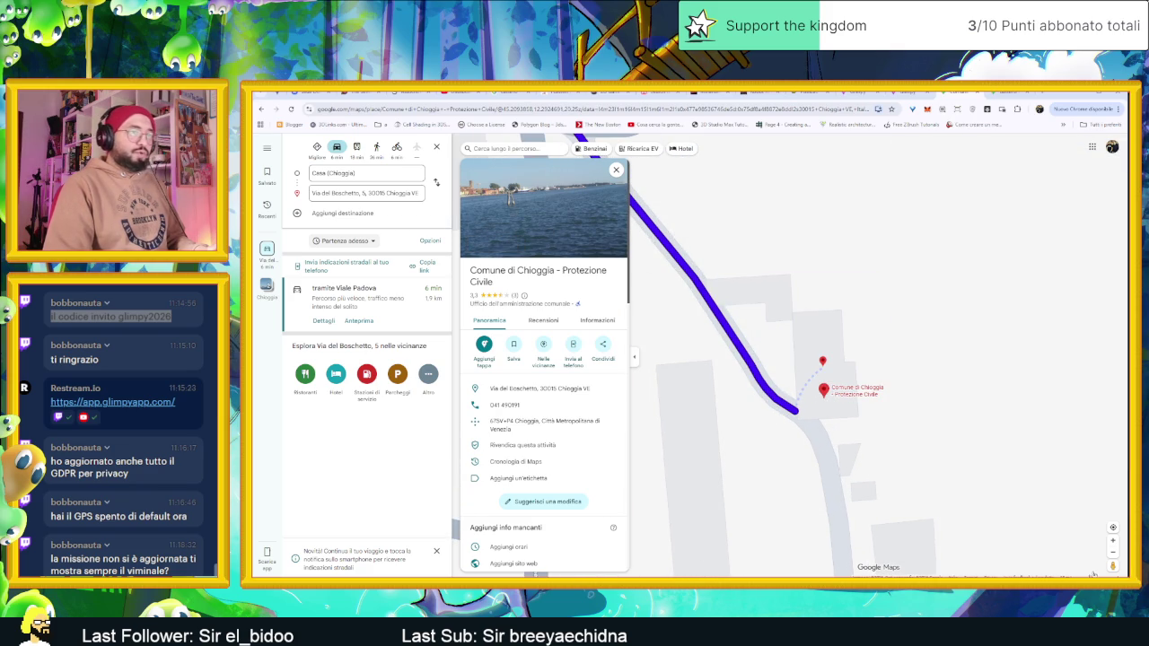
left_click_drag(1109, 565, 776, 342)
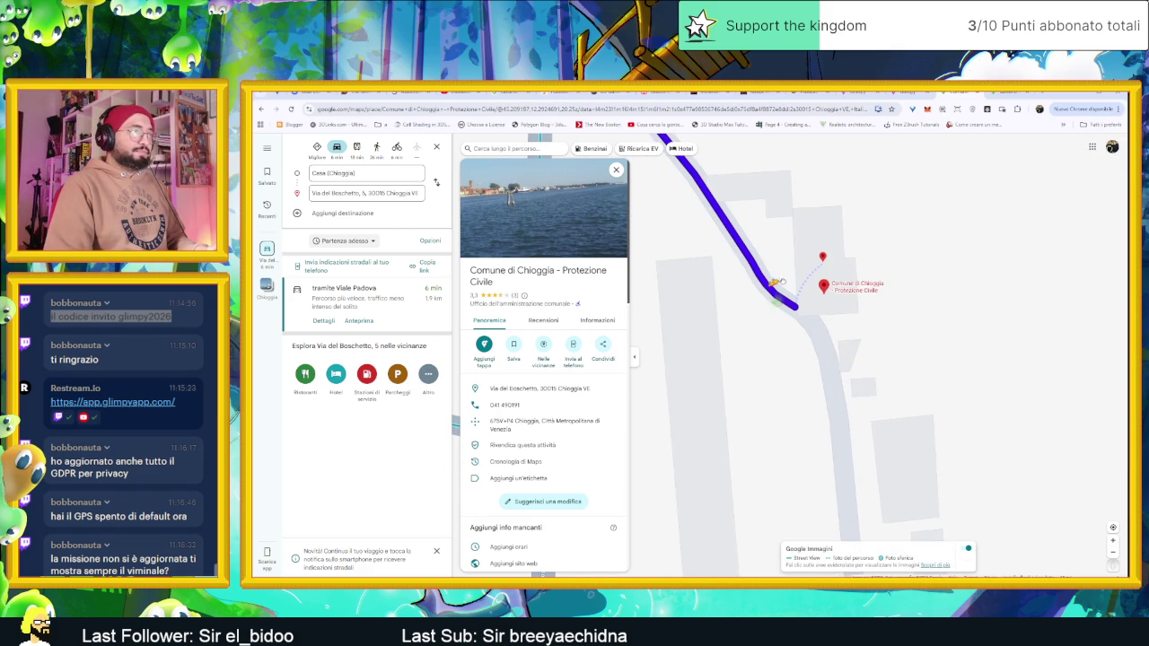
left_click_drag(786, 285, 786, 289)
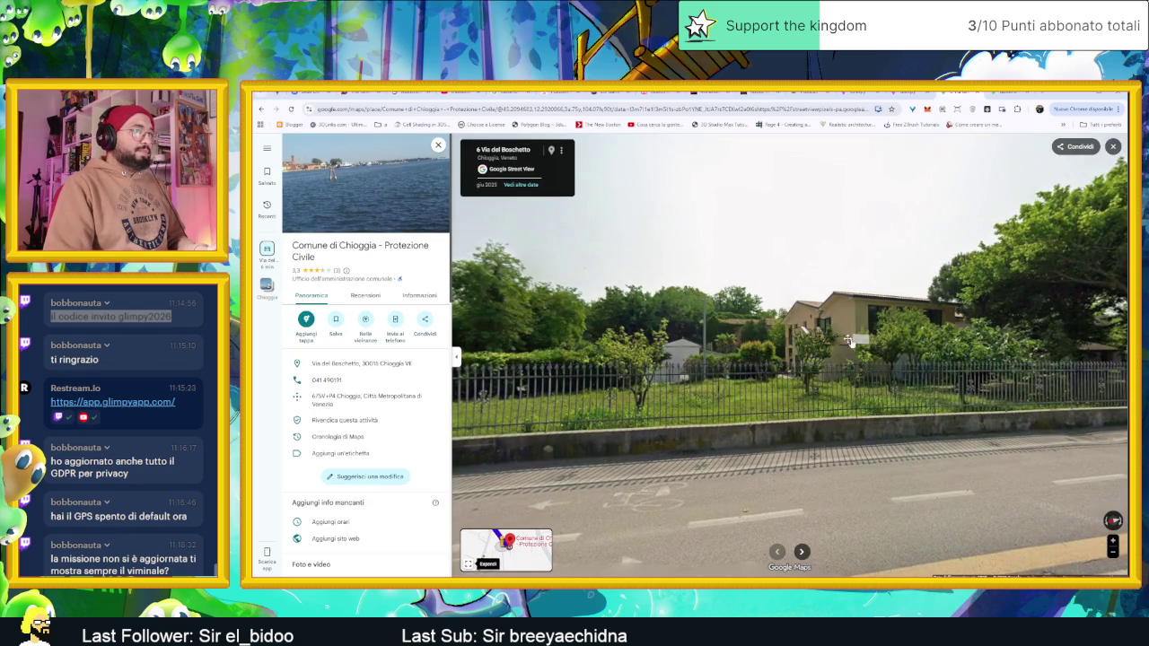
Step: Move along Via del Boschetto in Street View toward the scaffolded building
left_click(847, 339)
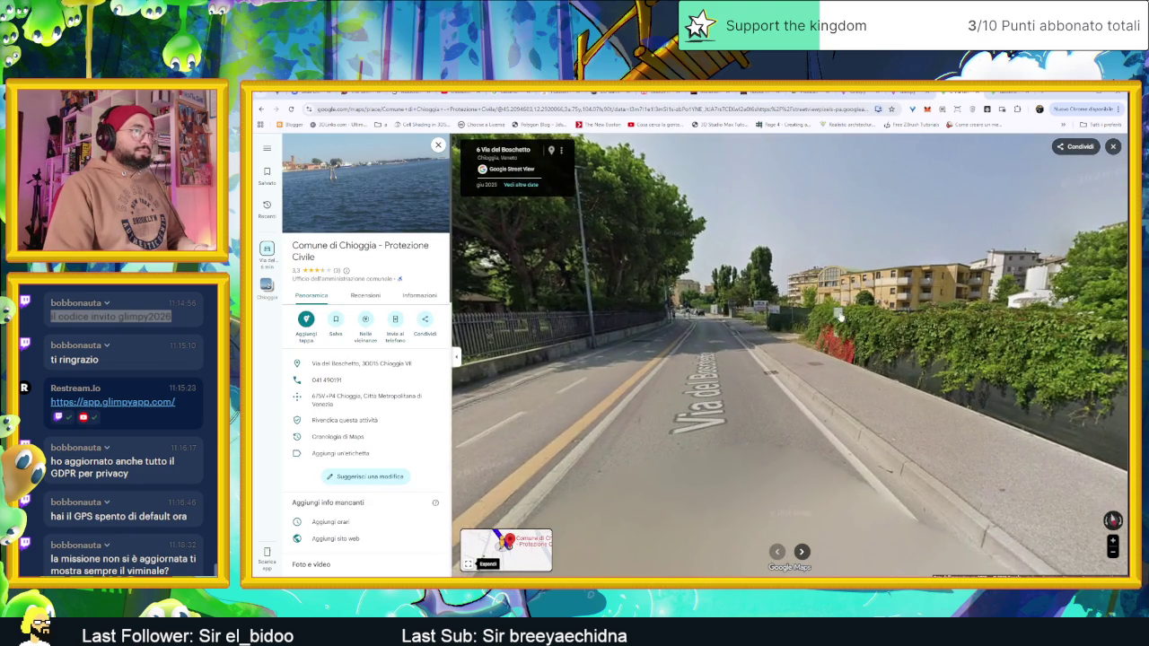
left_click_drag(640, 298, 768, 328)
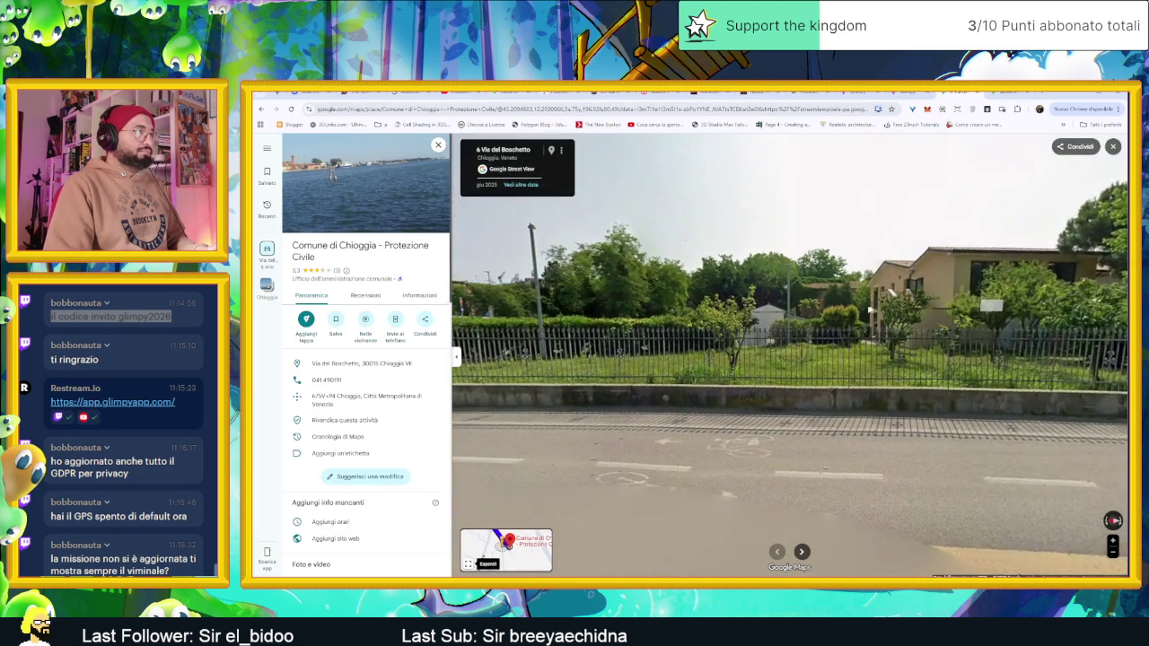
mouse_move(768, 329)
left_mouse_down()
mouse_move(708, 338)
mouse_move(777, 363)
left_mouse_up()
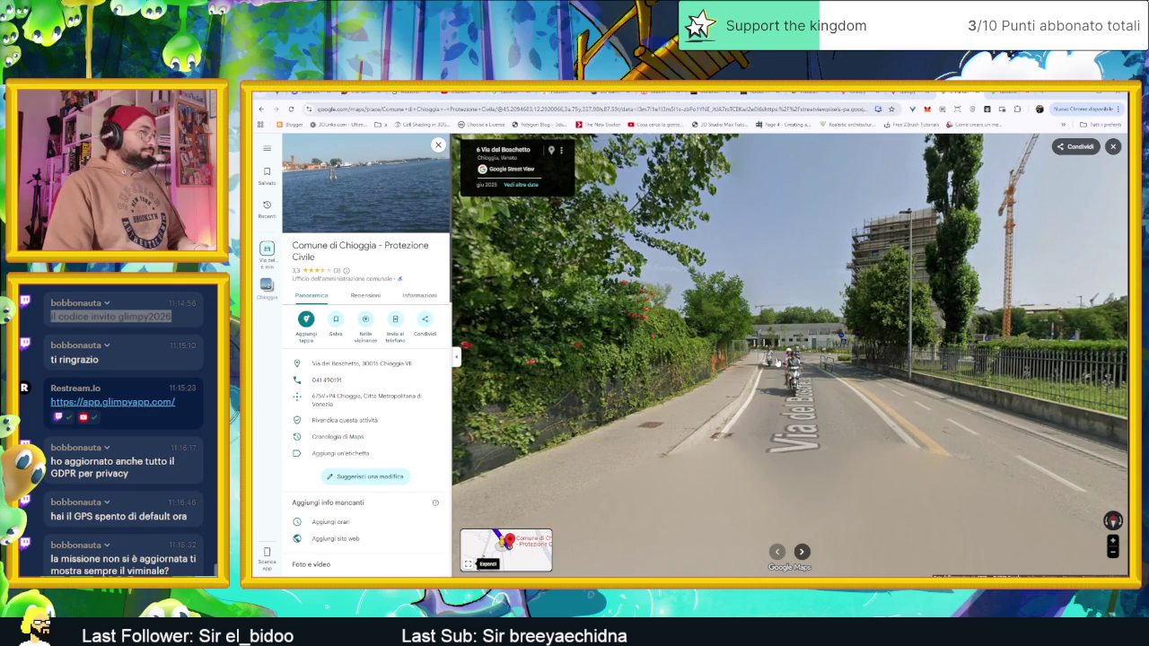
left_click(783, 363)
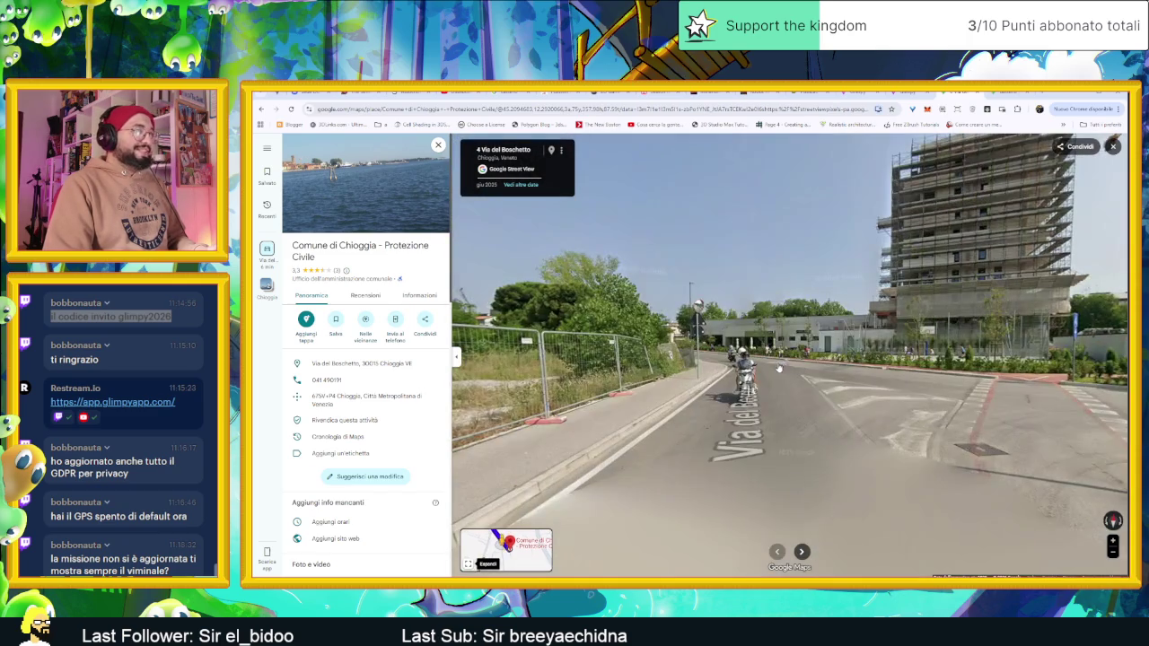
left_click_drag(893, 340, 836, 405)
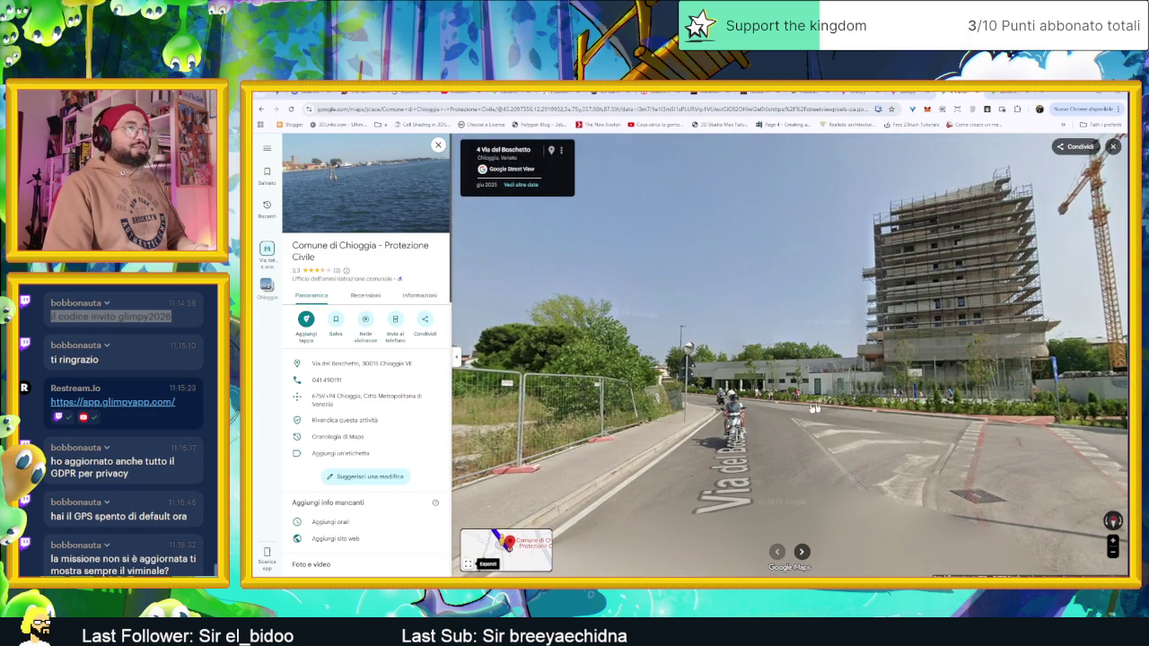
left_click(749, 413)
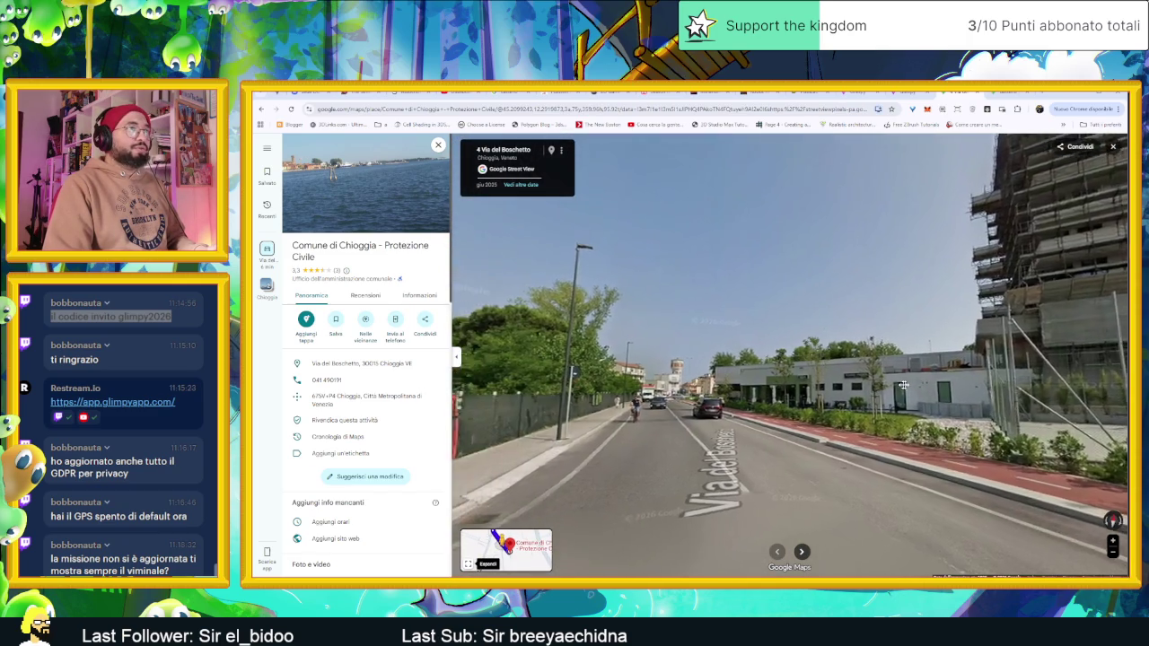
left_click_drag(750, 413, 698, 426)
left_click(698, 426)
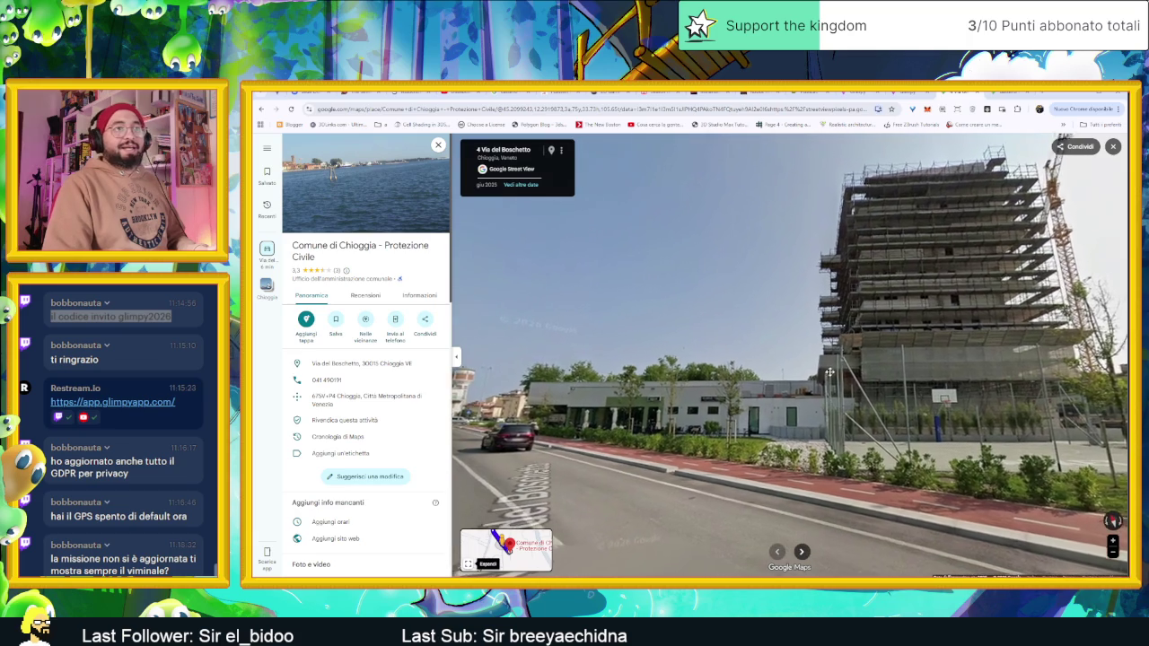
left_click(534, 468)
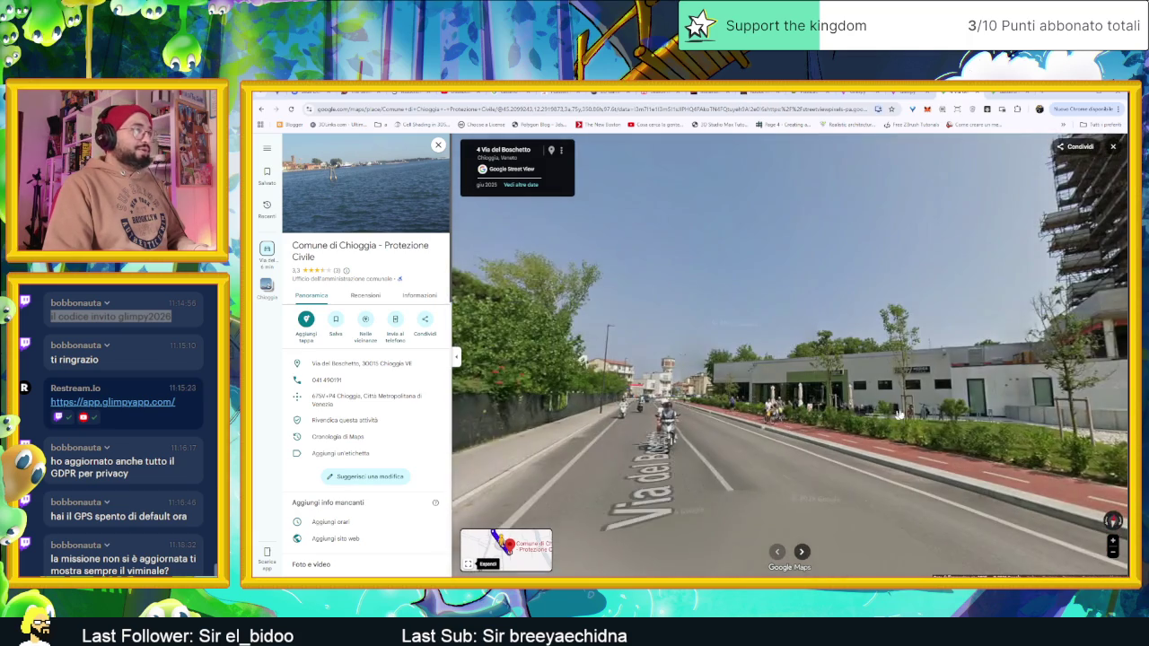
left_click(898, 414)
left_click(654, 435)
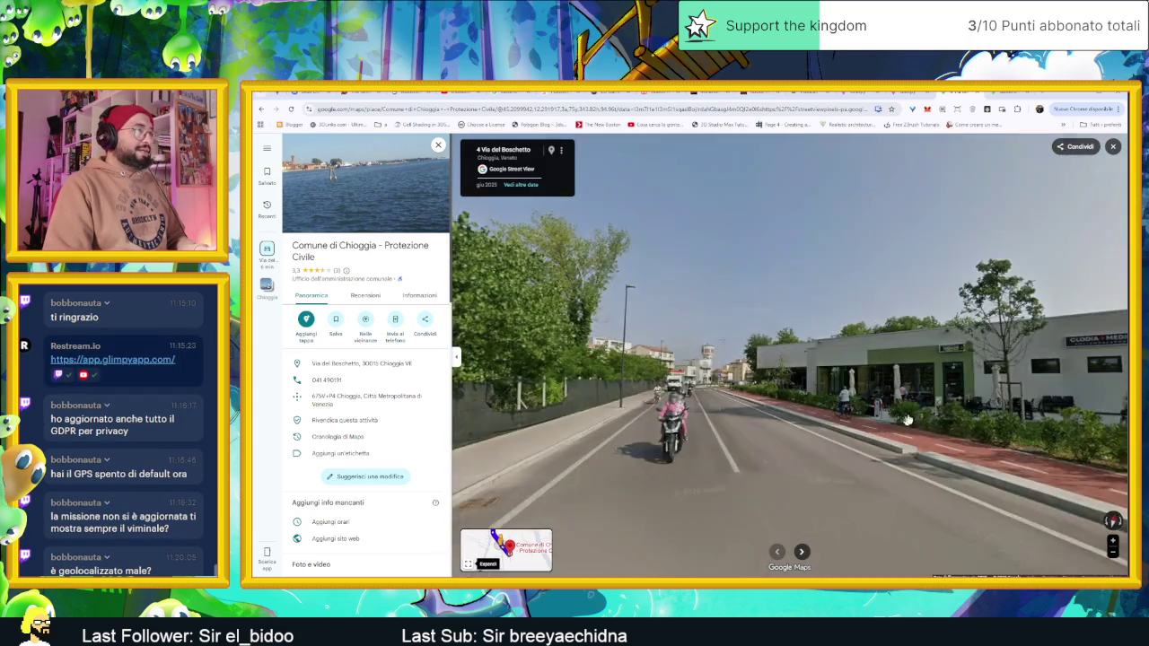
left_click(841, 347)
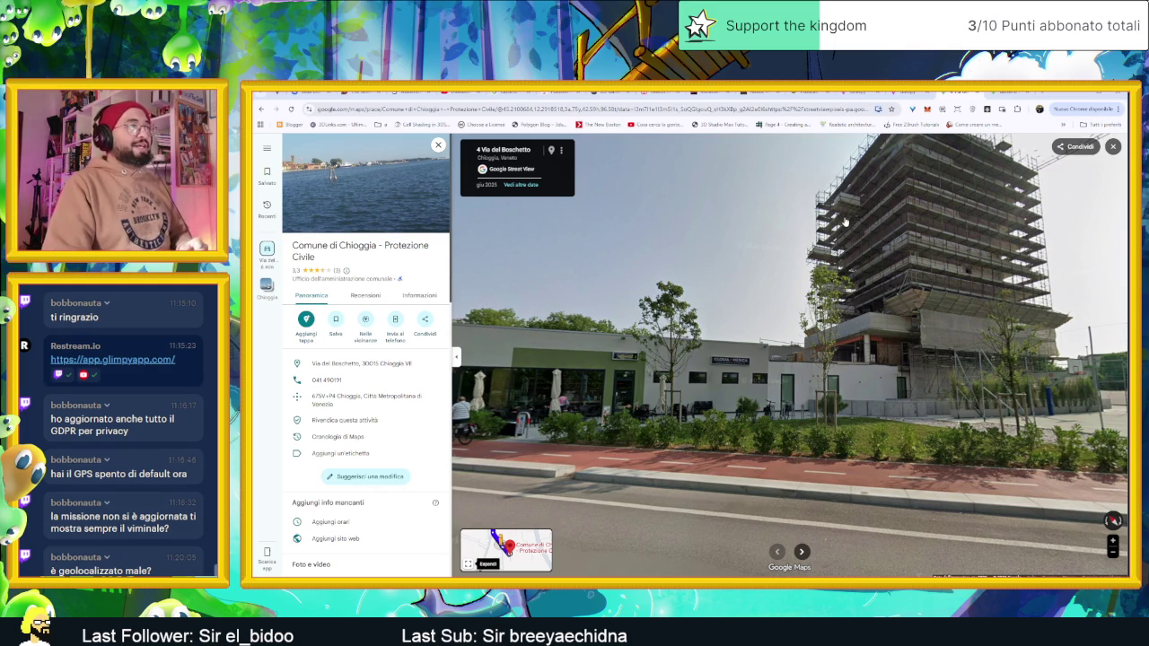
left_click_drag(818, 217, 934, 316)
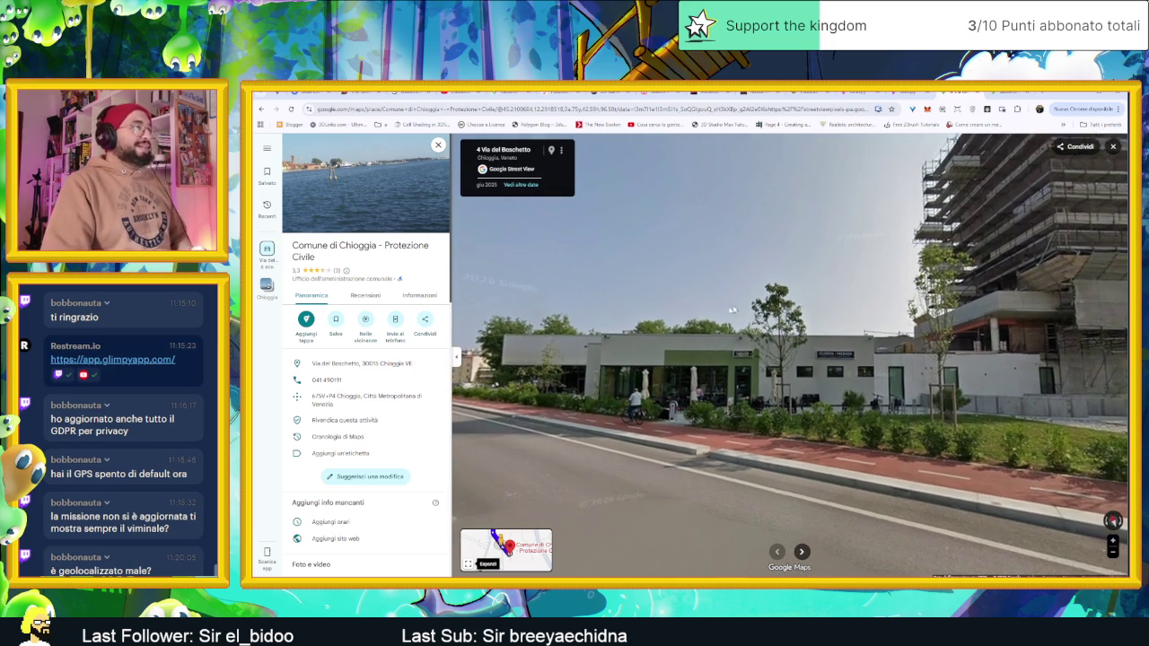
left_click(935, 316)
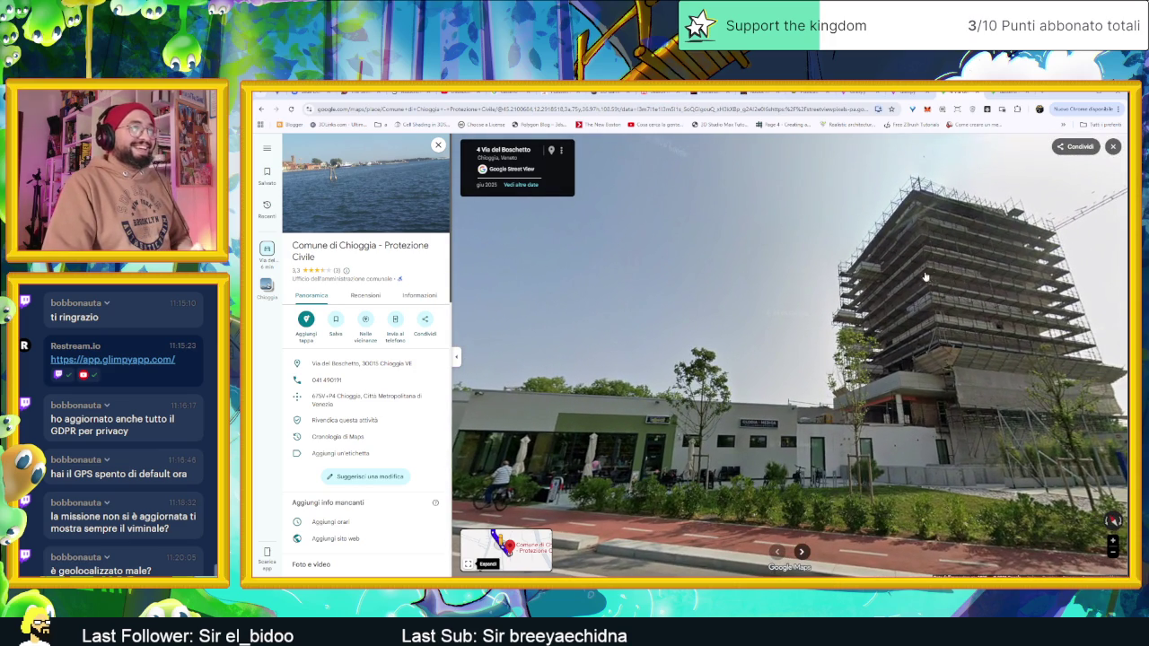
left_click(928, 277)
left_click_drag(781, 275, 1077, 287)
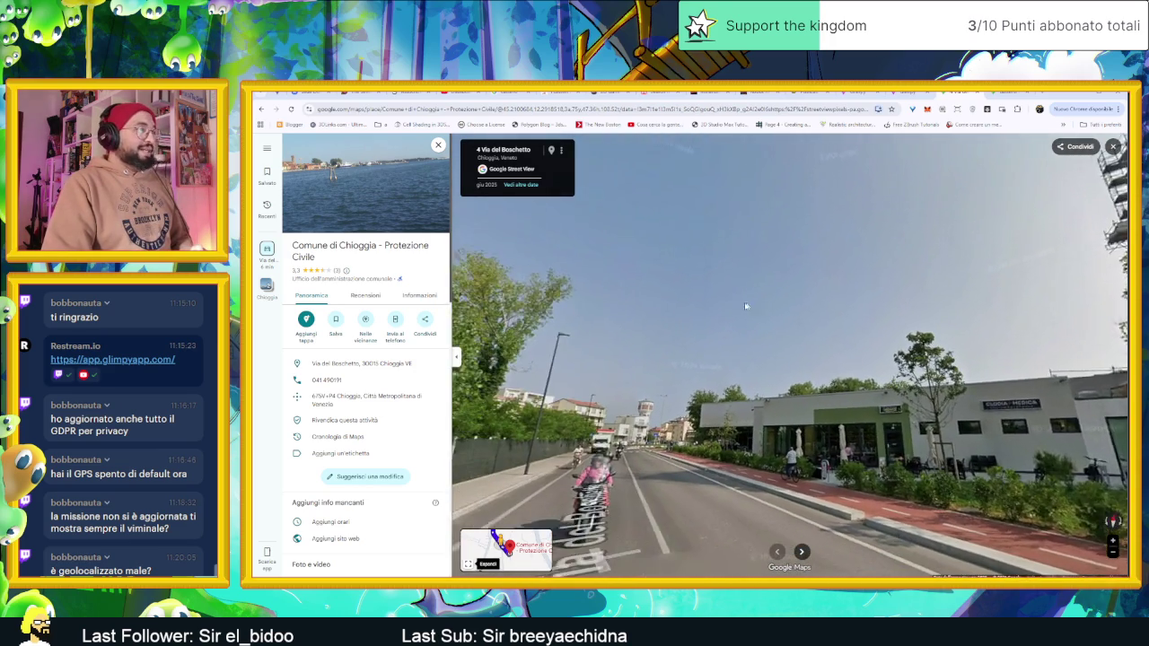
left_click(539, 424)
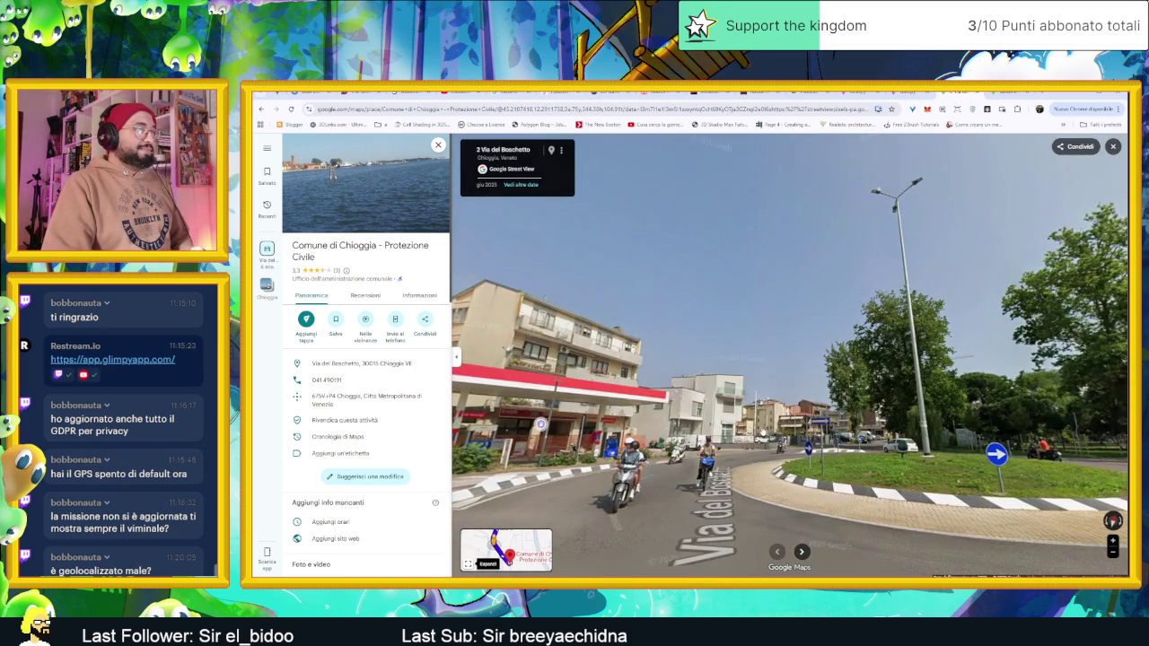
mouse_move(1104, 422)
left_mouse_down()
mouse_move(815, 418)
mouse_move(1104, 422)
left_mouse_up()
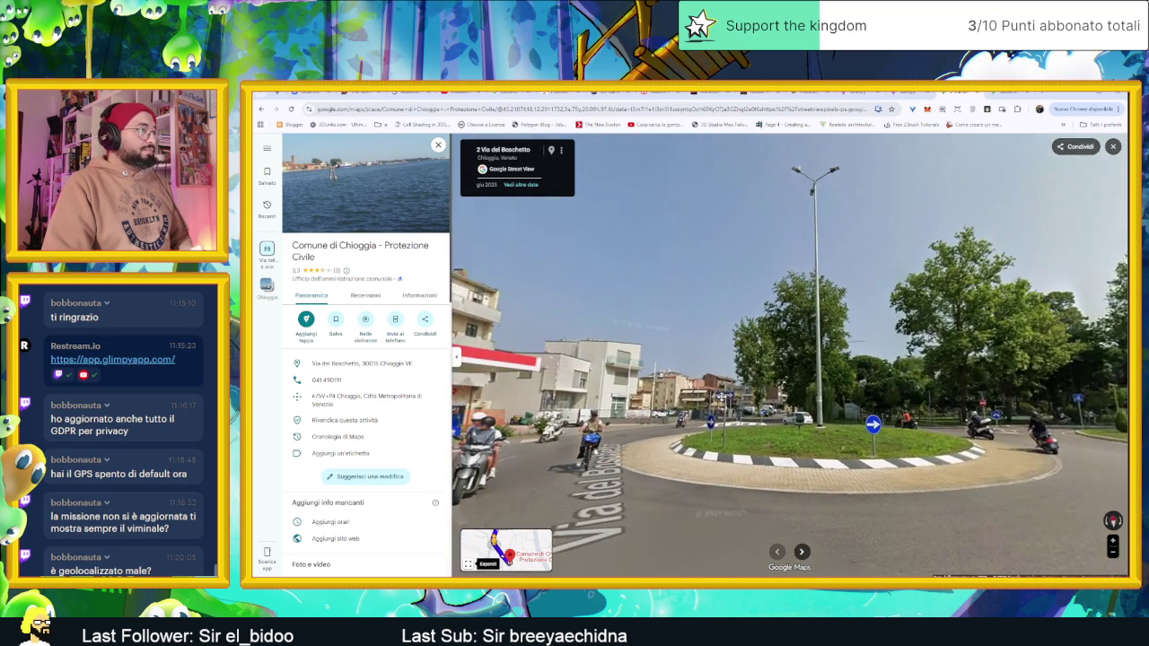
left_click(719, 397)
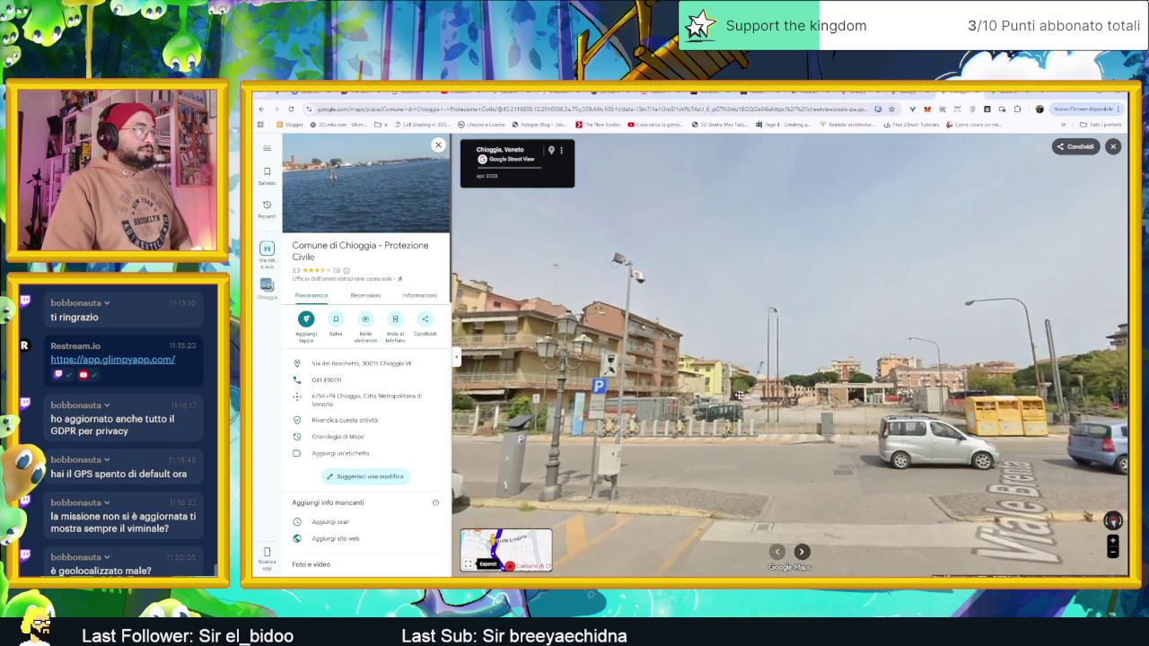
Step: Cross the parking lot onto Viale San Marco, reaching 1933 beside the water tower
left_click_drag(619, 356, 1048, 359)
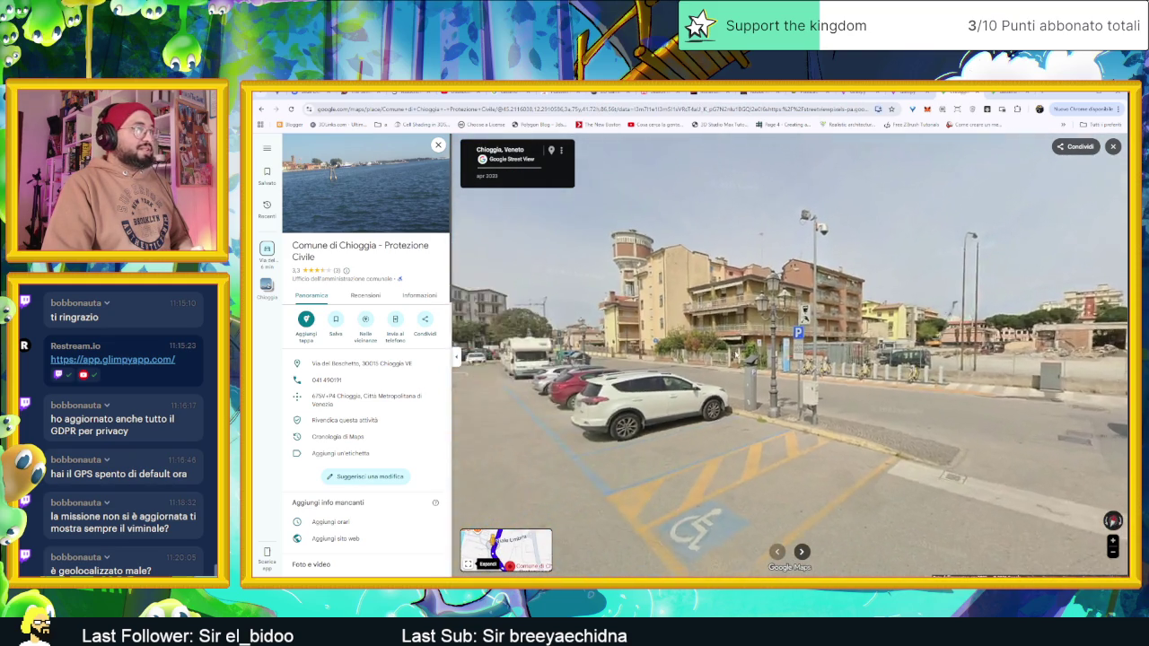
left_click_drag(574, 359, 1004, 367)
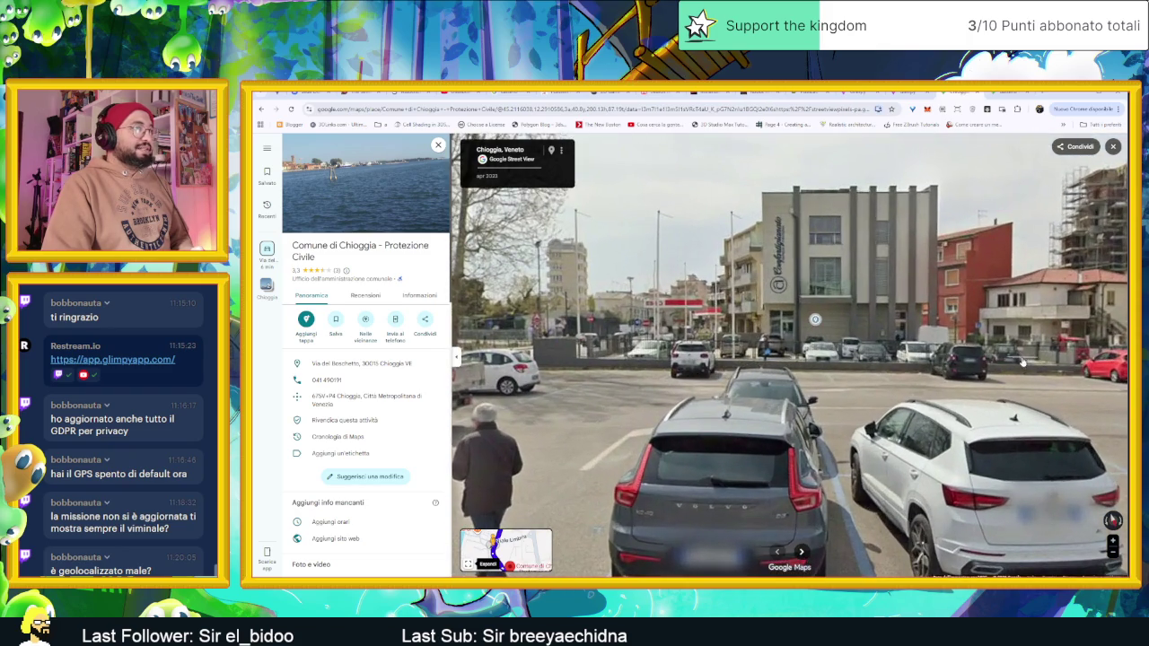
mouse_move(984, 516)
left_mouse_down()
mouse_move(827, 371)
mouse_move(659, 251)
left_mouse_up()
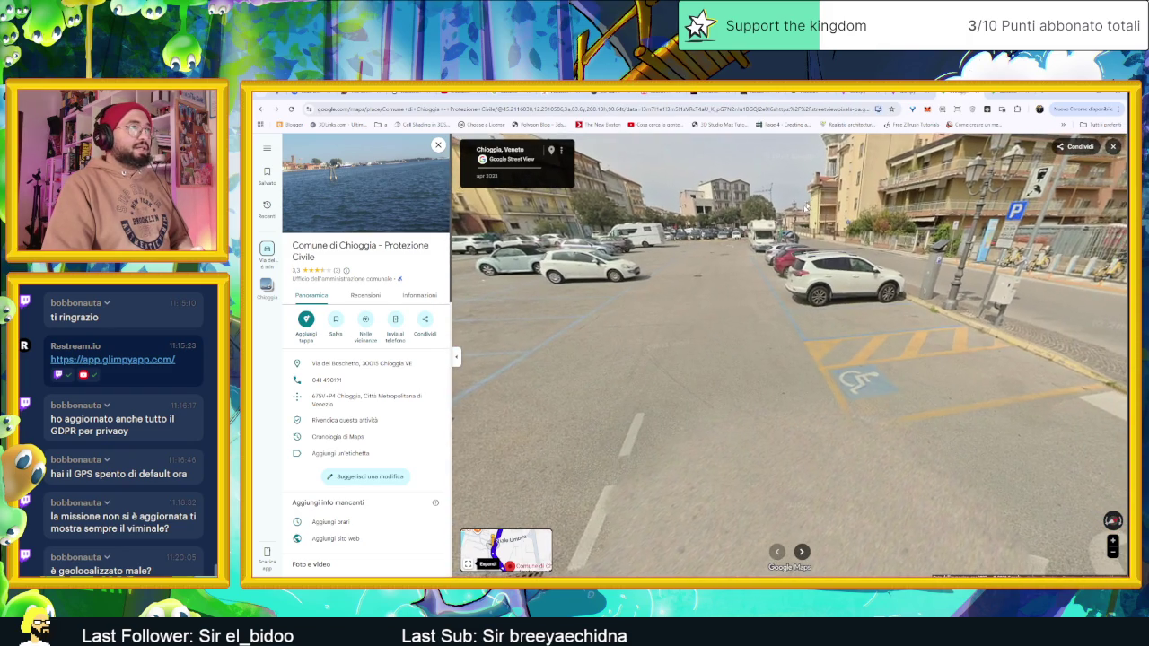
left_click(792, 215)
left_click(807, 217)
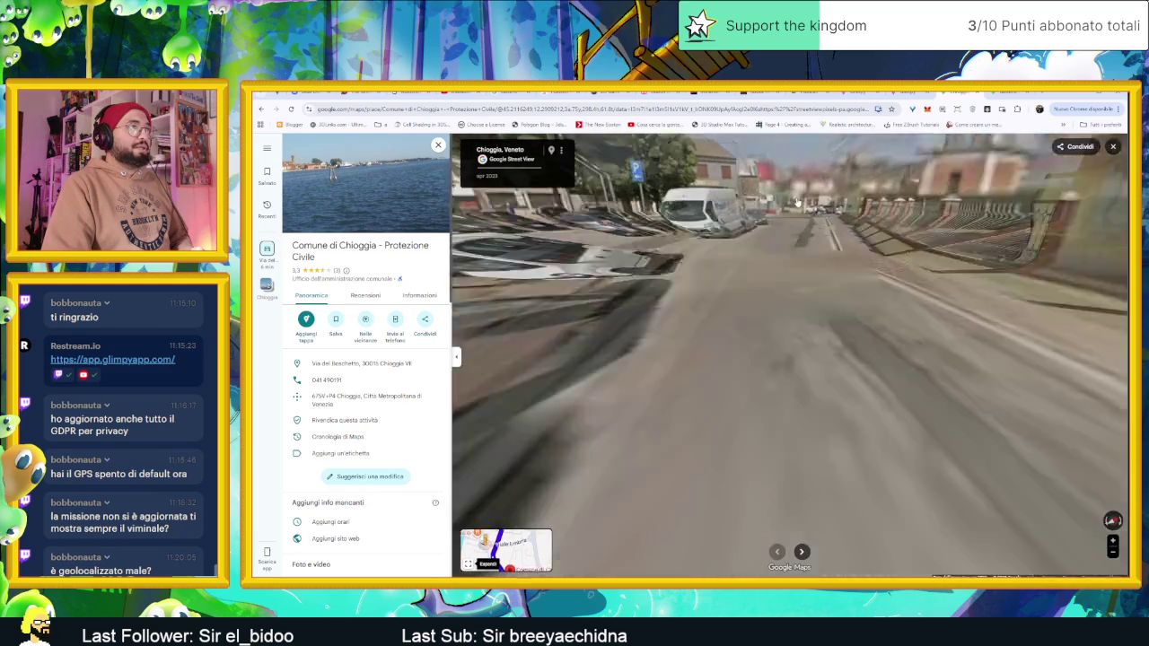
left_click(905, 234)
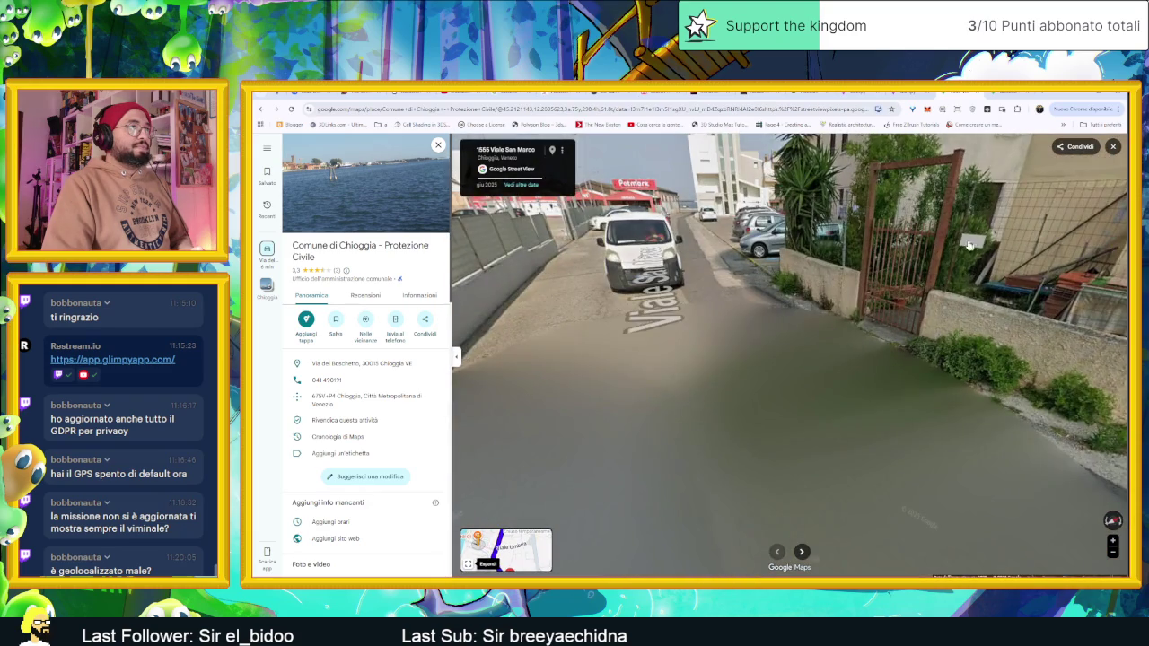
left_click(973, 244)
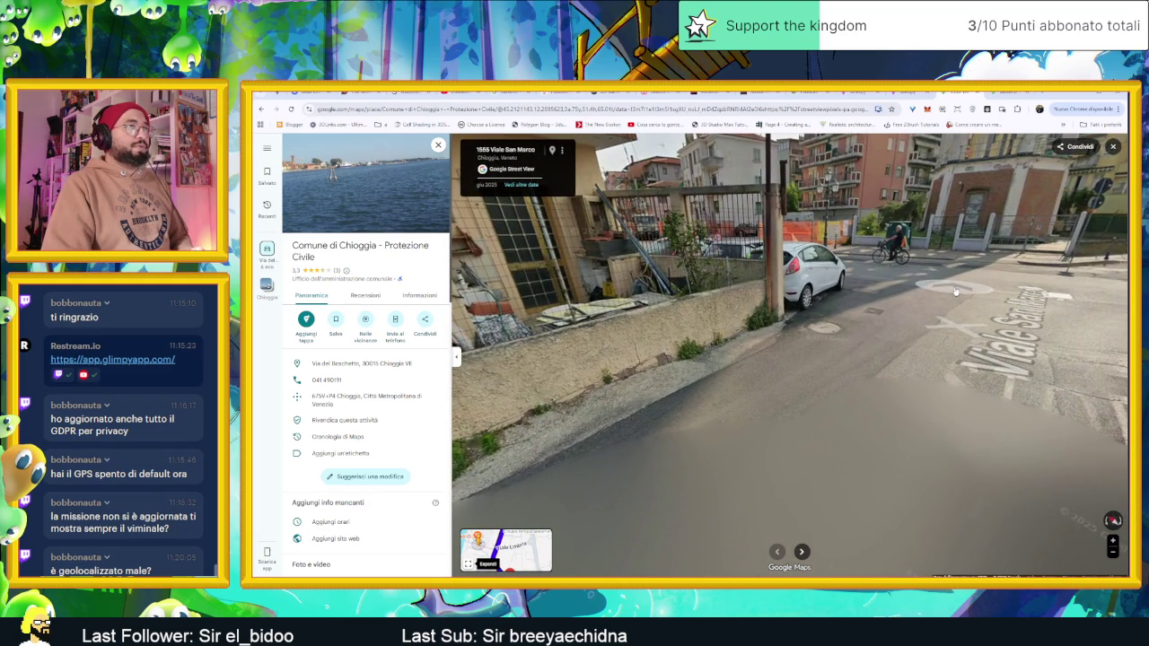
left_click(953, 291)
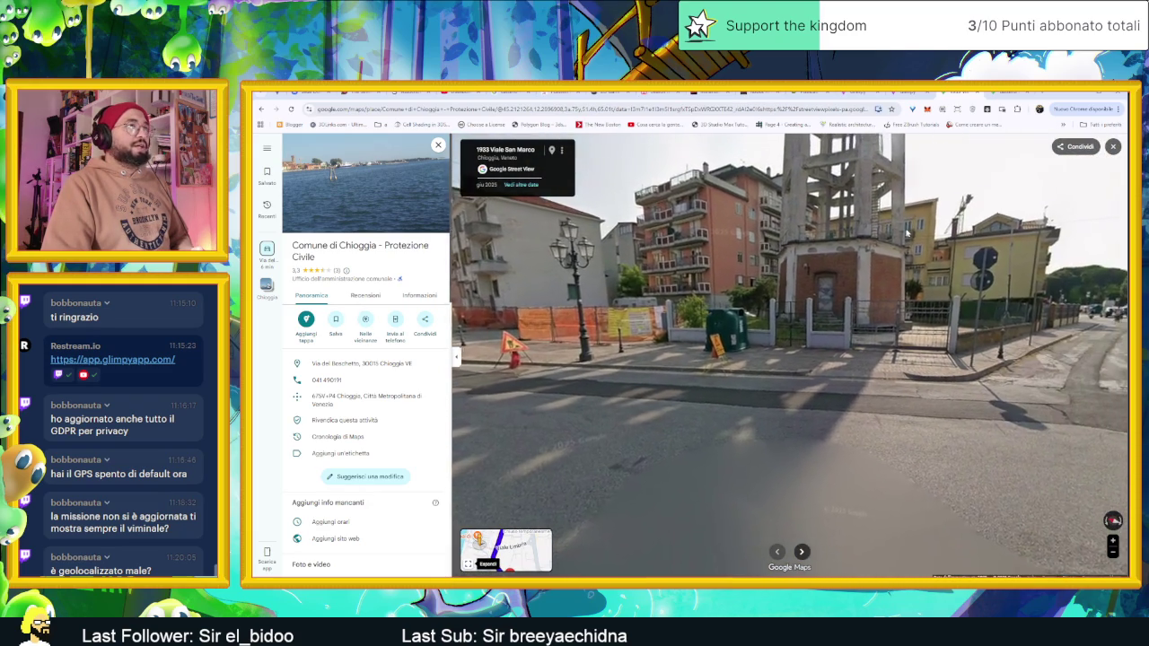
Step: Look around the water tower, then advance down Via S. Marco to 1697
left_click_drag(904, 236, 825, 299)
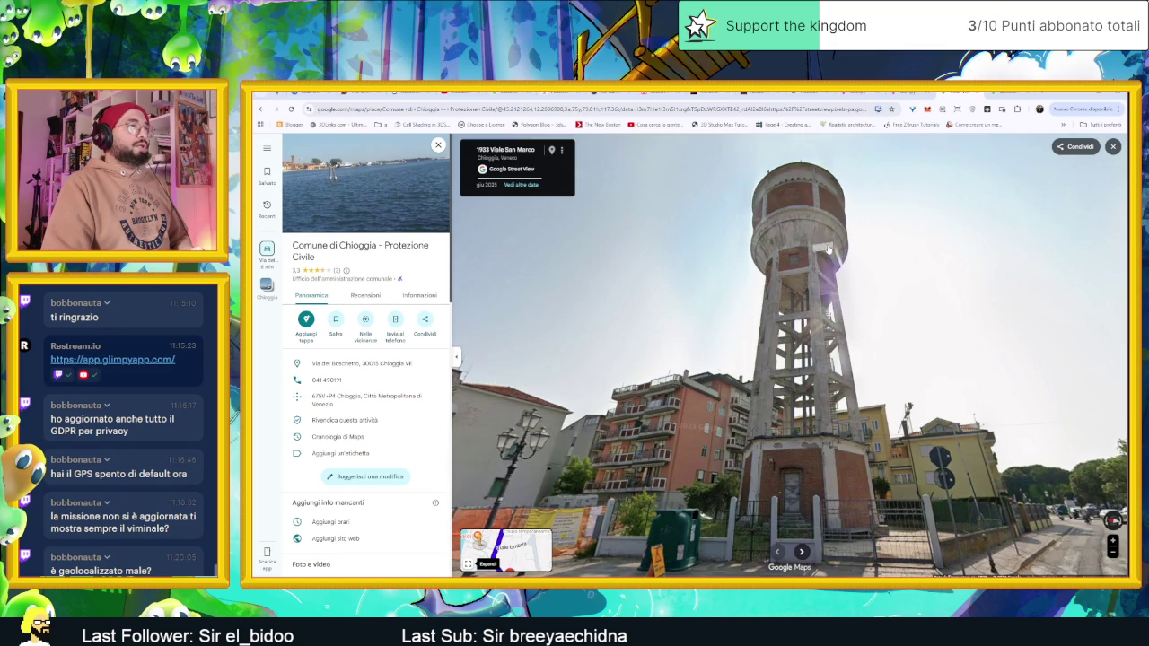
left_click_drag(826, 252, 972, 209)
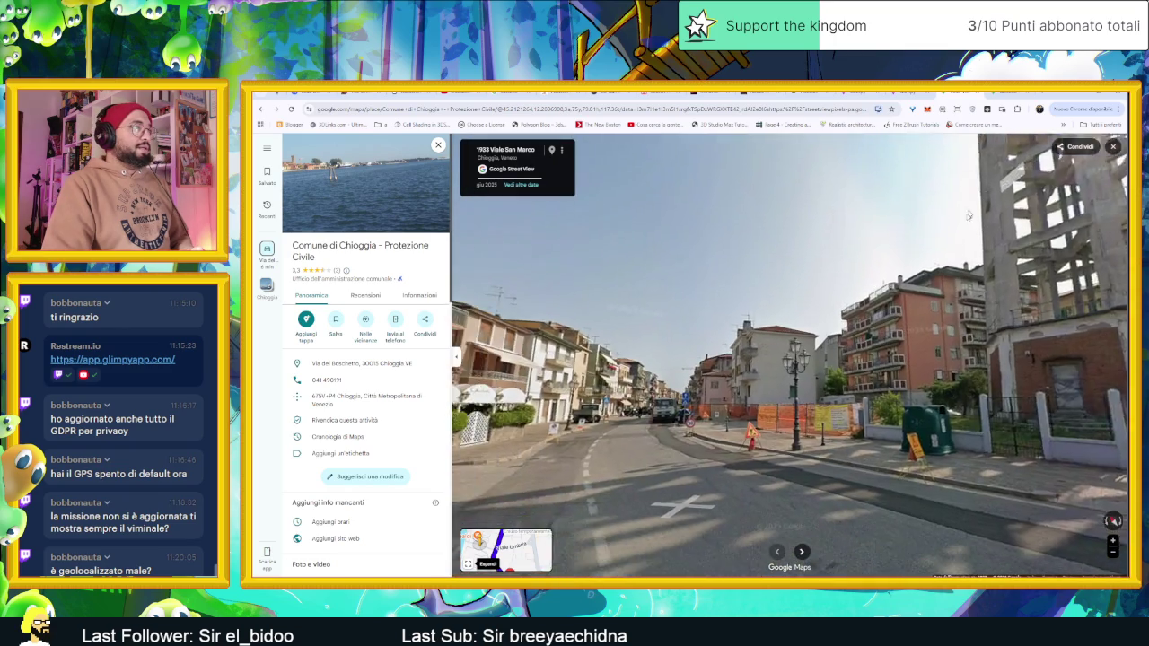
left_click(707, 380)
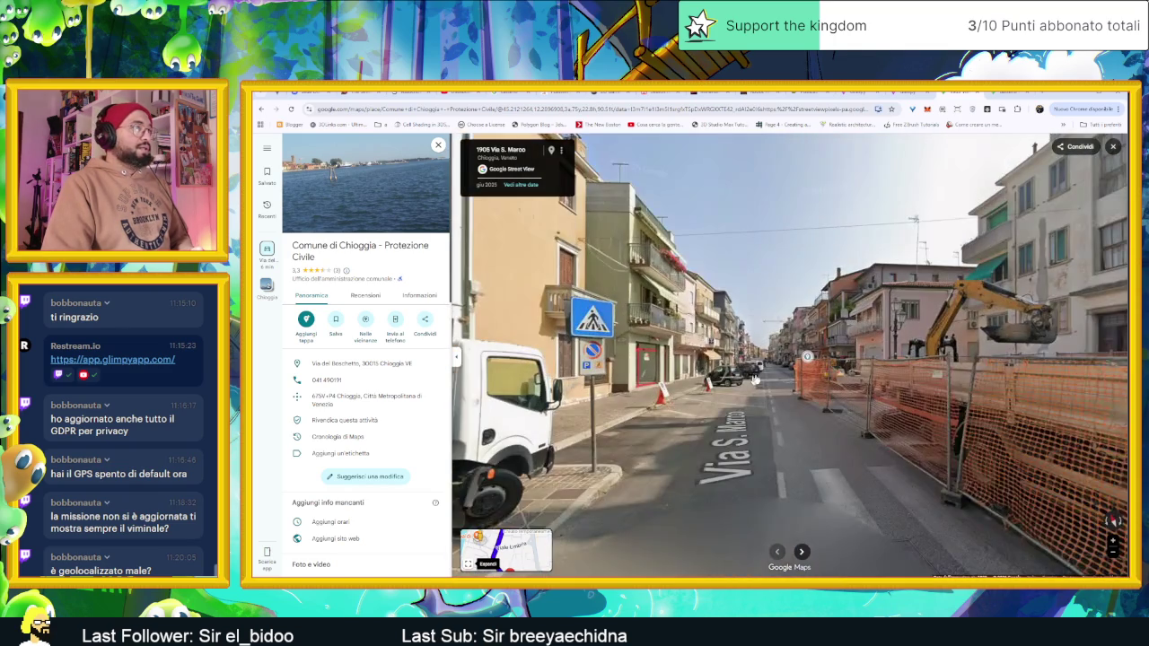
left_click(767, 372)
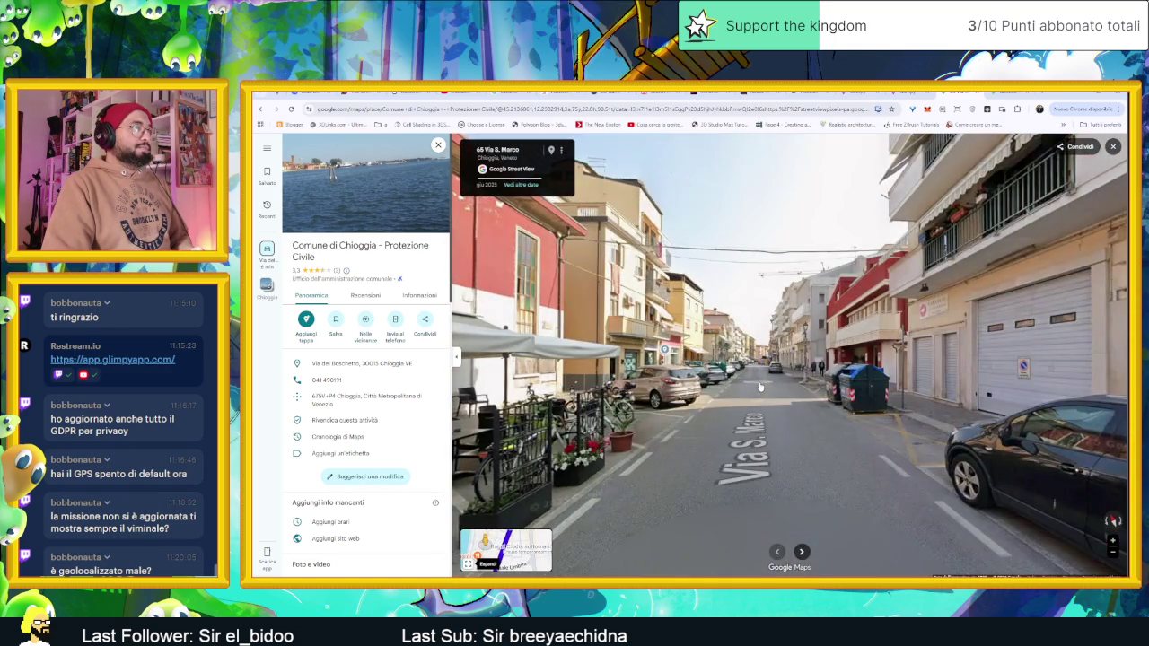
left_click(759, 387)
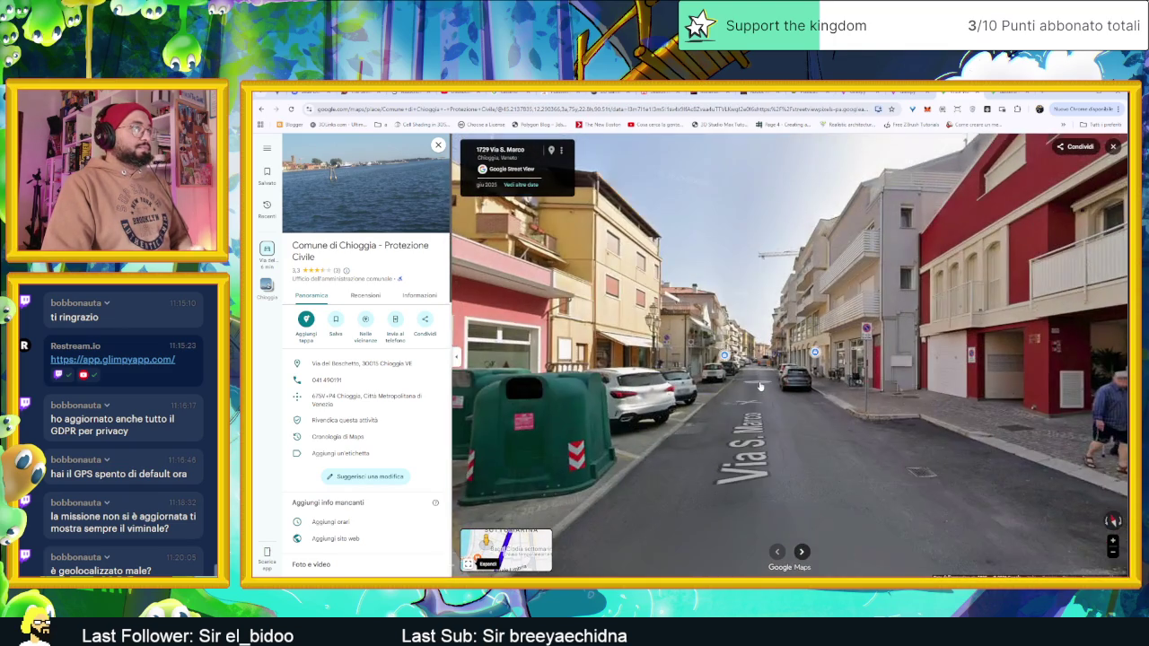
left_click(760, 389)
left_click(760, 392)
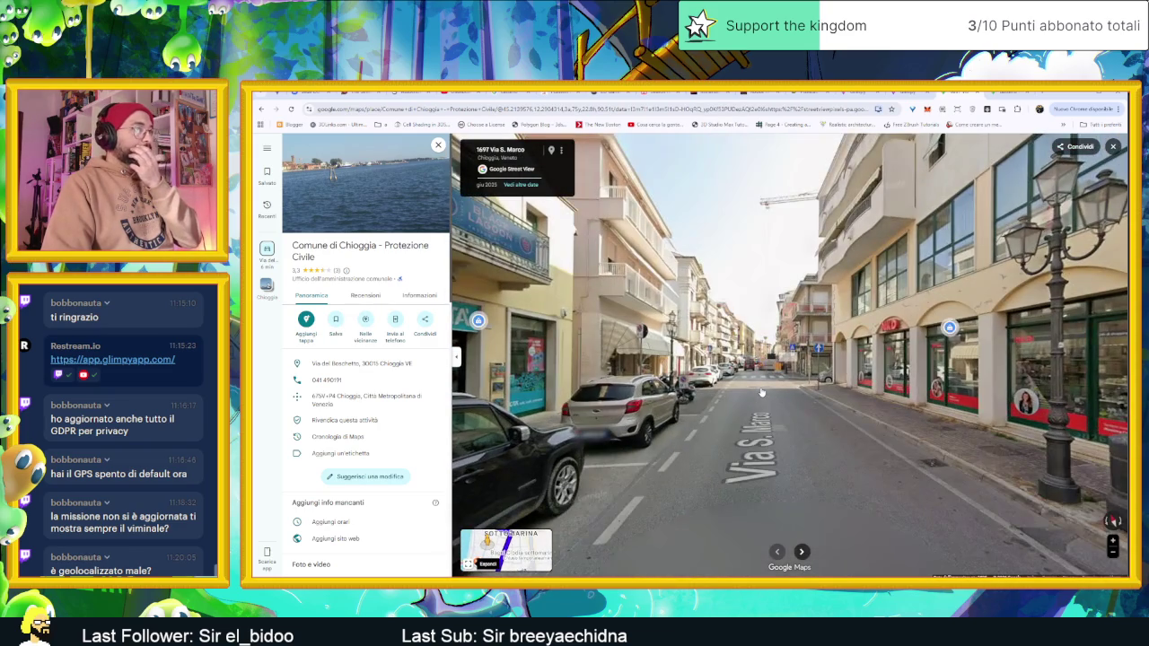
left_click_drag(897, 421, 837, 323)
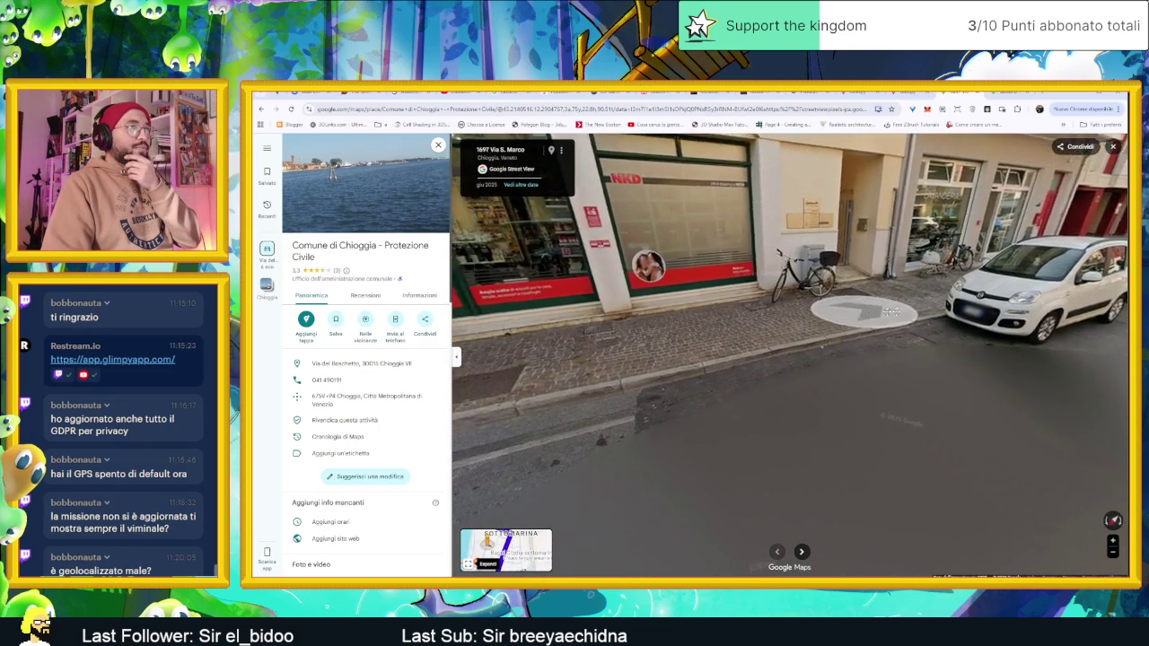
left_click_drag(859, 312, 810, 348)
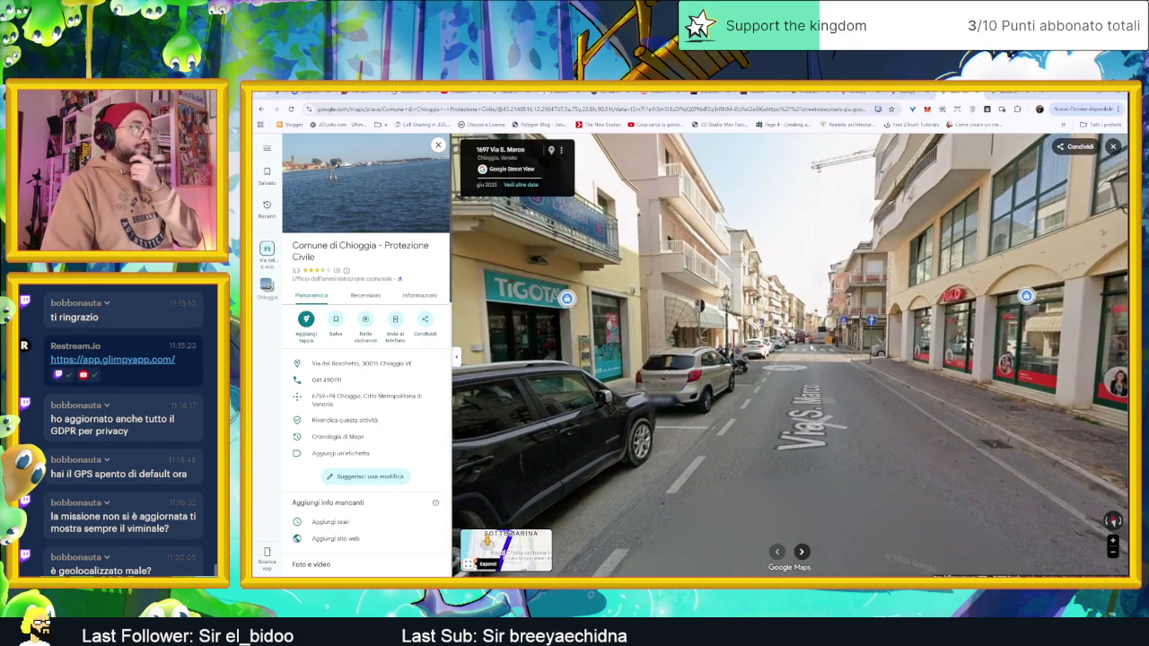
left_click(810, 372)
left_click(837, 384)
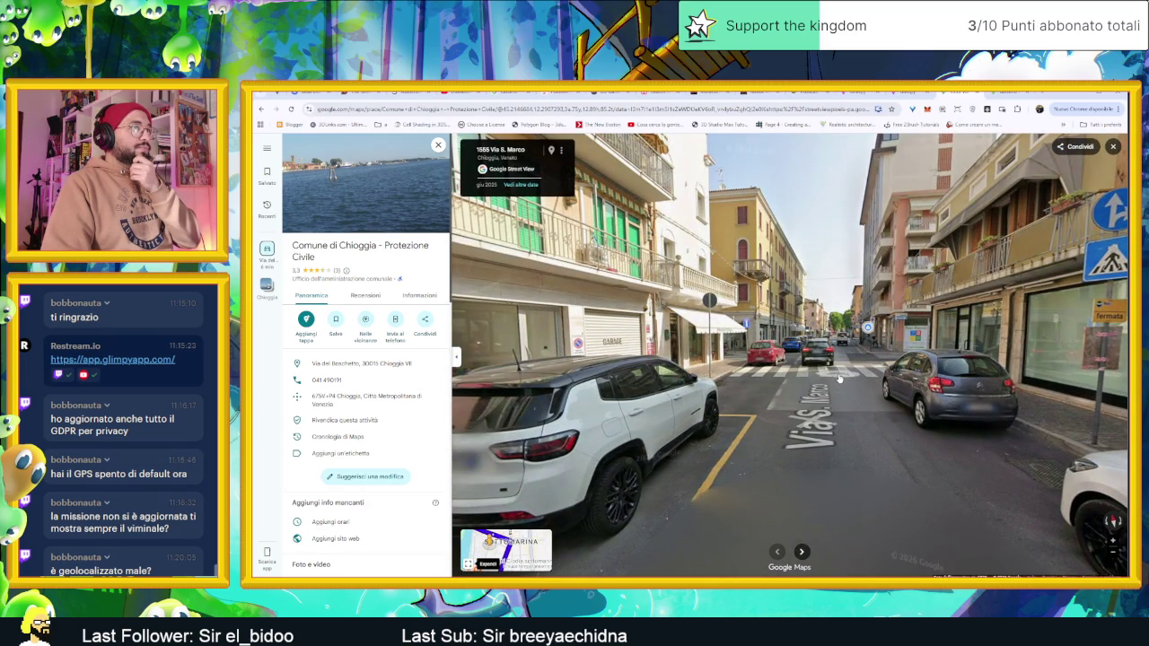
left_click(815, 380)
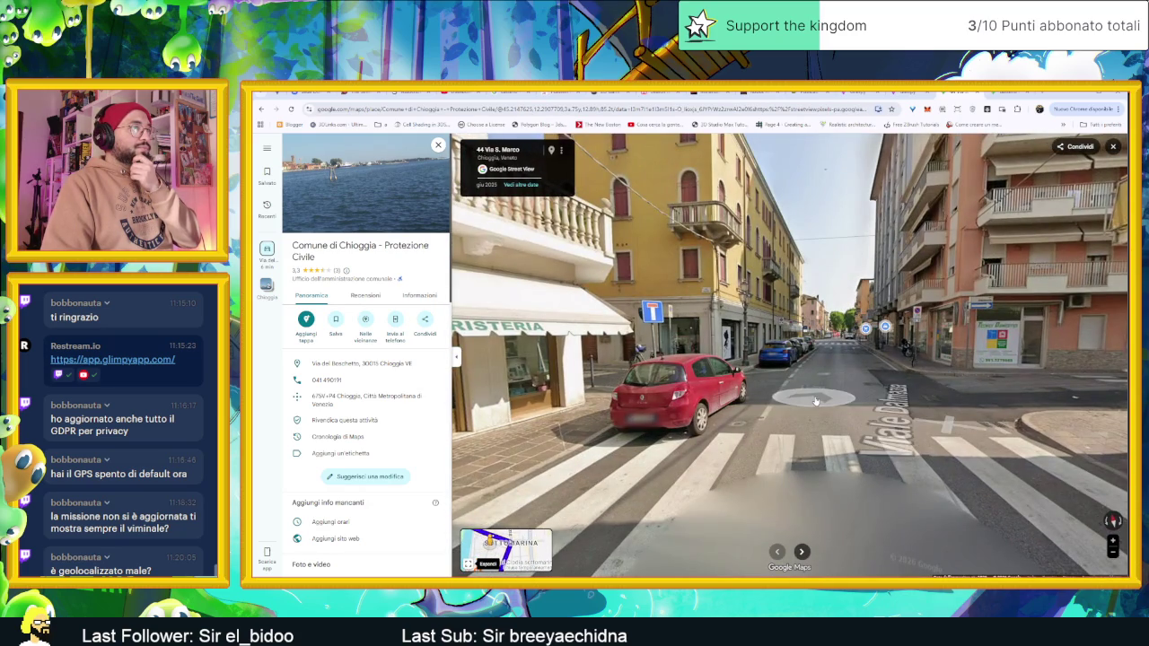
left_click(814, 401)
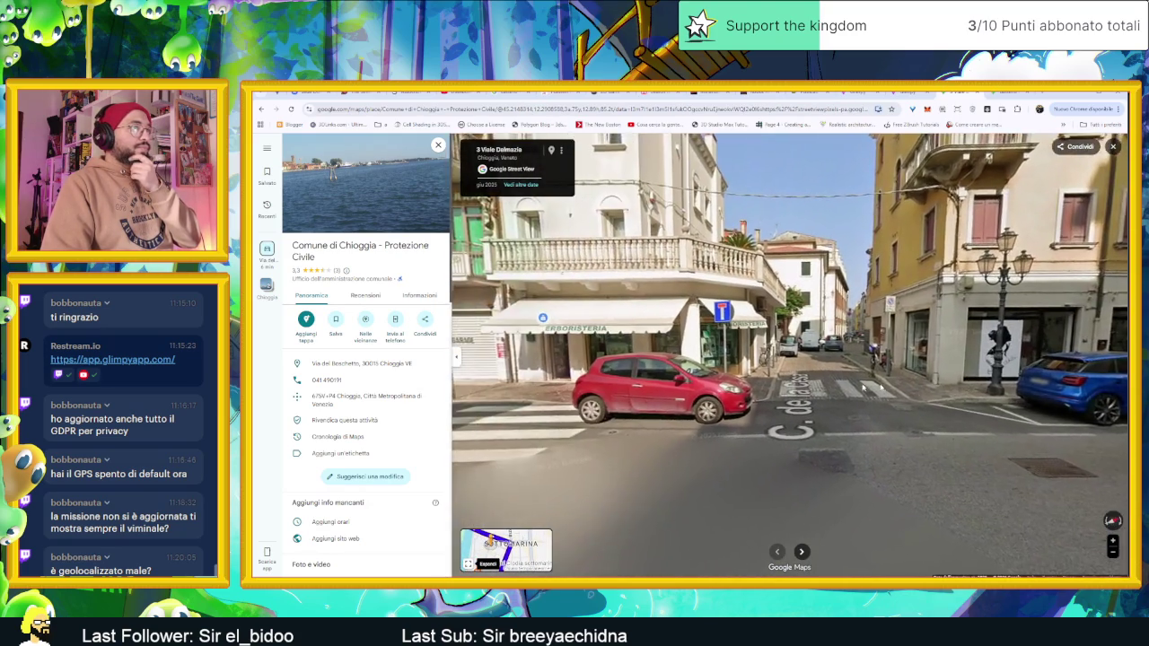
left_click(818, 385)
left_click(722, 362)
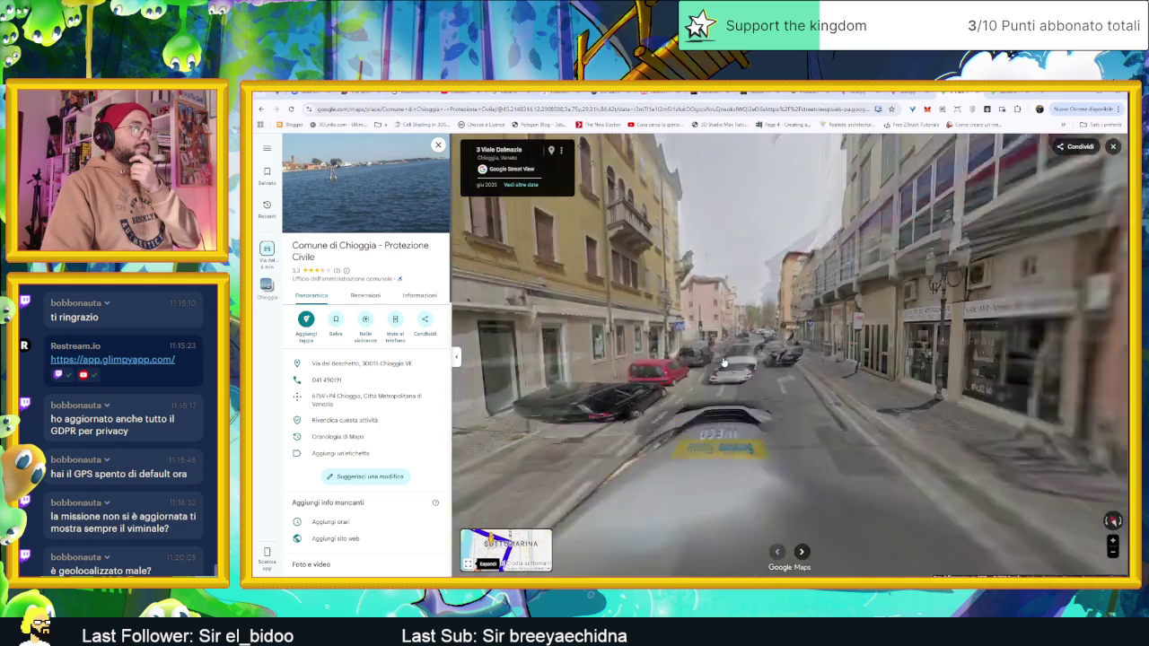
left_click(788, 385)
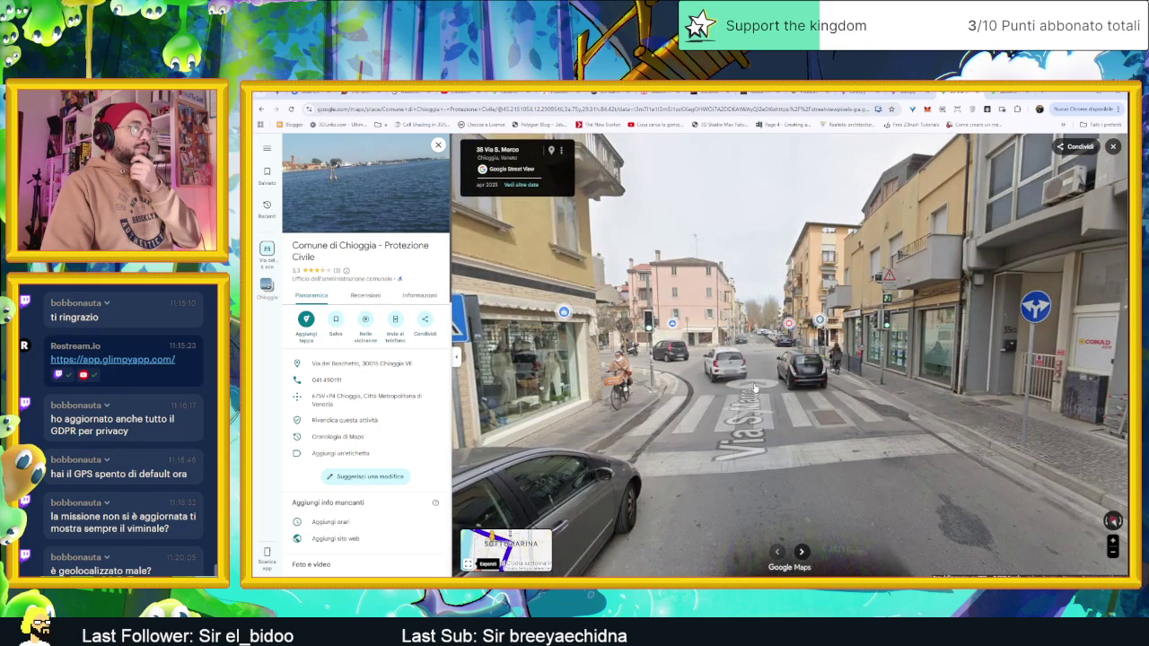
left_click(764, 377)
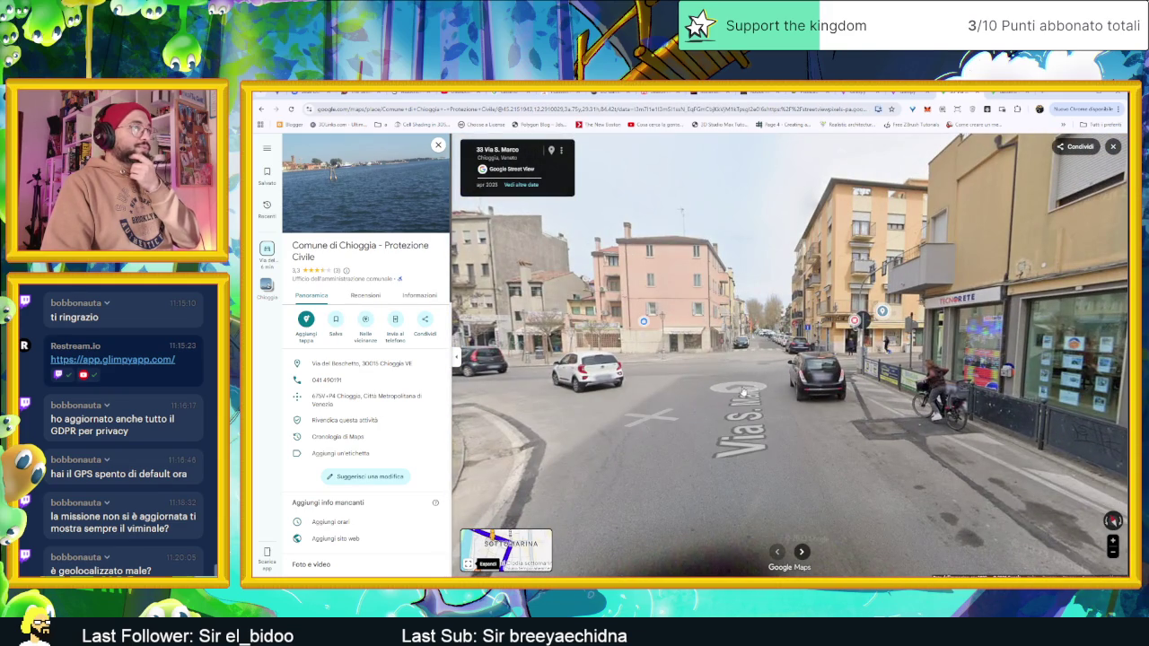
left_click(743, 392)
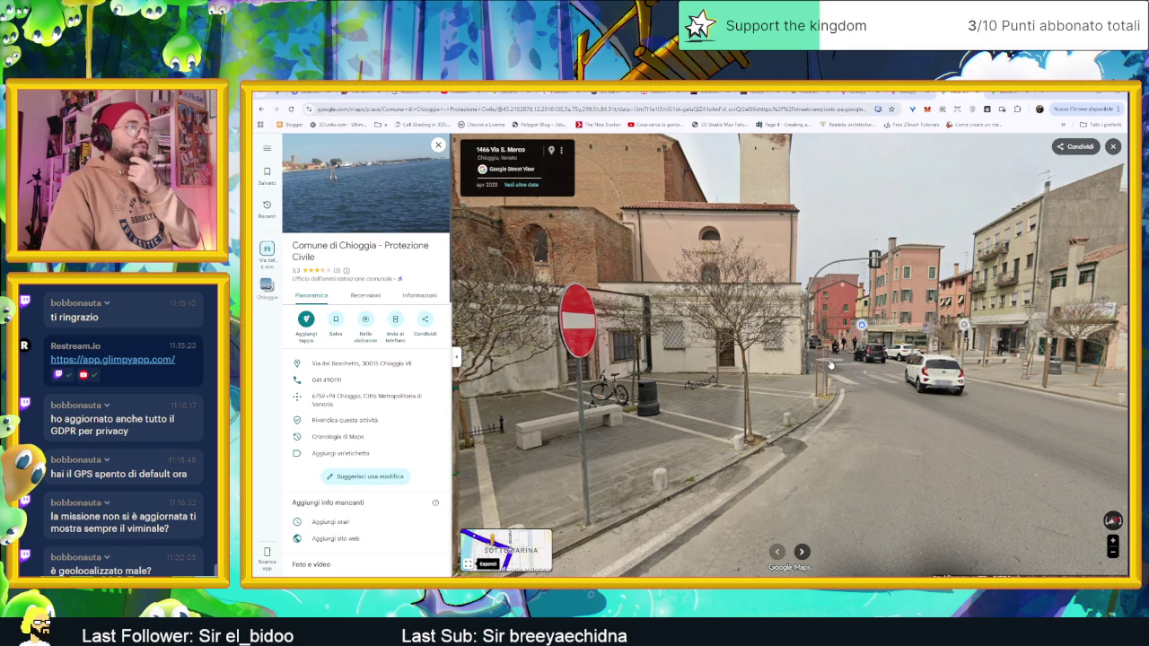
left_click(830, 364)
left_click(727, 338)
Step: Walk Via Roma across the bridge onto Isola dell'Unione in Street View
left_click(745, 338)
left_click(764, 335)
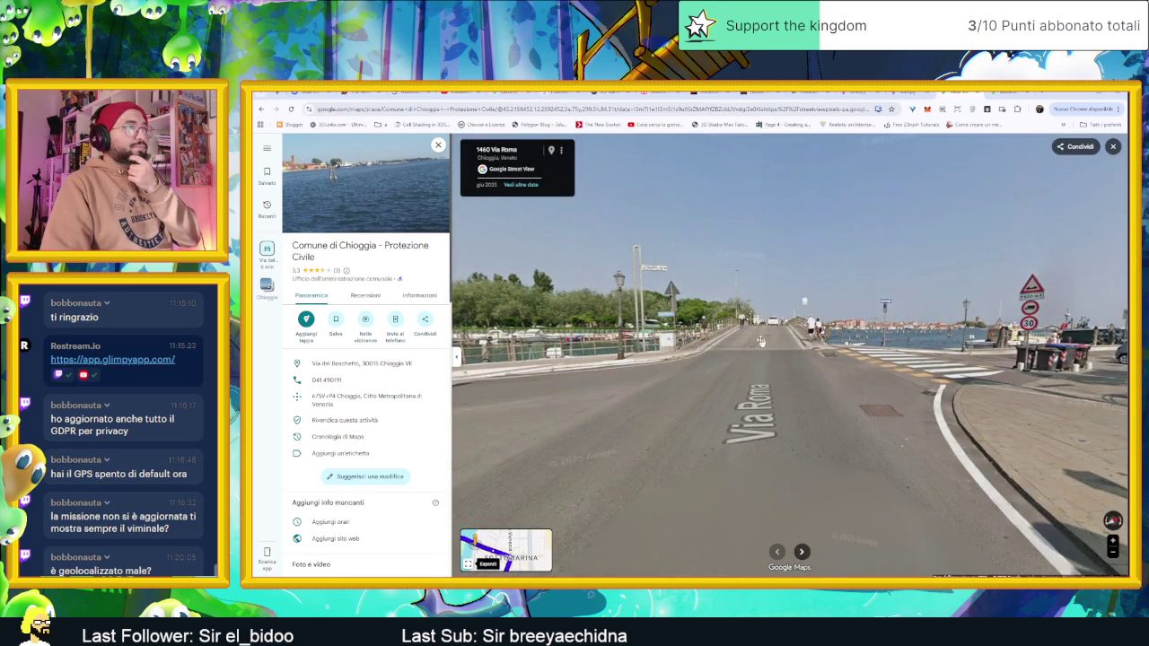
left_click_drag(761, 337, 886, 336)
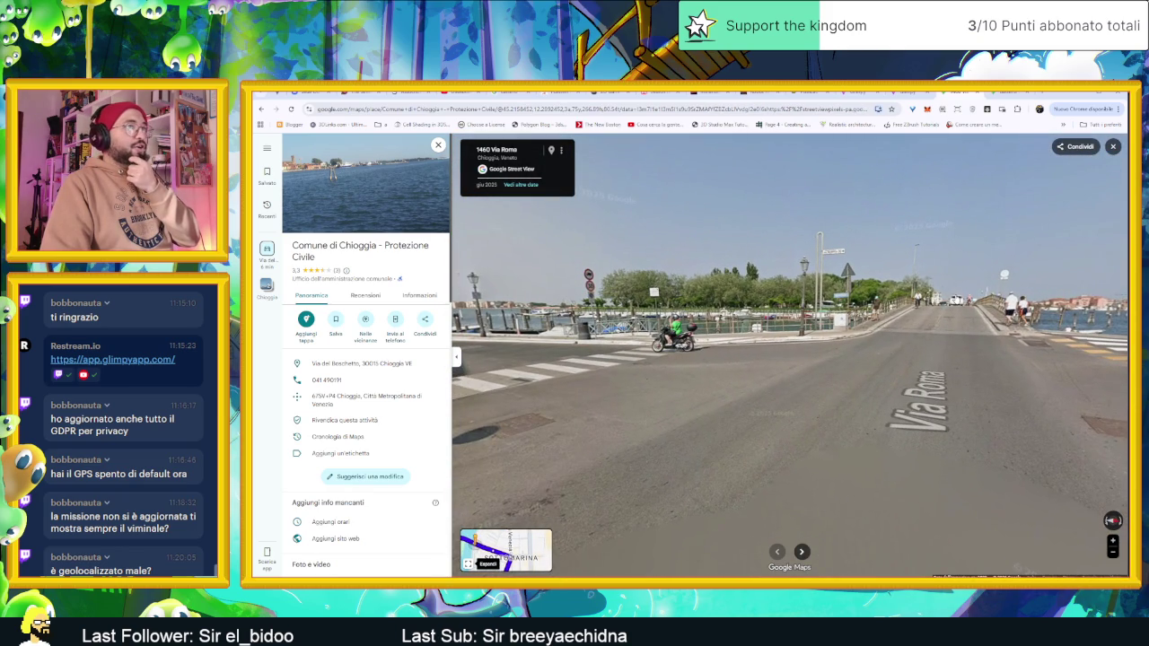
left_click(933, 332)
left_click(859, 392)
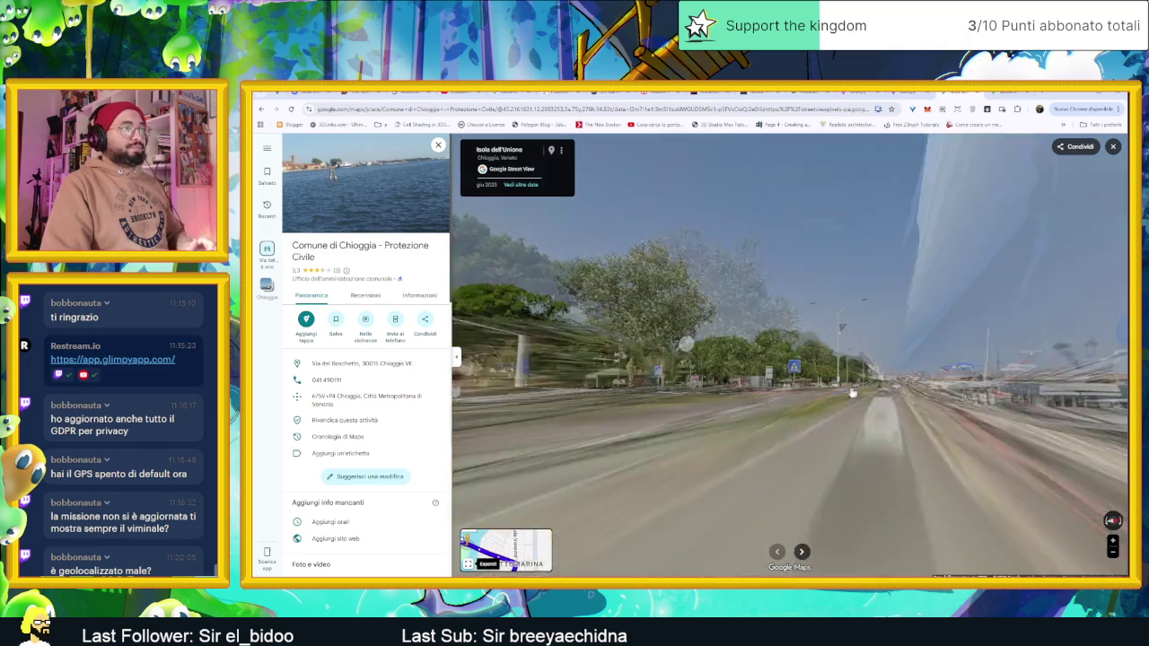
key("Left")
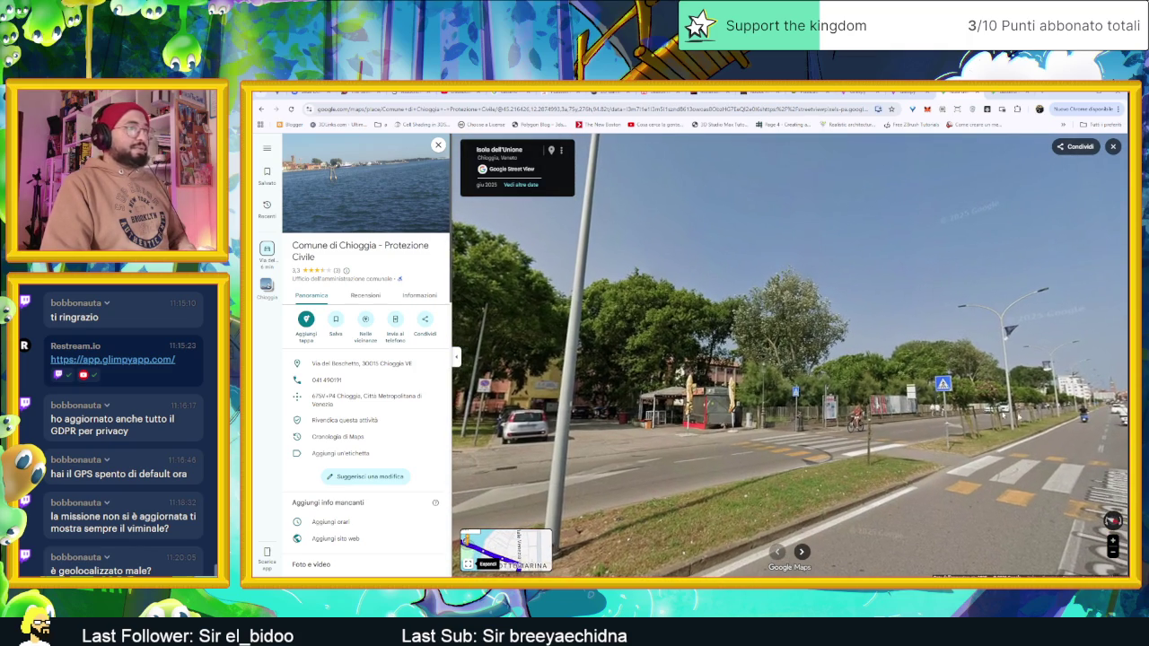
left_click(1066, 423)
Step: Move along Isola dell'Unione past the fence and gate, looking down the waterfront road
left_click_drag(1066, 423, 816, 427)
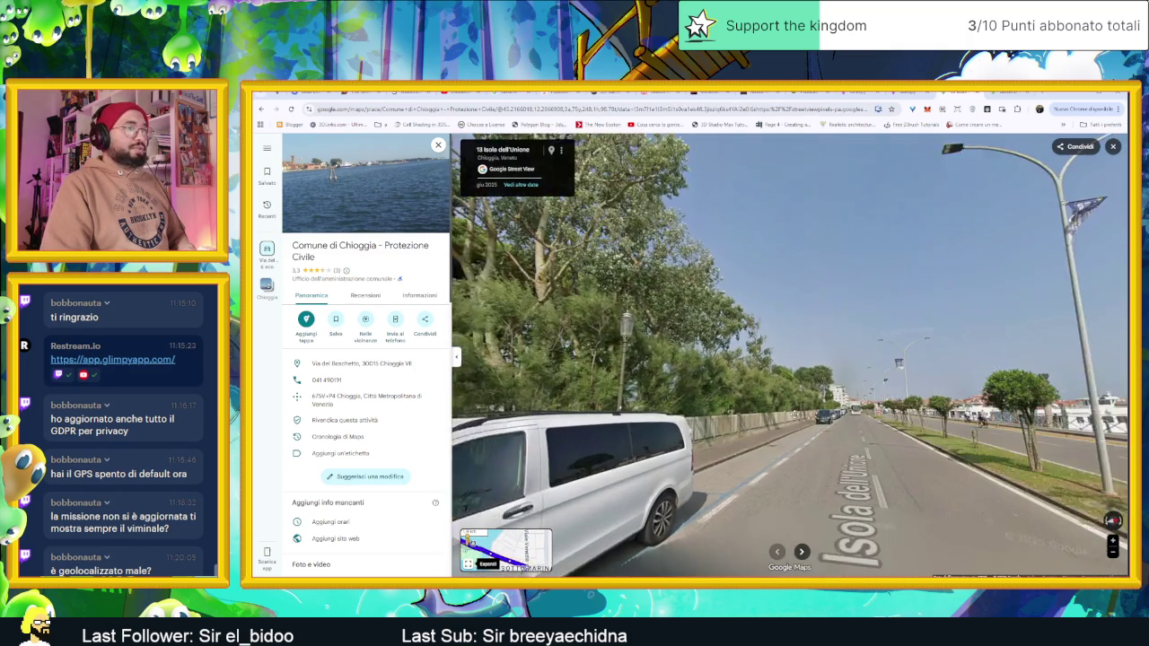
left_click(816, 428)
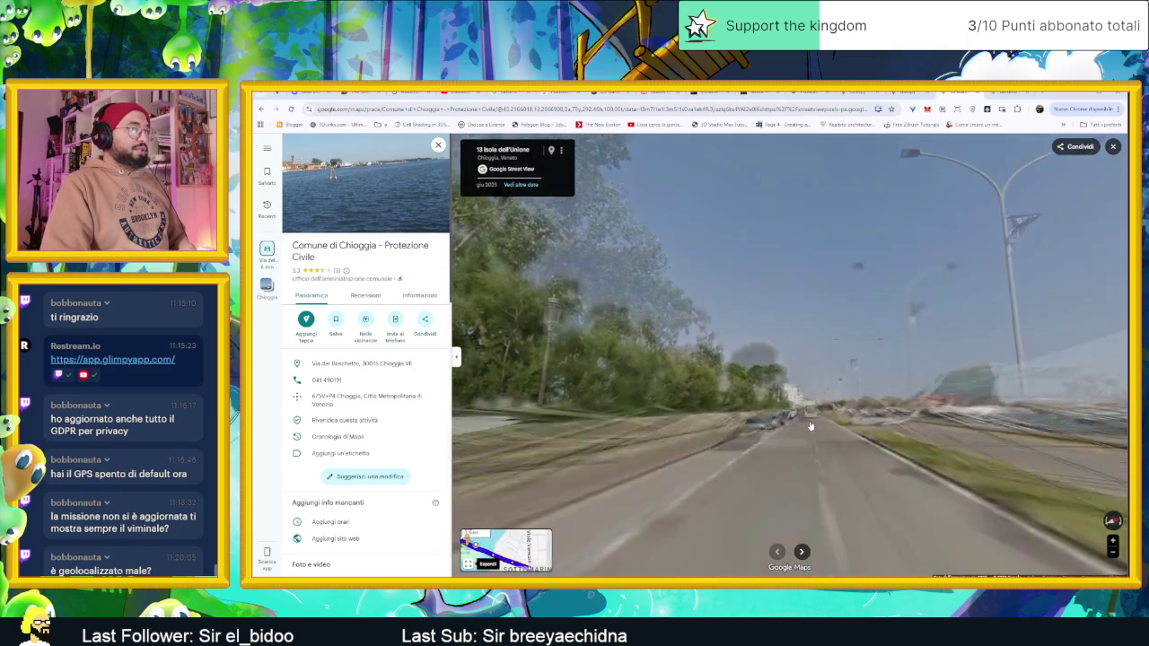
left_click(840, 460)
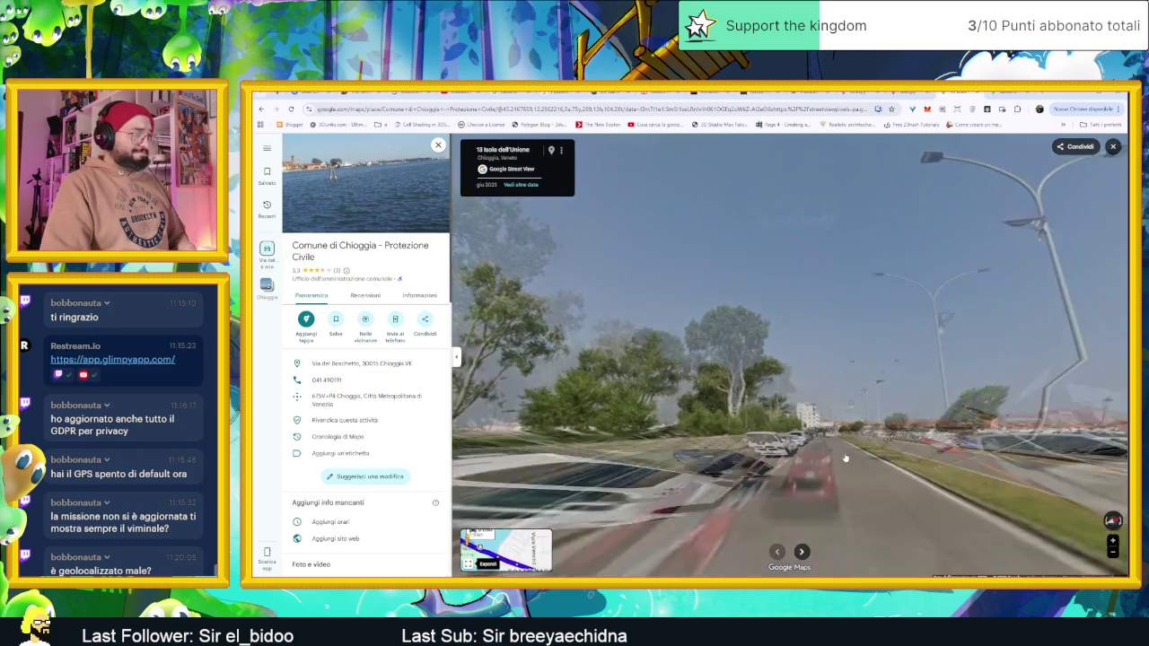
mouse_move(840, 459)
left_mouse_down()
mouse_move(947, 401)
mouse_move(682, 416)
mouse_move(849, 394)
left_mouse_up()
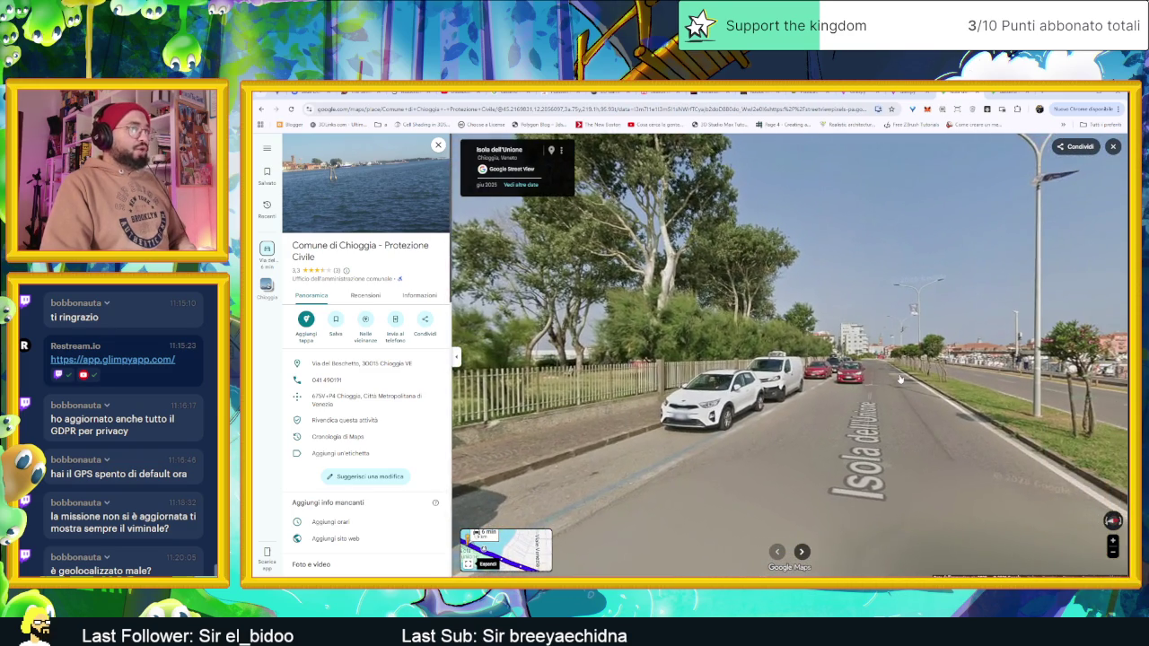
left_click(849, 395)
left_click_drag(849, 395, 860, 387)
left_click(635, 362)
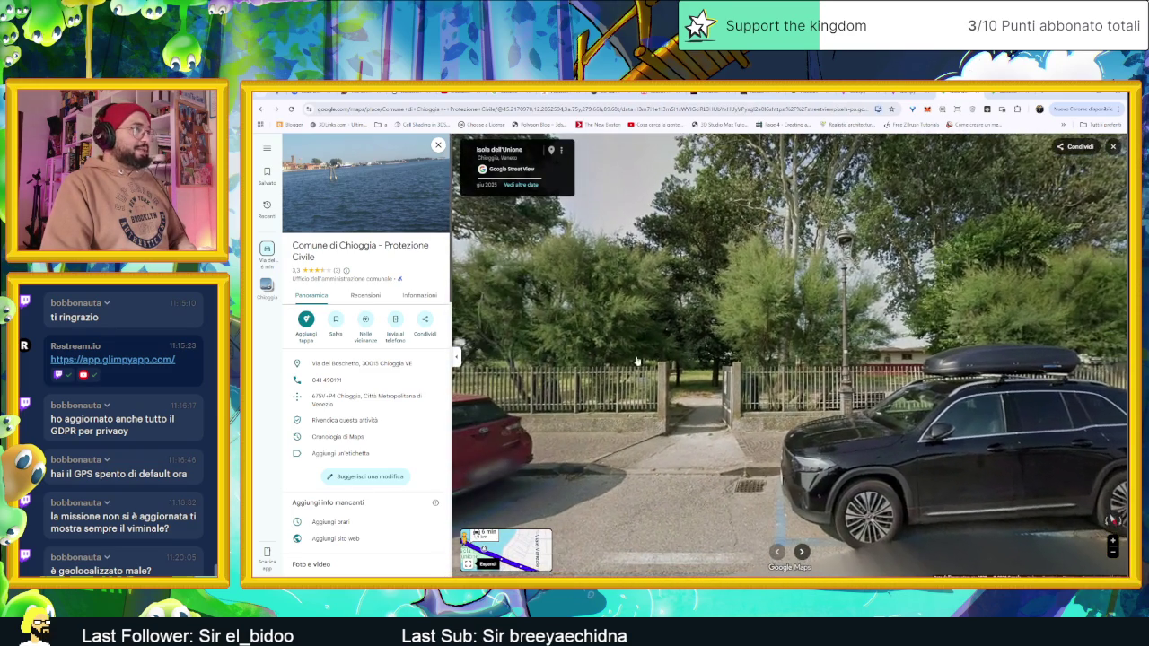
left_click_drag(1030, 367, 711, 371)
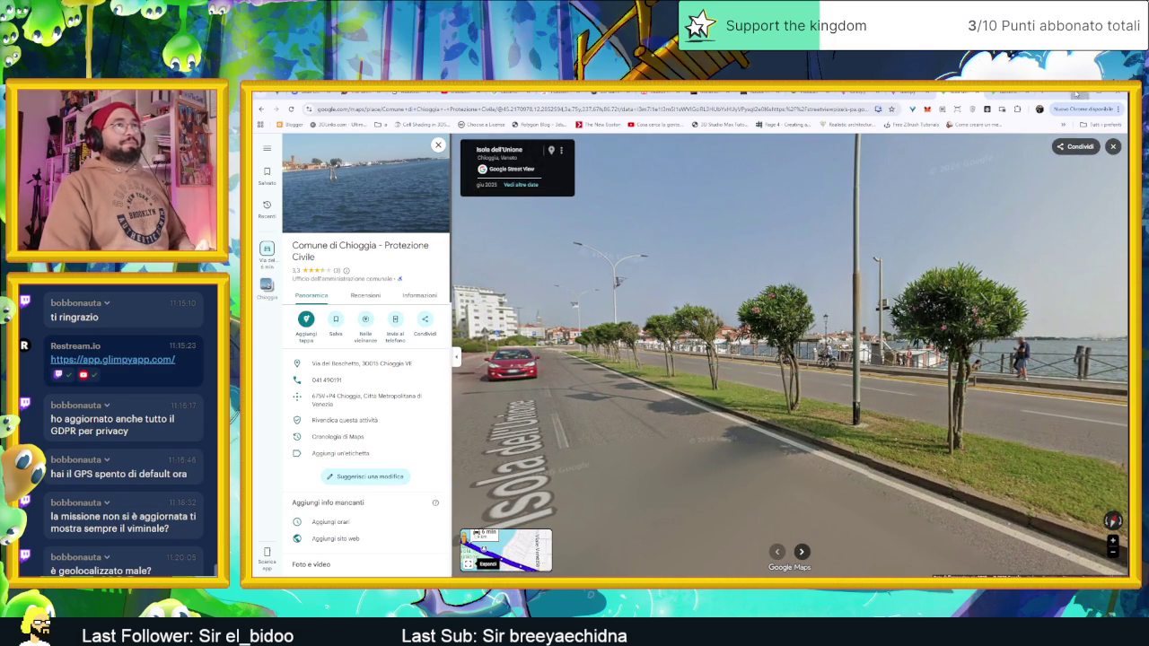
Step: Glance at the Aseprite wall tile, then return to the Glimpy map tab
left_click(1076, 94)
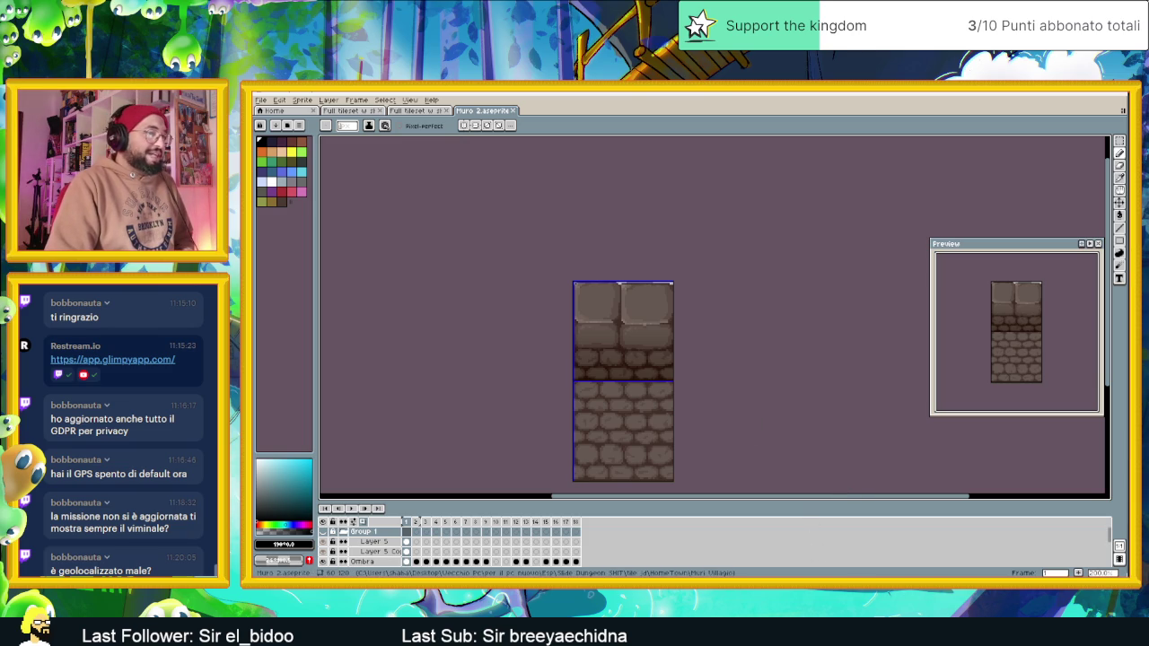
key("alt+Tab")
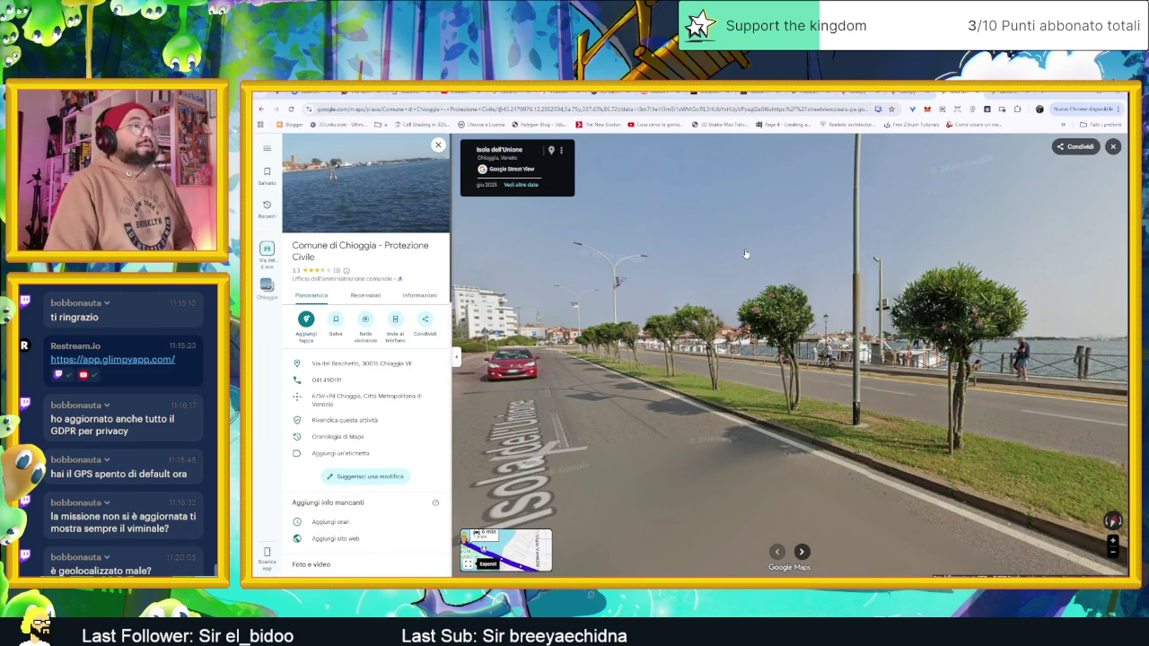
left_click(901, 93)
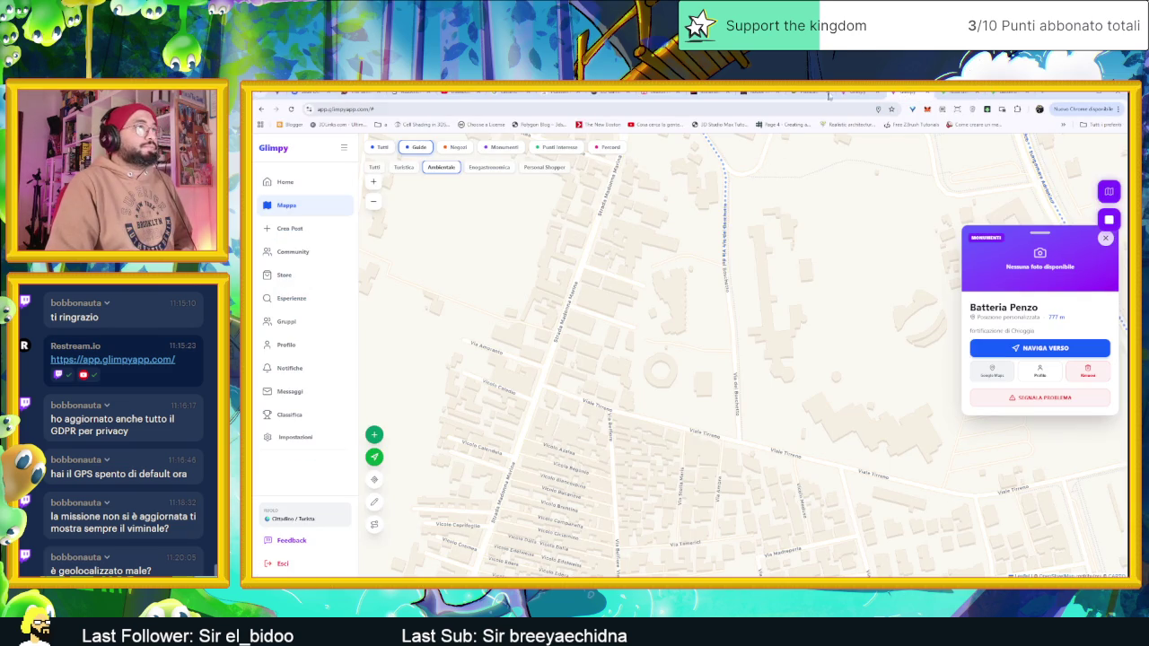
Step: Close the Batteria Penzo card on the Glimpy map and go to the Home page
left_click(845, 93)
left_click(895, 94)
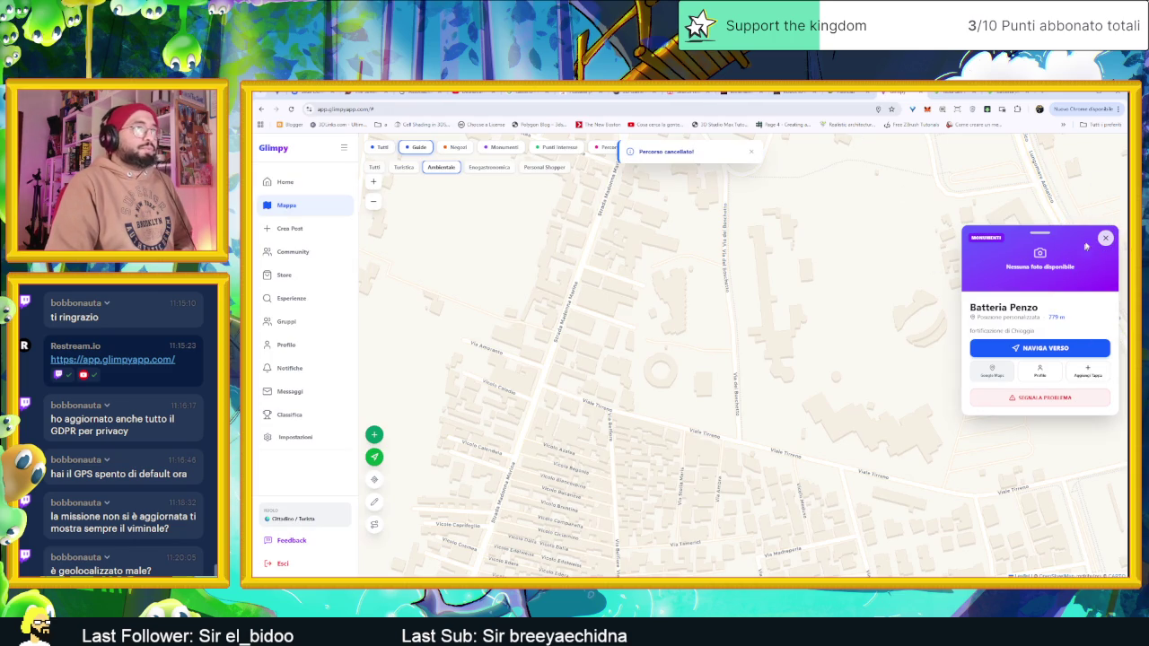
left_click(1105, 238)
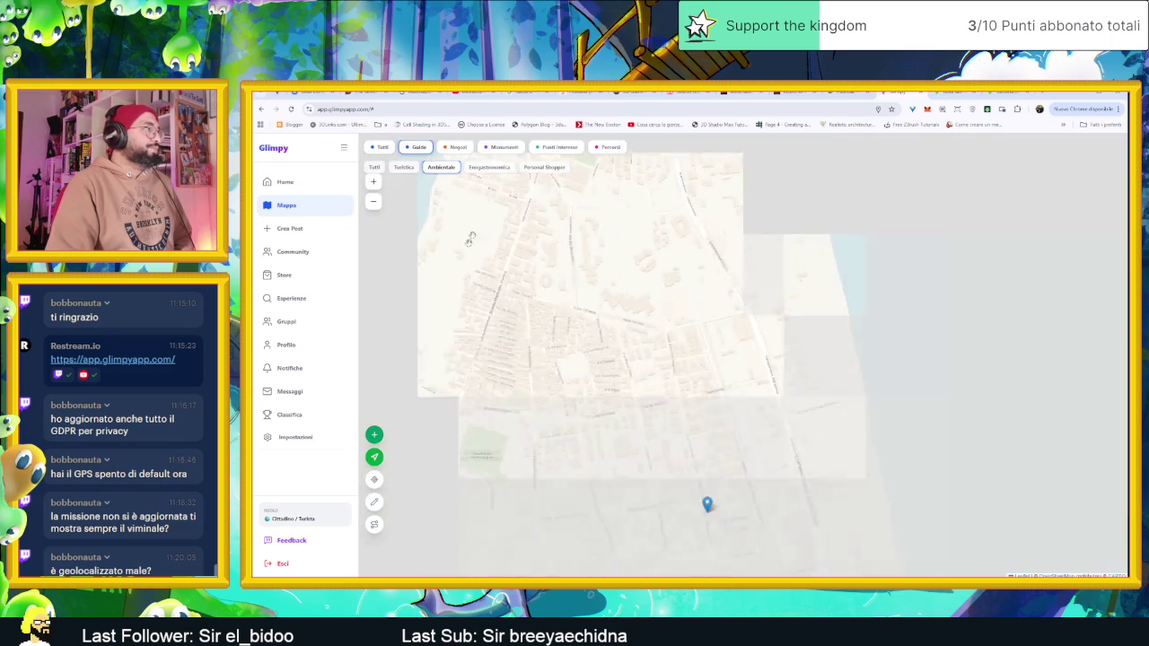
scroll(443, 221, "up", 3)
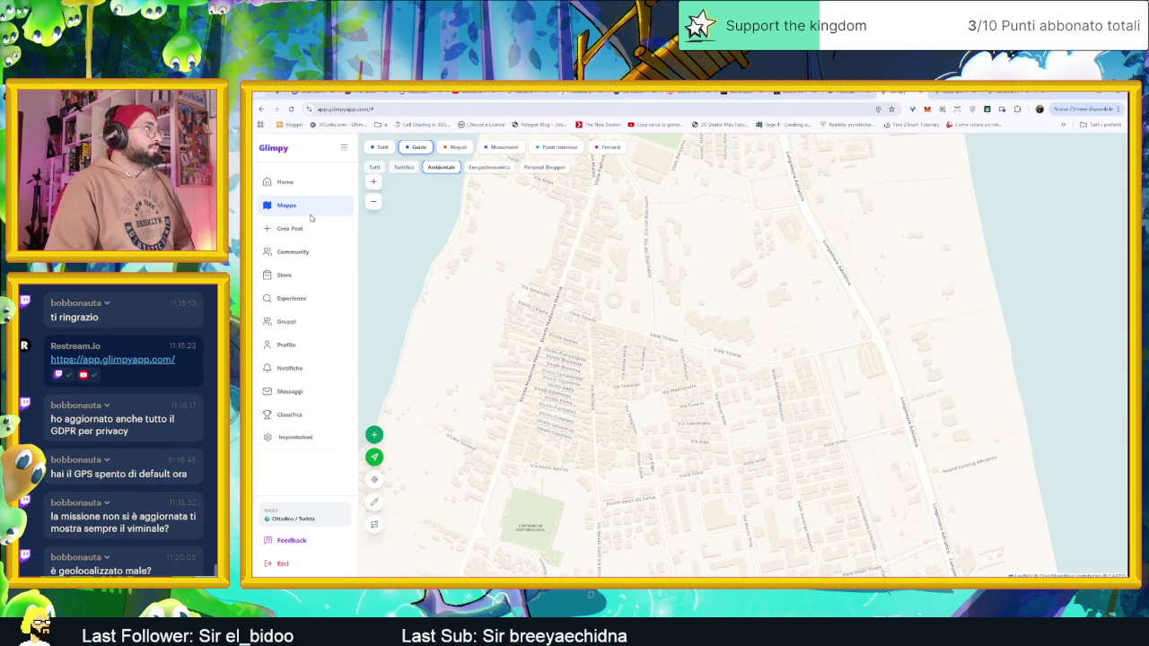
left_click(285, 182)
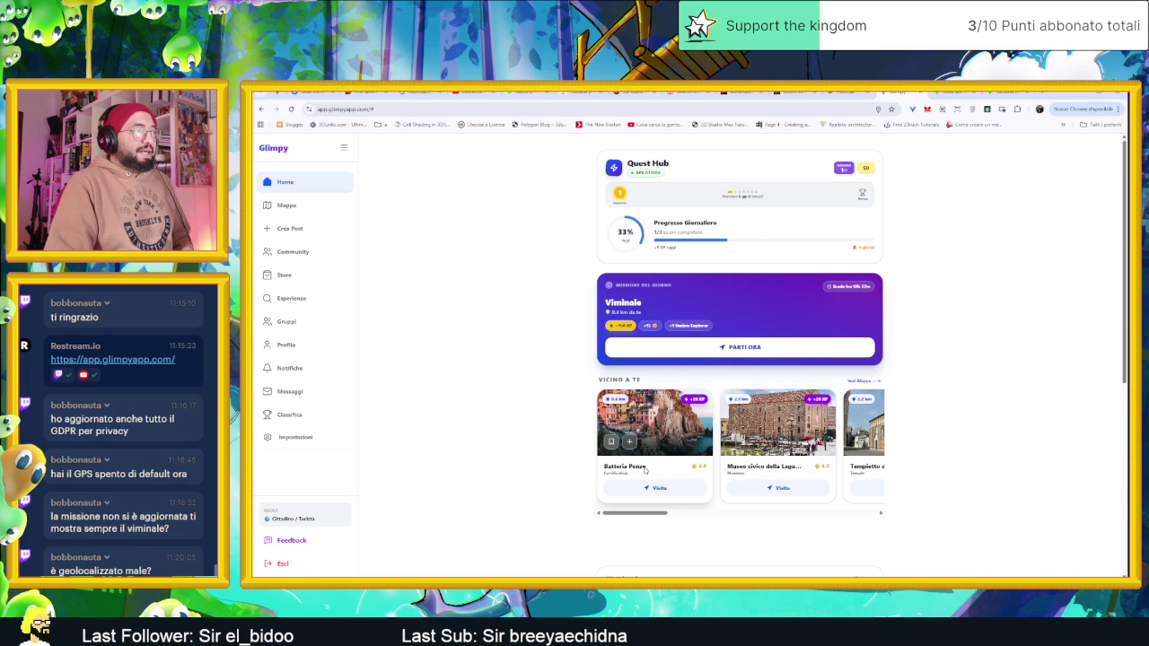
mouse_move(777, 444)
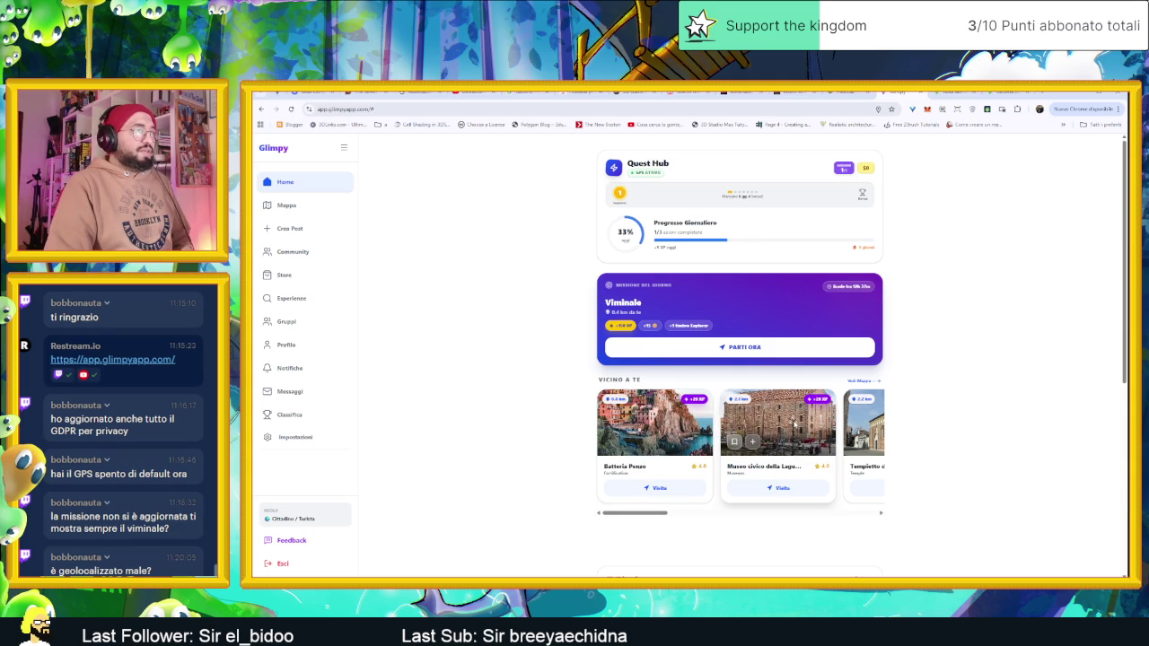
Step: Return to the map, check the Museo civico pin near Chioggia, and start navigating there
left_click(789, 487)
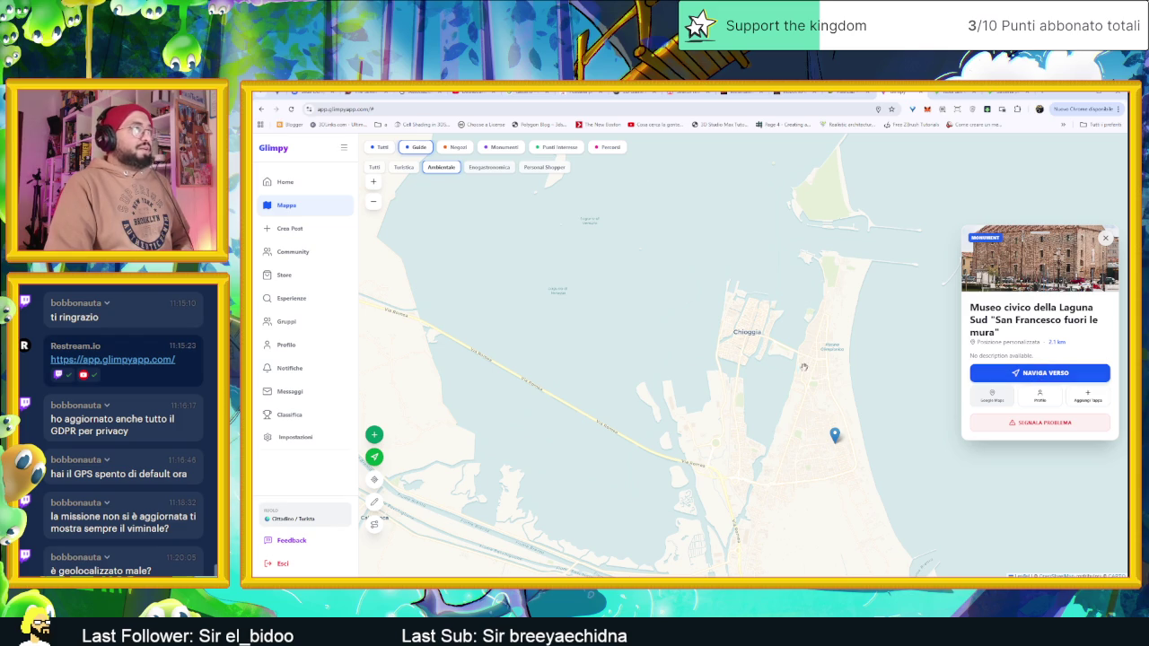
scroll(797, 372, "down", 2)
scroll(798, 373, "up", 2)
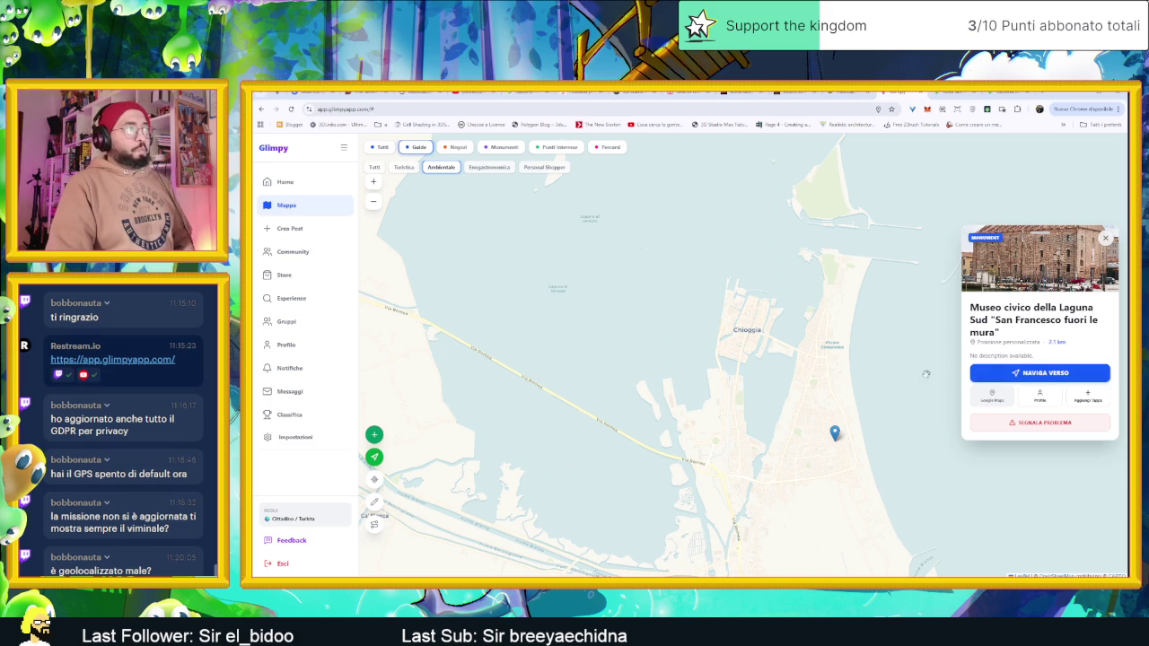
left_click(1050, 373)
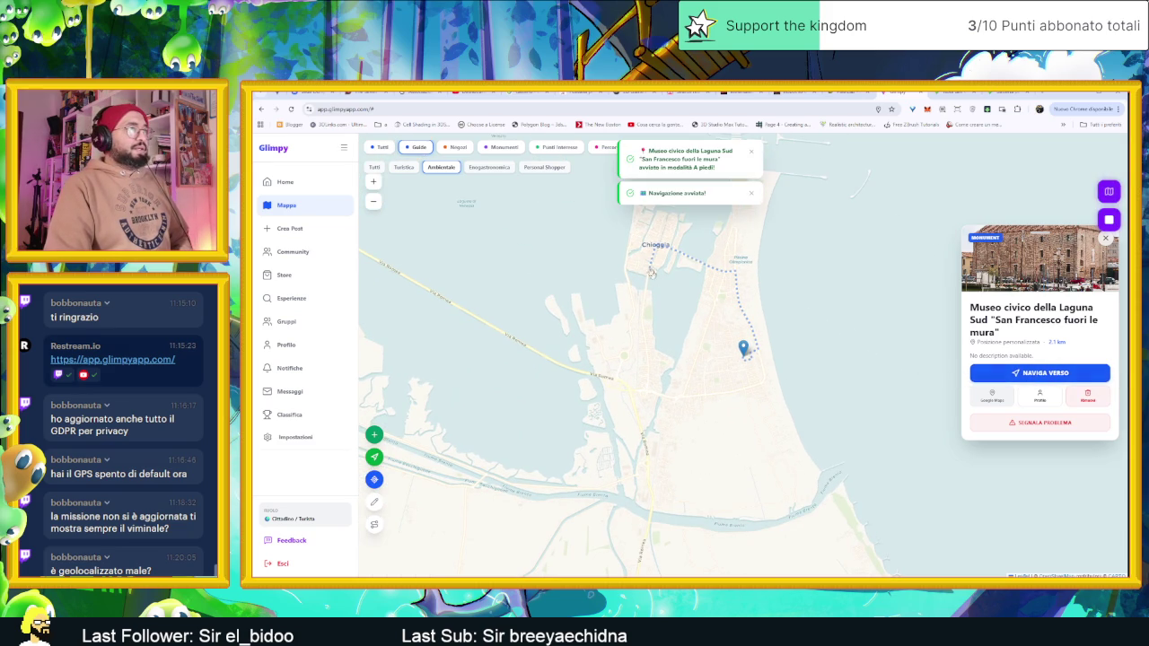
Step: Zoom in, recentre on the route, and trigger navigation to the Museo civico again
scroll(650, 264, "up", 1)
scroll(640, 270, "up", 1)
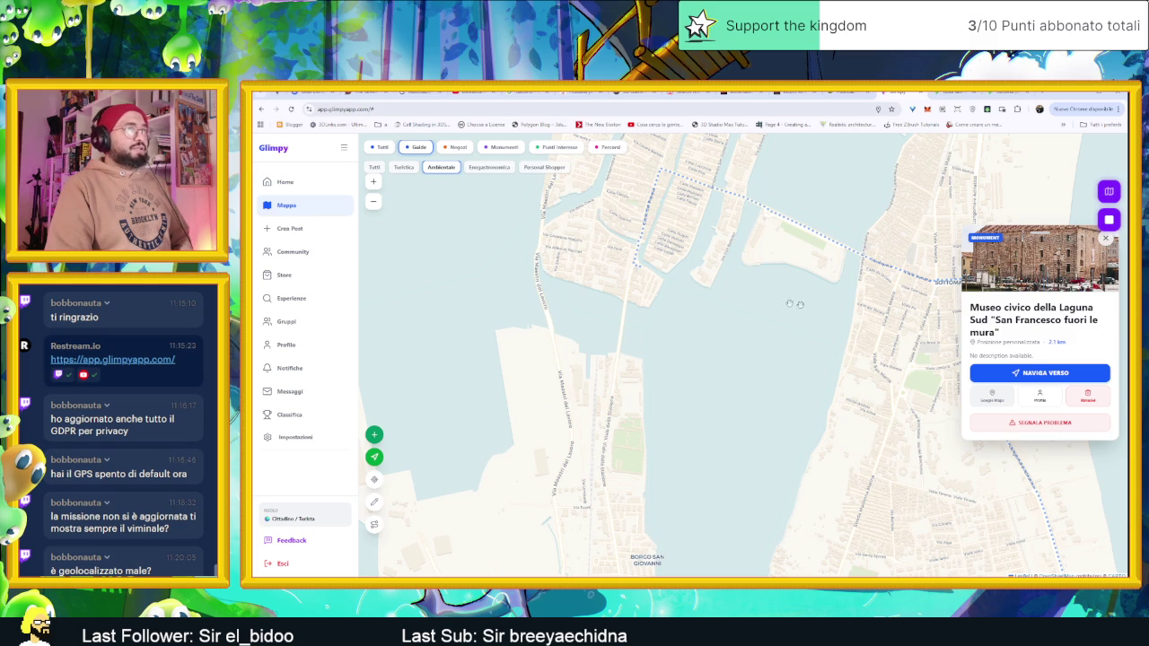
left_click_drag(755, 309, 796, 344)
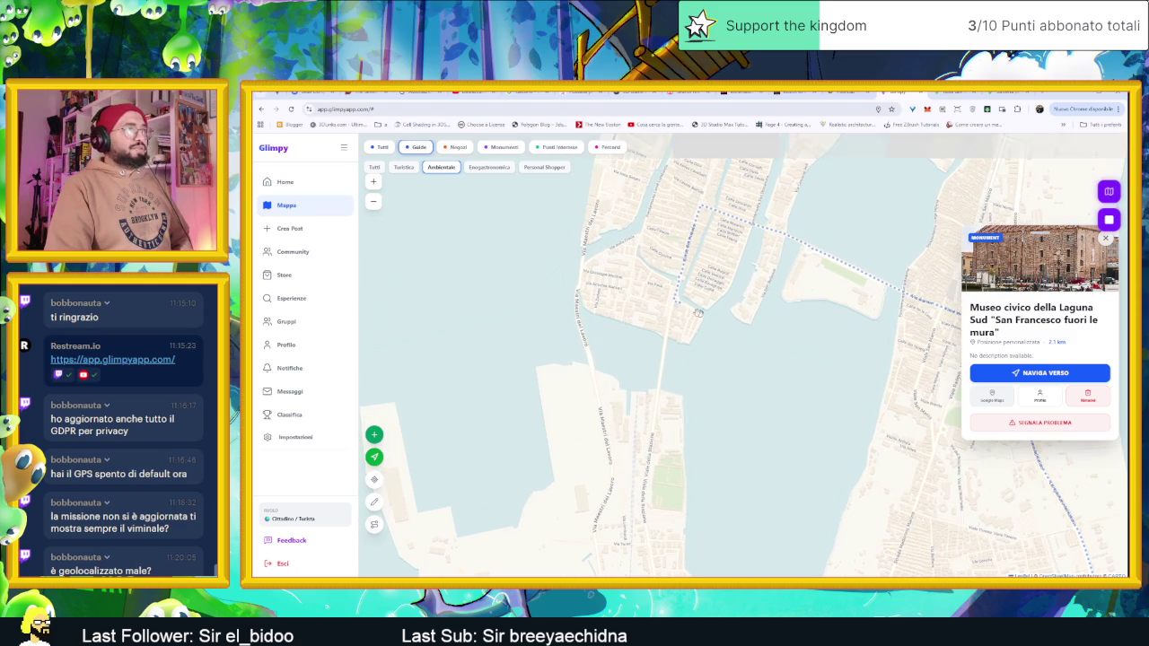
left_click(1014, 373)
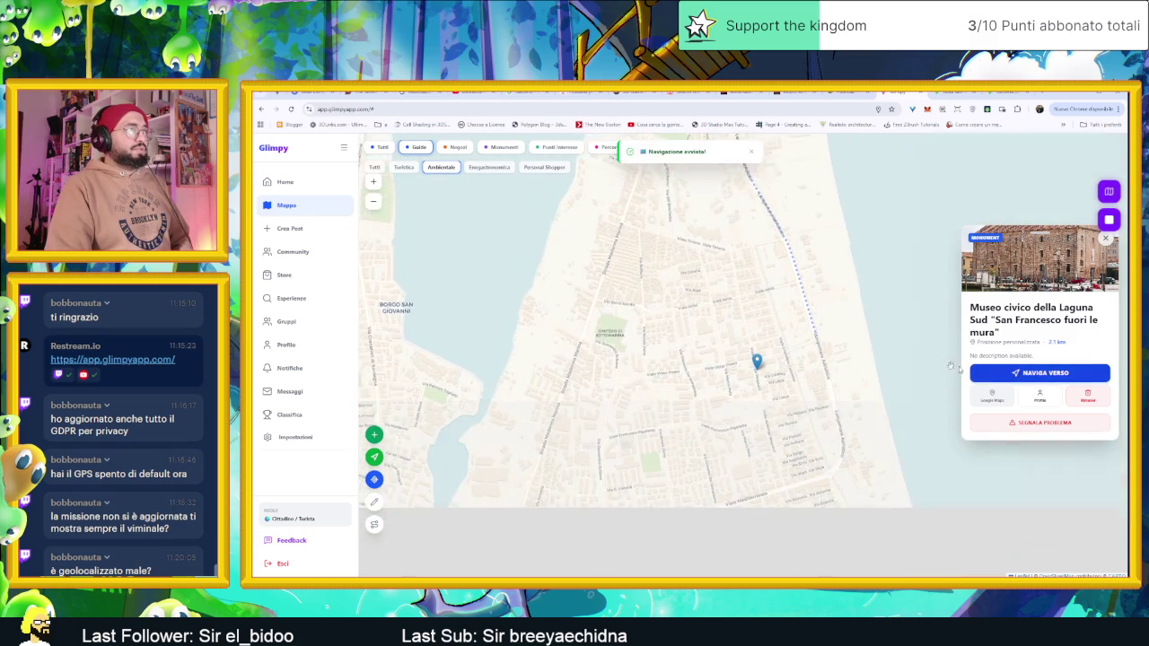
left_click(1052, 375)
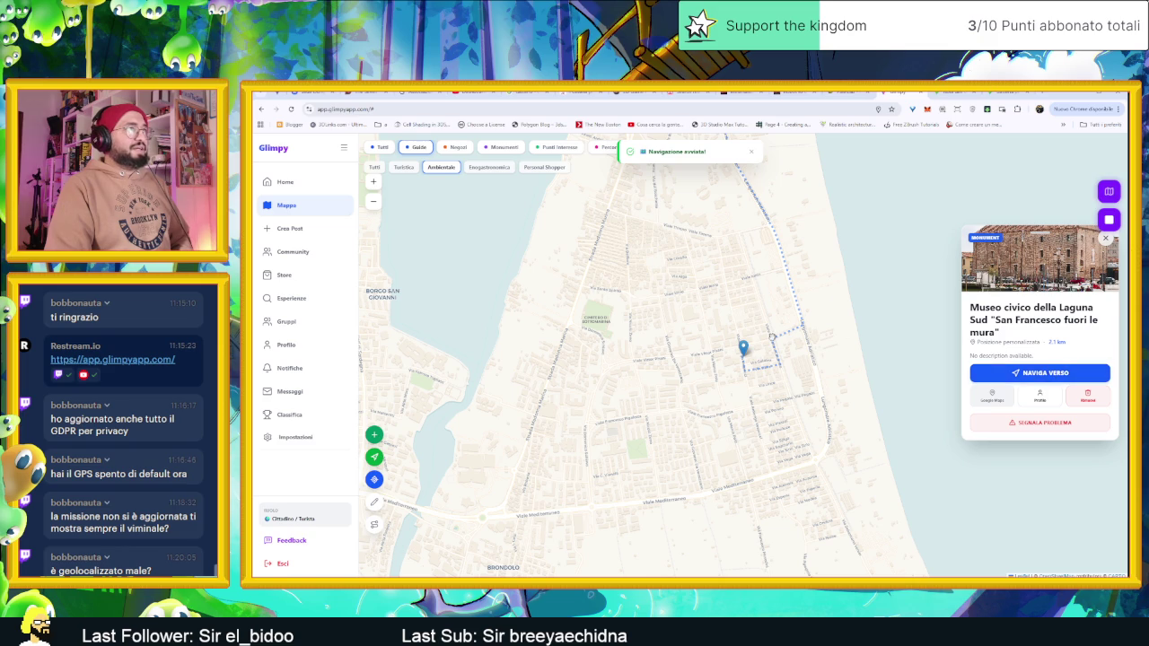
Step: Follow the dotted walking route from Sottomarina across the lagoon into Chioggia
left_click_drag(734, 326, 863, 445)
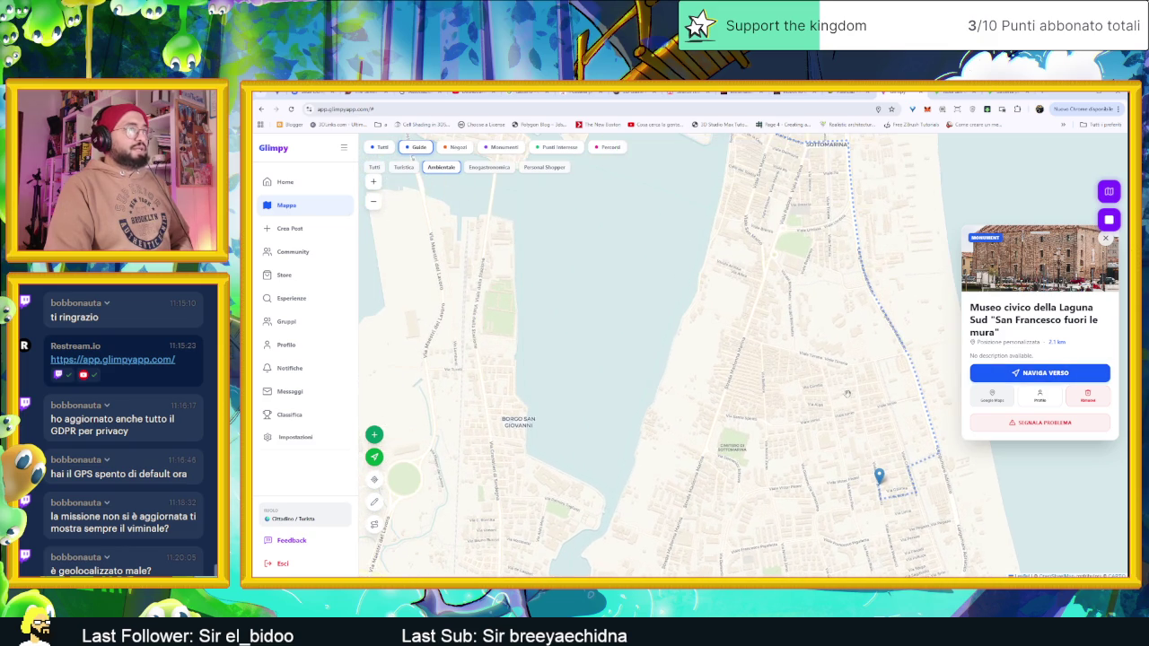
left_click_drag(816, 396, 857, 460)
left_click_drag(818, 398, 872, 467)
scroll(872, 402, "down", 1)
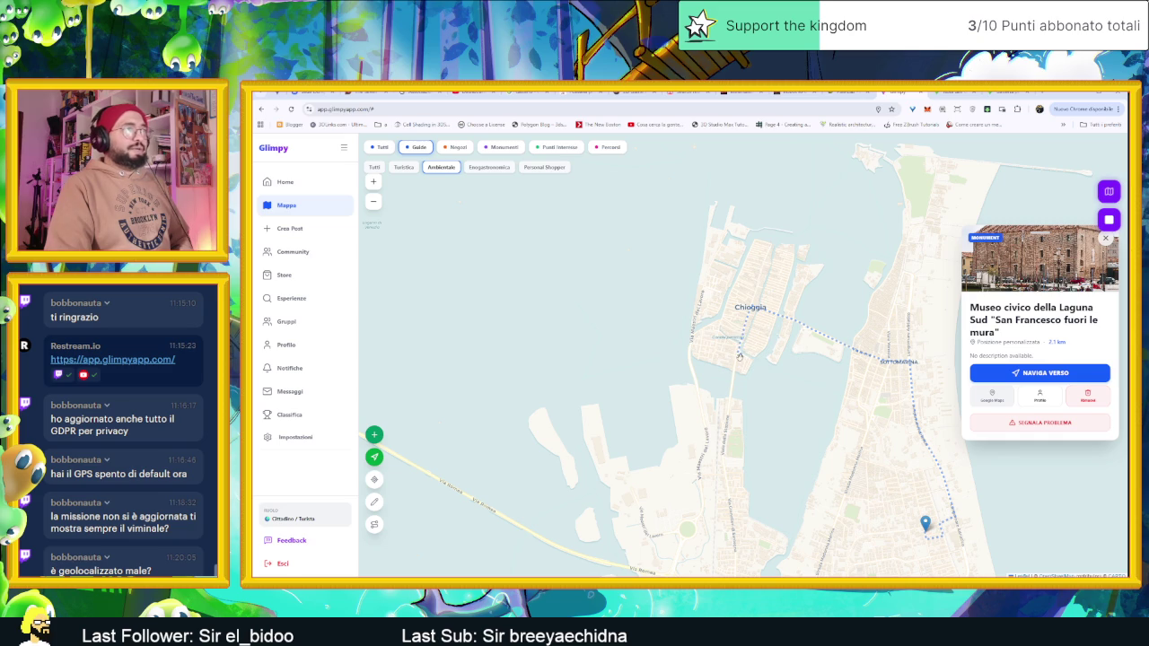
scroll(806, 345, "up", 1)
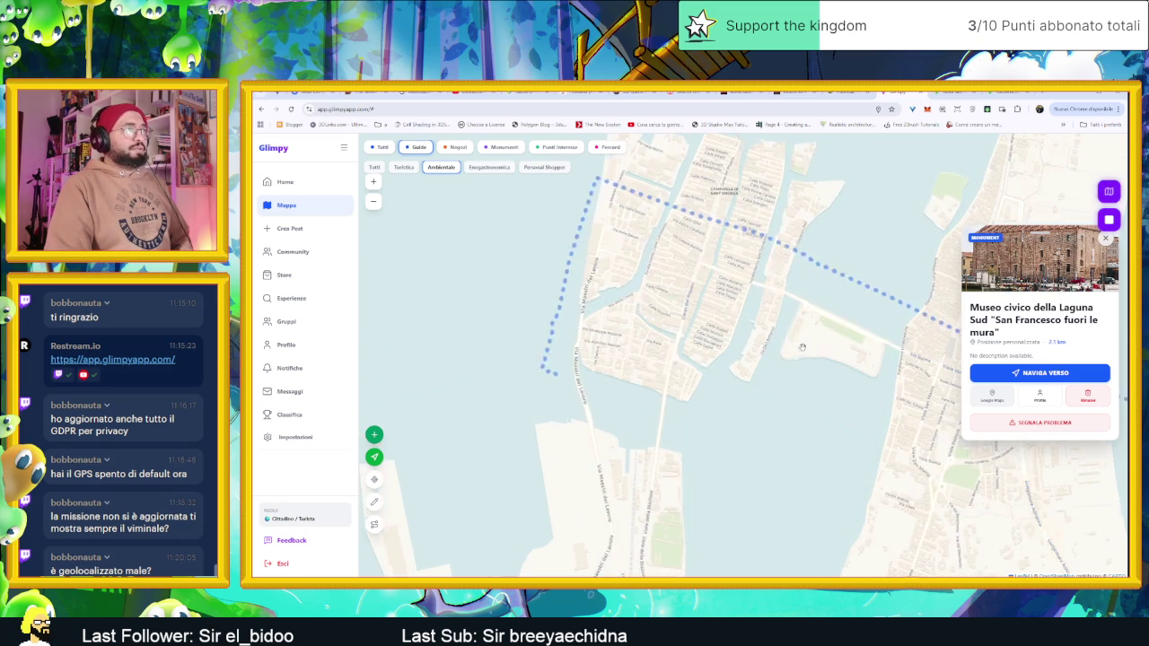
left_click_drag(681, 327, 719, 378)
scroll(720, 379, "up", 2)
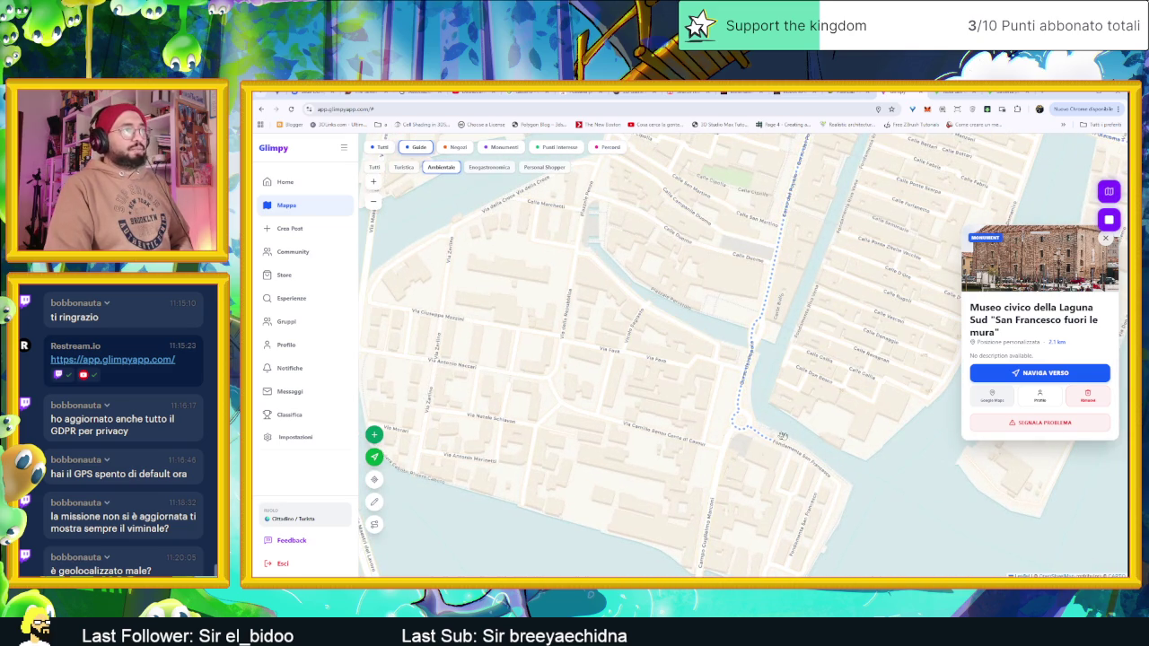
scroll(767, 441, "up", 2)
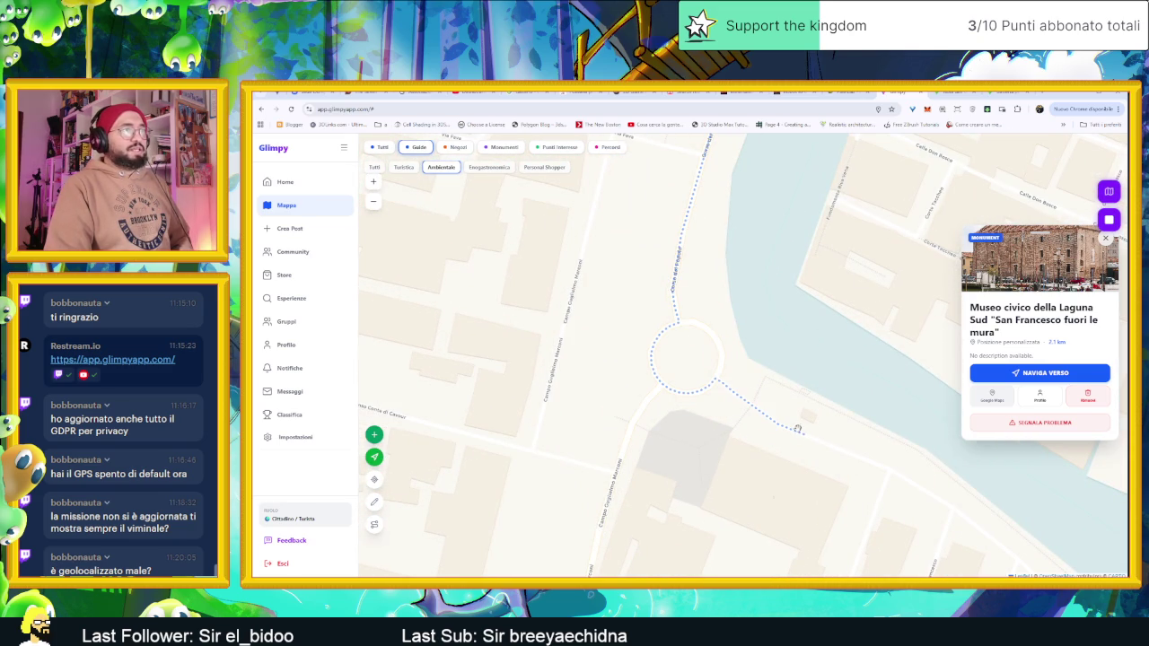